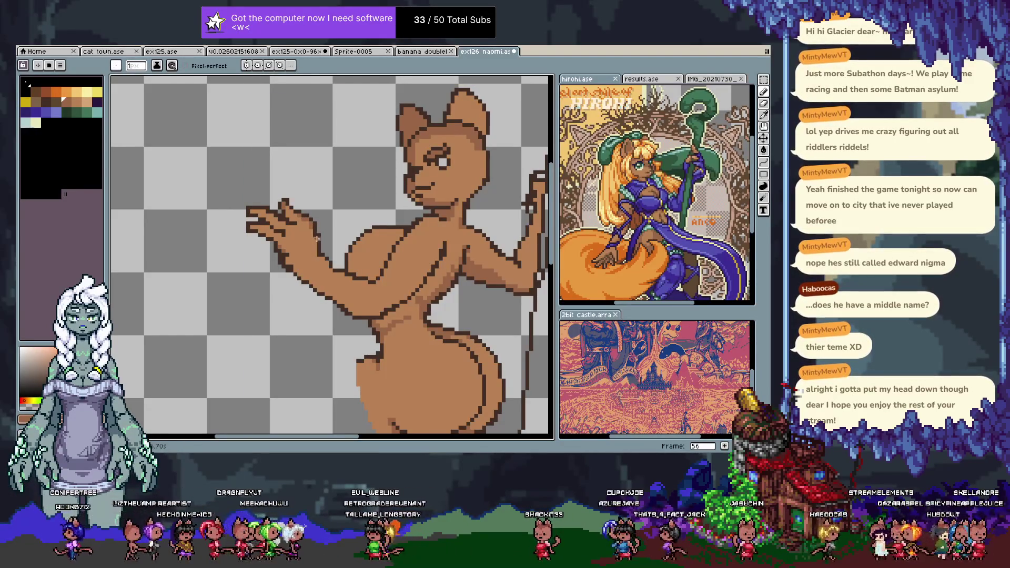
- Eyedrop the skin colours from the cat-girl's hand
{"action": "key", "text": "alt"}
{"action": "left_click", "coordinate": [315, 217]}
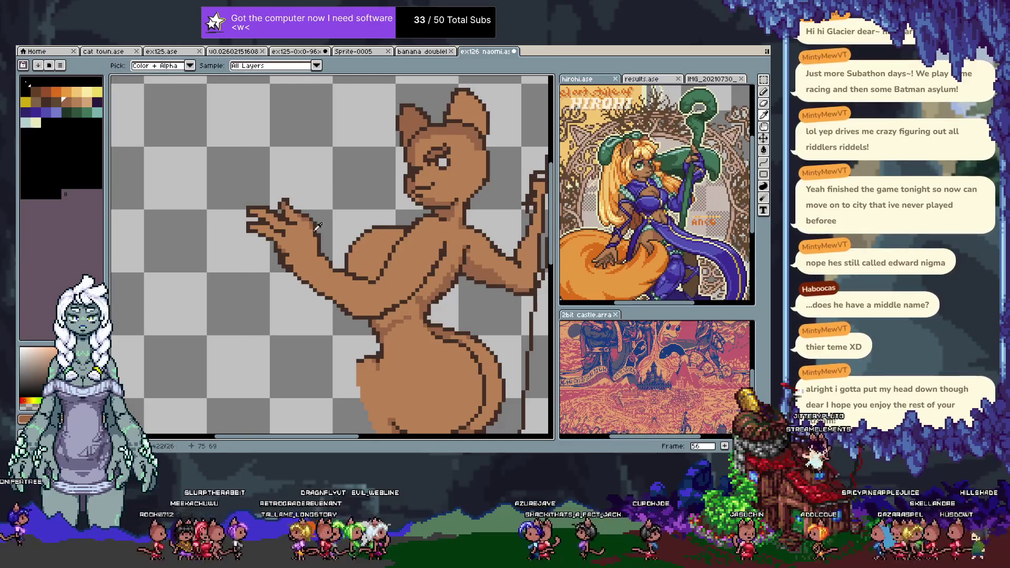
{"action": "key", "text": "alt"}
{"action": "left_click", "coordinate": [314, 235]}
{"action": "key", "text": "alt"}
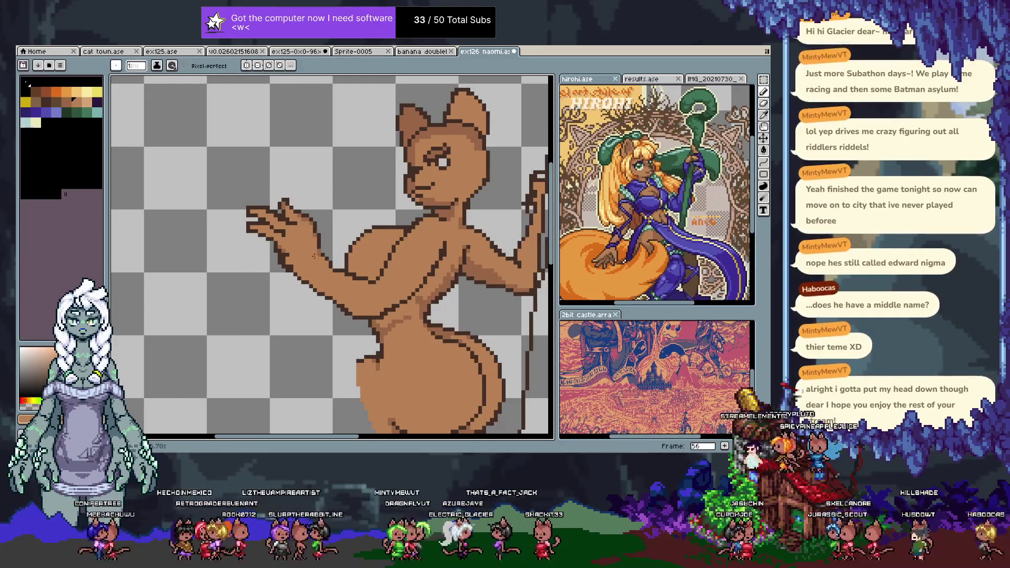
- Pan right and sample a lighter brown from the figure
{"action": "key", "text": "ctrl"}
{"action": "scroll", "coordinate": [332, 249], "scroll_direction": "right", "scroll_amount": 3}
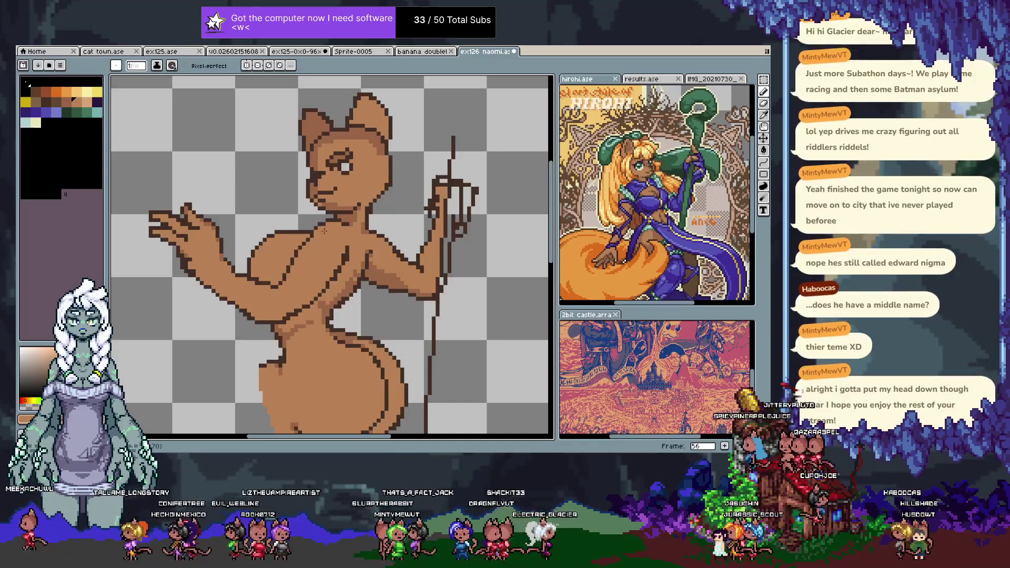
{"action": "key", "text": "alt"}
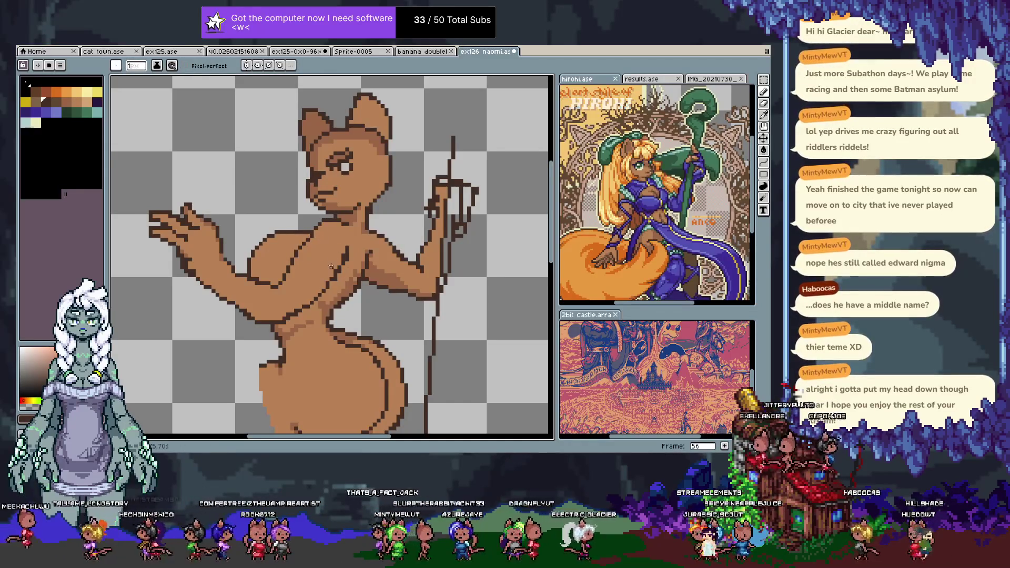
{"action": "left_click", "coordinate": [367, 273], "text": "alt"}
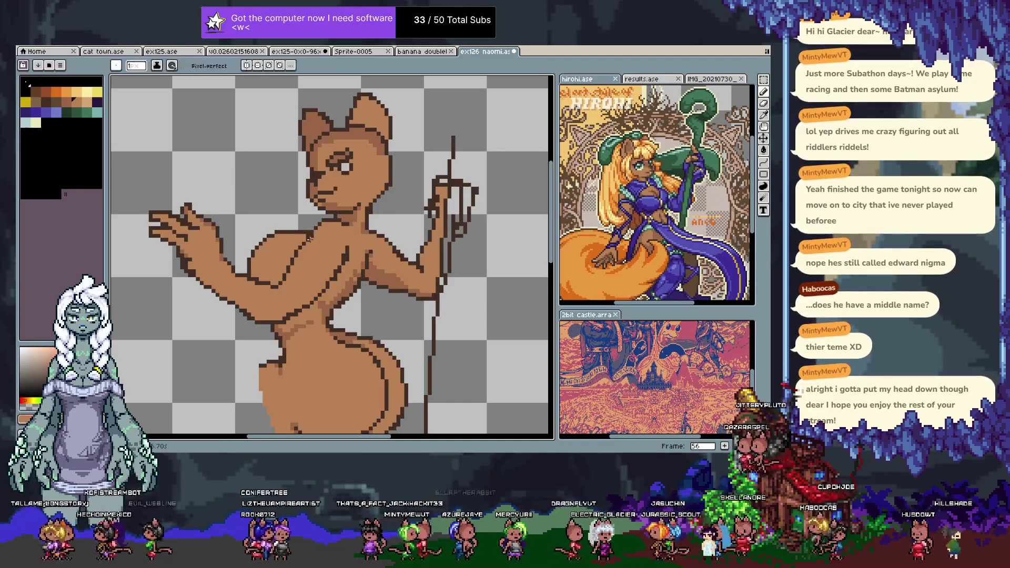
{"action": "scroll", "coordinate": [366, 273], "scroll_direction": "down", "scroll_amount": 3}
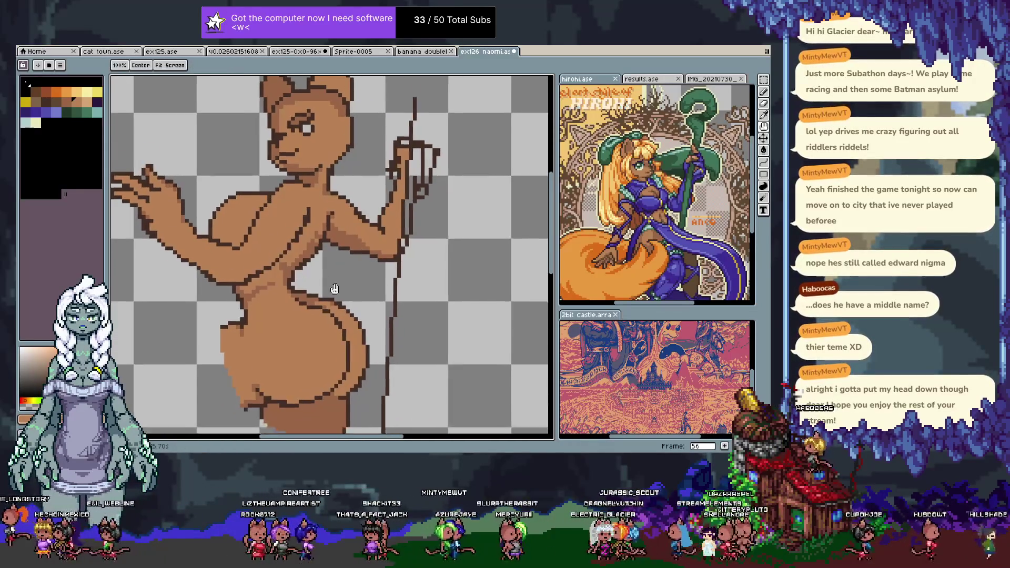
- Save the drawing and draw a short dark outline under the thigh
{"action": "key", "text": "ctrl+s"}
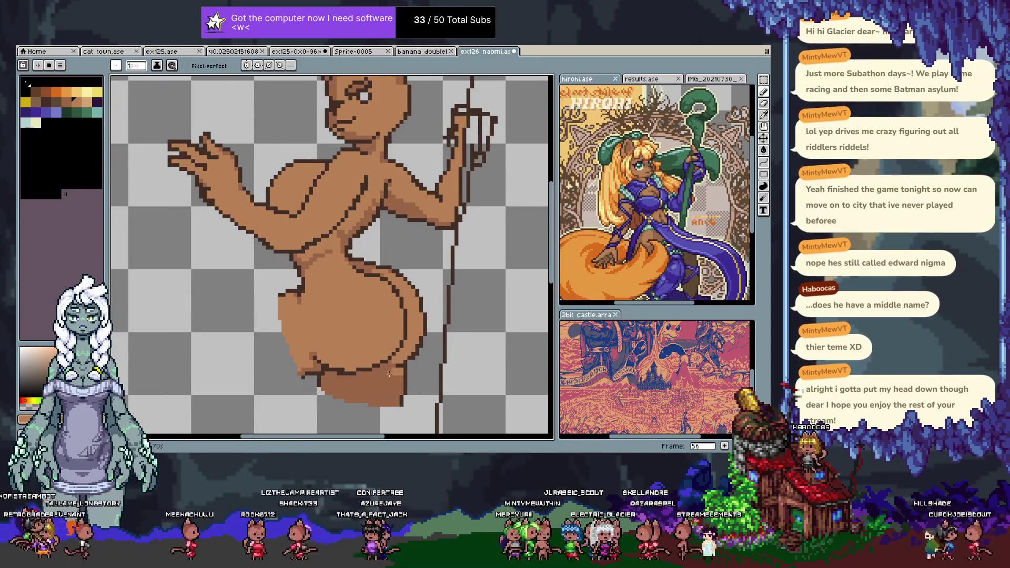
{"action": "left_click", "coordinate": [403, 377], "text": "alt"}
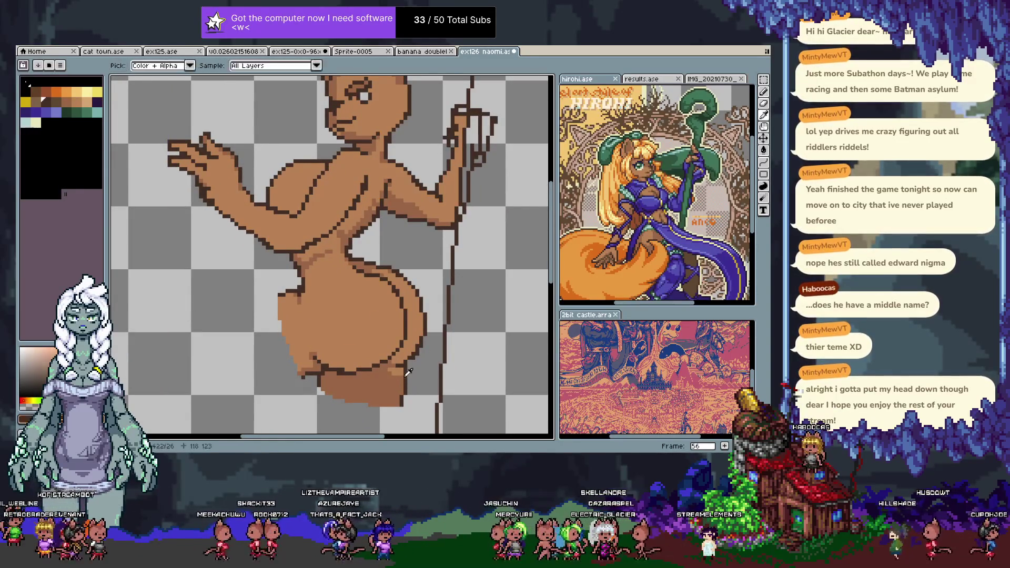
{"action": "left_click", "coordinate": [407, 379], "text": "alt"}
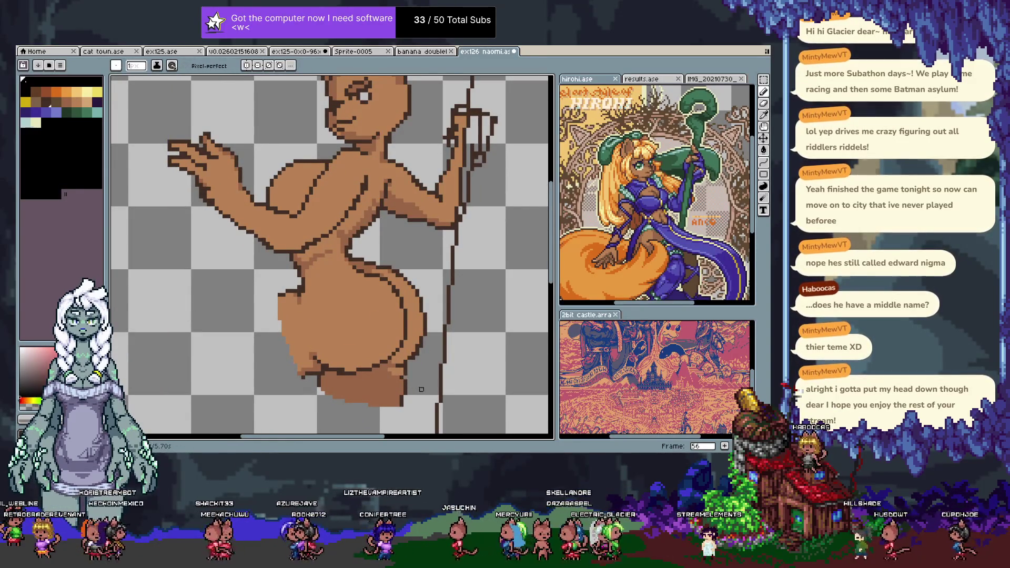
{"action": "left_click", "coordinate": [409, 381], "text": "alt"}
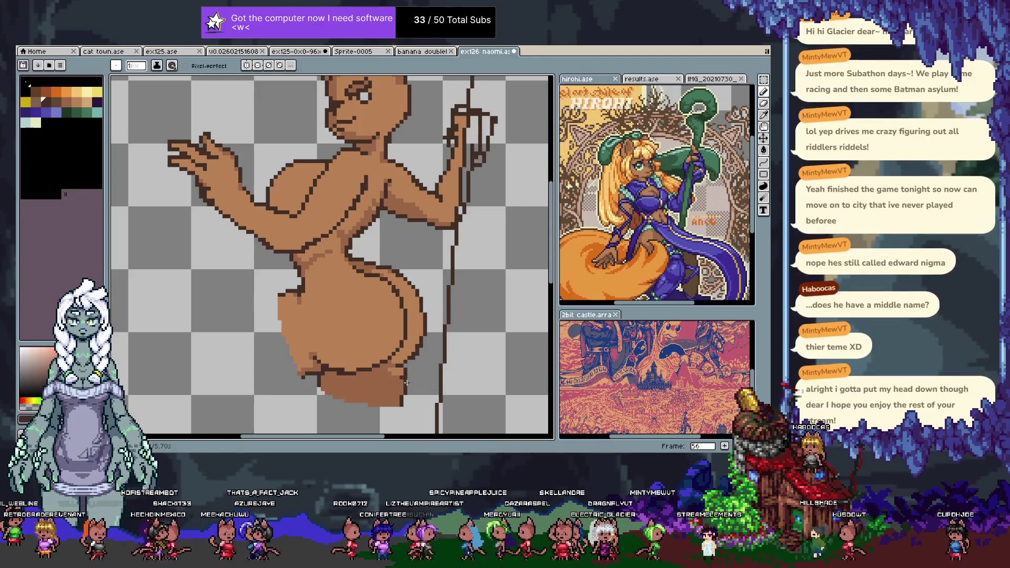
{"action": "left_click", "coordinate": [403, 371], "text": "alt"}
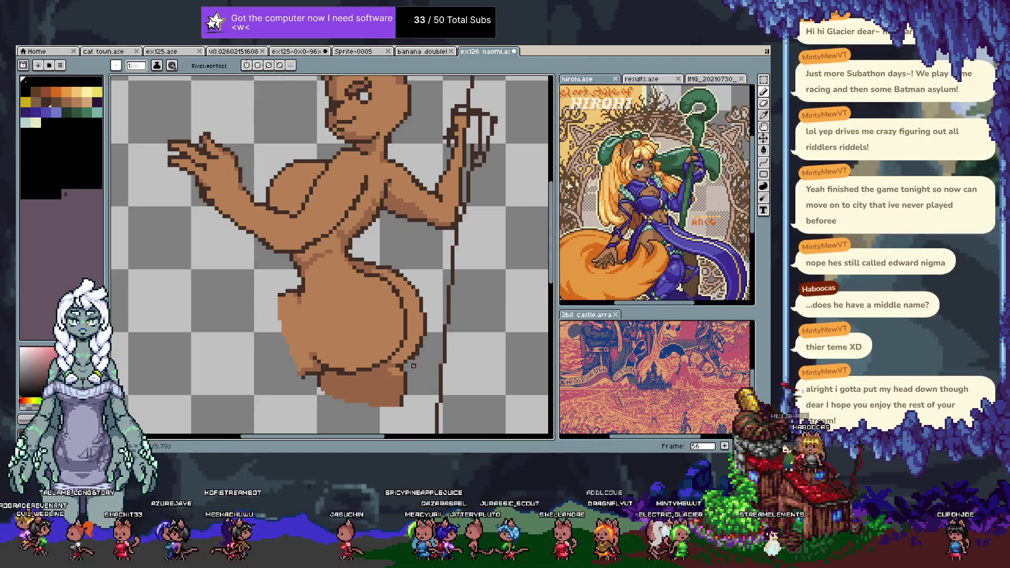
{"action": "left_click", "coordinate": [402, 397], "text": "alt"}
{"action": "left_click_drag", "start_coordinate": [403, 400], "coordinate": [400, 409]}
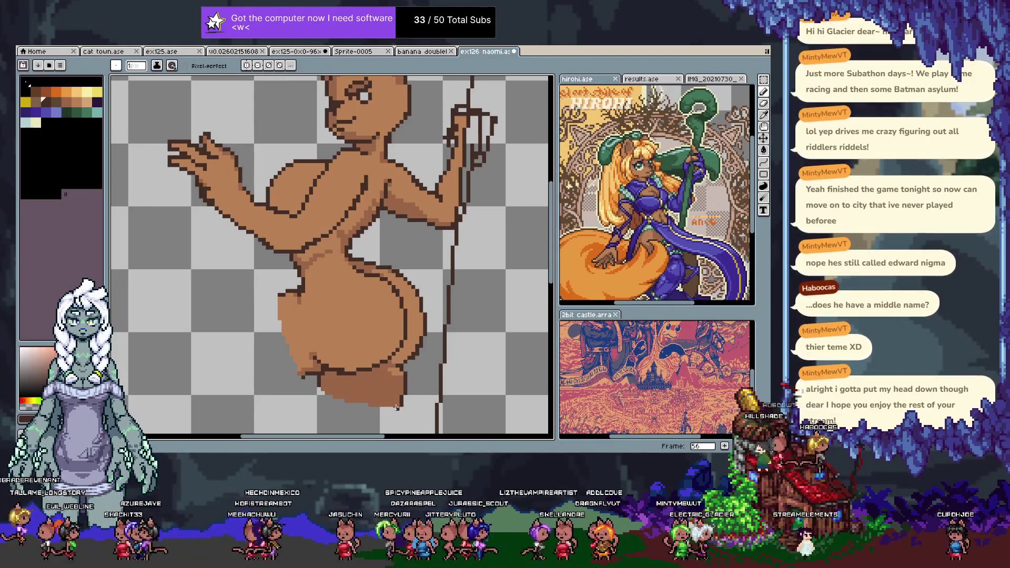
- Sample several neighbouring browns from the figure around the thigh
{"action": "left_click", "coordinate": [398, 373], "text": "alt"}
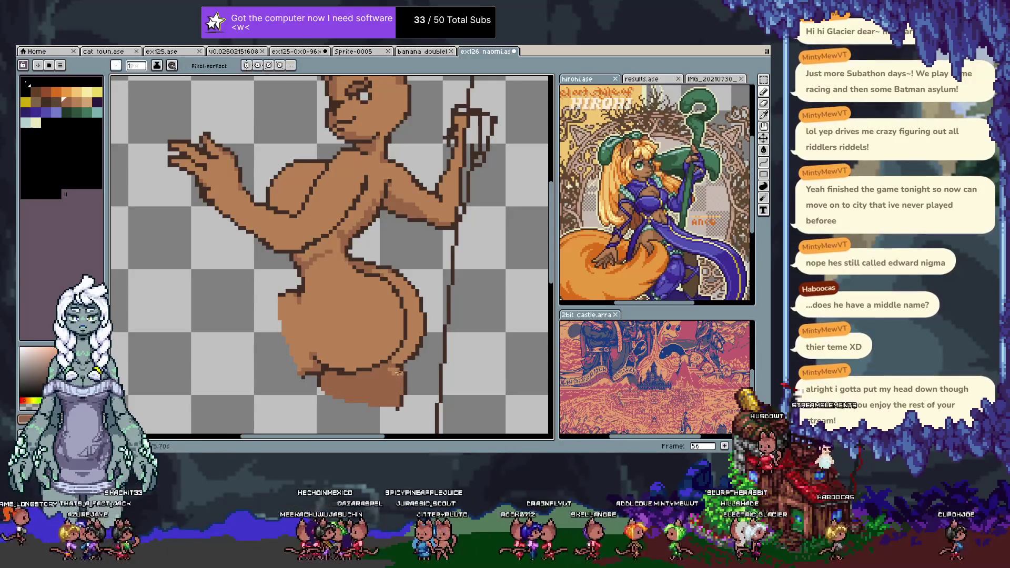
{"action": "left_click", "coordinate": [397, 371], "text": "alt"}
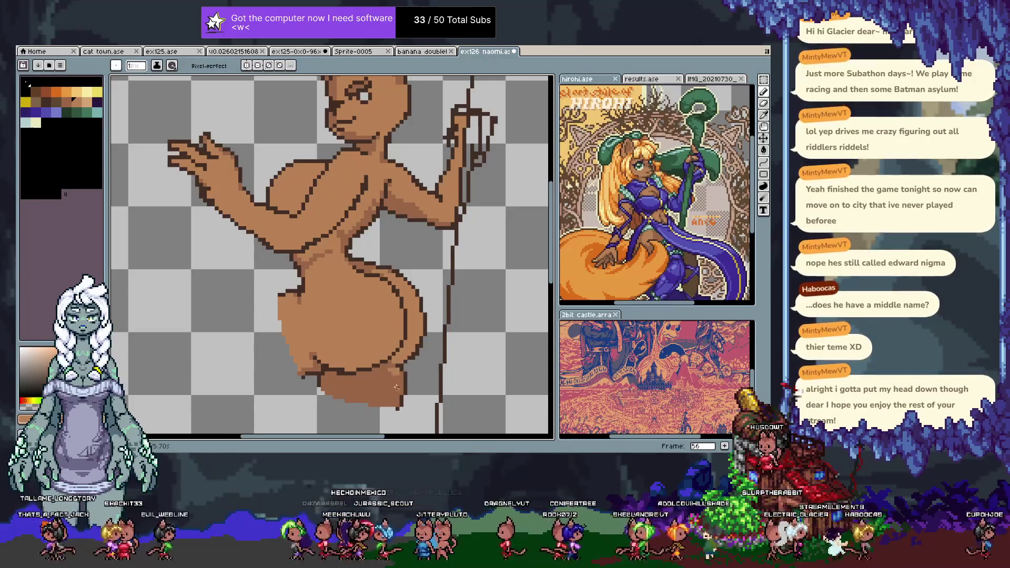
{"action": "left_click", "coordinate": [311, 368], "text": "alt"}
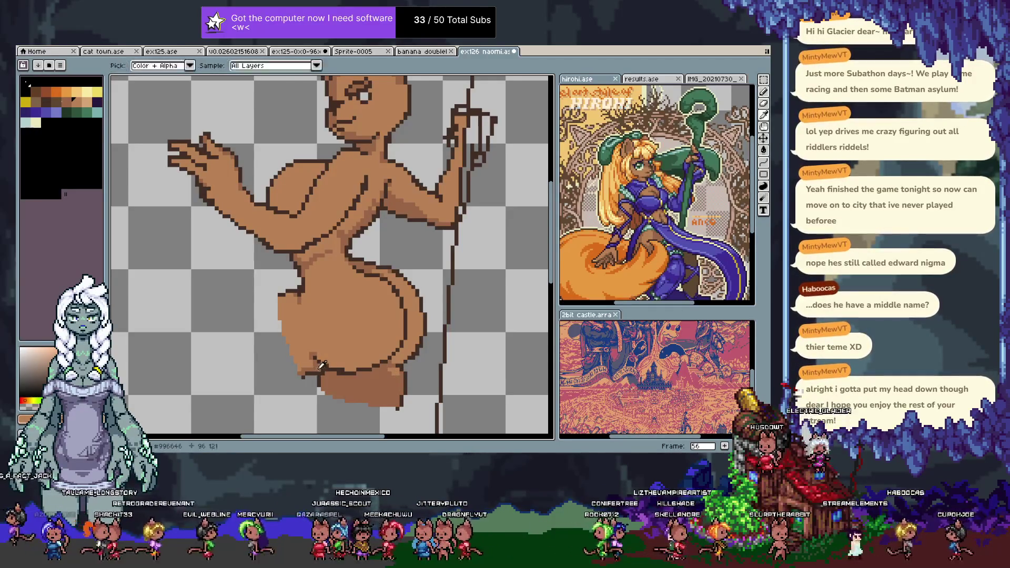
{"action": "left_click", "coordinate": [315, 363], "text": "alt"}
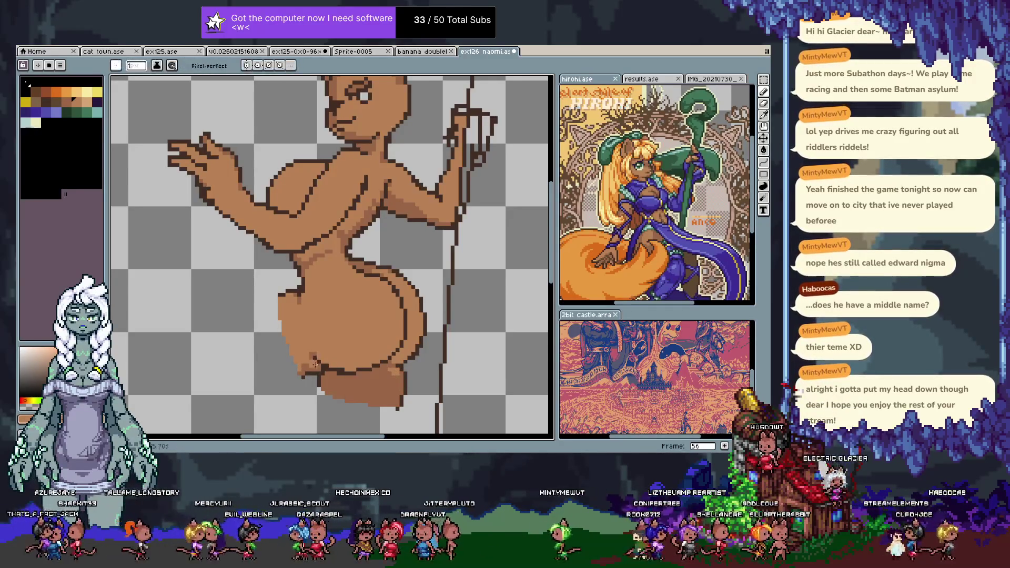
{"action": "key", "text": "v"}
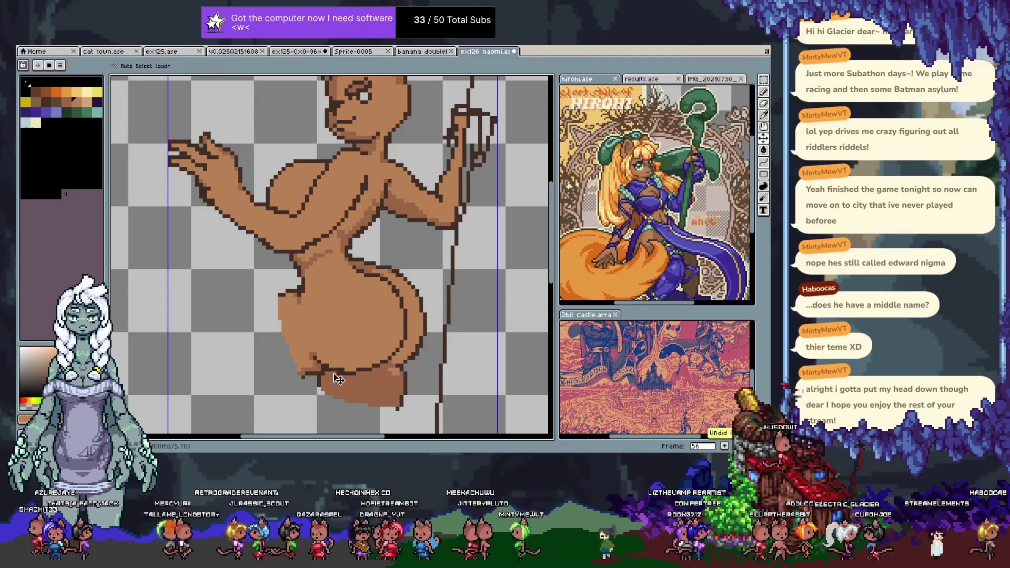
{"action": "key", "text": "b"}
{"action": "left_click", "coordinate": [322, 370], "text": "alt"}
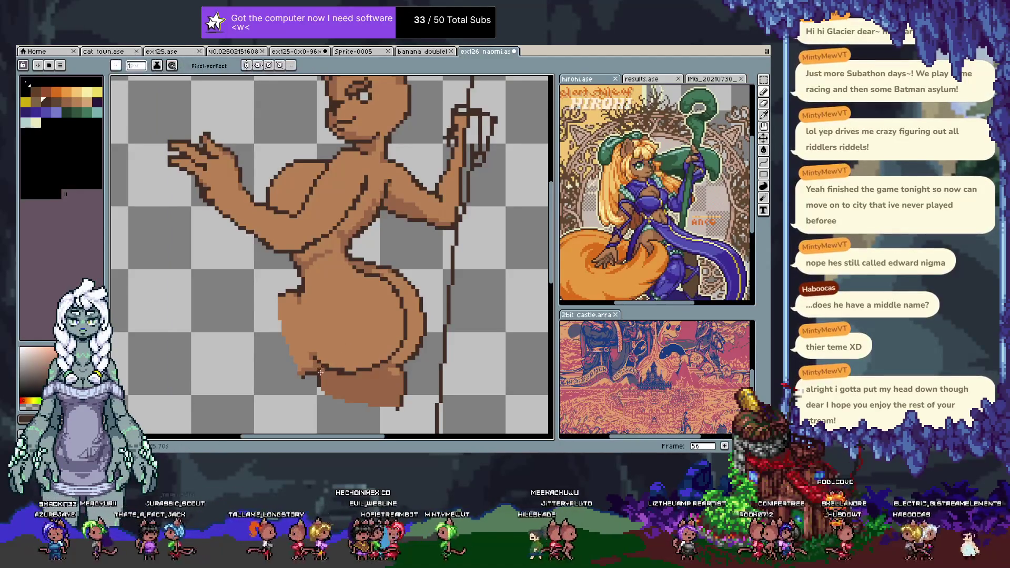
{"action": "left_click", "coordinate": [327, 382], "text": "alt"}
- Sample more browns, including the tan skin and the dark bottom outline colour
{"action": "key", "text": "v"}
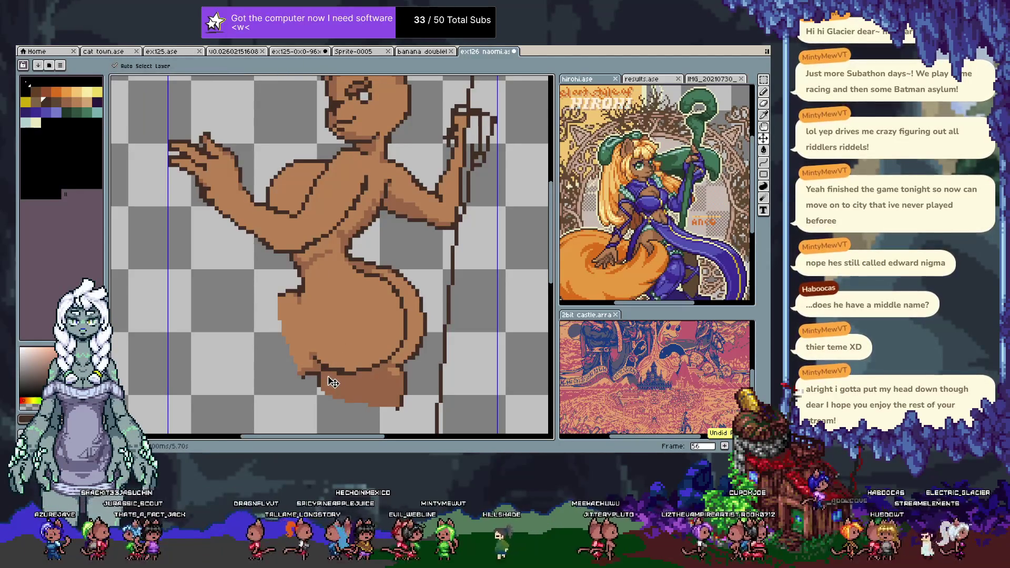
{"action": "key", "text": "b"}
{"action": "left_click", "coordinate": [321, 368], "text": "alt"}
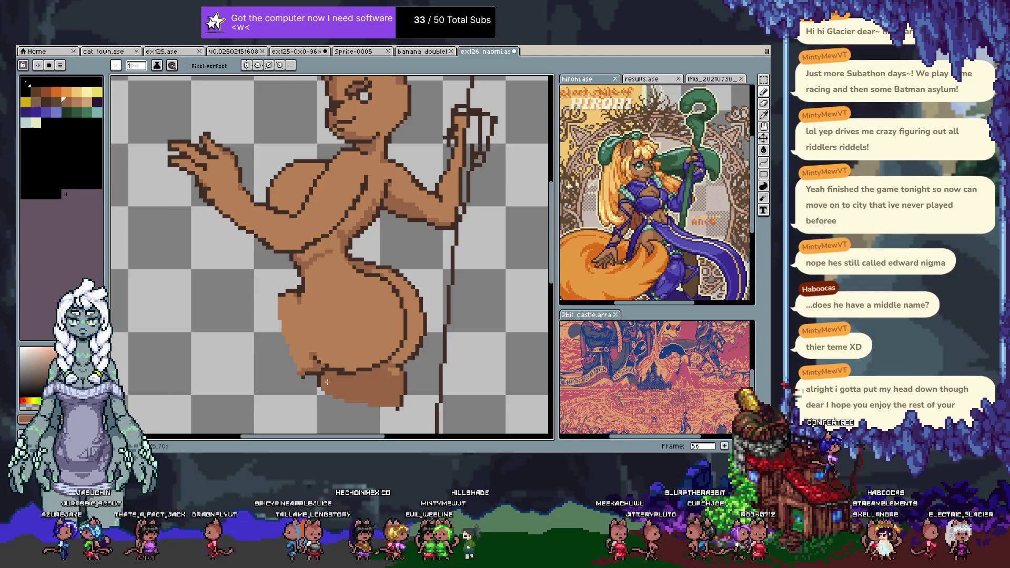
{"action": "left_click", "coordinate": [323, 370], "text": "alt"}
{"action": "left_click", "coordinate": [328, 367], "text": "alt"}
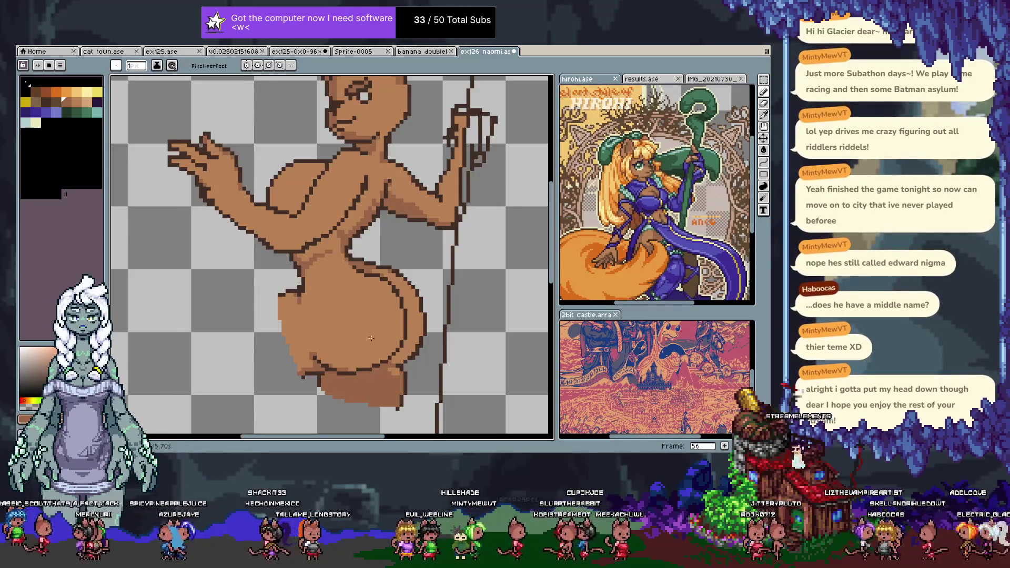
{"action": "left_click", "coordinate": [364, 369], "text": "alt"}
{"action": "left_click", "coordinate": [362, 370], "text": "alt"}
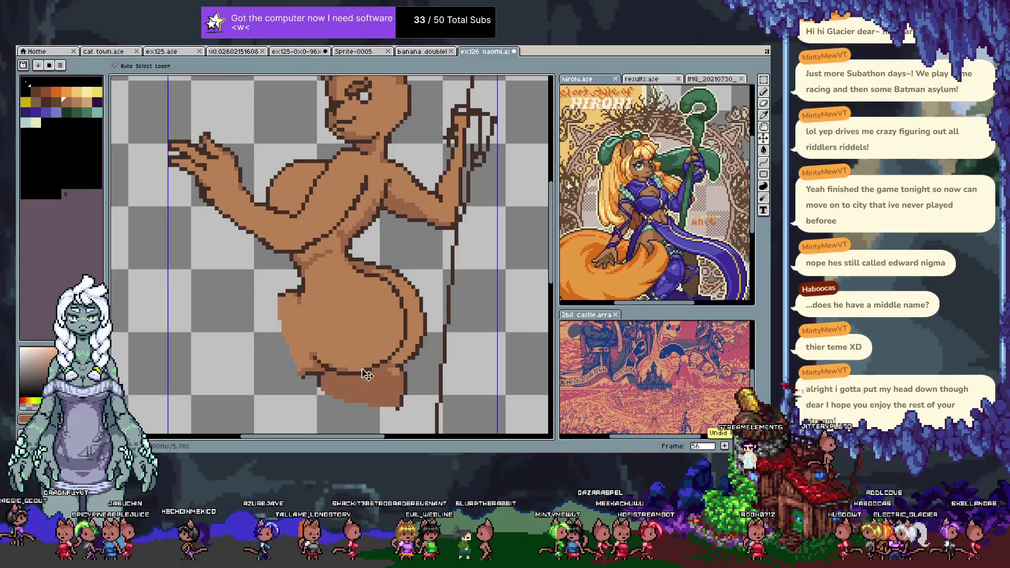
- Pan so the head is visible and unhide the purple outfit layer
{"action": "left_click_drag", "start_coordinate": [322, 297], "coordinate": [331, 350]}
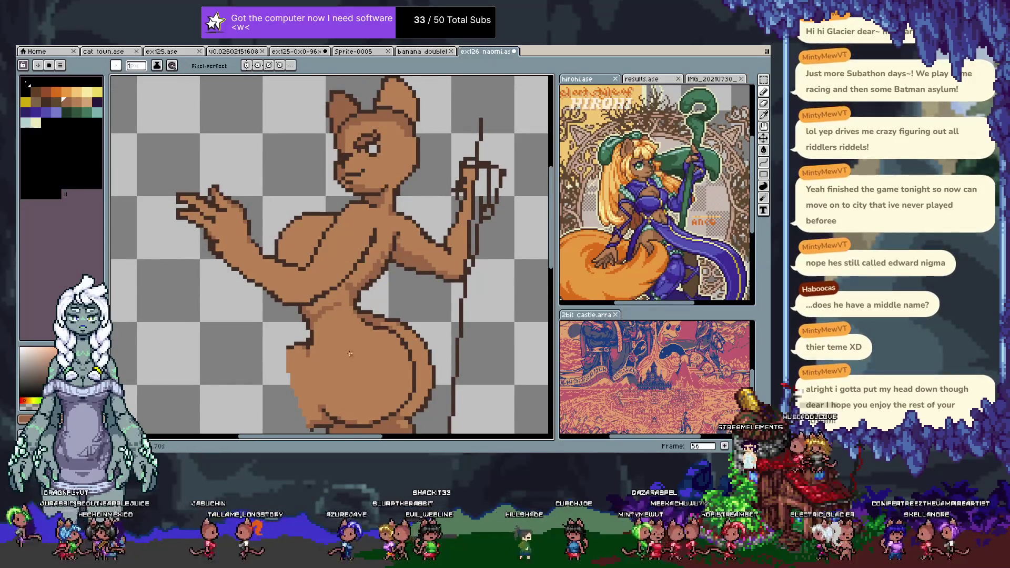
{"action": "key", "text": "Tab"}
{"action": "left_click", "coordinate": [151, 413]}
{"action": "key", "text": "Tab"}
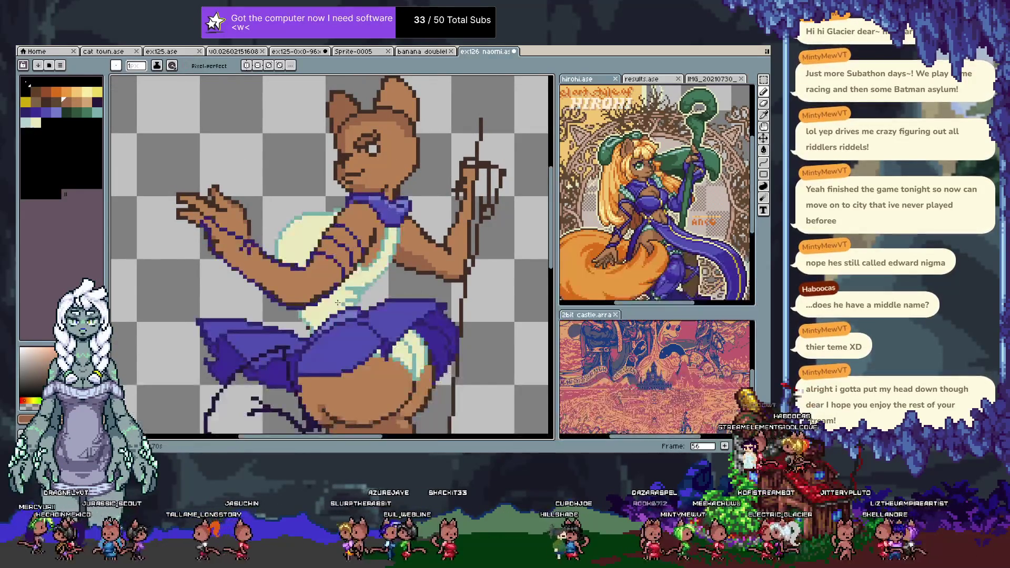
- Pick the collar's purple as the drawing colour, then zoom back in on the skirt
{"action": "left_click_drag", "start_coordinate": [357, 347], "coordinate": [373, 298]}
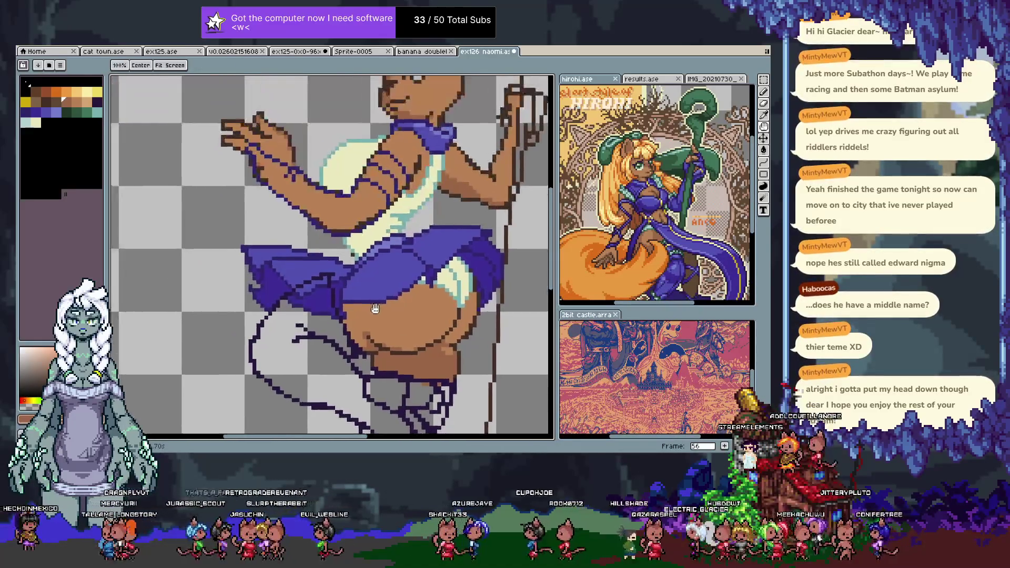
{"action": "scroll", "coordinate": [374, 298], "scroll_direction": "up", "scroll_amount": 5}
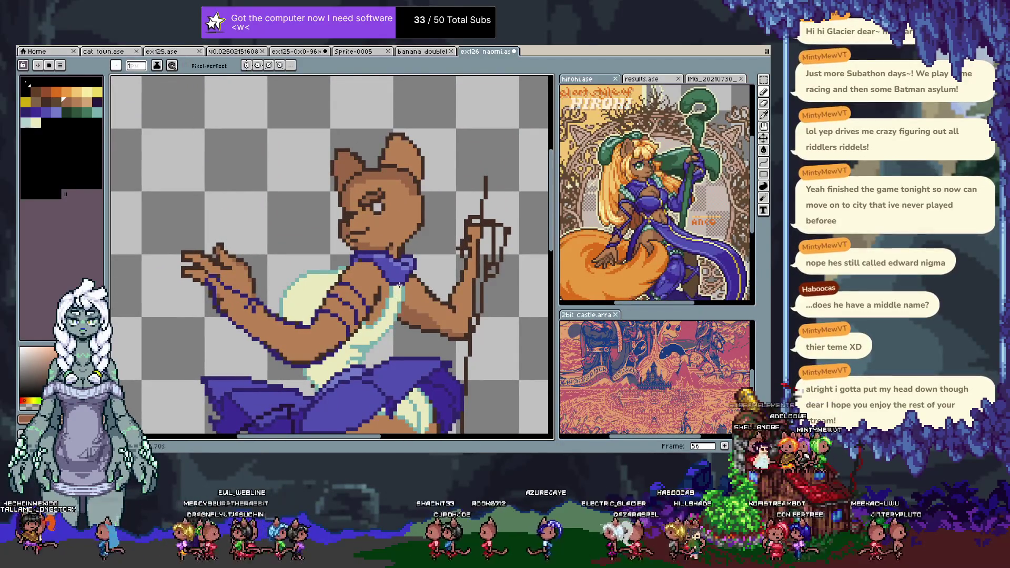
{"action": "left_click", "coordinate": [403, 273], "text": "alt"}
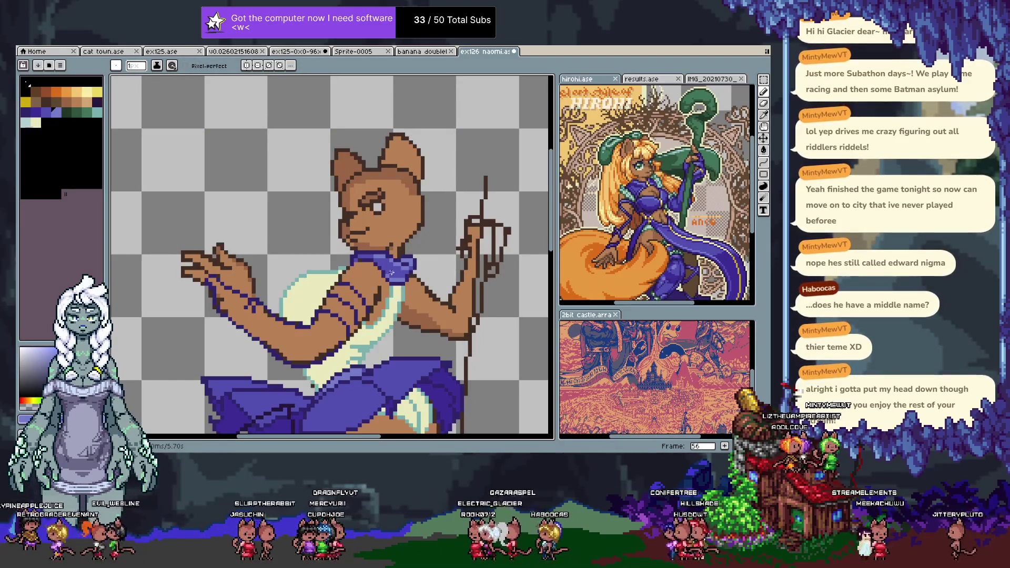
{"action": "scroll", "coordinate": [368, 300], "scroll_direction": "down", "scroll_amount": 3}
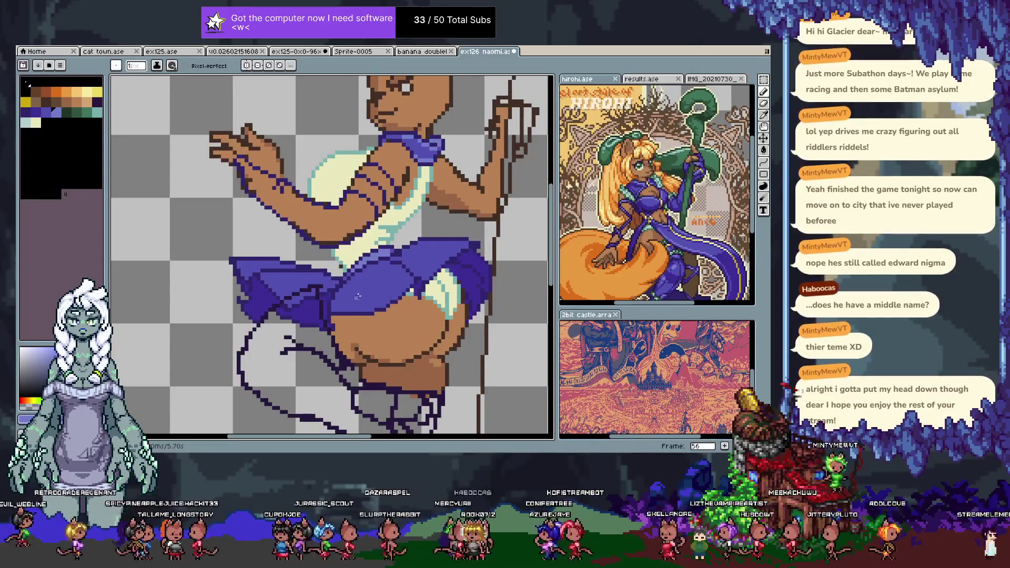
{"action": "scroll", "coordinate": [405, 271], "scroll_direction": "up", "scroll_amount": 1}
{"action": "scroll", "coordinate": [356, 271], "scroll_direction": "up", "scroll_amount": 1}
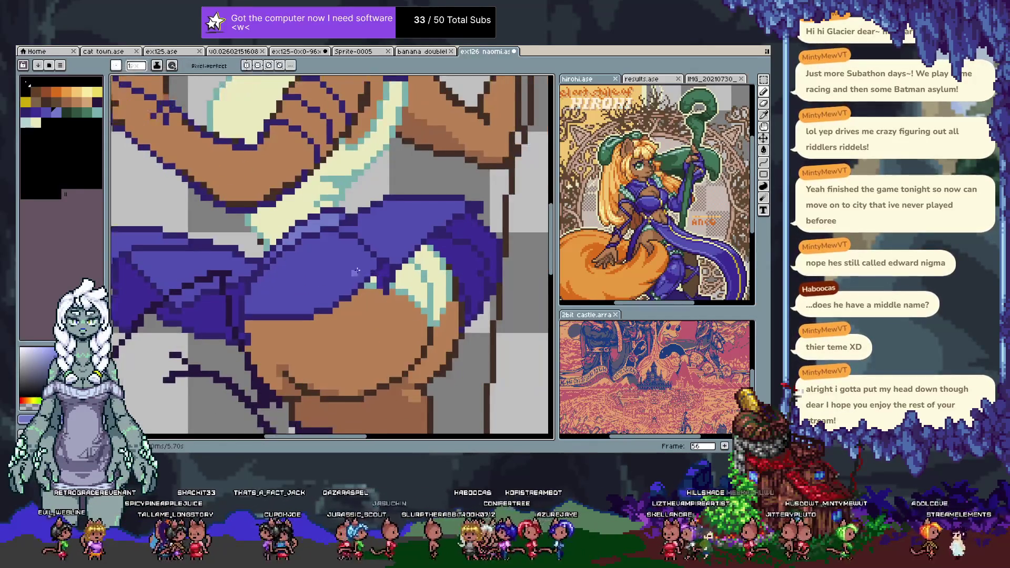
- Draw a light purple highlight line across the skirt's edge
{"action": "mouse_move", "coordinate": [247, 310]}
{"action": "left_mouse_down"}
{"action": "mouse_move", "coordinate": [326, 311]}
{"action": "mouse_move", "coordinate": [305, 310]}
{"action": "mouse_move", "coordinate": [373, 266]}
{"action": "left_mouse_up"}
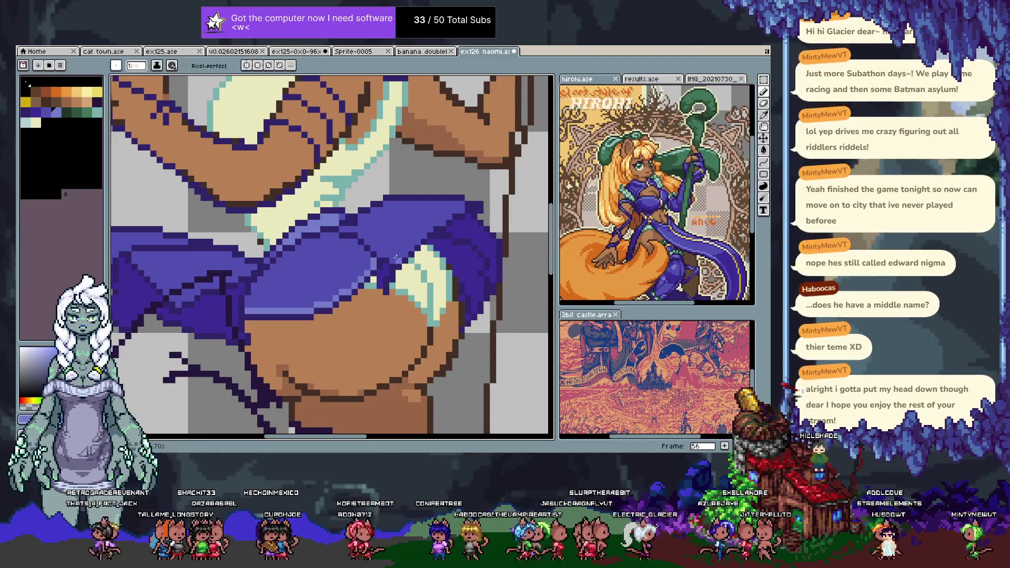
{"action": "left_click_drag", "start_coordinate": [399, 260], "coordinate": [430, 229]}
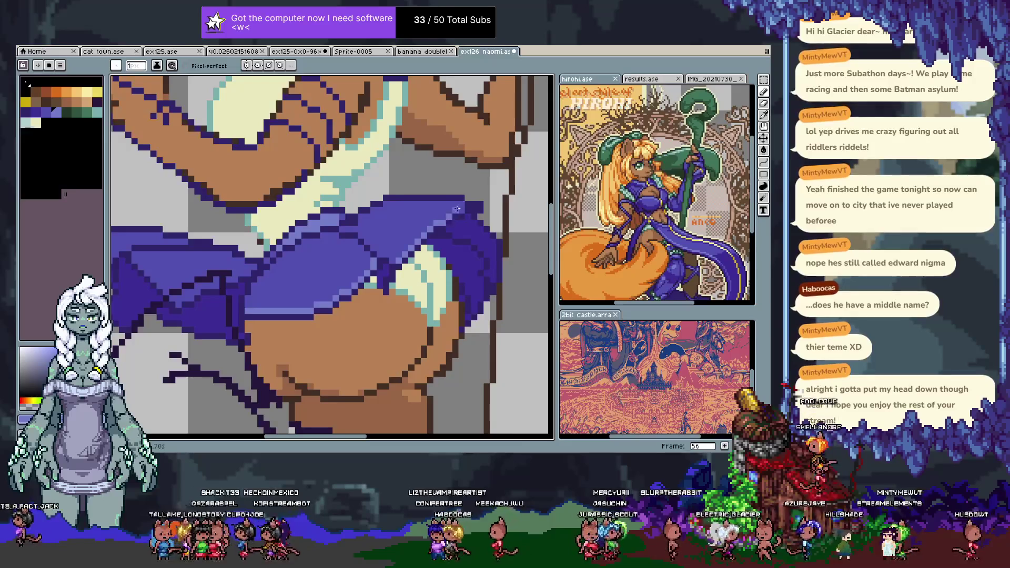
{"action": "left_click_drag", "start_coordinate": [453, 229], "coordinate": [491, 234]}
{"action": "mouse_move", "coordinate": [232, 263]}
{"action": "left_mouse_down"}
{"action": "mouse_move", "coordinate": [271, 267]}
{"action": "mouse_move", "coordinate": [262, 271]}
{"action": "mouse_move", "coordinate": [298, 314]}
{"action": "left_mouse_up"}
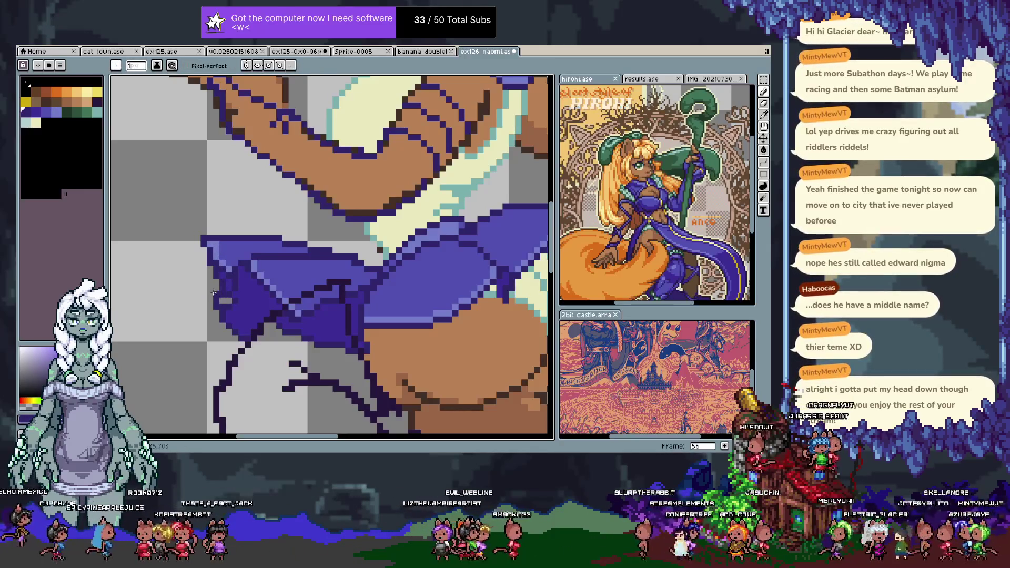
{"action": "left_click", "coordinate": [220, 301], "text": "alt"}
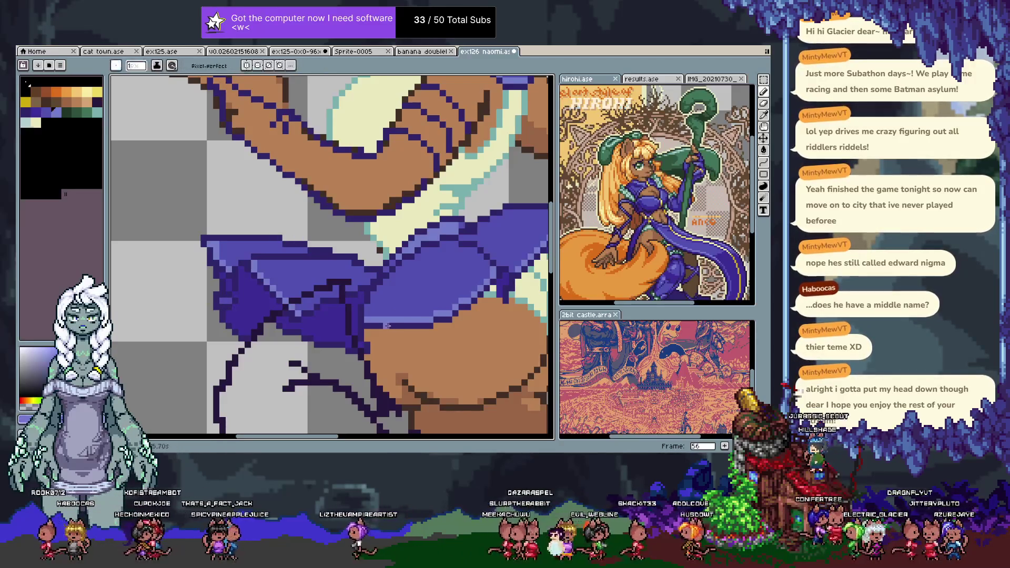
- Sample the skirt-edge purple and paint a light purple row along the hem
{"action": "left_click_drag", "start_coordinate": [398, 313], "coordinate": [305, 297]}
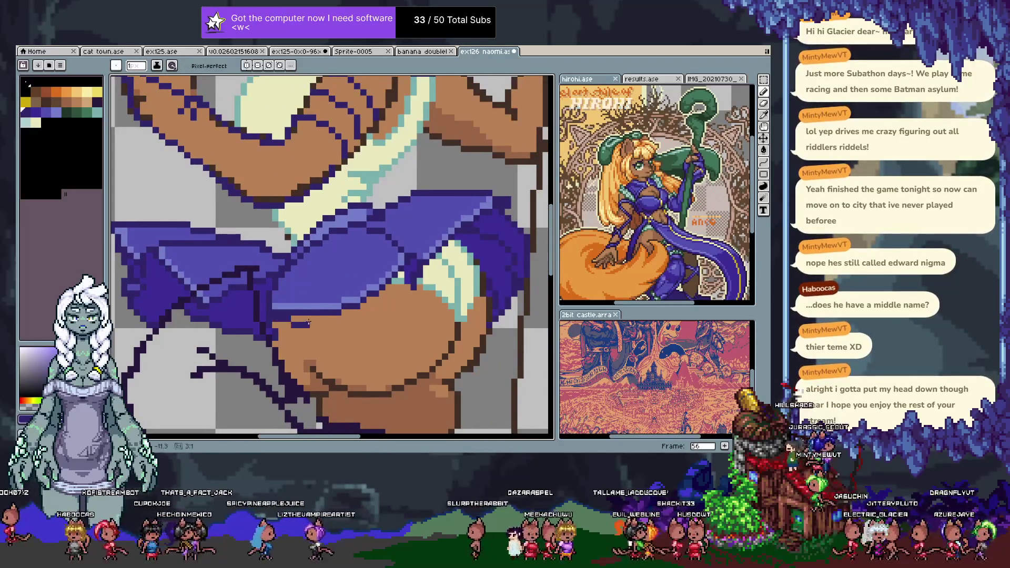
{"action": "left_click", "coordinate": [308, 303], "text": "alt"}
{"action": "mouse_move", "coordinate": [299, 311]}
{"action": "left_mouse_down"}
{"action": "mouse_move", "coordinate": [281, 311]}
{"action": "mouse_move", "coordinate": [341, 306]}
{"action": "mouse_move", "coordinate": [247, 292]}
{"action": "left_mouse_up"}
{"action": "left_click_drag", "start_coordinate": [310, 293], "coordinate": [473, 245]}
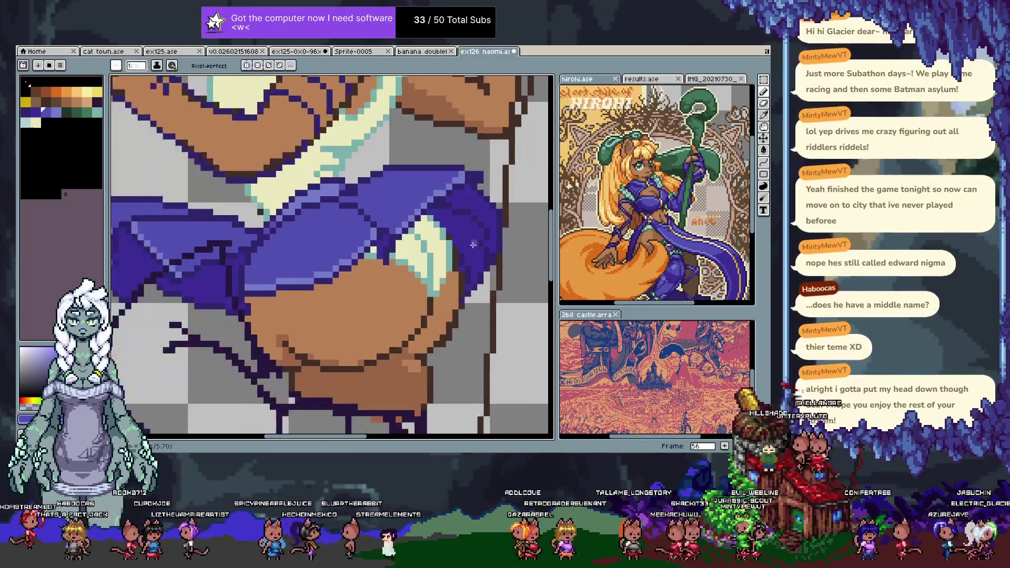
{"action": "scroll", "coordinate": [472, 245], "scroll_direction": "down", "scroll_amount": 4}
{"action": "scroll", "coordinate": [333, 217], "scroll_direction": "up", "scroll_amount": 3}
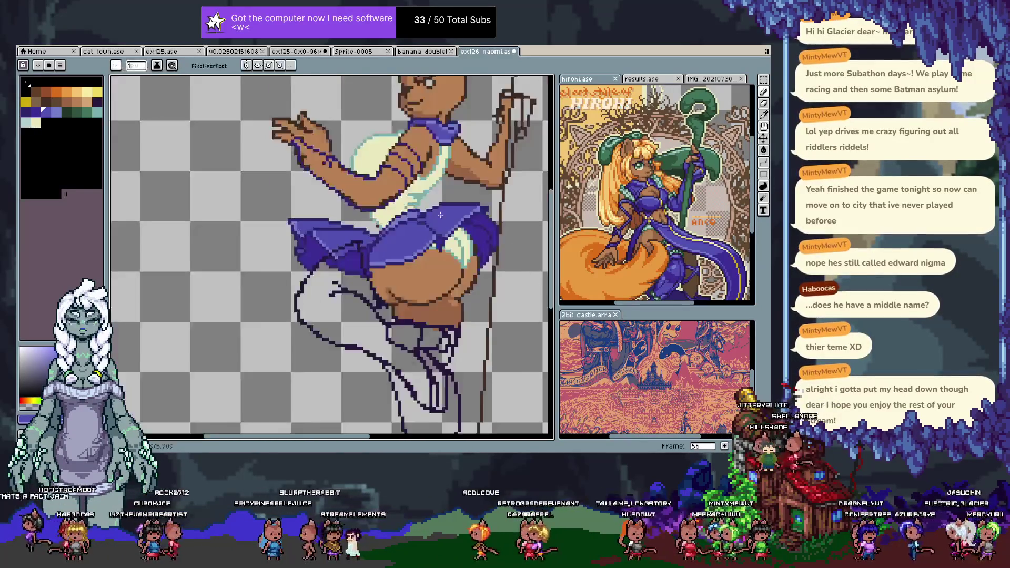
- Zoom in and pan across the skirt toward the arm and staff
{"action": "scroll", "coordinate": [333, 217], "scroll_direction": "up", "scroll_amount": 1}
{"action": "left_click_drag", "start_coordinate": [276, 235], "coordinate": [246, 241]}
{"action": "key", "text": "alt"}
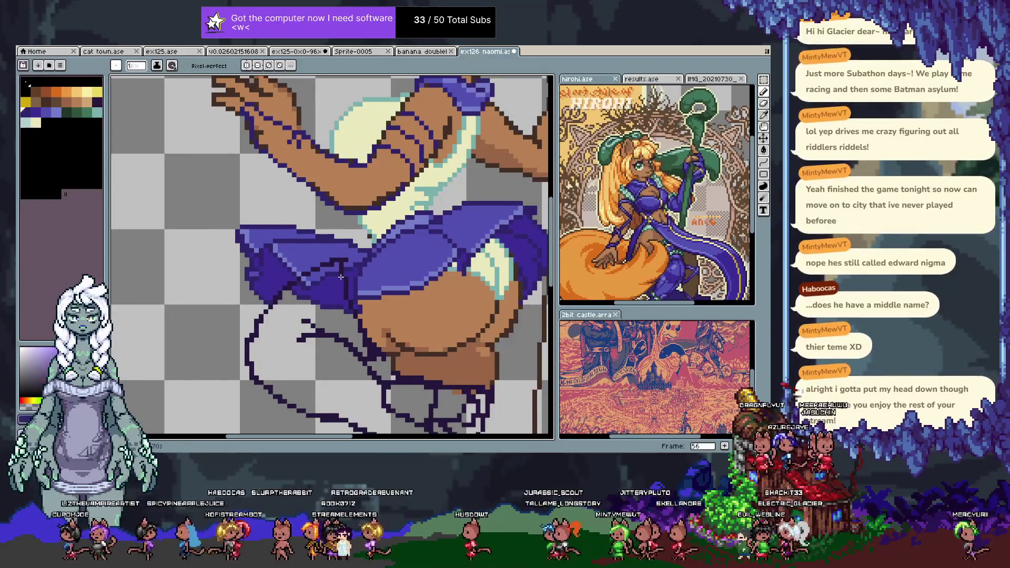
{"action": "key", "text": "alt"}
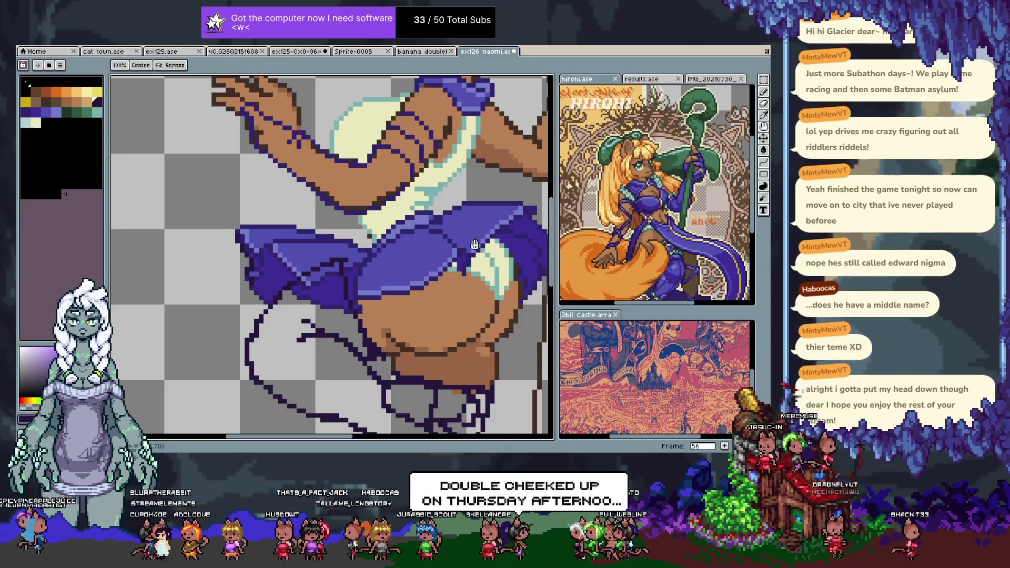
{"action": "left_click_drag", "start_coordinate": [350, 271], "coordinate": [260, 277]}
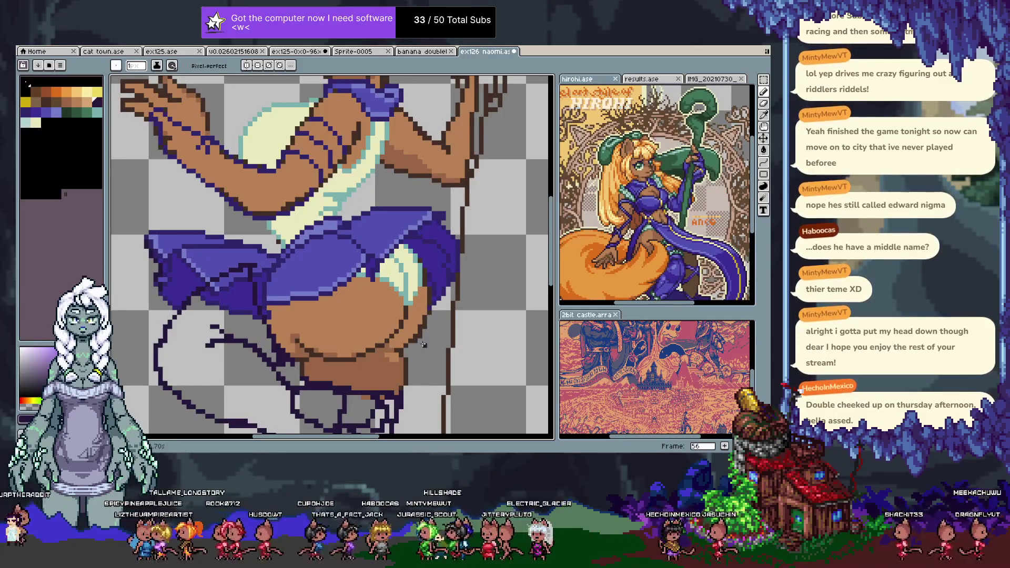
{"action": "left_click_drag", "start_coordinate": [461, 274], "coordinate": [484, 269]}
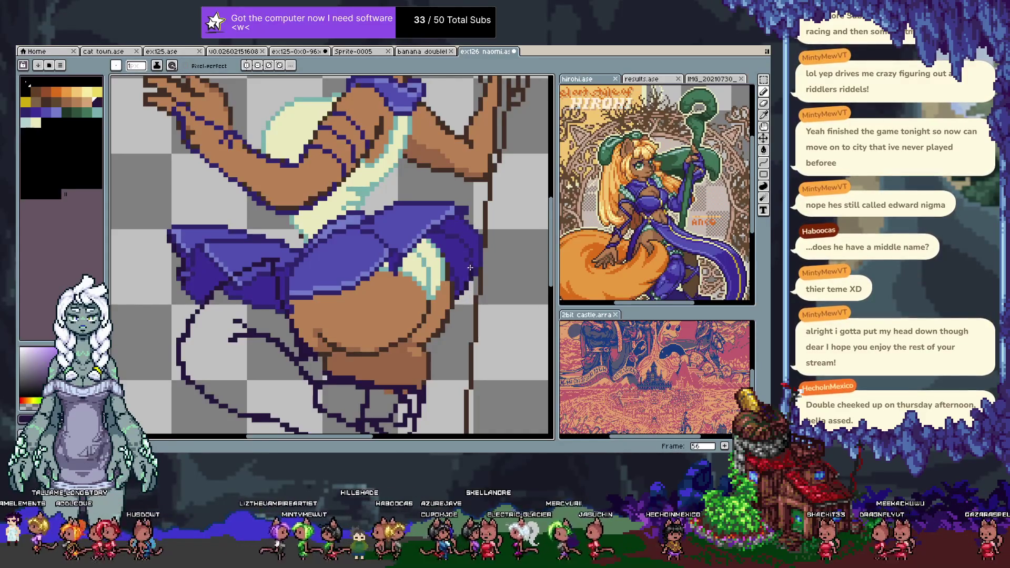
{"action": "left_click_drag", "start_coordinate": [489, 259], "coordinate": [458, 299]}
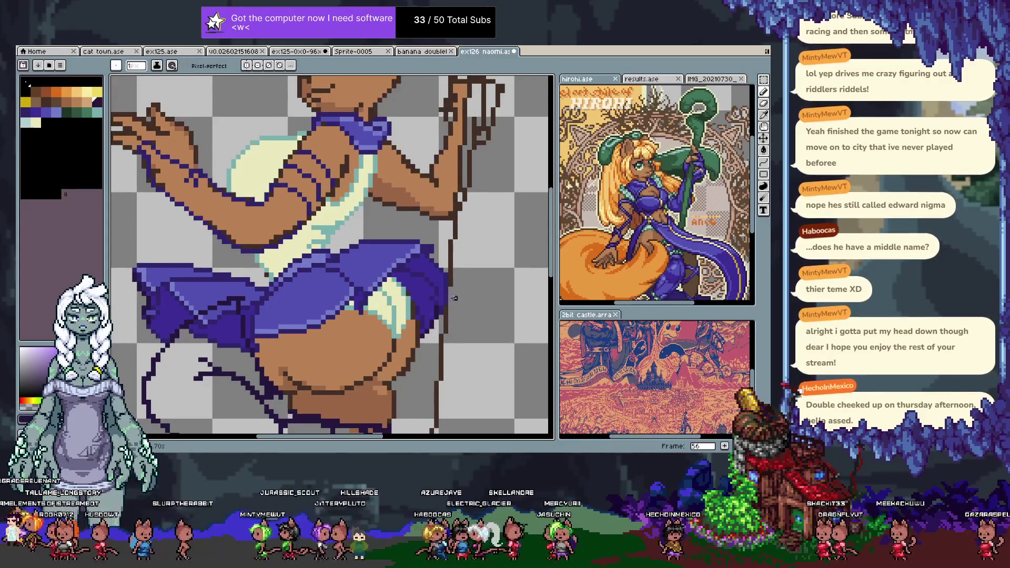
{"action": "key", "text": "space"}
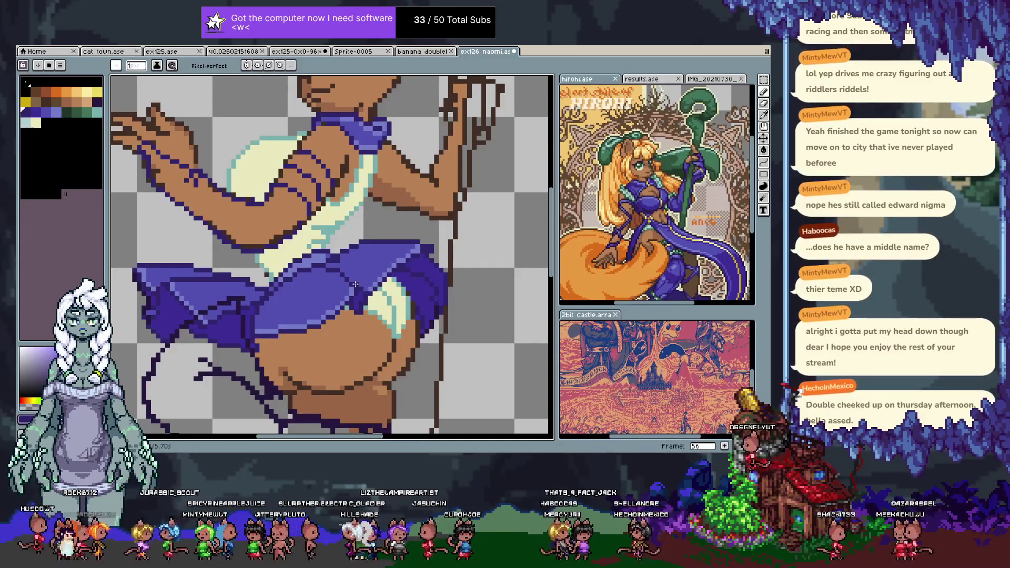
- Sample the dark outline #312569, mid purple #5350b1 and other skirt purples
{"action": "left_click", "coordinate": [350, 284], "text": "alt"}
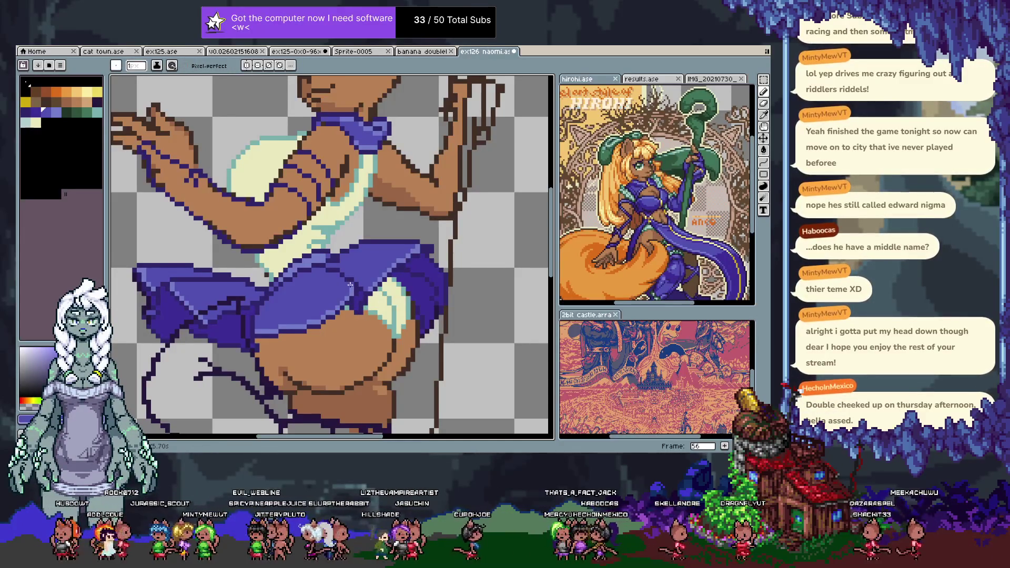
{"action": "left_click", "coordinate": [356, 276], "text": "alt"}
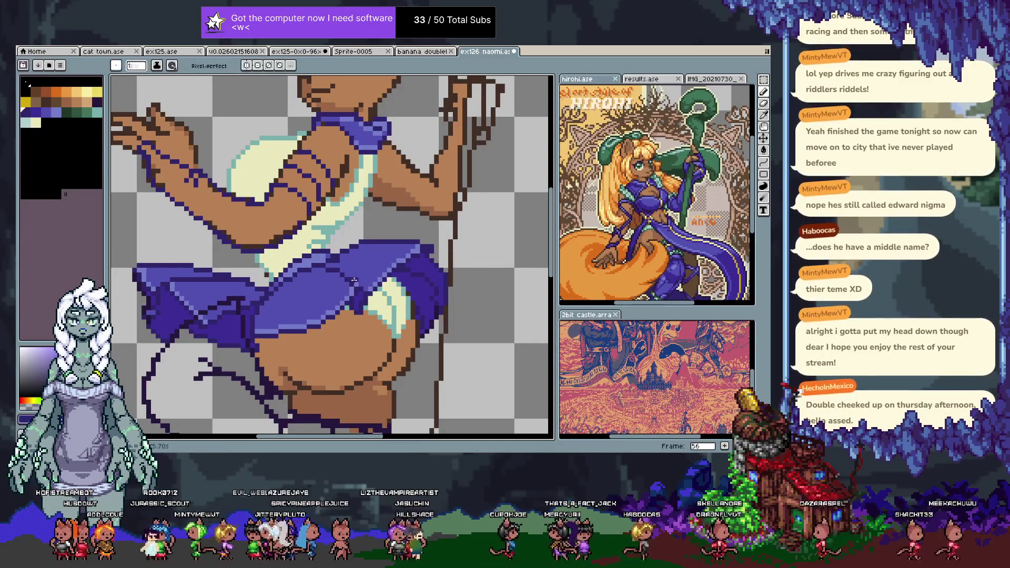
{"action": "left_click", "coordinate": [363, 276], "text": "alt"}
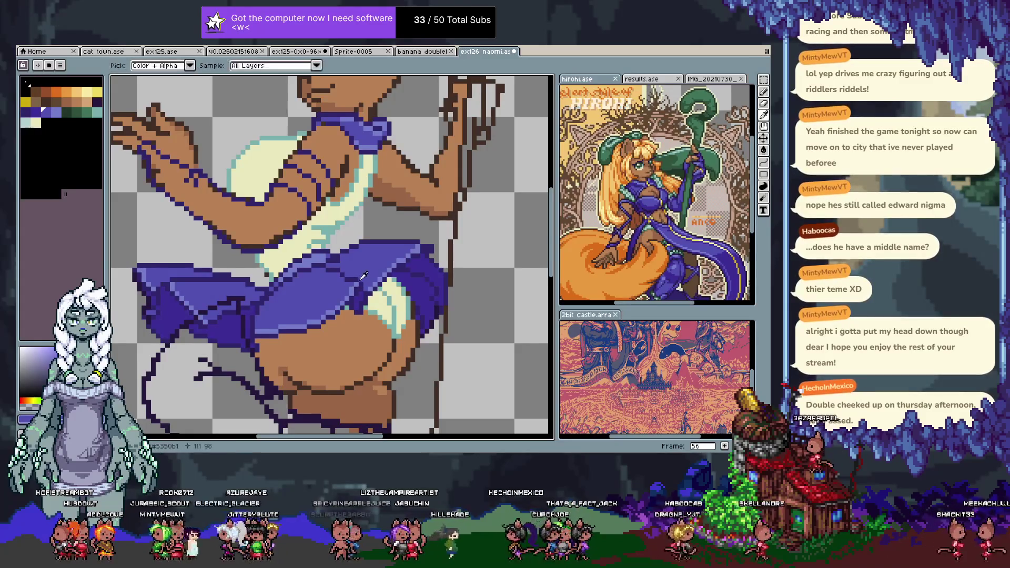
{"action": "left_click", "coordinate": [360, 282], "text": "alt"}
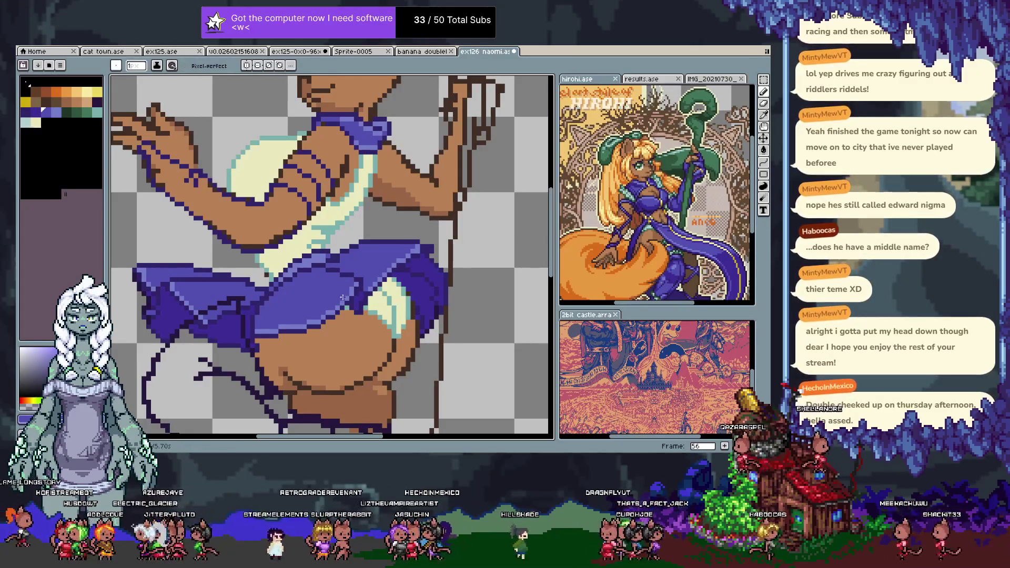
{"action": "left_click", "coordinate": [342, 265], "text": "alt"}
{"action": "left_click", "coordinate": [328, 268], "text": "alt"}
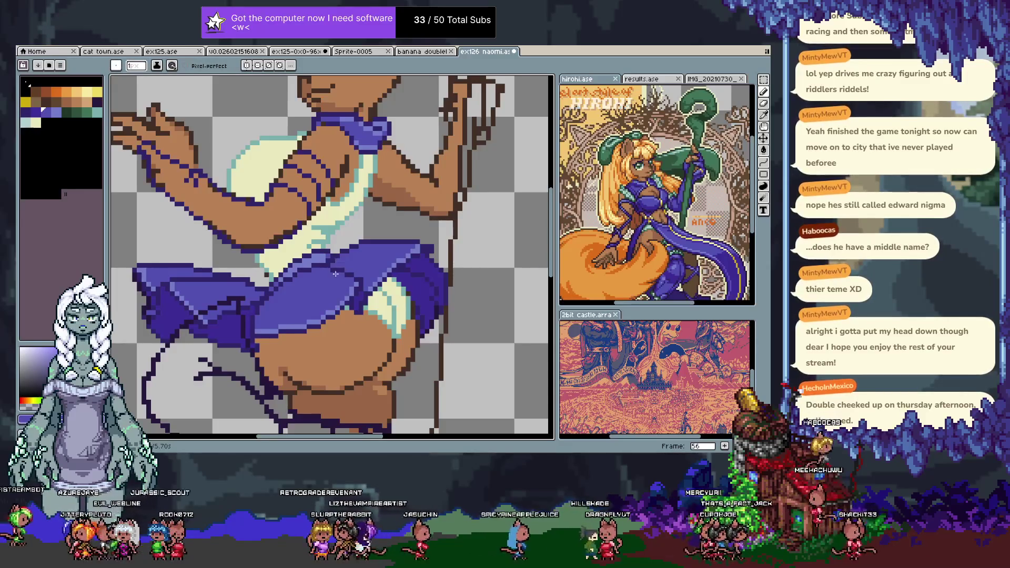
- Zoom out and show the layers-and-frames timeline below the canvas
{"action": "scroll", "coordinate": [337, 273], "scroll_direction": "down", "scroll_amount": 1}
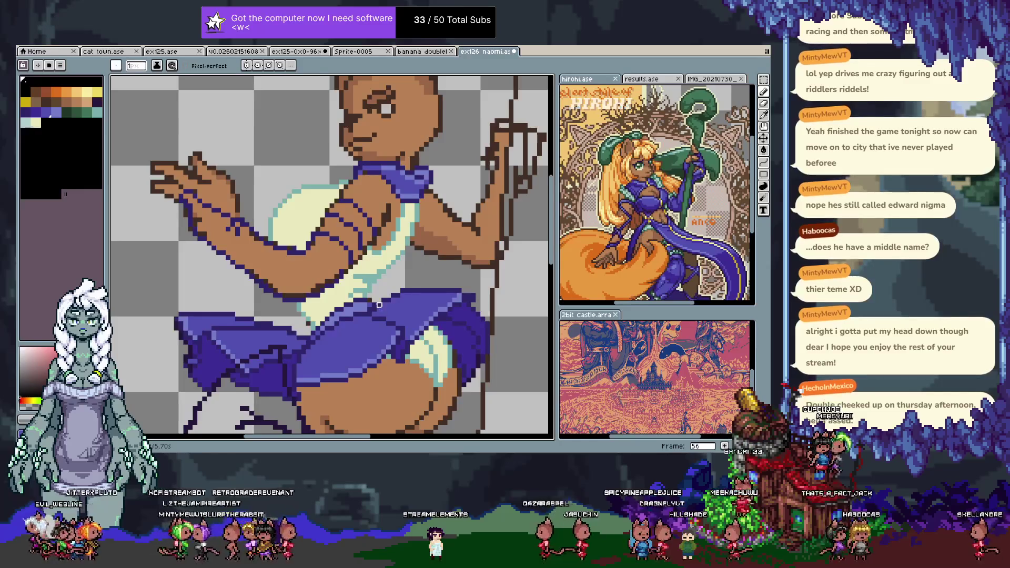
{"action": "scroll", "coordinate": [375, 318], "scroll_direction": "down", "scroll_amount": 3}
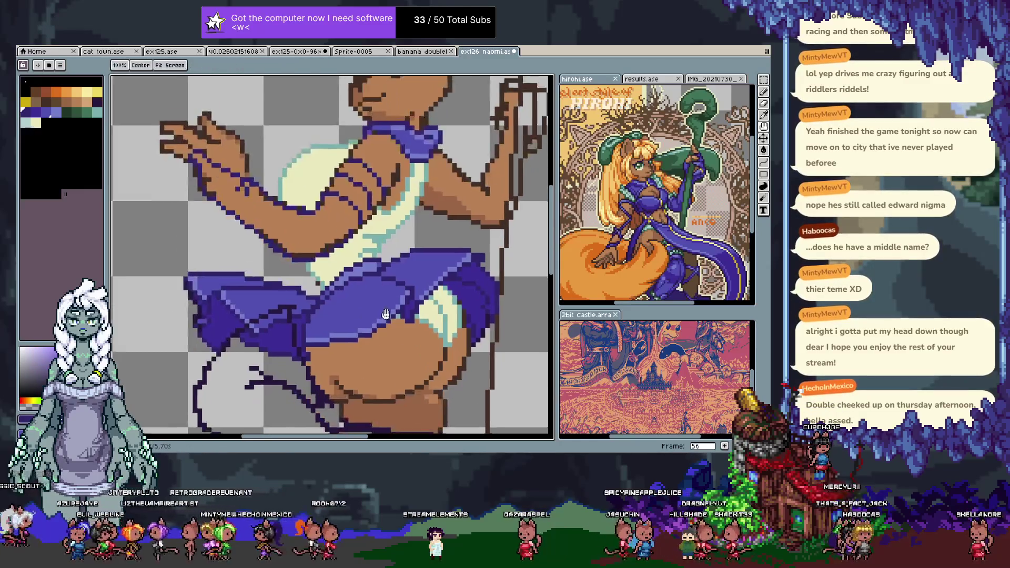
{"action": "scroll", "coordinate": [379, 298], "scroll_direction": "down", "scroll_amount": 3}
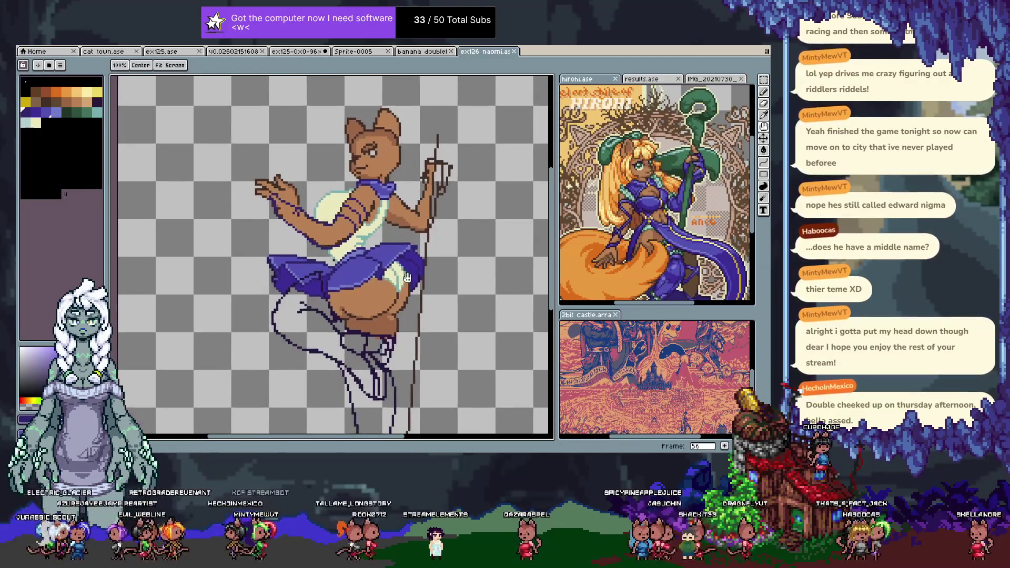
{"action": "key", "text": "Tab"}
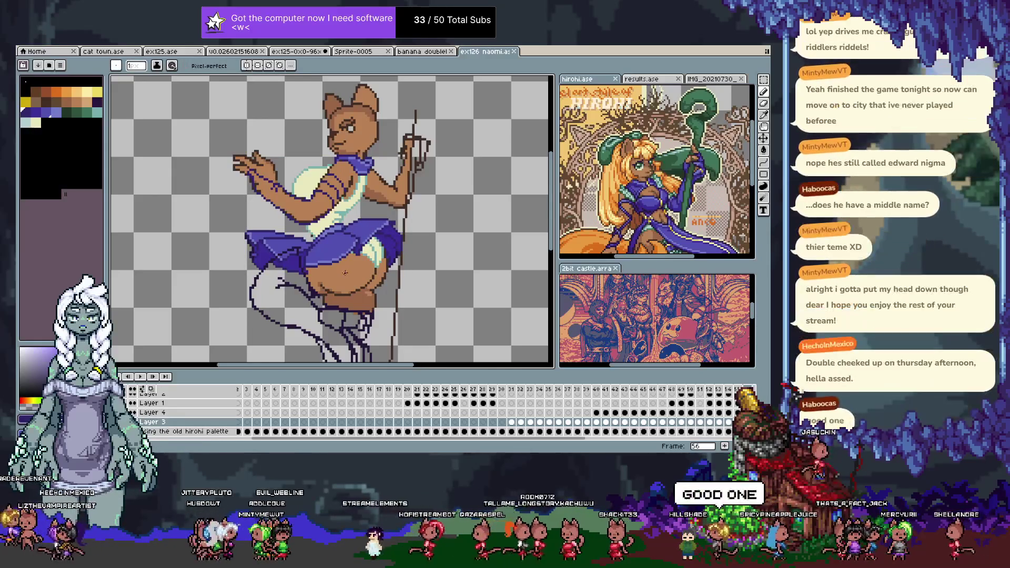
{"action": "scroll", "coordinate": [402, 237], "scroll_direction": "up", "scroll_amount": 2}
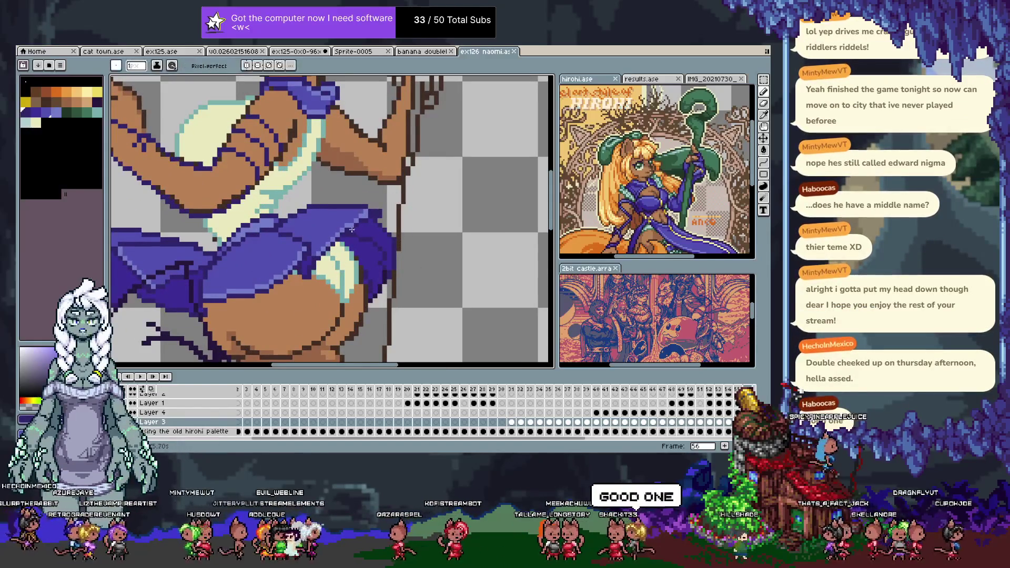
{"action": "key", "text": "ctrl+z"}
{"action": "key", "text": "q"}
{"action": "mouse_move", "coordinate": [350, 228]}
{"action": "left_mouse_down"}
{"action": "mouse_move", "coordinate": [384, 213]}
{"action": "mouse_move", "coordinate": [343, 198]}
{"action": "left_mouse_up"}
{"action": "left_click", "coordinate": [368, 220]}
{"action": "key", "text": "ctrl+d"}
{"action": "key", "text": "b"}
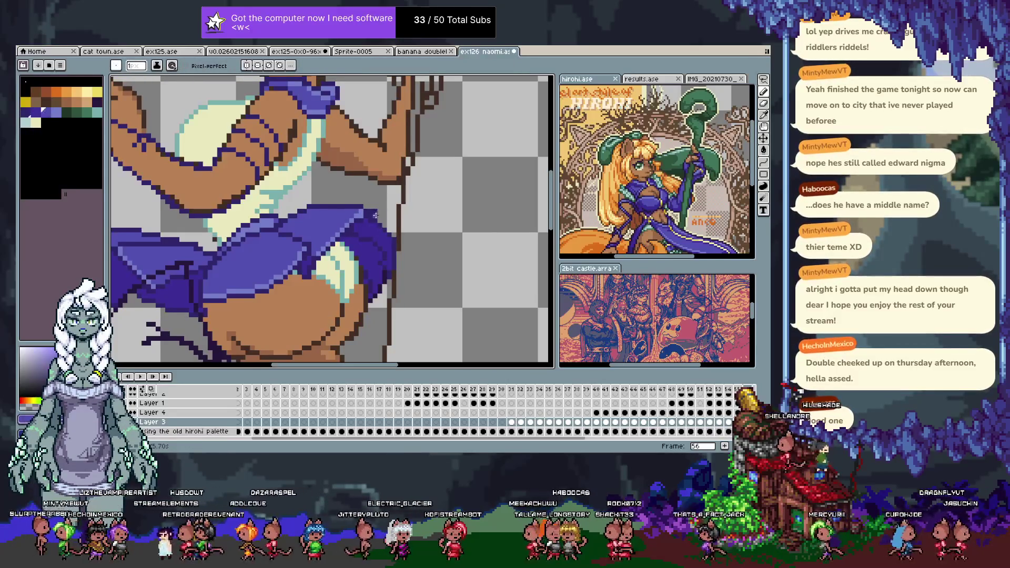
{"action": "left_click", "coordinate": [375, 215]}
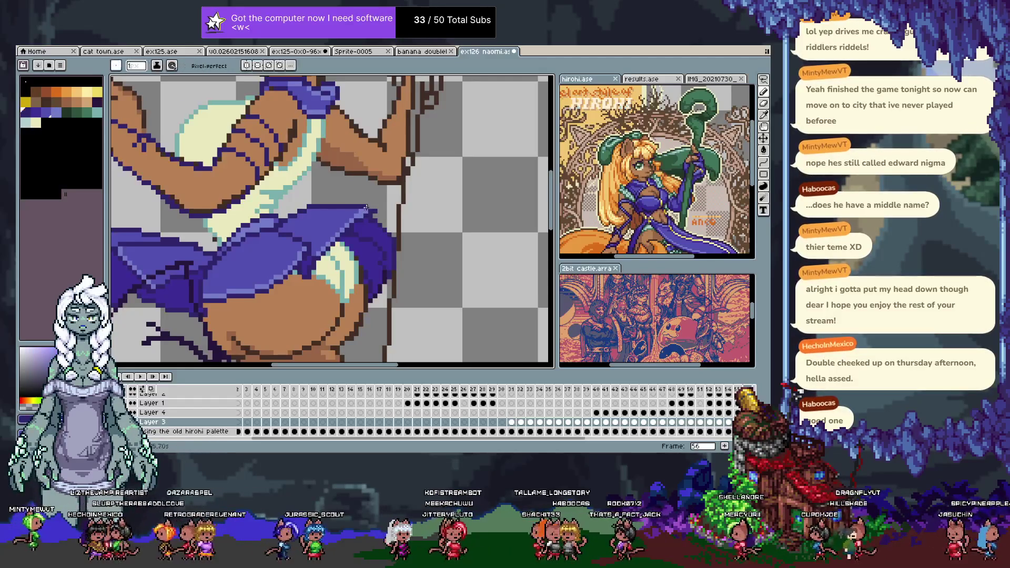
{"action": "left_click", "coordinate": [358, 210]}
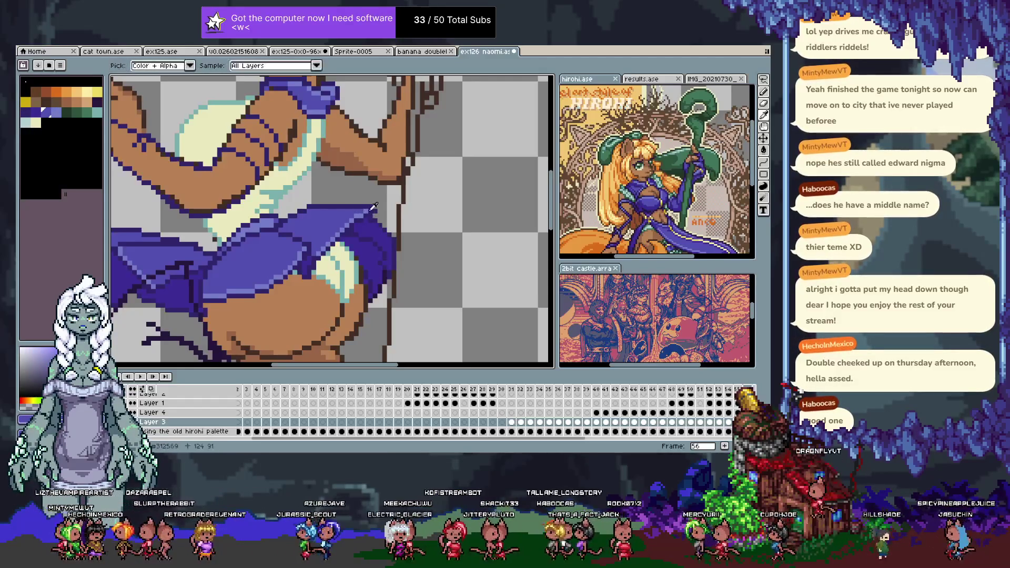
{"action": "left_click", "coordinate": [100, 113]}
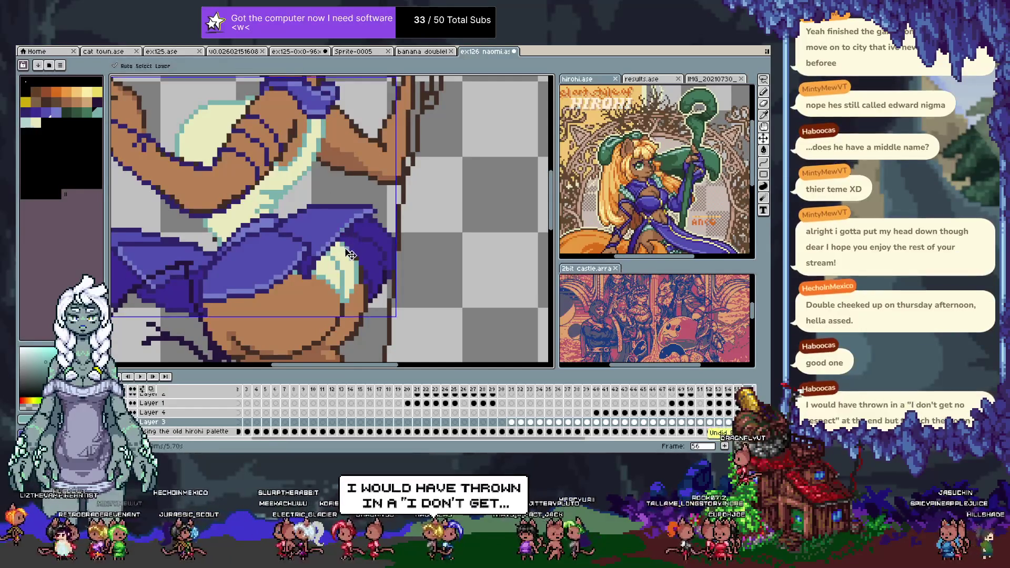
{"action": "key", "text": "ctrl+s"}
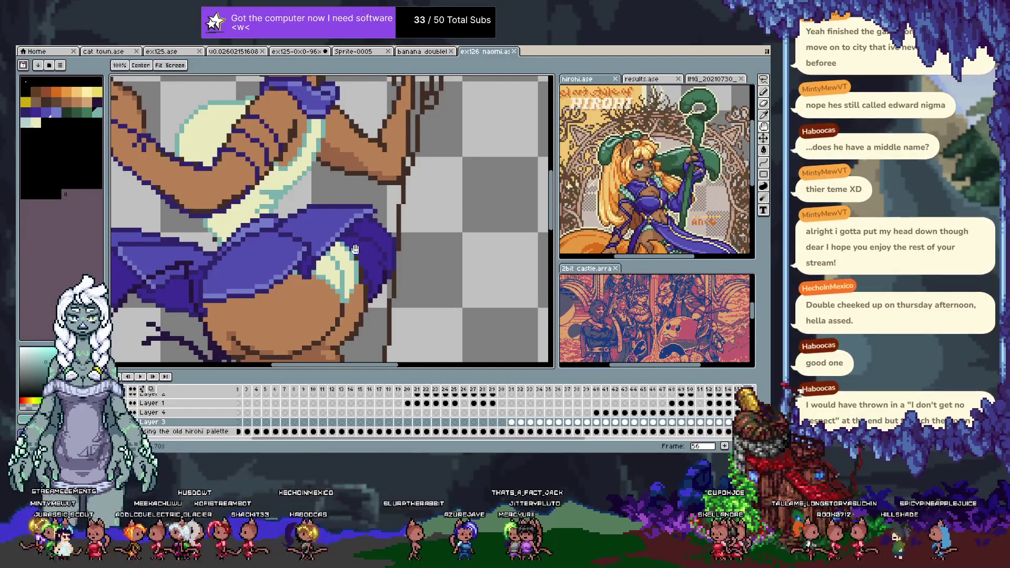
{"action": "left_click_drag", "start_coordinate": [320, 282], "coordinate": [449, 202]}
{"action": "key", "text": "b"}
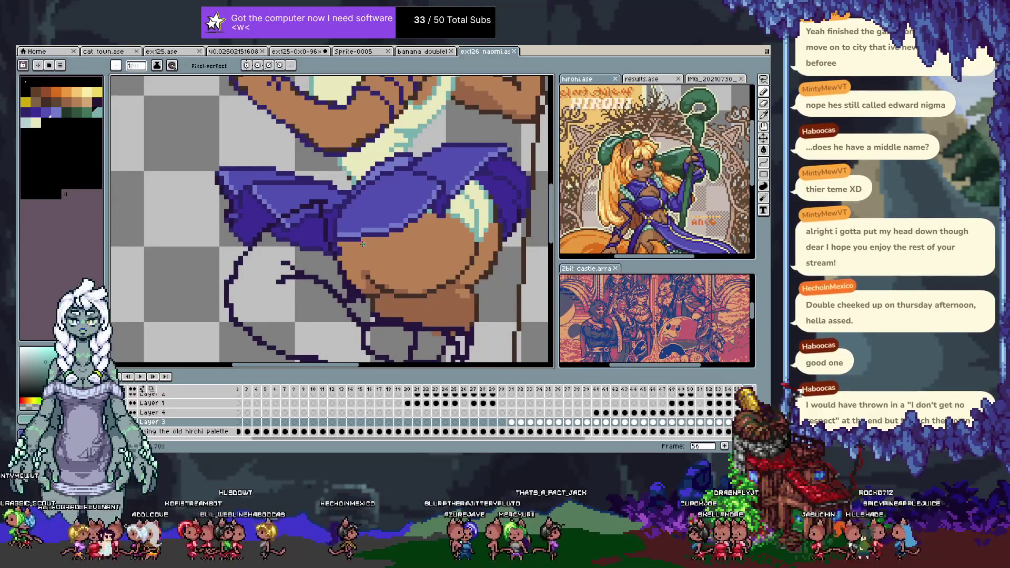
{"action": "left_click_drag", "start_coordinate": [297, 262], "coordinate": [218, 168]}
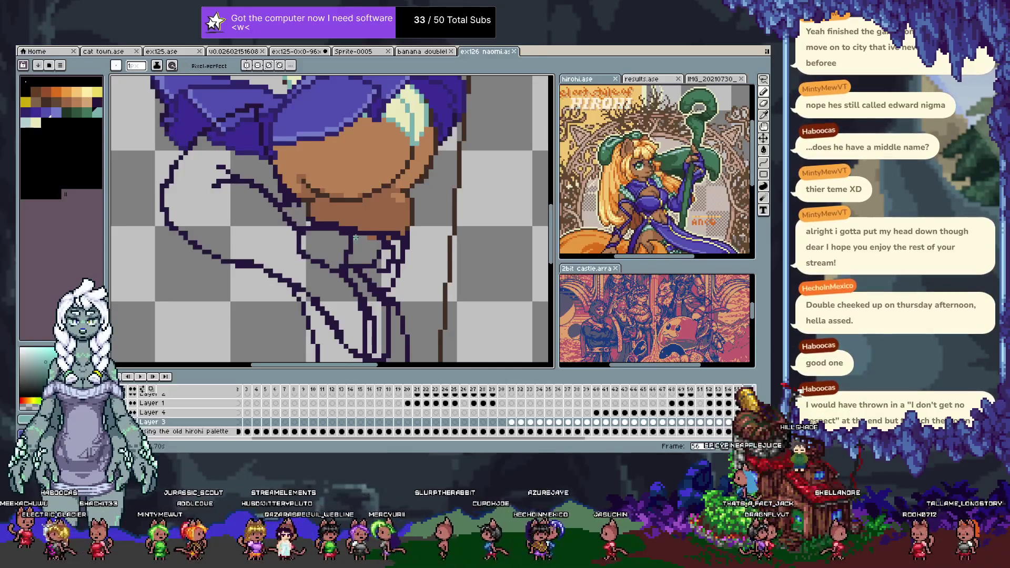
{"action": "scroll", "coordinate": [414, 181], "scroll_direction": "down", "scroll_amount": 2}
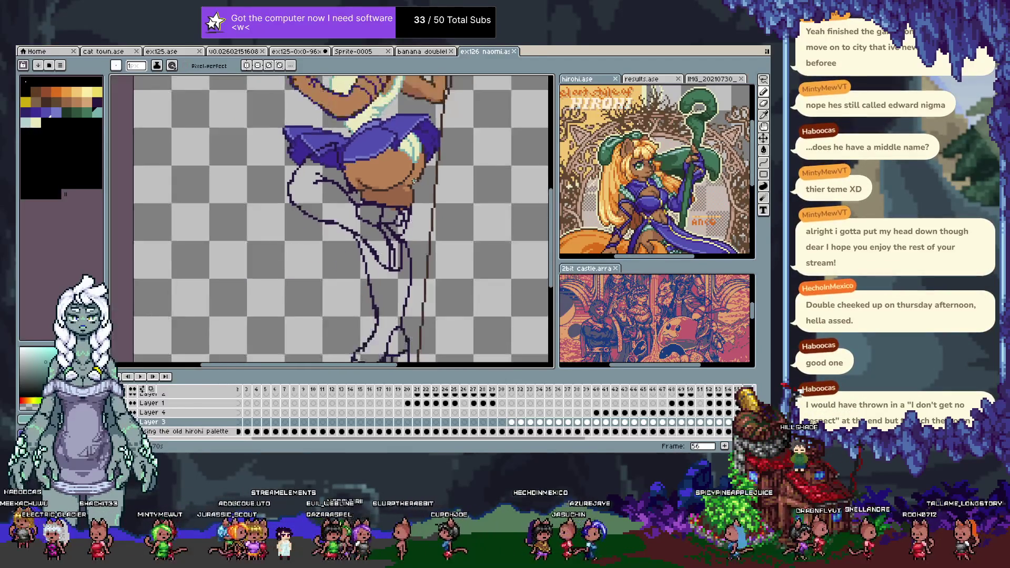
{"action": "scroll", "coordinate": [415, 182], "scroll_direction": "up", "scroll_amount": 1}
{"action": "scroll", "coordinate": [416, 208], "scroll_direction": "down", "scroll_amount": 1}
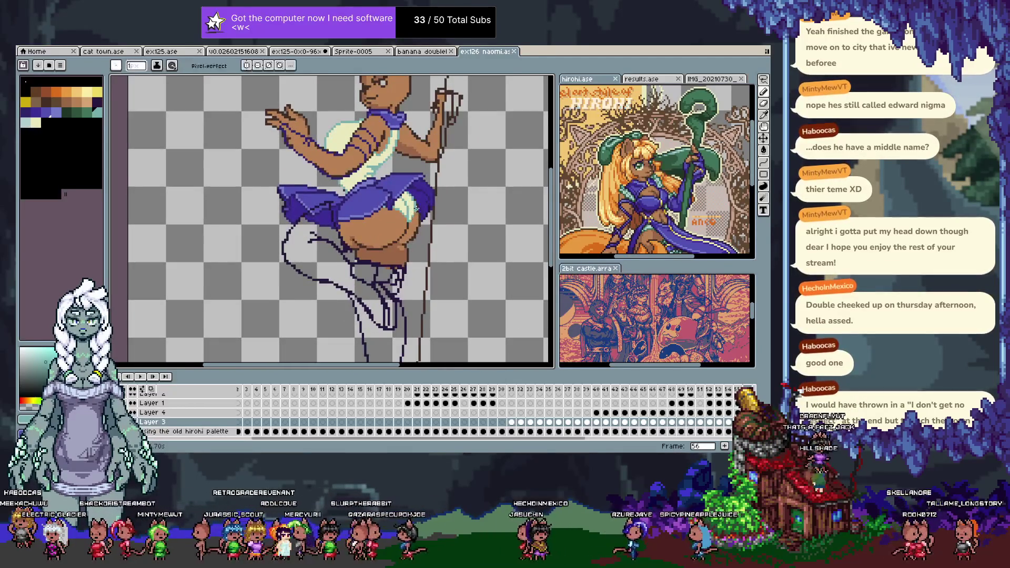
{"action": "left_click_drag", "start_coordinate": [335, 252], "coordinate": [325, 238]}
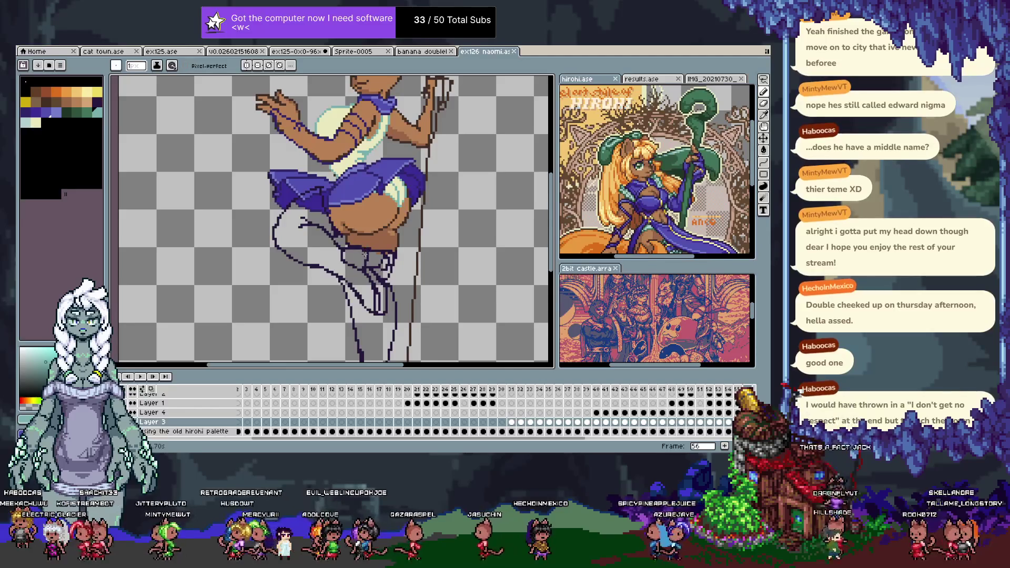
- On Layer 4, bucket-fill the thigh cream and the boot light blue-grey
{"action": "left_click", "coordinate": [346, 247], "text": "ctrl"}
{"action": "key", "text": "Tab"}
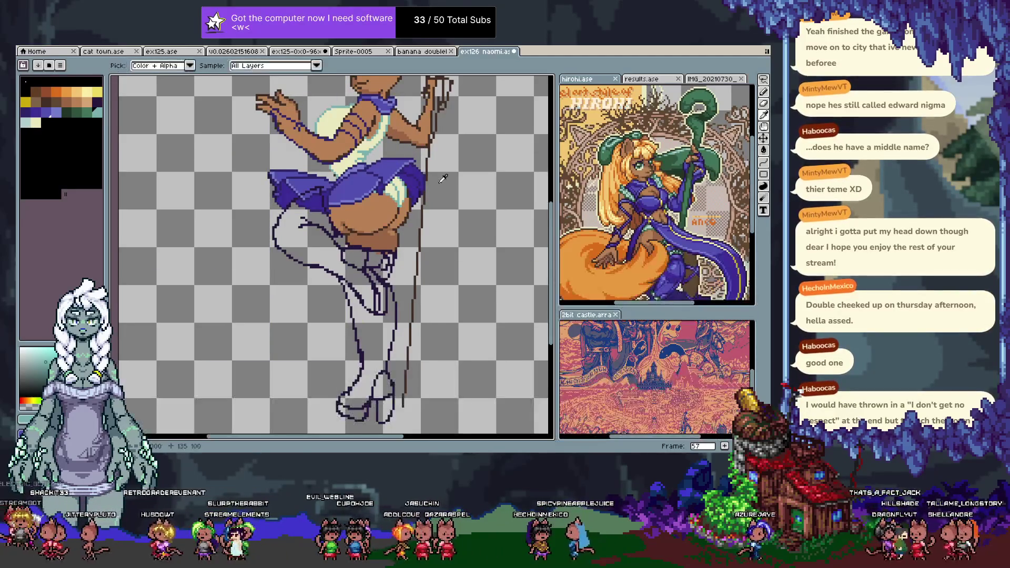
{"action": "key", "text": "g"}
{"action": "left_click", "coordinate": [344, 288]}
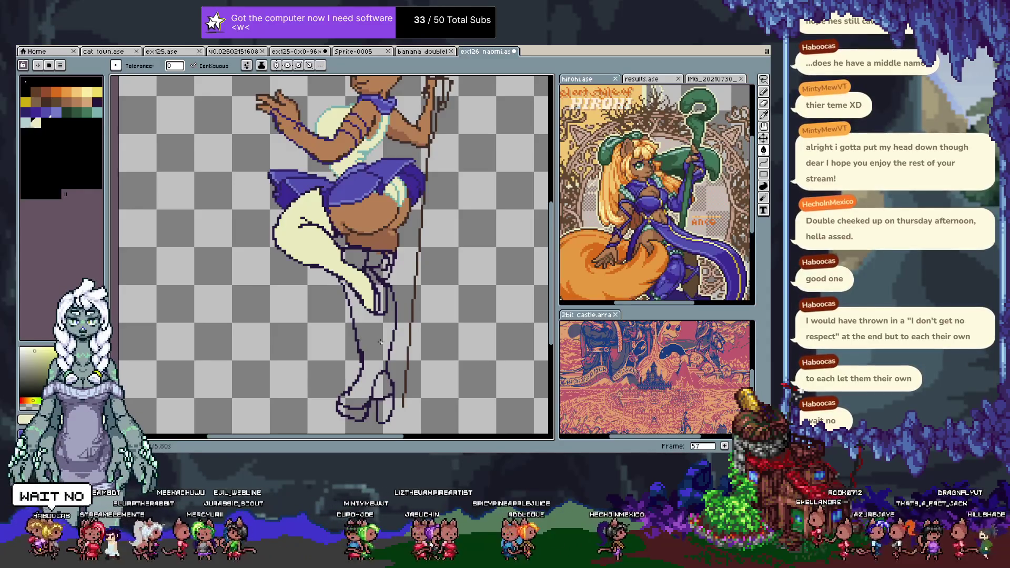
{"action": "left_click", "coordinate": [25, 123]}
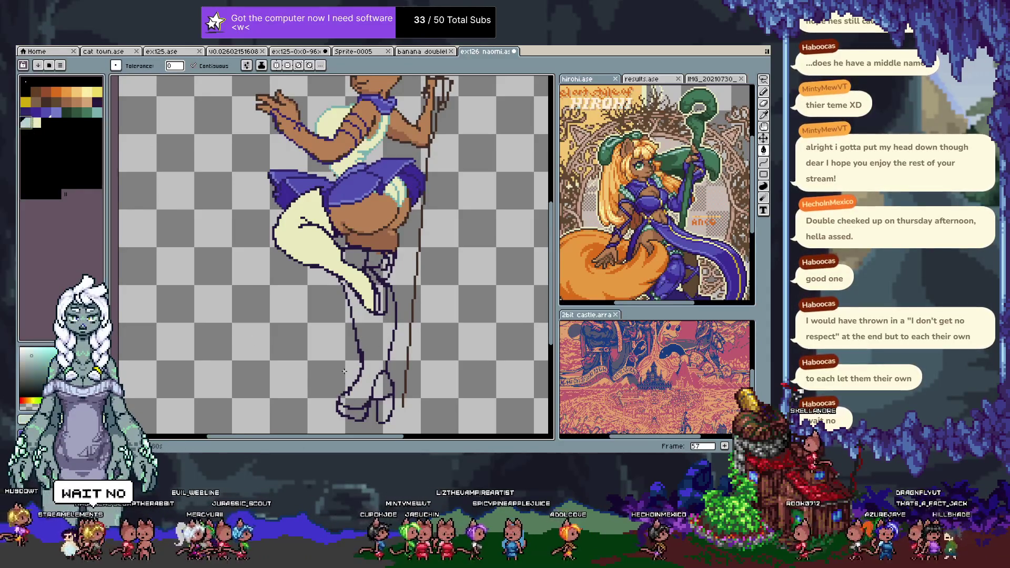
{"action": "left_click", "coordinate": [375, 337]}
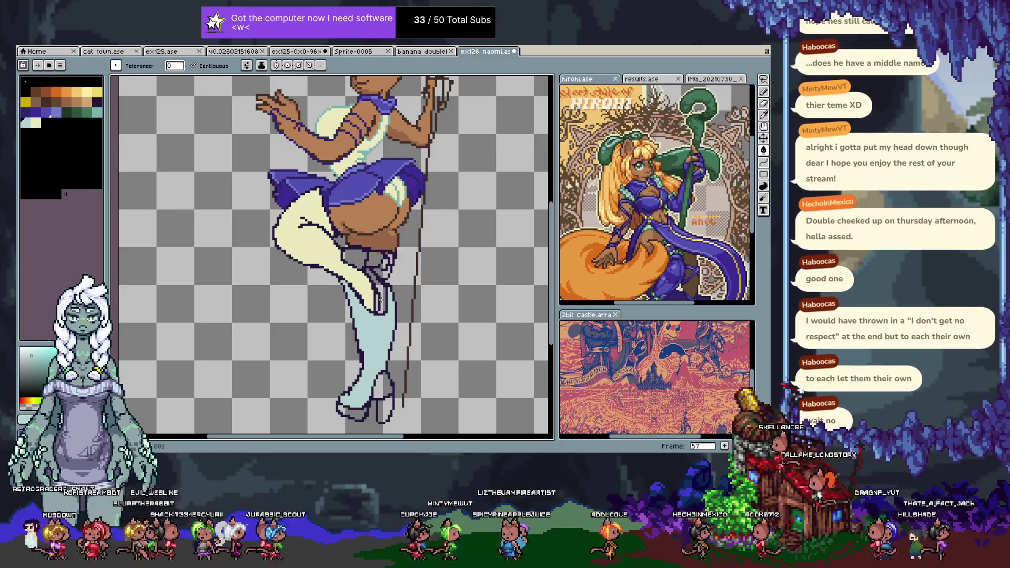
- Hide the skin and skirt colour layer and frame the leg and shoe
{"action": "key", "text": "Tab"}
{"action": "left_click", "coordinate": [145, 414]}
{"action": "key", "text": "Tab"}
{"action": "key", "text": "b"}
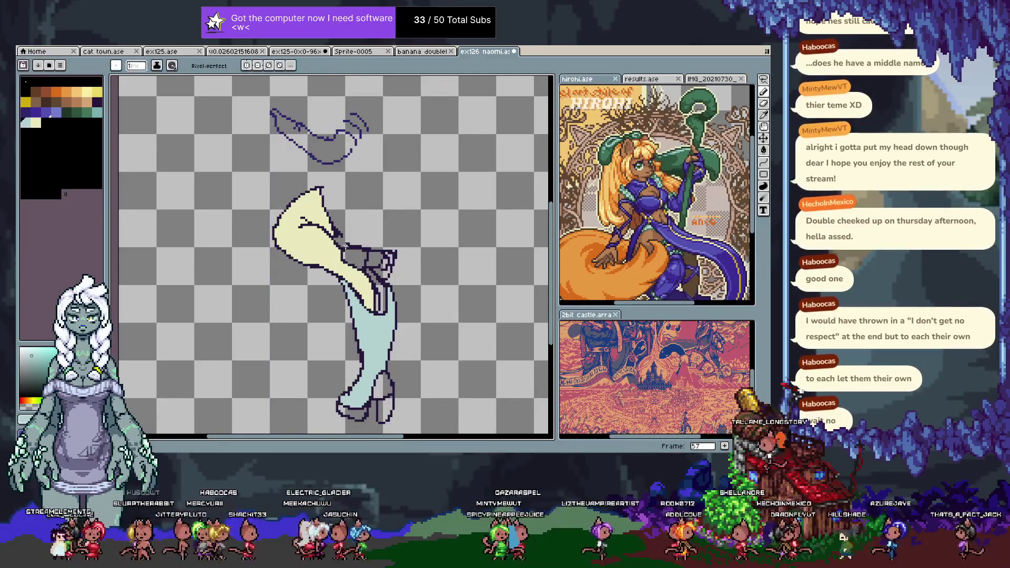
{"action": "key", "text": "g"}
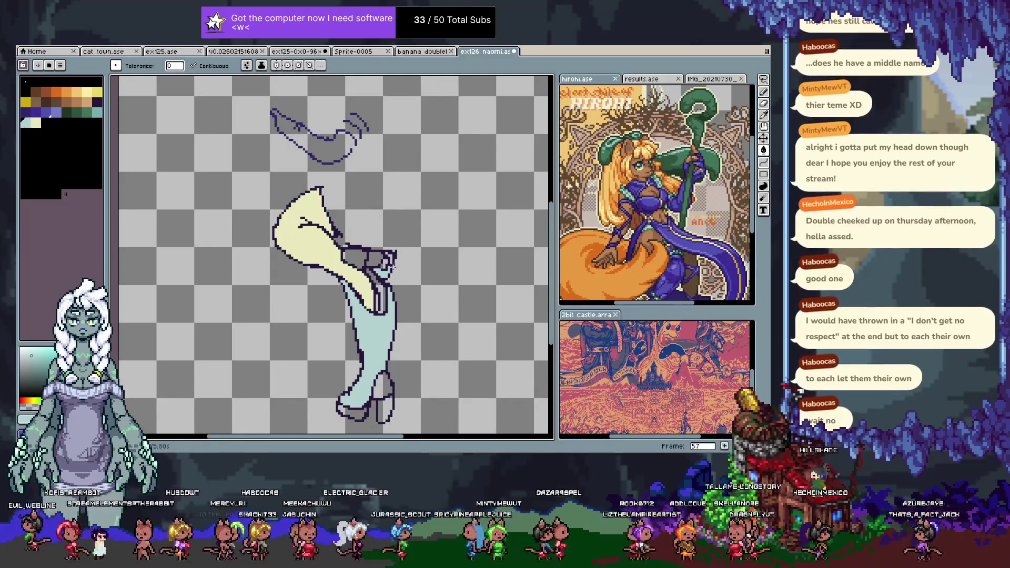
{"action": "scroll", "coordinate": [395, 251], "scroll_direction": "up", "scroll_amount": 3}
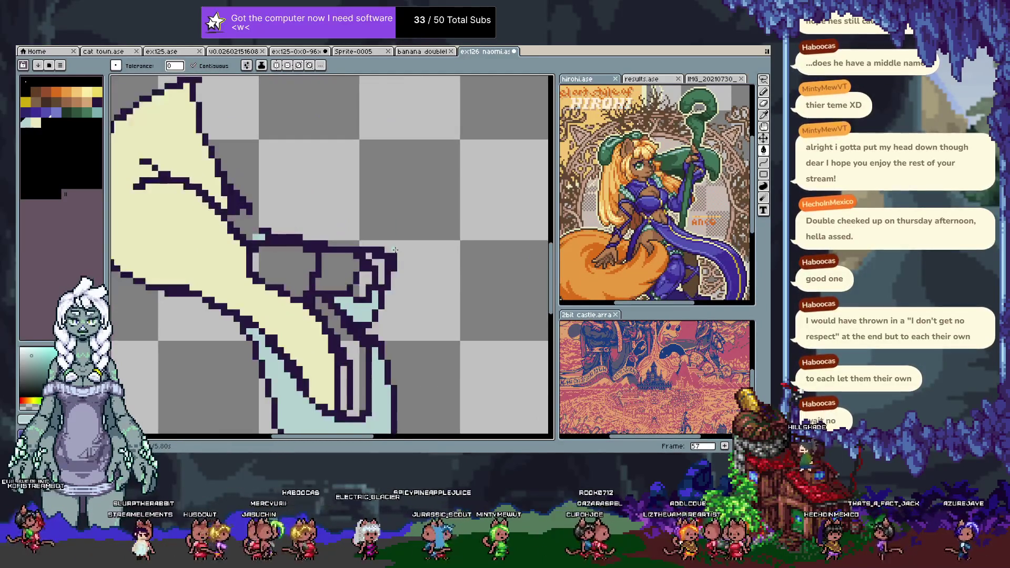
{"action": "key", "text": "b"}
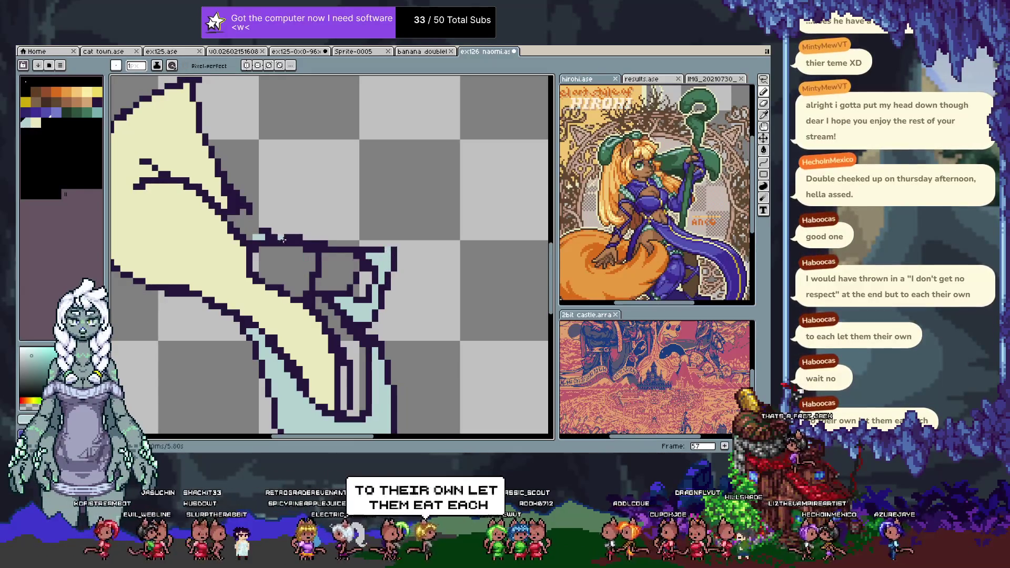
{"action": "mouse_move", "coordinate": [360, 336]}
{"action": "left_mouse_down"}
{"action": "mouse_move", "coordinate": [359, 214]}
{"action": "mouse_move", "coordinate": [333, 266]}
{"action": "left_mouse_up"}
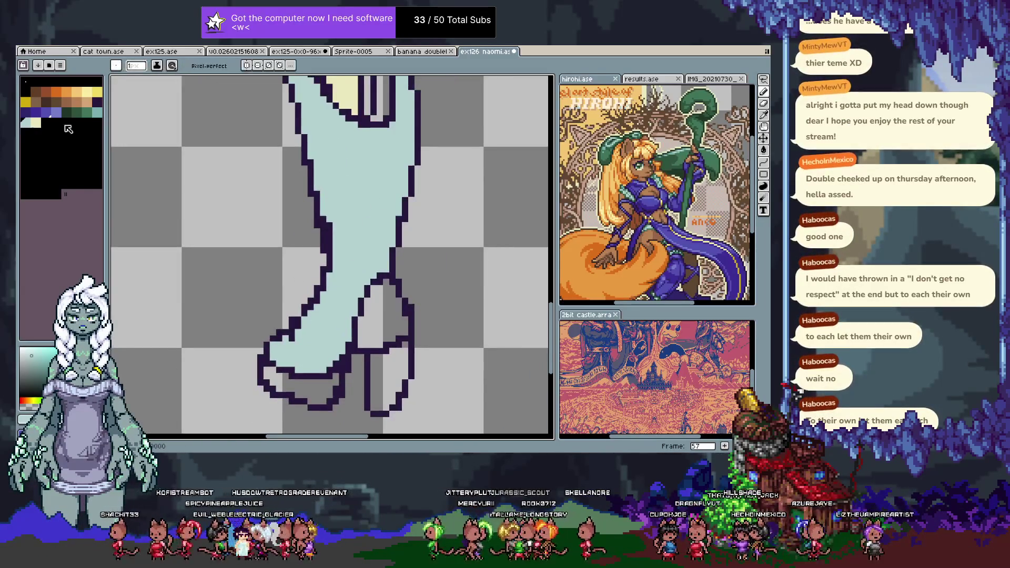
- Fill the heel and an upper-leg area purple, undoing one mistaken fill
{"action": "key", "text": "g"}
{"action": "left_click", "coordinate": [382, 315]}
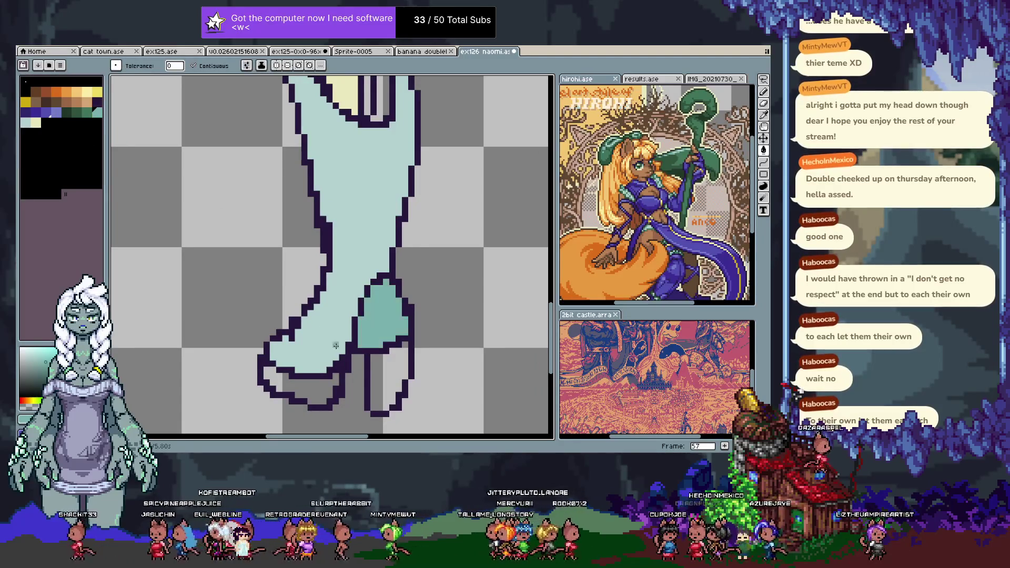
{"action": "key", "text": "ctrl+z"}
{"action": "left_click", "coordinate": [57, 117]}
{"action": "left_click", "coordinate": [373, 316]}
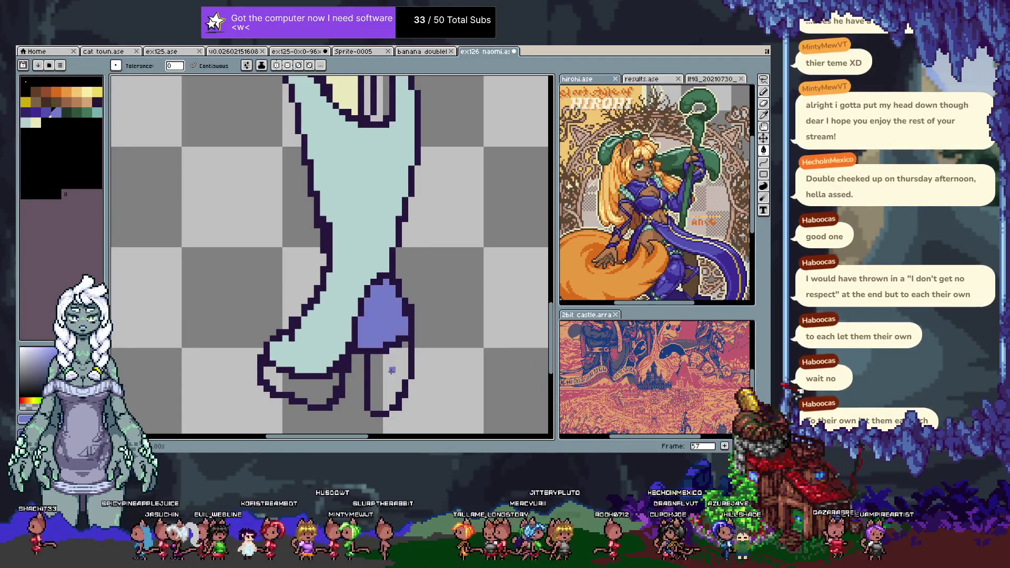
{"action": "left_click", "coordinate": [392, 379]}
{"action": "left_click_drag", "start_coordinate": [377, 84], "coordinate": [350, 271]}
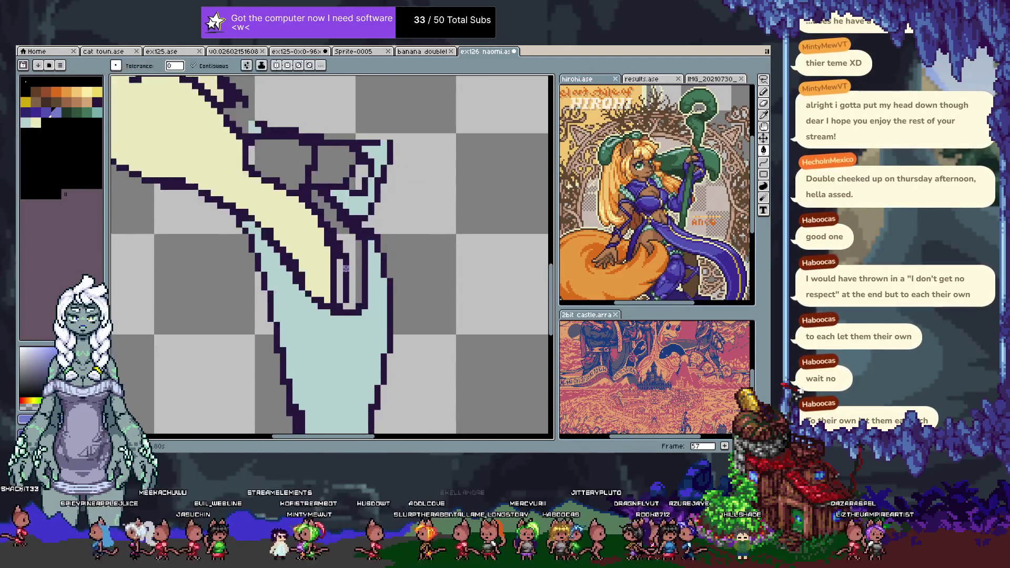
{"action": "left_click", "coordinate": [332, 174]}
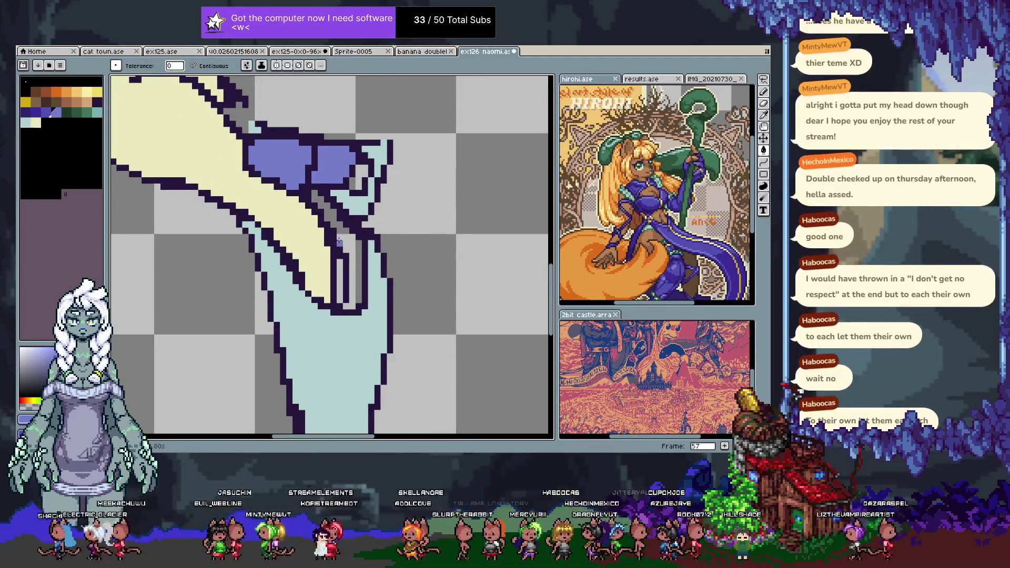
- Fill the upper patch, boot strip, heel and toe with a darker purple
{"action": "left_click", "coordinate": [46, 112]}
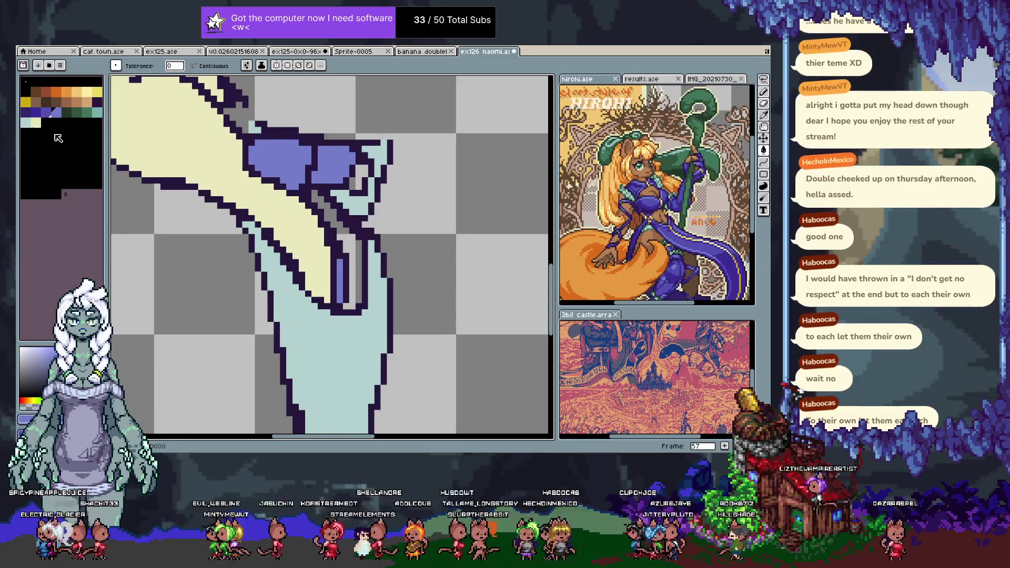
{"action": "left_click", "coordinate": [358, 173]}
{"action": "left_click", "coordinate": [352, 281]}
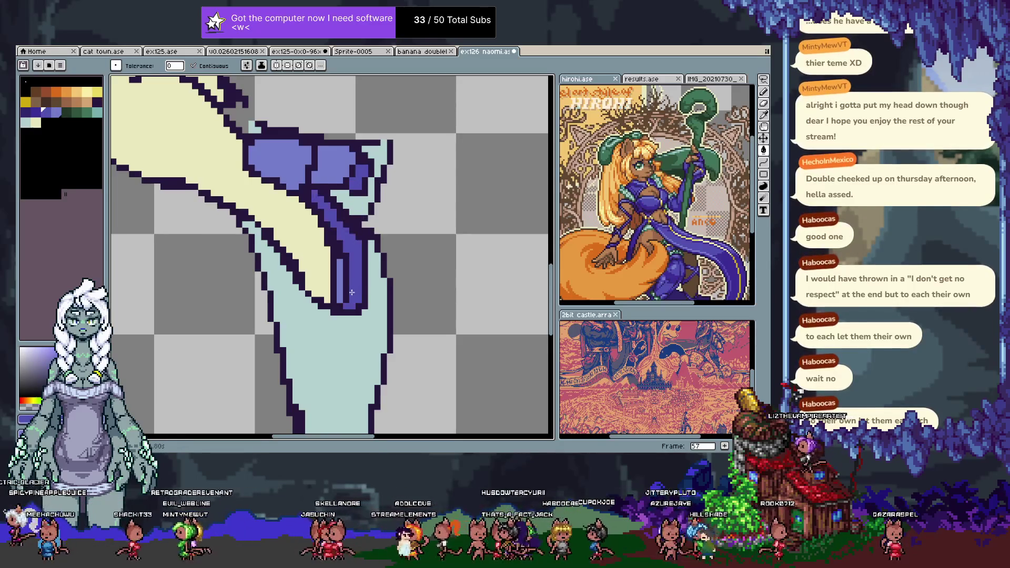
{"action": "left_click_drag", "start_coordinate": [327, 331], "coordinate": [355, 104]}
{"action": "left_click", "coordinate": [394, 350]}
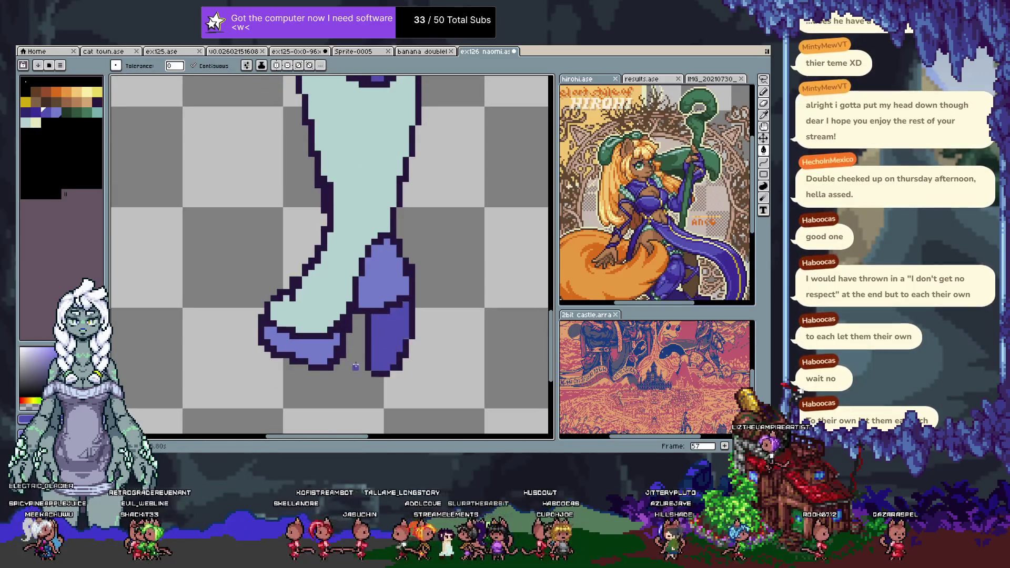
{"action": "left_click", "coordinate": [316, 345]}
- Reframe on the upper leg and fill a small boot area dark purple
{"action": "left_click_drag", "start_coordinate": [395, 219], "coordinate": [378, 247]}
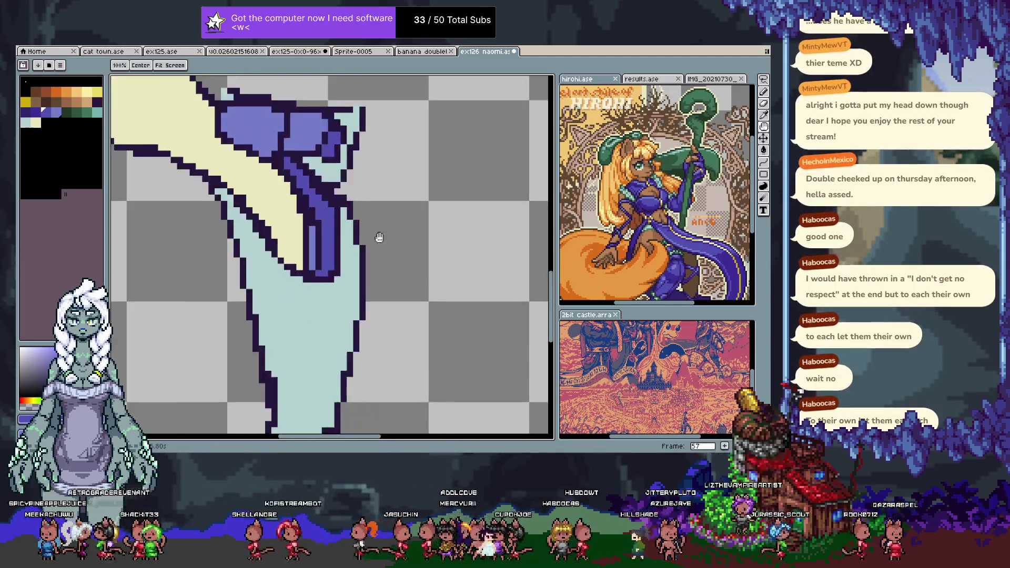
{"action": "mouse_move", "coordinate": [293, 317]}
{"action": "left_mouse_down"}
{"action": "mouse_move", "coordinate": [322, 147]}
{"action": "mouse_move", "coordinate": [329, 209]}
{"action": "left_mouse_up"}
{"action": "key", "text": "g"}
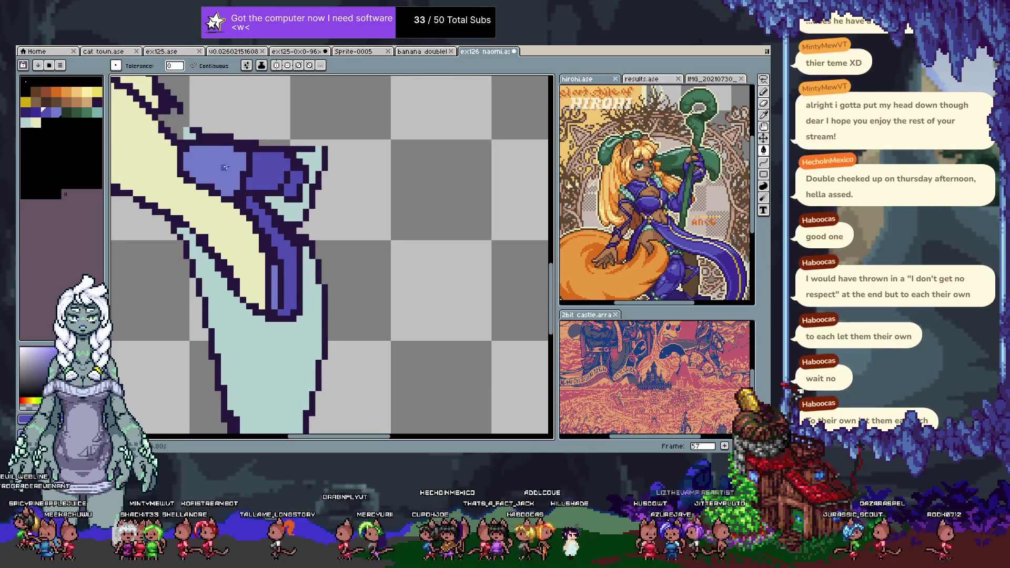
{"action": "left_click", "coordinate": [24, 111]}
{"action": "left_click", "coordinate": [293, 182]}
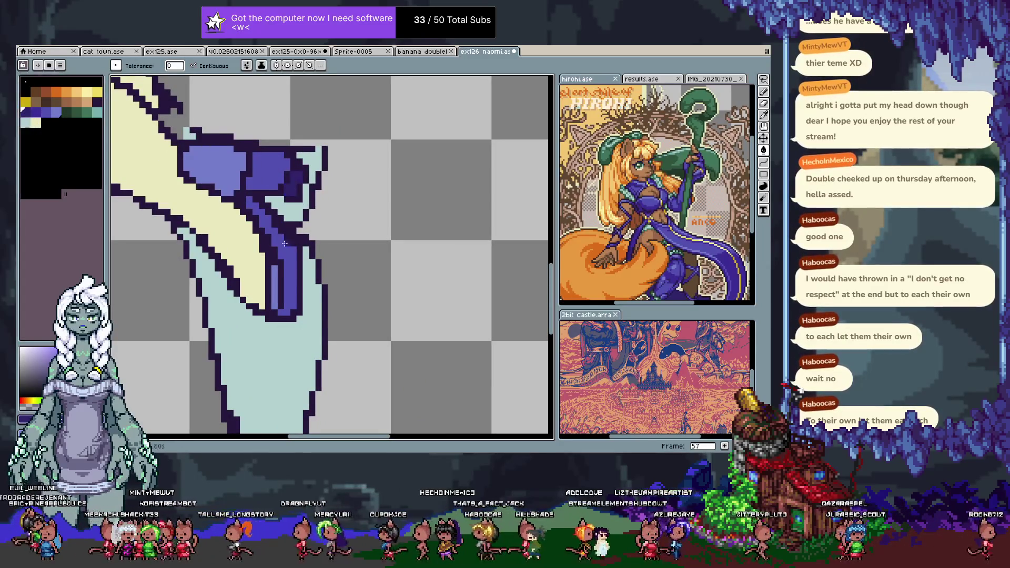
- Draw dark purple pixels along the boot strap and sample nearby colours
{"action": "key", "text": "b"}
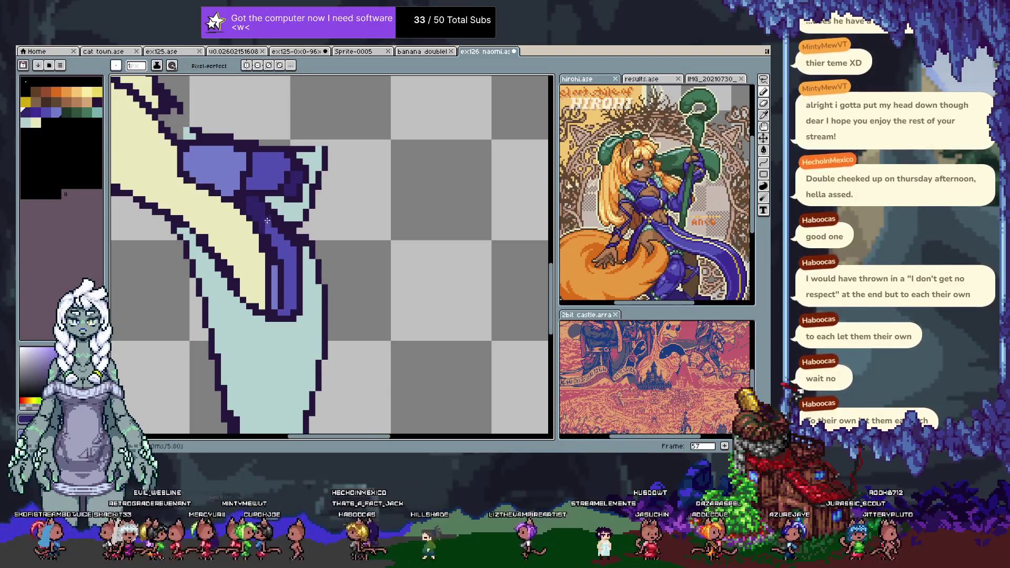
{"action": "left_click_drag", "start_coordinate": [276, 225], "coordinate": [278, 243]}
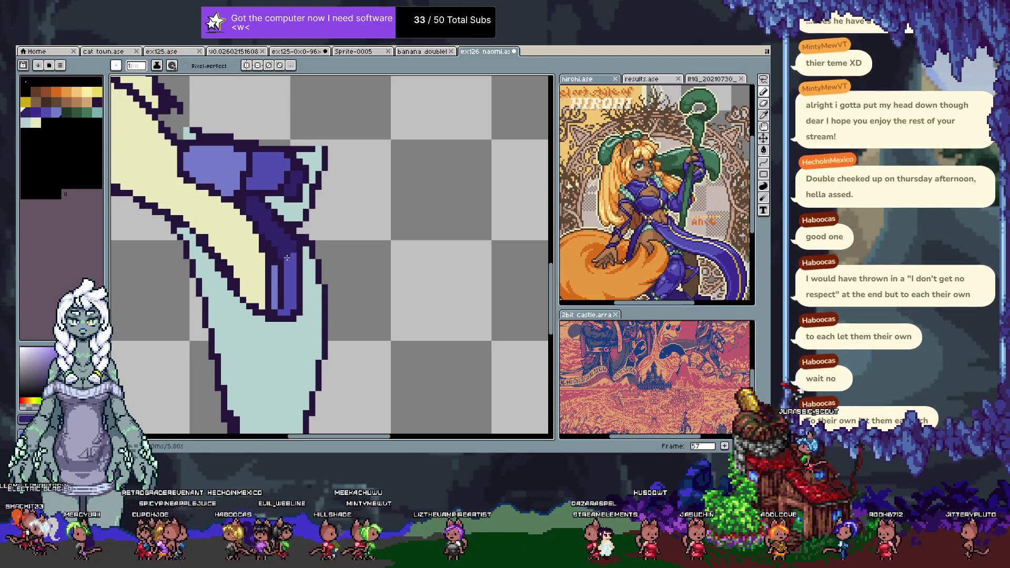
{"action": "key", "text": "alt"}
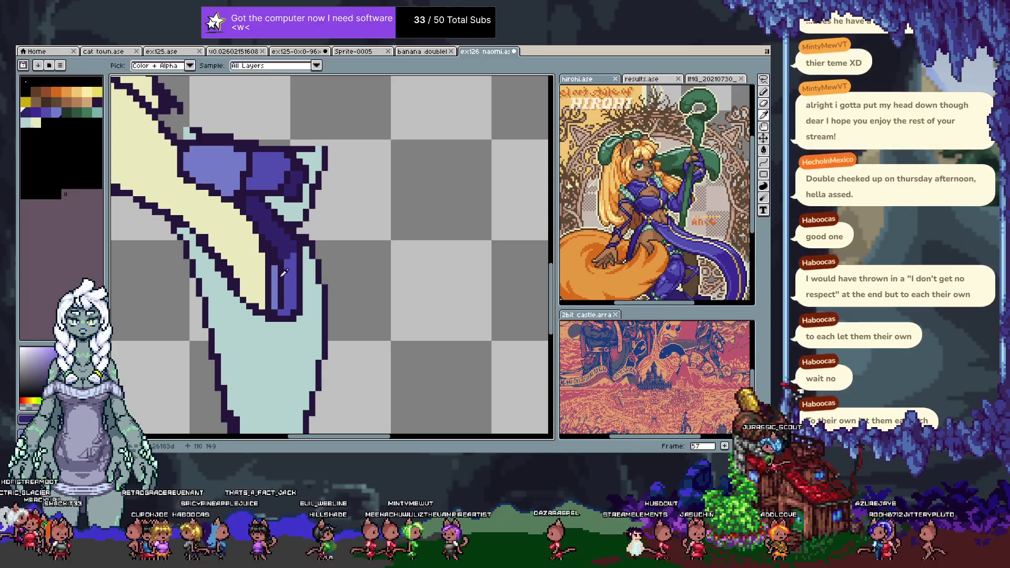
{"action": "left_click", "coordinate": [278, 266], "text": "alt"}
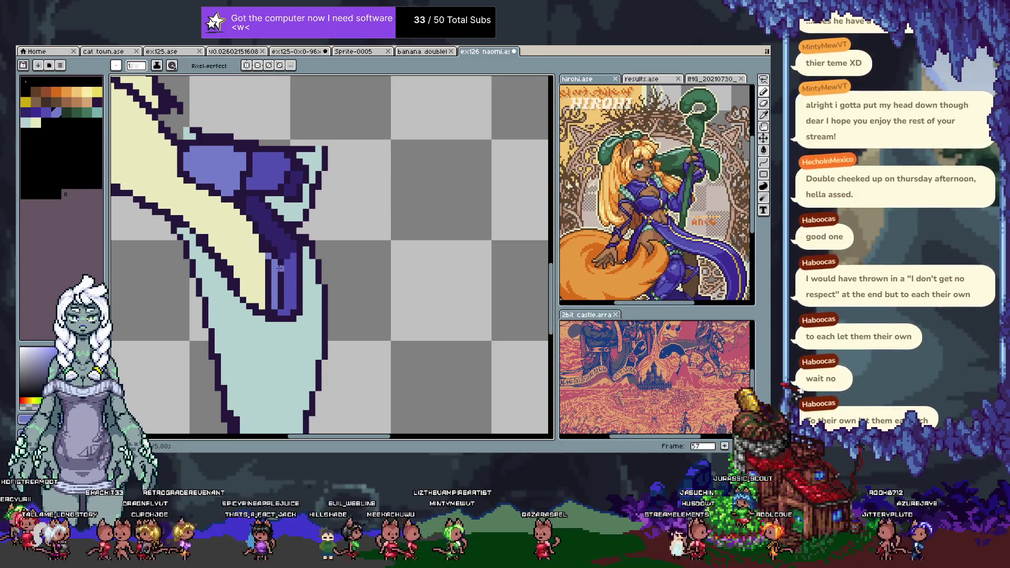
{"action": "left_click", "coordinate": [262, 318], "text": "alt"}
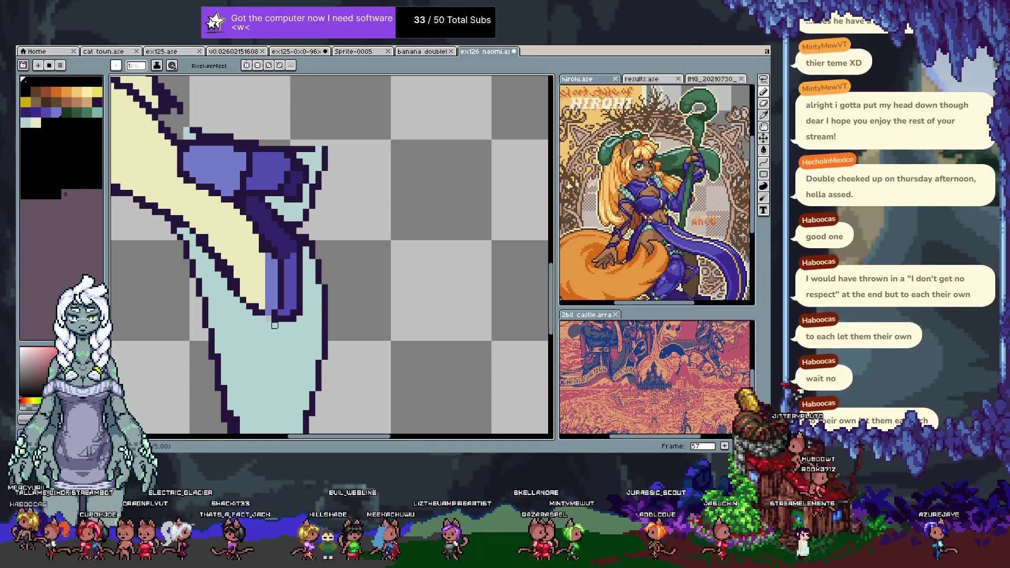
{"action": "left_click", "coordinate": [269, 322], "text": "alt"}
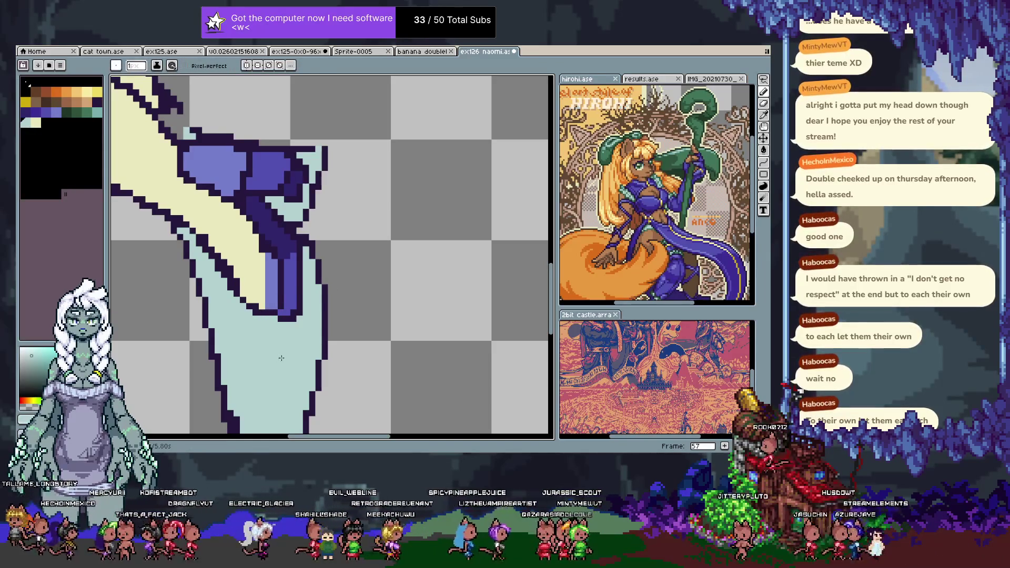
- Sample the strap's dark purple, undo a stray stroke and add dark purple pixels
{"action": "left_click_drag", "start_coordinate": [267, 321], "coordinate": [306, 326]}
{"action": "left_click", "coordinate": [317, 315], "text": "alt"}
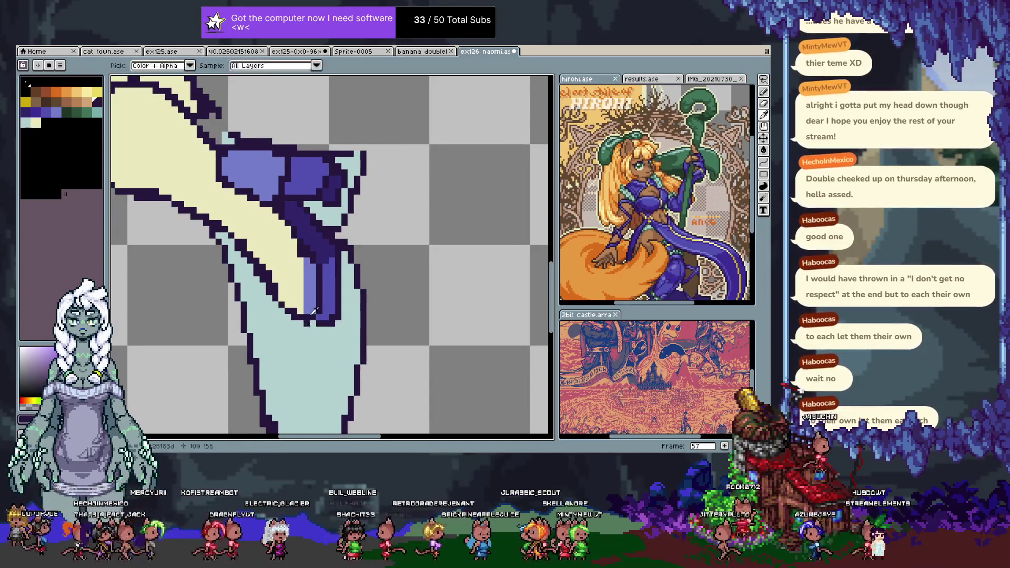
{"action": "left_click_drag", "start_coordinate": [326, 264], "coordinate": [372, 301]}
{"action": "left_click", "coordinate": [375, 298], "text": "alt"}
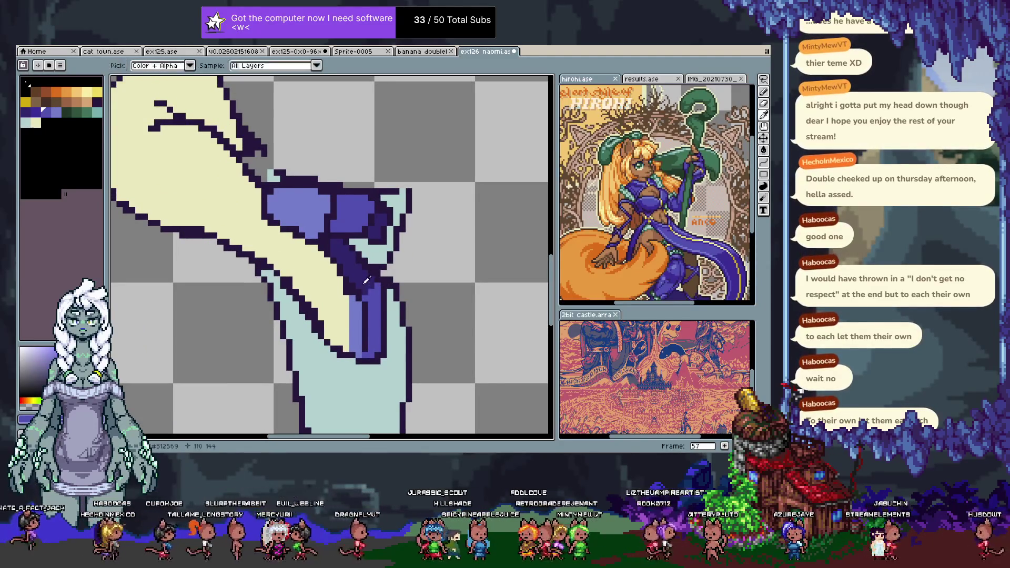
{"action": "key", "text": "ctrl+z"}
{"action": "left_click", "coordinate": [372, 300]}
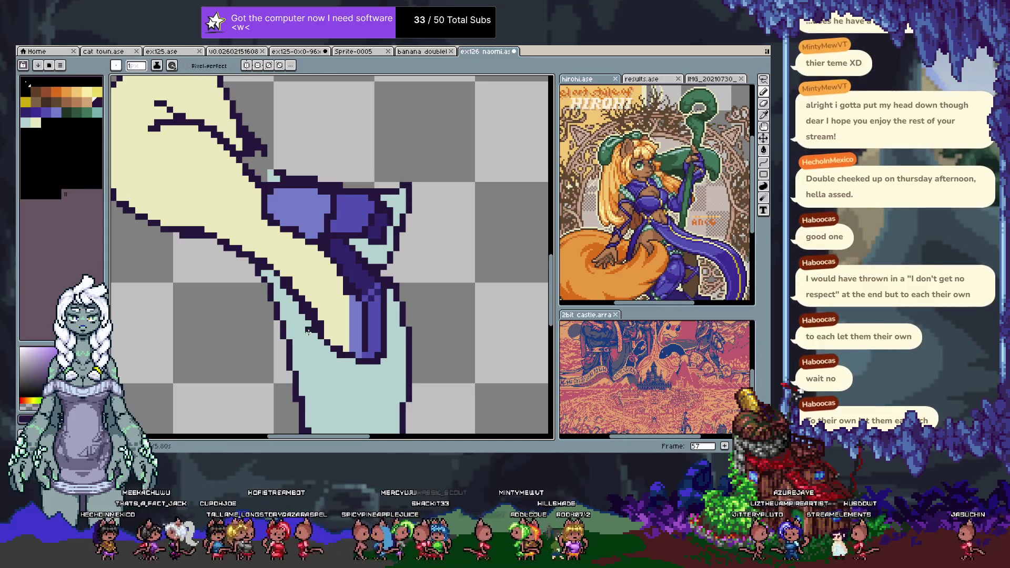
- Unhide the orange-brown hip layer and pick up its brown
{"action": "key", "text": "Tab"}
{"action": "left_click", "coordinate": [131, 381]}
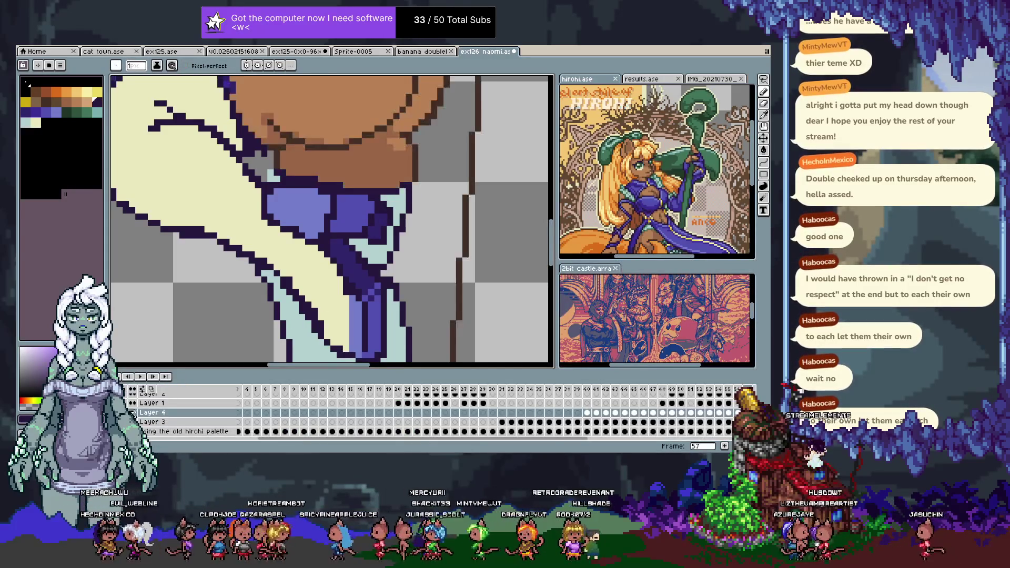
{"action": "key", "text": "Tab"}
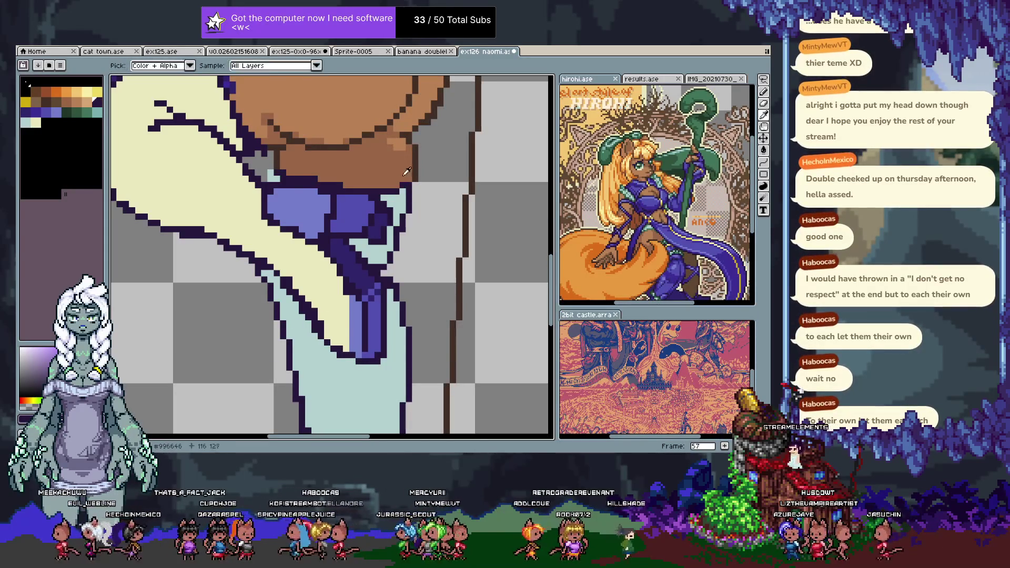
{"action": "left_click", "coordinate": [404, 185], "text": "alt"}
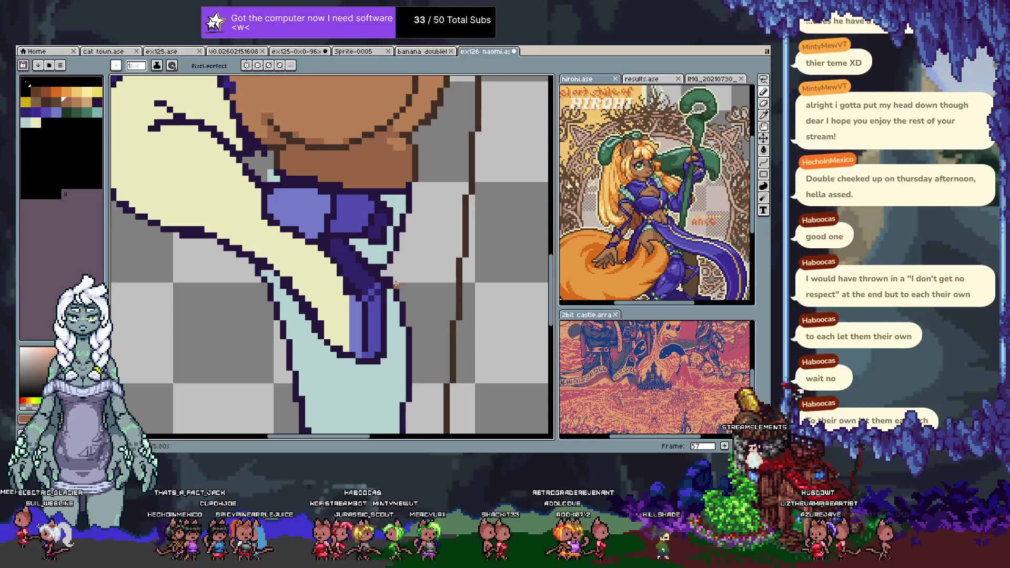
{"action": "key", "text": "v"}
{"action": "key", "text": "b"}
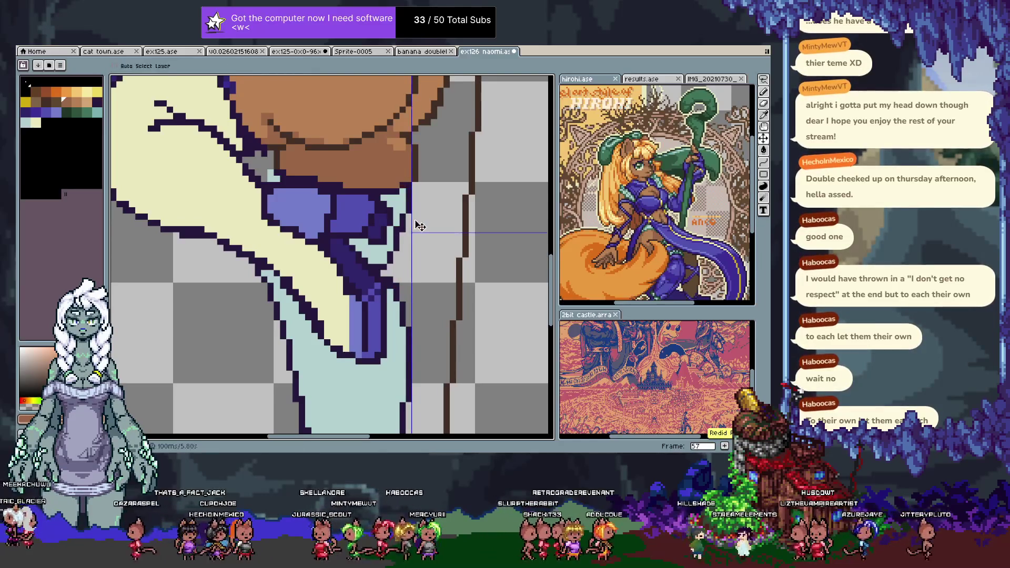
{"action": "scroll", "coordinate": [415, 216], "scroll_direction": "down", "scroll_amount": 4}
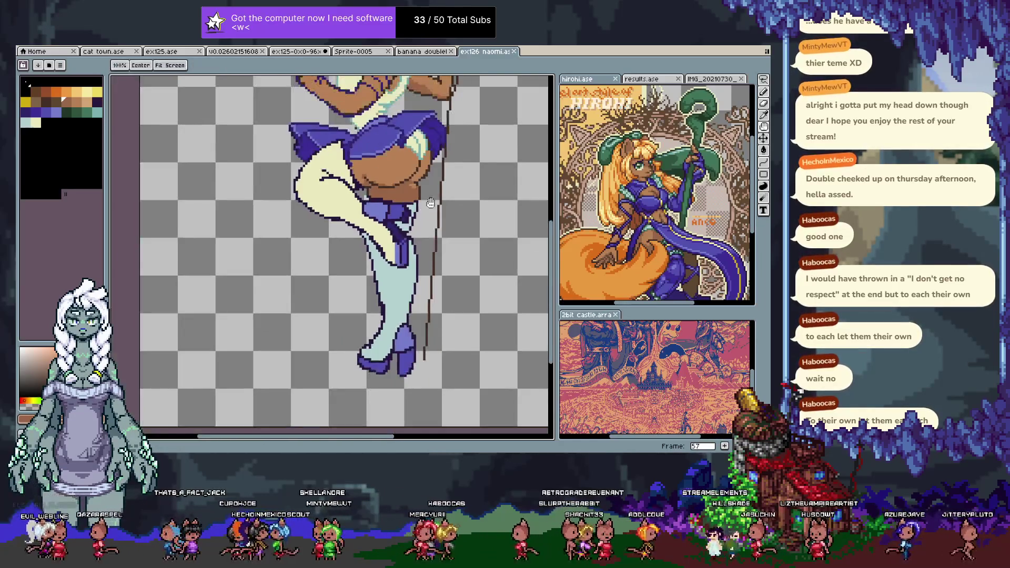
{"action": "scroll", "coordinate": [400, 257], "scroll_direction": "down", "scroll_amount": 2}
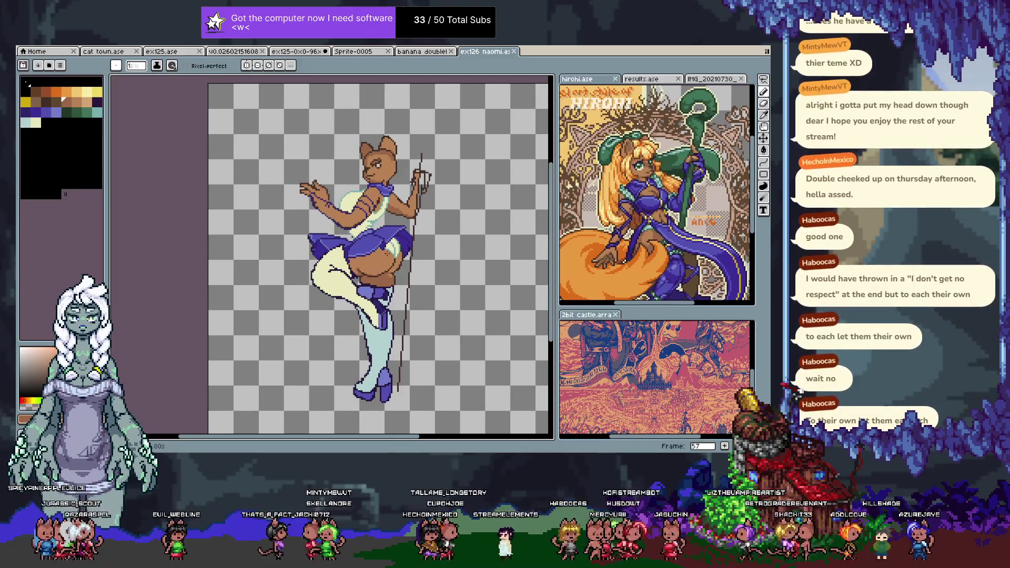
- Go to frame 58, select all of Layer 3's figure pixels and zoom onto the hips
{"action": "key", "text": "Tab"}
{"action": "key", "text": "Tab"}
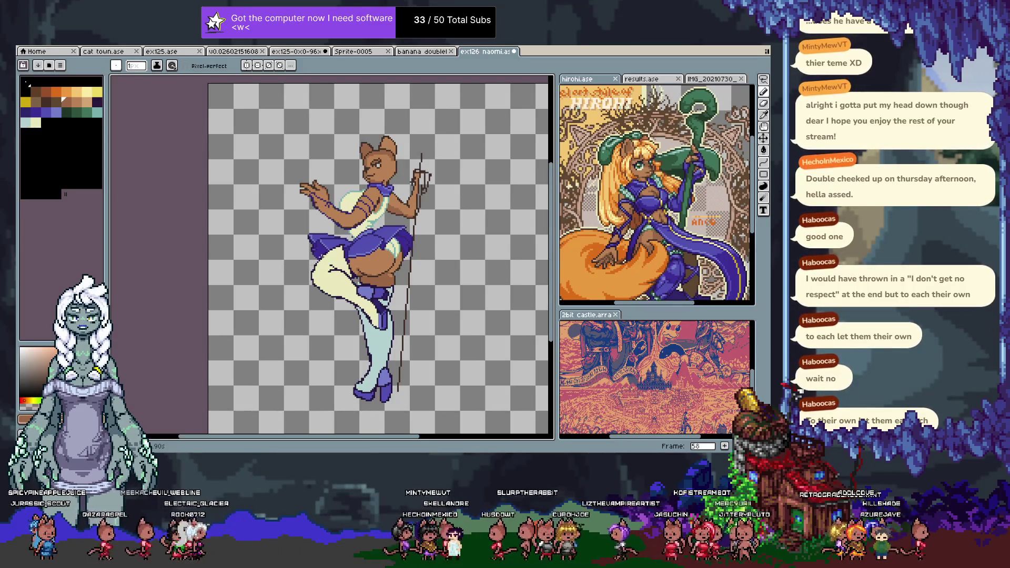
{"action": "key", "text": "Tab"}
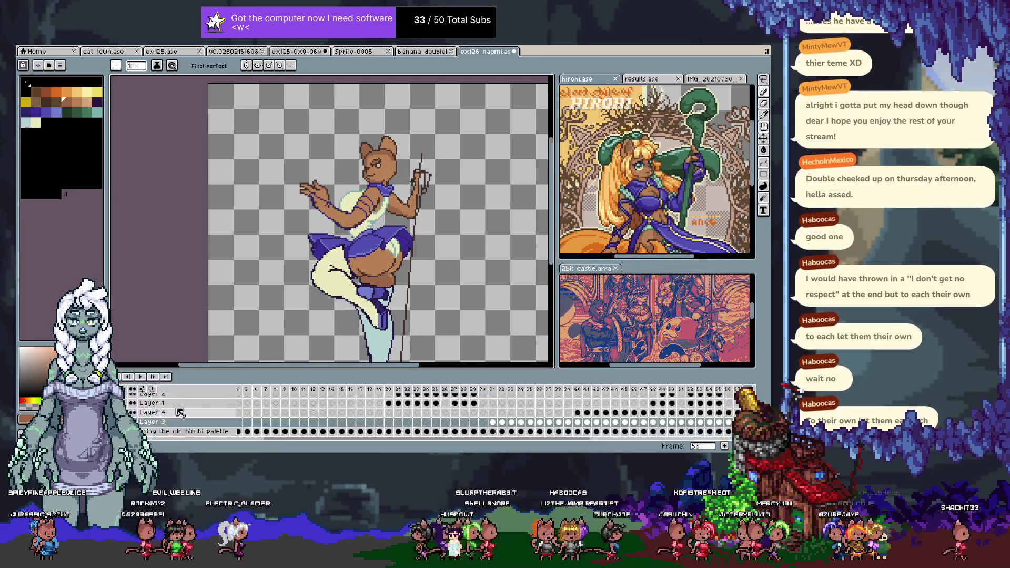
{"action": "left_click", "coordinate": [171, 426], "text": "ctrl"}
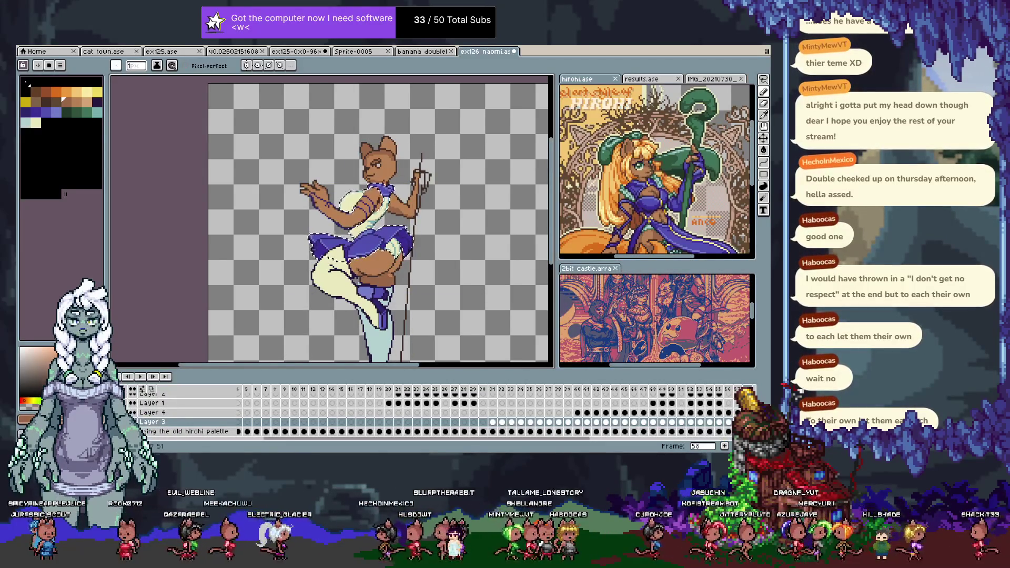
{"action": "left_click", "coordinate": [174, 431]}
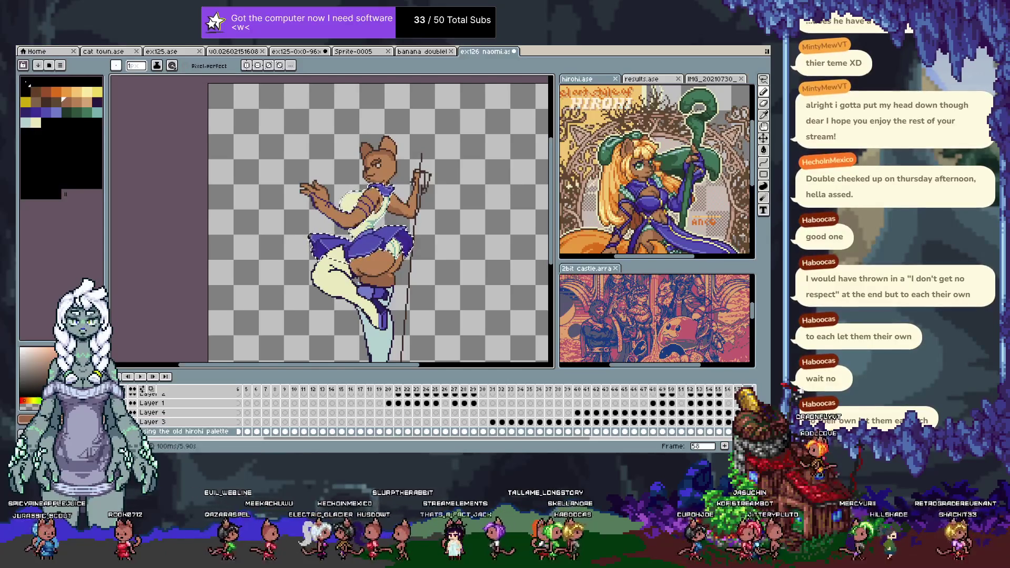
{"action": "scroll", "coordinate": [335, 215], "scroll_direction": "up", "scroll_amount": 2}
{"action": "left_click_drag", "start_coordinate": [335, 215], "coordinate": [343, 155]}
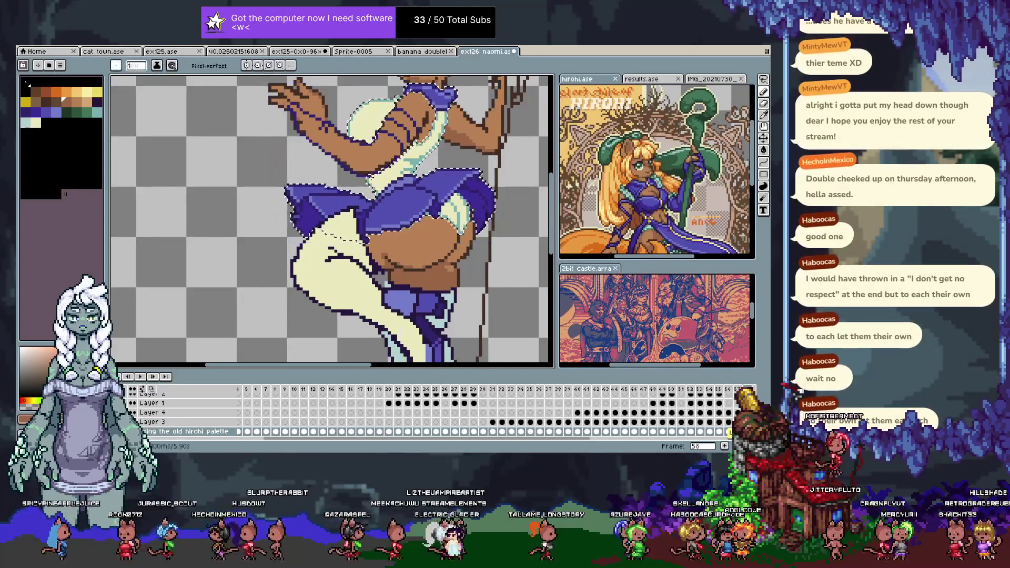
- On Layer 4, shift the selected purple skirt a few pixels down-right, then deselect it
{"action": "key", "text": "e"}
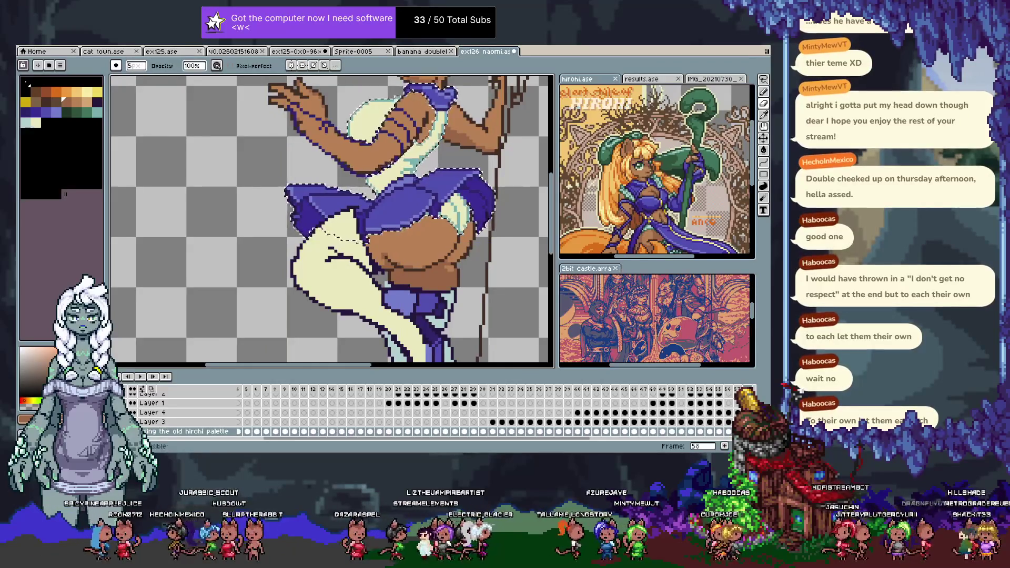
{"action": "key", "text": "Left"}
{"action": "key", "text": "Right"}
{"action": "key", "text": "Up"}
{"action": "key", "text": "Up"}
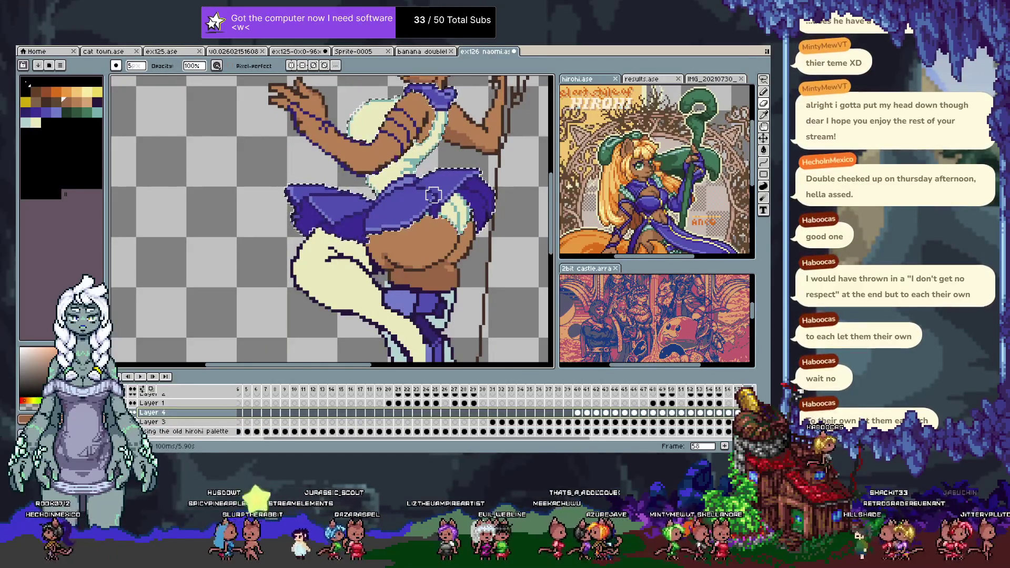
{"action": "key", "text": "v"}
{"action": "left_click_drag", "start_coordinate": [433, 195], "coordinate": [436, 200]}
{"action": "key", "text": "b"}
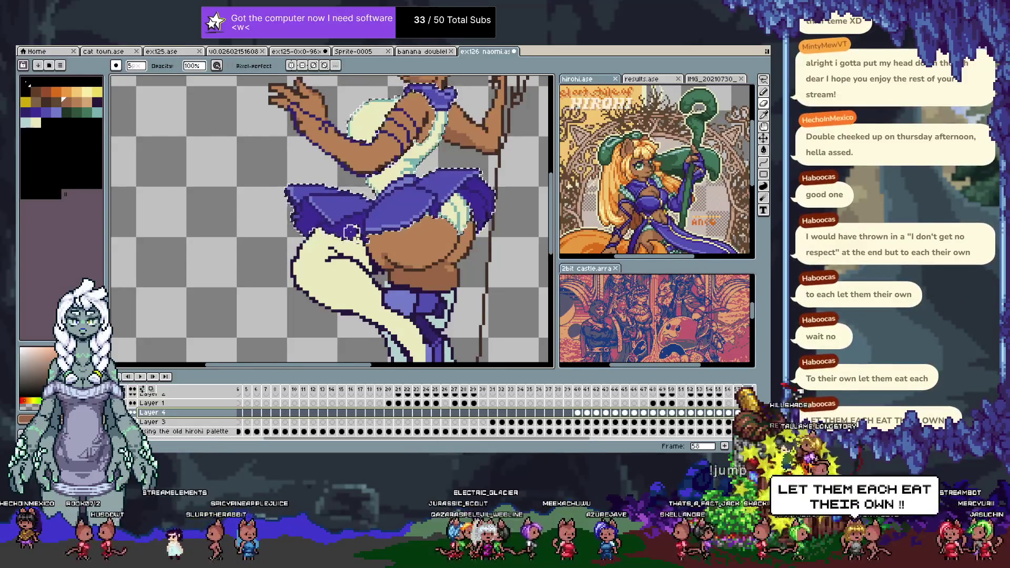
{"action": "key", "text": "ctrl+d"}
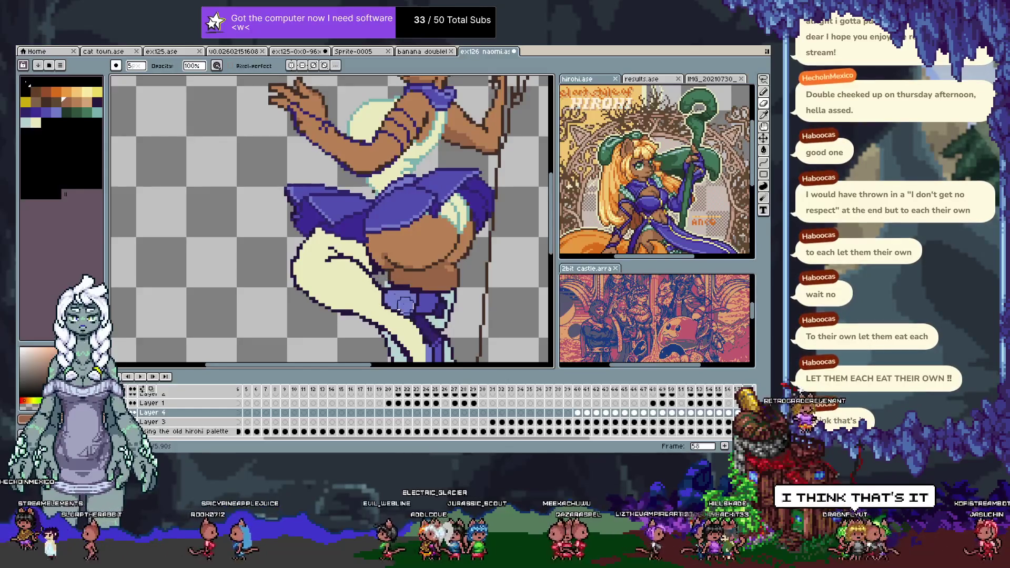
{"action": "key", "text": "space"}
{"action": "left_click_drag", "start_coordinate": [381, 264], "coordinate": [395, 305]}
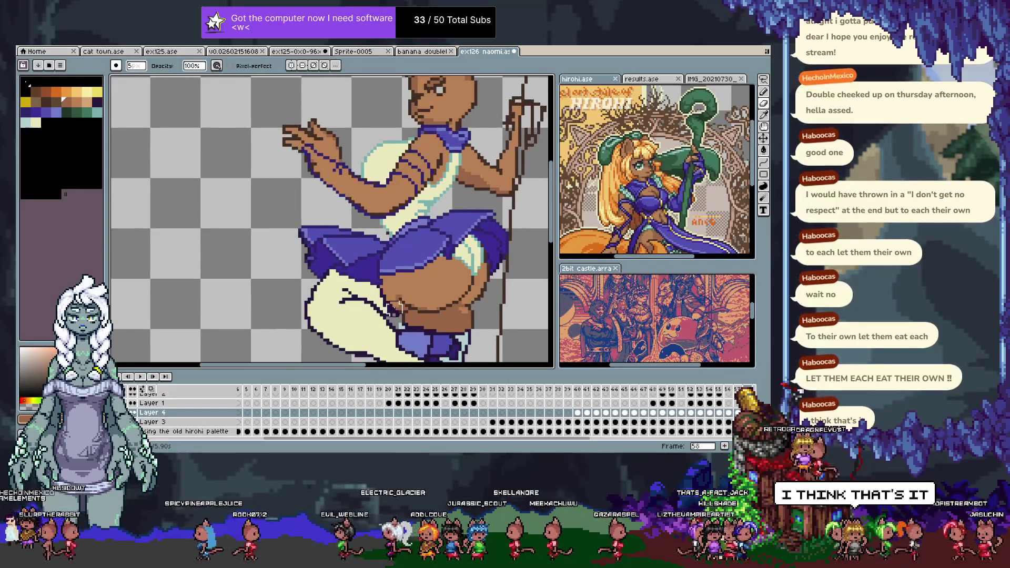
{"action": "scroll", "coordinate": [379, 302], "scroll_direction": "down", "scroll_amount": 2}
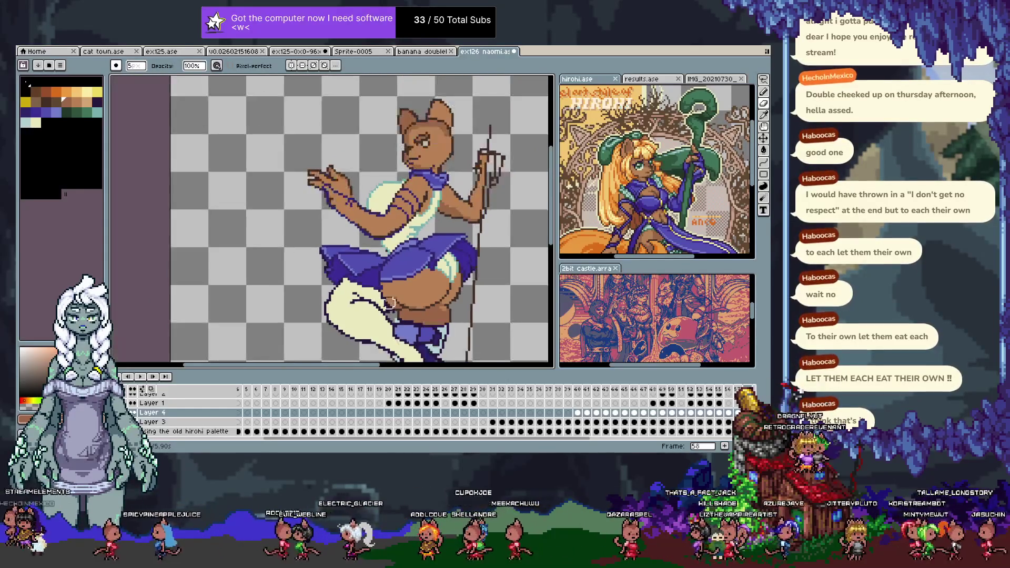
{"action": "scroll", "coordinate": [384, 297], "scroll_direction": "up", "scroll_amount": 3}
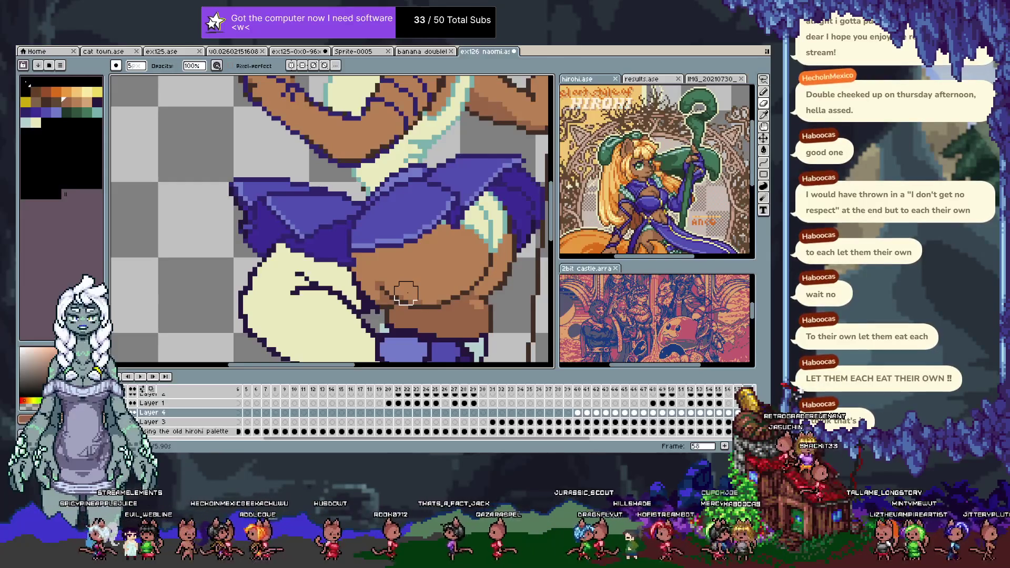
- Pick the dark purple and cream colours, redo two outline edits, then undo one
{"action": "scroll", "coordinate": [344, 249], "scroll_direction": "left", "scroll_amount": 3}
{"action": "key", "text": "b"}
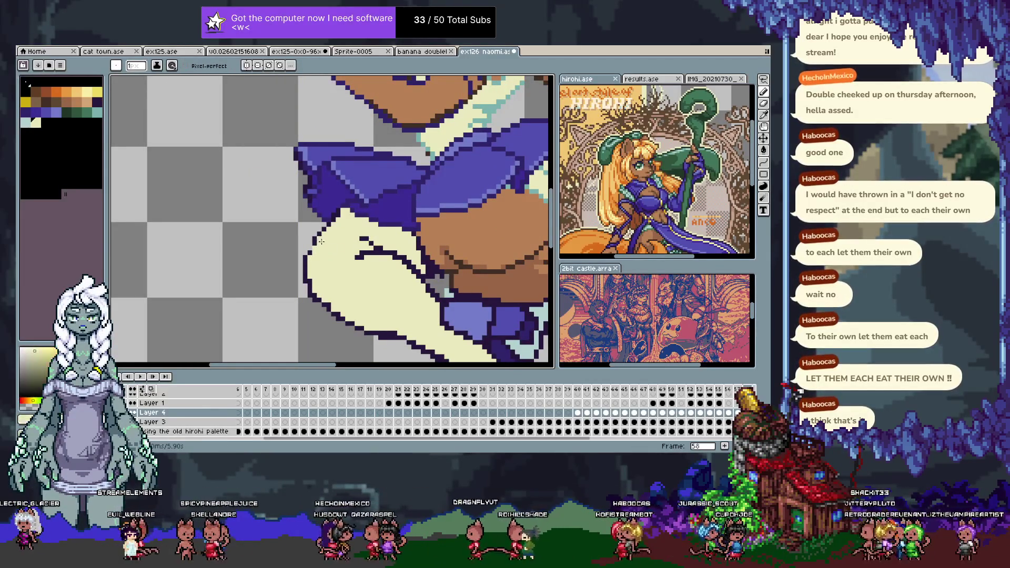
{"action": "left_click", "coordinate": [347, 208], "text": "alt"}
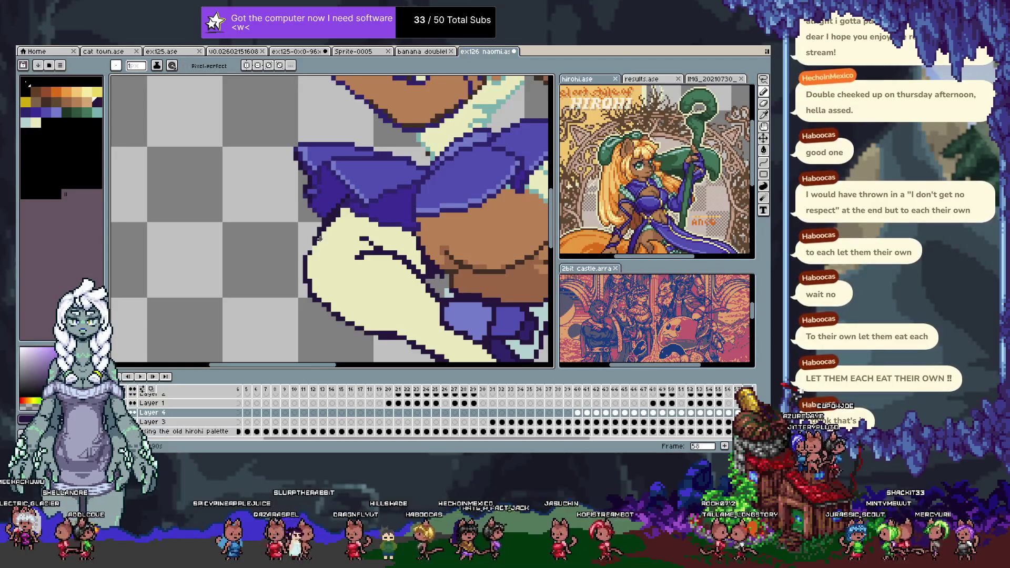
{"action": "left_click", "coordinate": [315, 243], "text": "alt"}
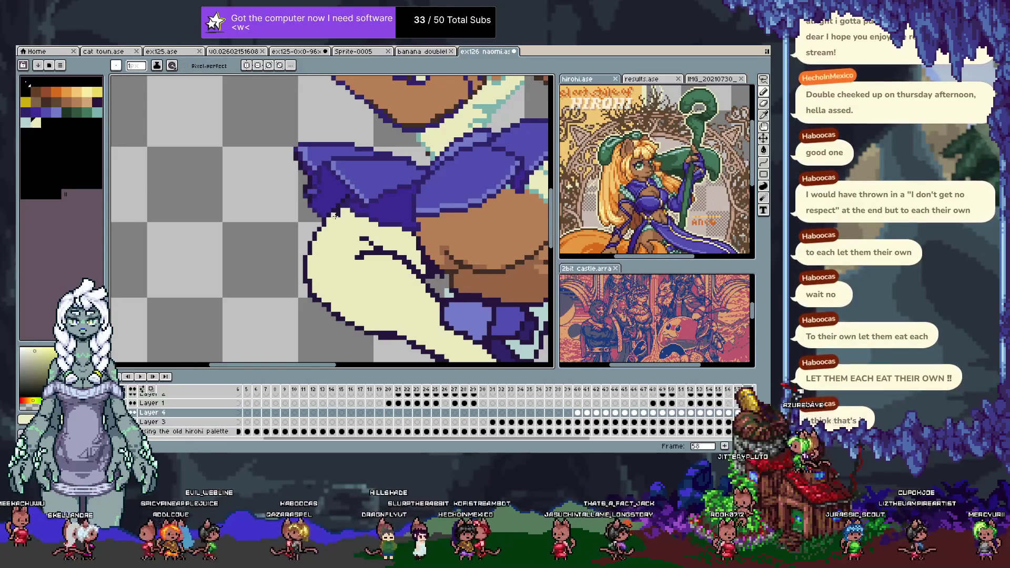
{"action": "left_click", "coordinate": [338, 215], "text": "alt"}
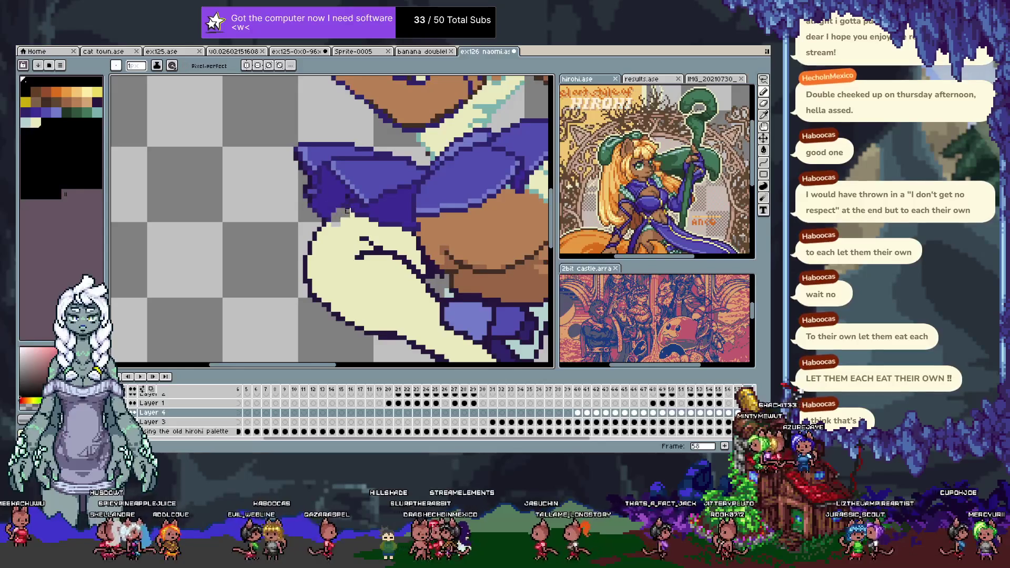
{"action": "key", "text": "ctrl+y"}
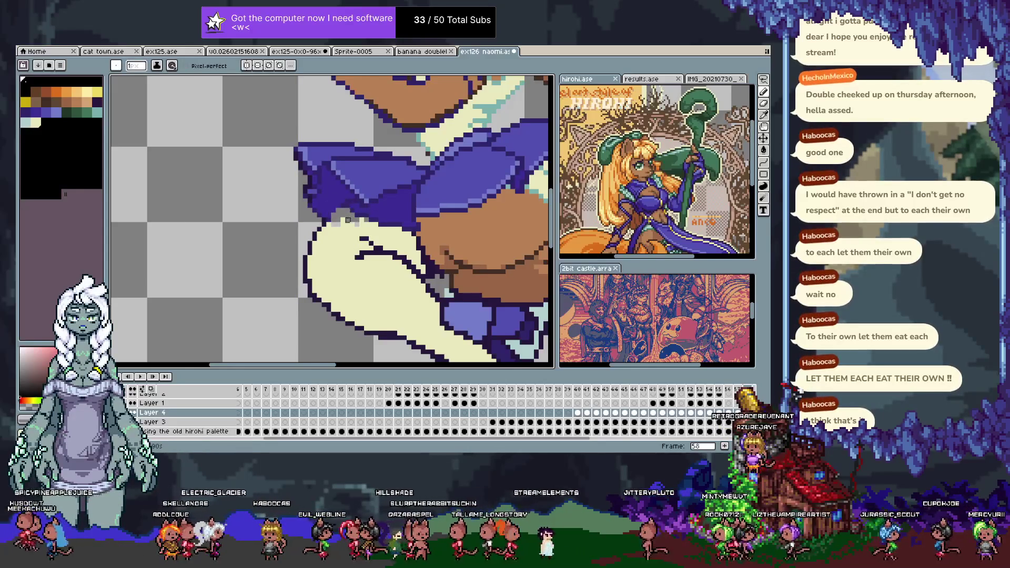
{"action": "key", "text": "ctrl+y"}
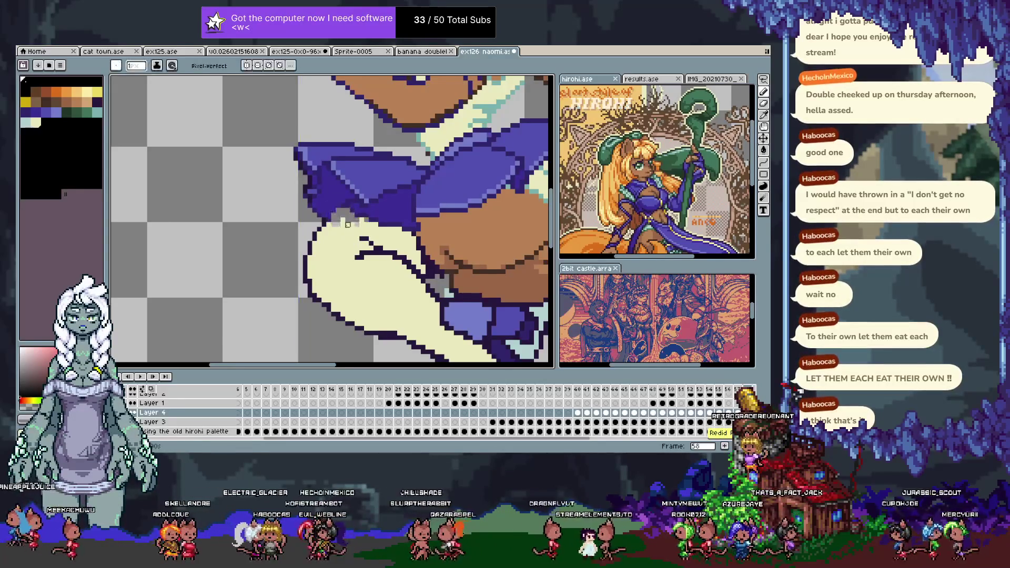
{"action": "key", "text": "ctrl+z"}
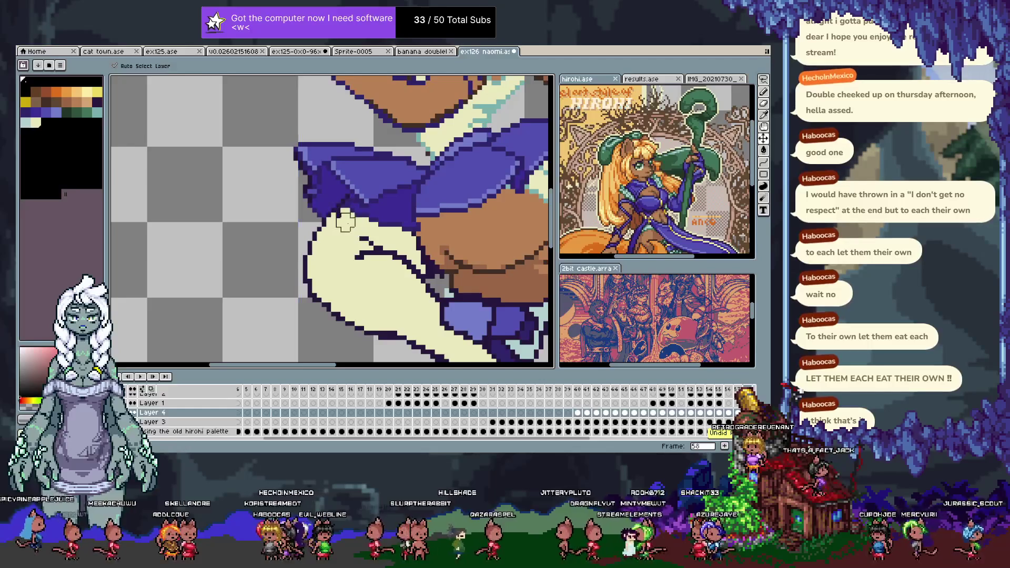
- Touch up the cream sleeve and purple outline, sampling colours while switching between Layers 3 and 4
{"action": "key", "text": "alt"}
{"action": "left_click", "coordinate": [345, 230], "text": "alt"}
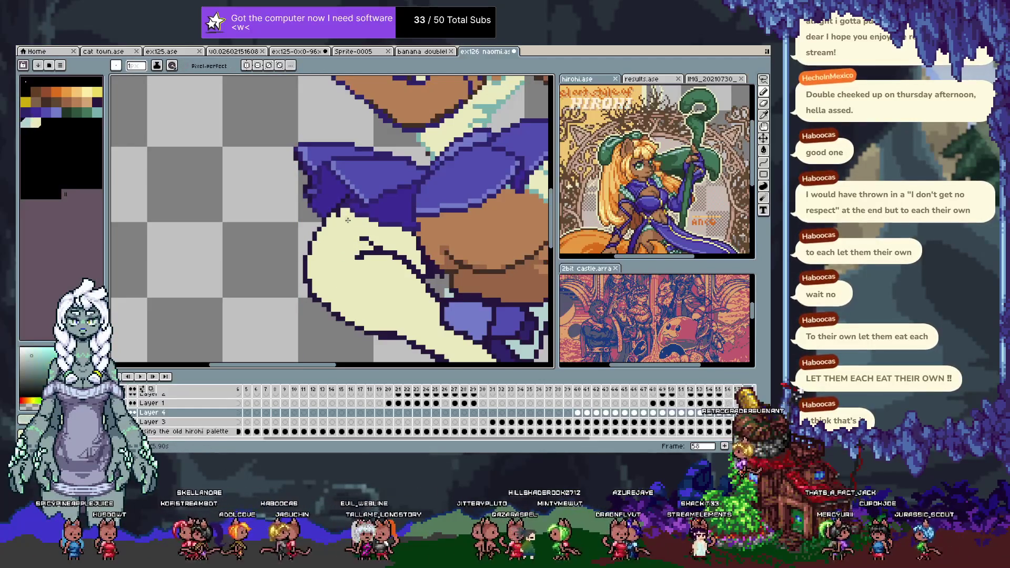
{"action": "left_click", "coordinate": [342, 224], "text": "alt"}
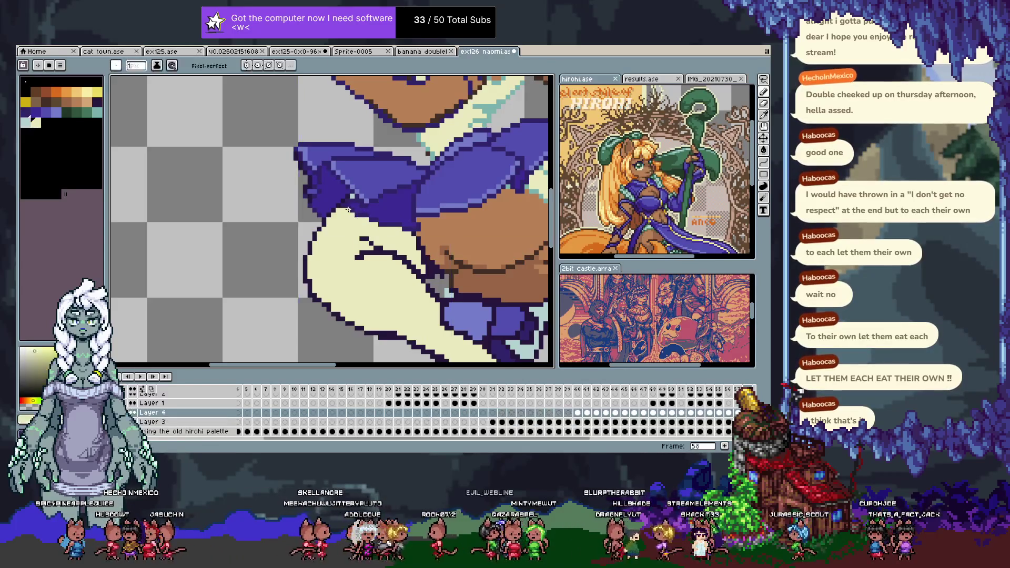
{"action": "left_click", "coordinate": [362, 220], "text": "alt"}
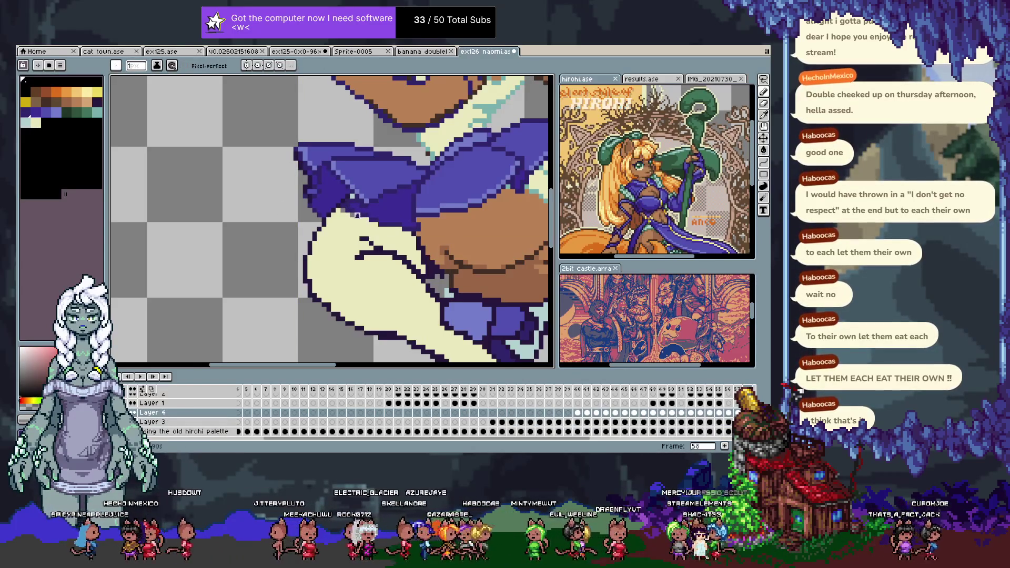
{"action": "left_click", "coordinate": [343, 210], "text": "alt"}
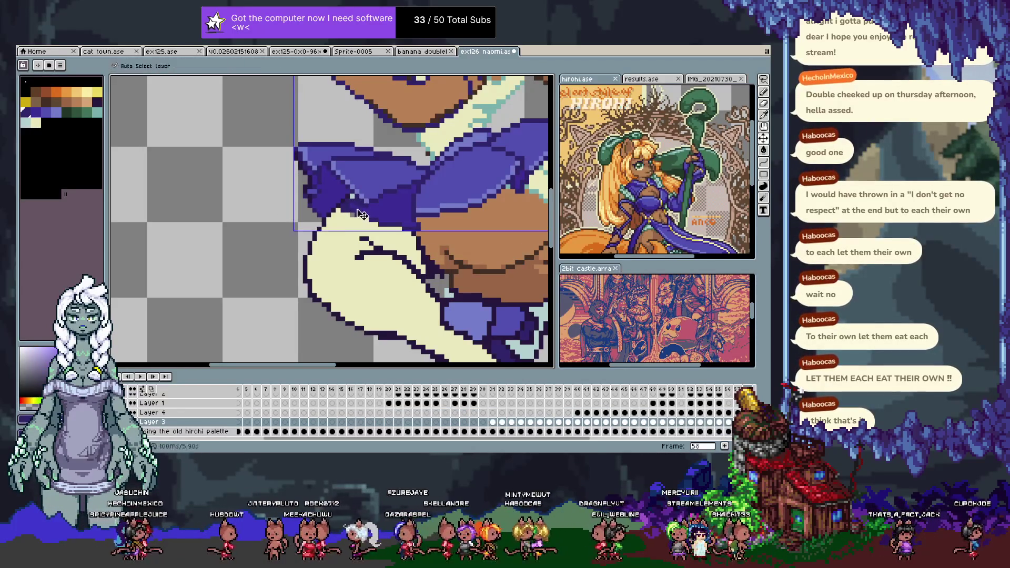
{"action": "left_click", "coordinate": [353, 210], "text": "alt"}
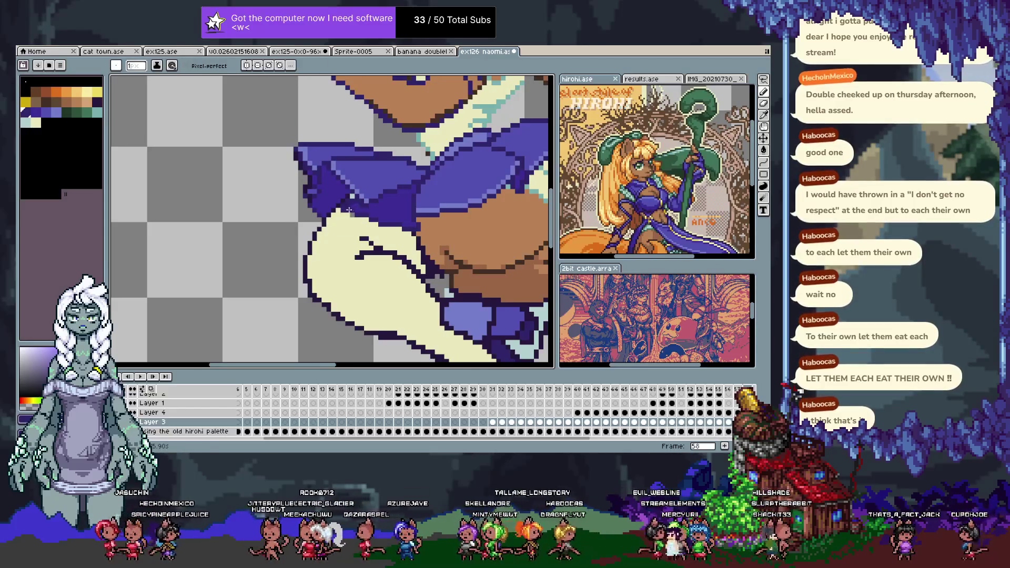
{"action": "left_click", "coordinate": [354, 221], "text": "alt"}
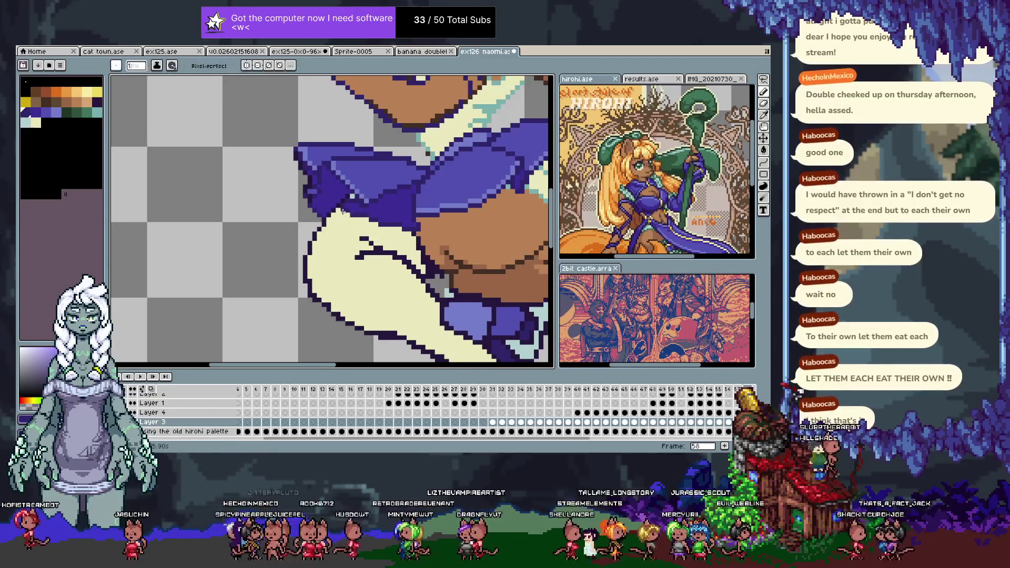
{"action": "left_click", "coordinate": [347, 210], "text": "alt"}
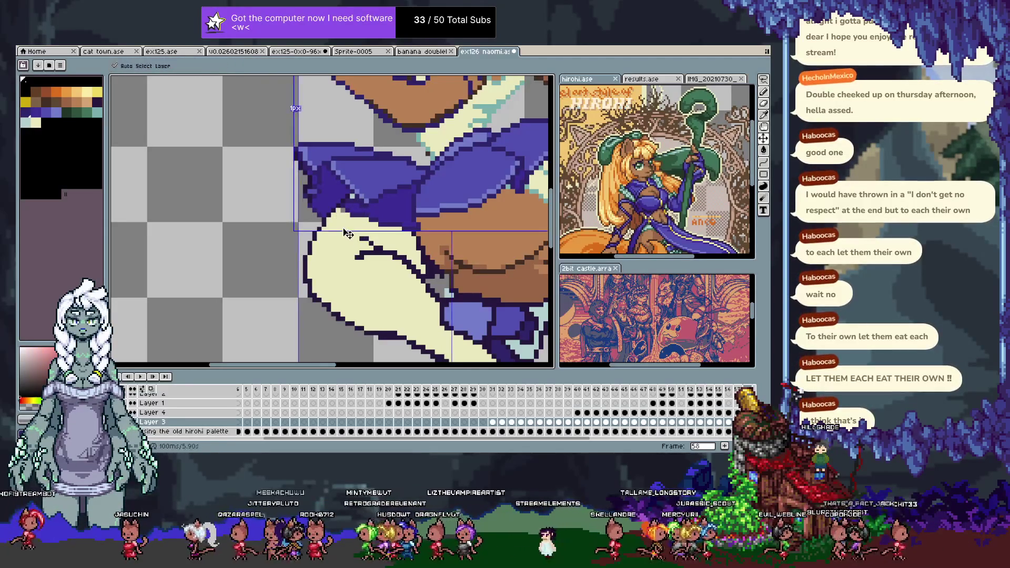
{"action": "left_click", "coordinate": [341, 215], "text": "alt"}
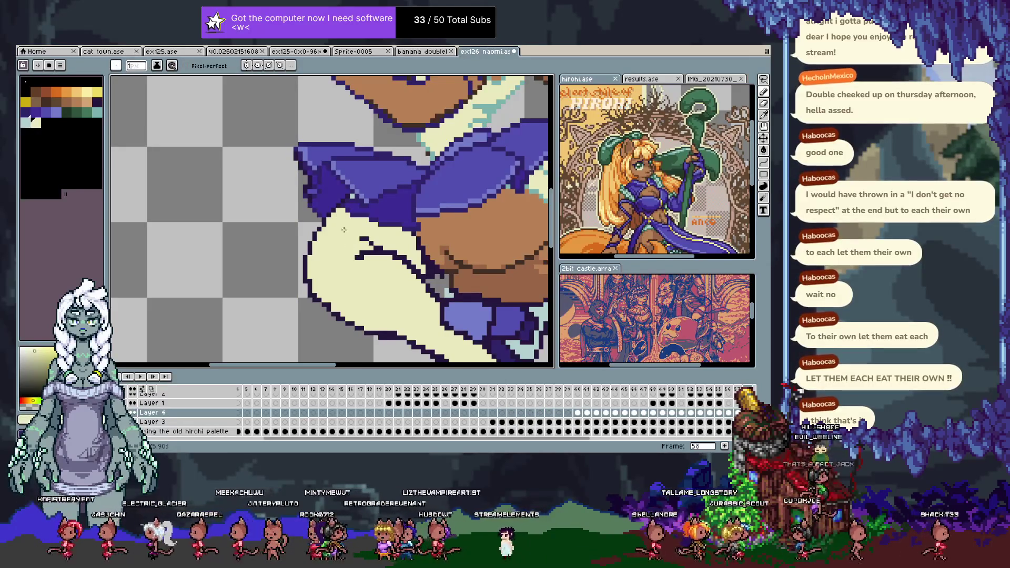
{"action": "left_click", "coordinate": [341, 208], "text": "alt"}
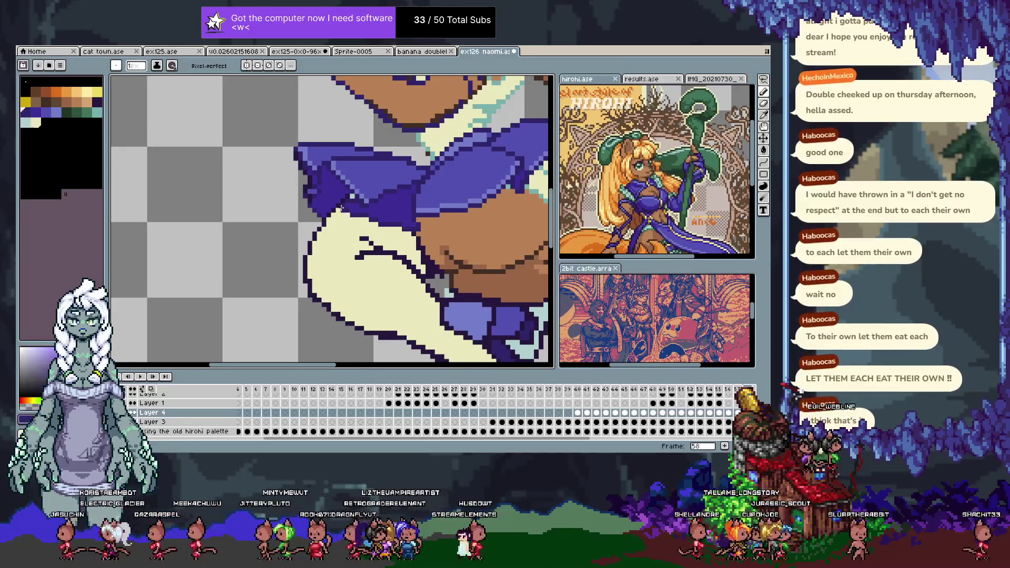
{"action": "left_click", "coordinate": [343, 211], "text": "alt"}
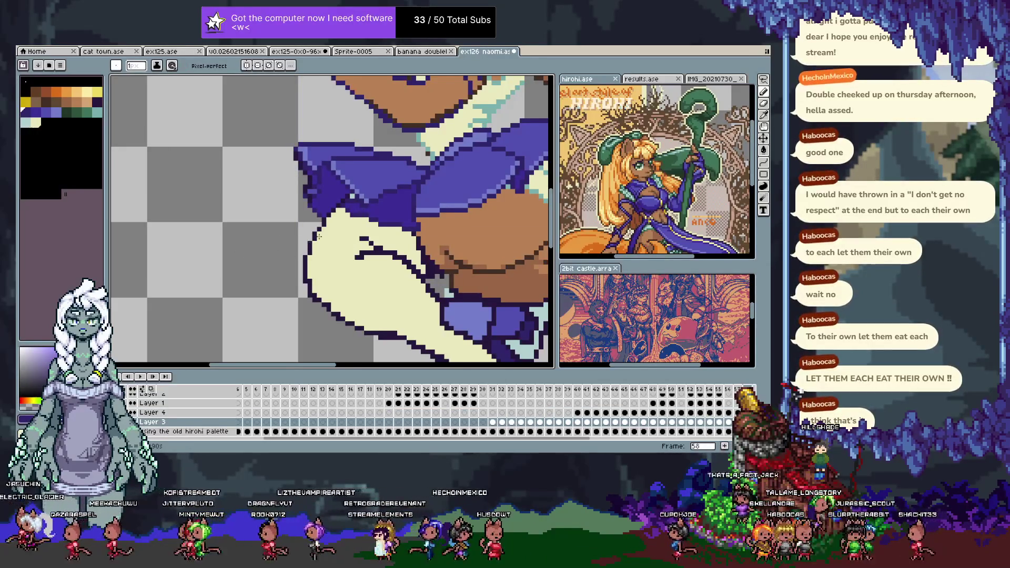
{"action": "left_click", "coordinate": [352, 204], "text": "alt"}
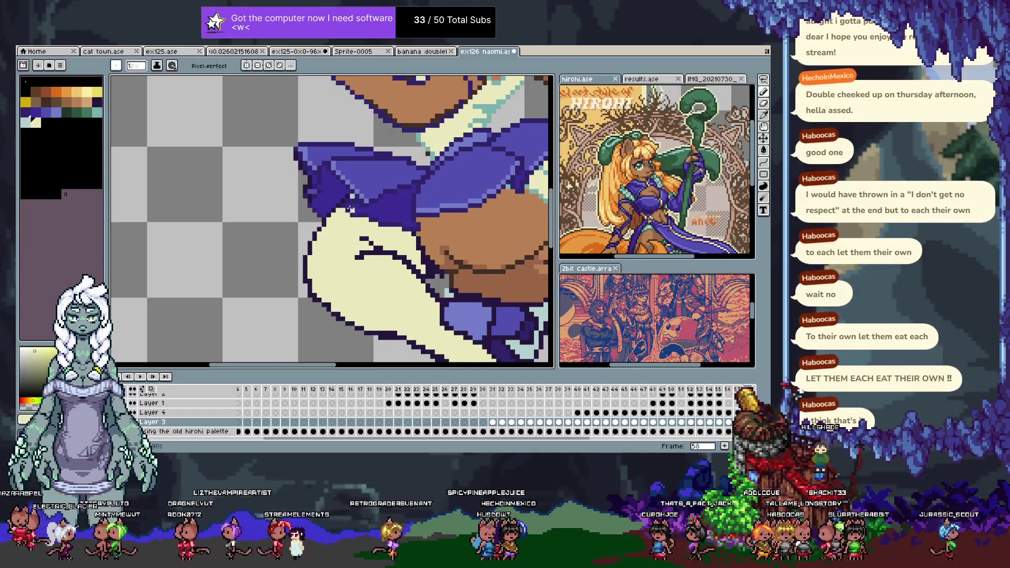
{"action": "left_click", "coordinate": [290, 225], "text": "alt"}
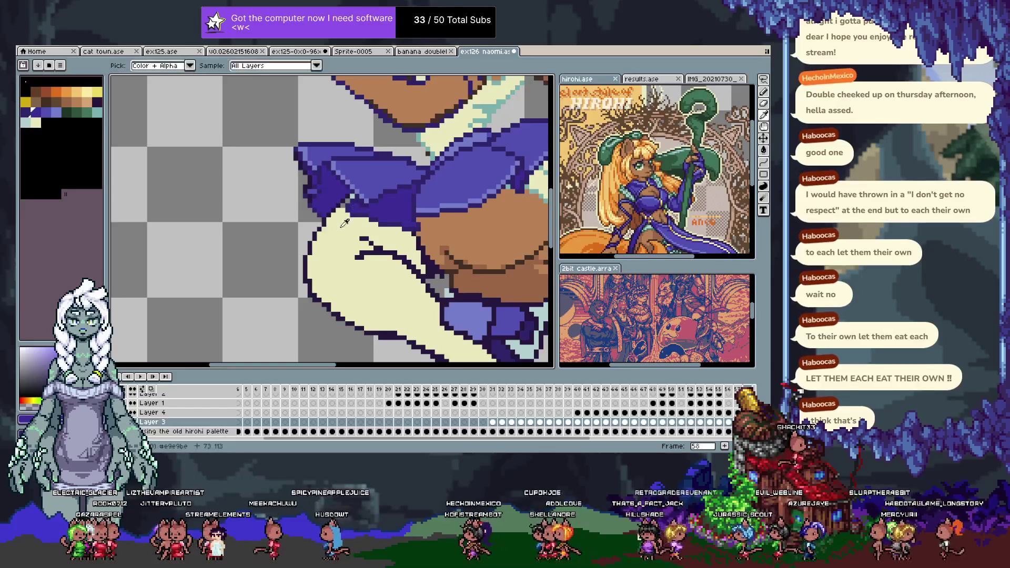
{"action": "left_click", "coordinate": [339, 213], "text": "alt"}
{"action": "key", "text": "Up"}
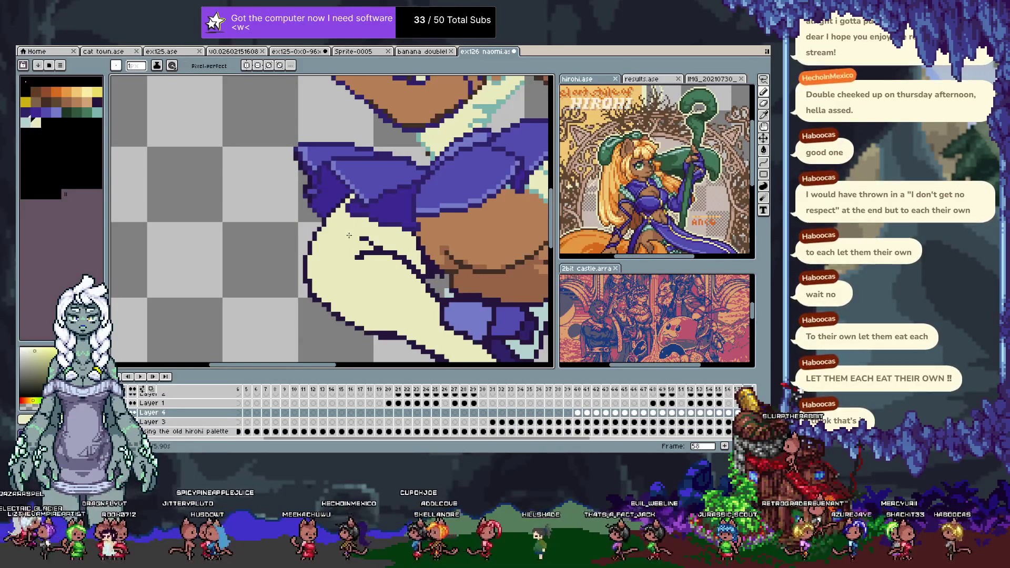
- Save the naomi sprite with the sleeve and outline touch-ups
{"action": "key", "text": "ctrl+s"}
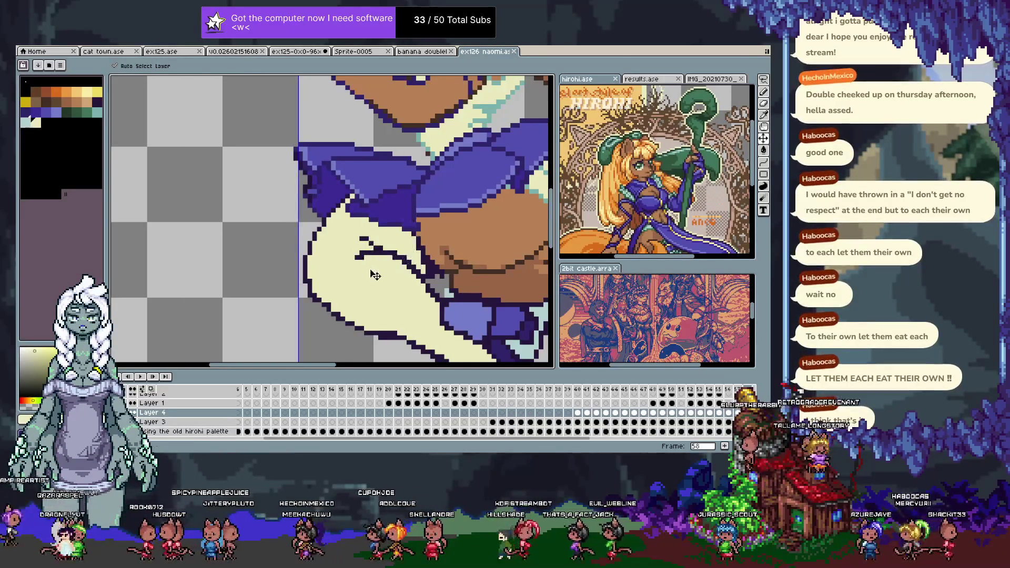
{"action": "scroll", "coordinate": [359, 262], "scroll_direction": "down", "scroll_amount": 5}
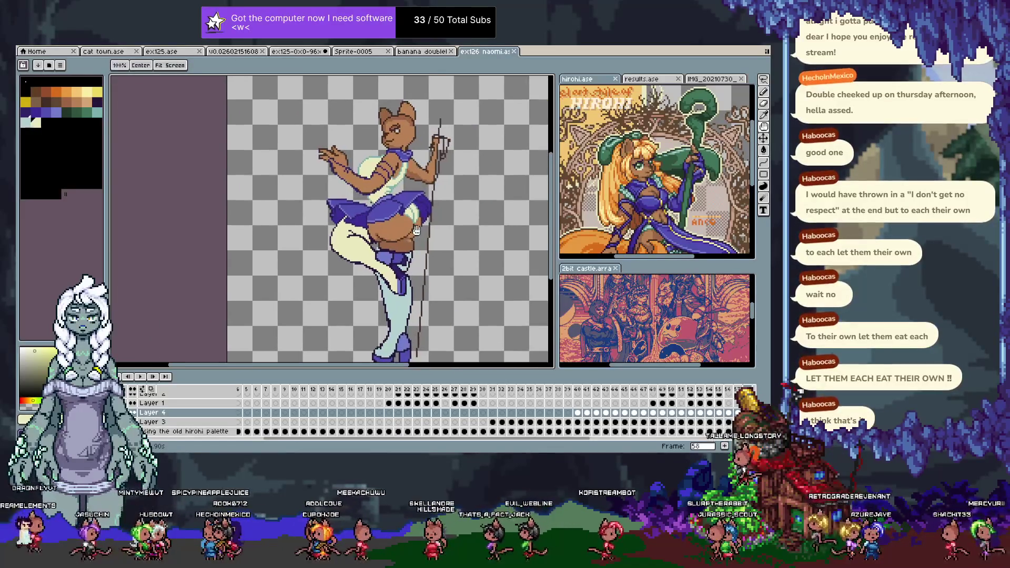
{"action": "scroll", "coordinate": [398, 232], "scroll_direction": "up", "scroll_amount": 2}
{"action": "scroll", "coordinate": [394, 137], "scroll_direction": "up", "scroll_amount": 3}
{"action": "scroll", "coordinate": [394, 136], "scroll_direction": "down", "scroll_amount": 2}
{"action": "scroll", "coordinate": [395, 136], "scroll_direction": "up", "scroll_amount": 2}
{"action": "scroll", "coordinate": [395, 137], "scroll_direction": "down", "scroll_amount": 1}
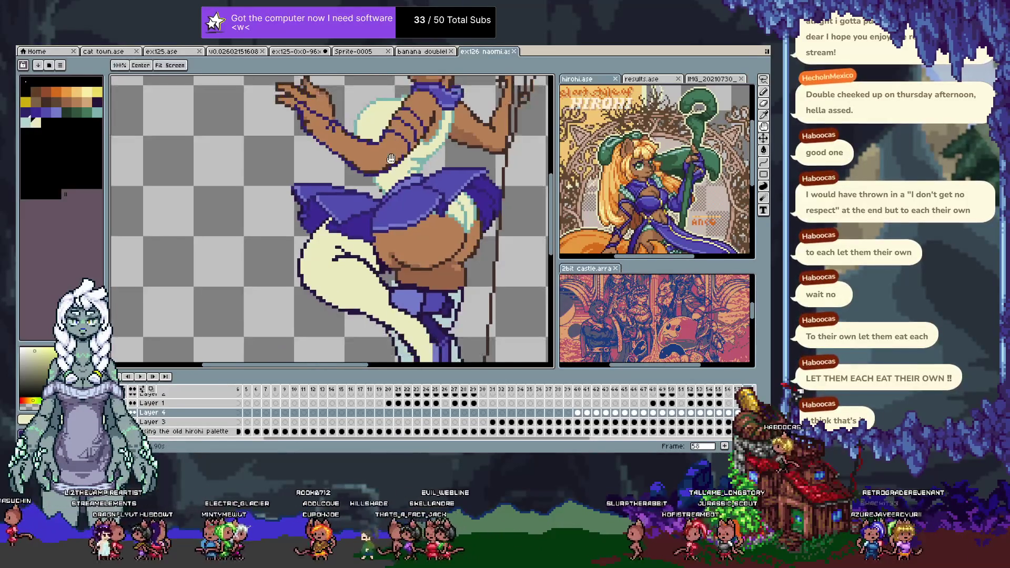
- Try a cream bucket fill around the hip outlines, then undo it
{"action": "left_click_drag", "start_coordinate": [370, 144], "coordinate": [342, 102]}
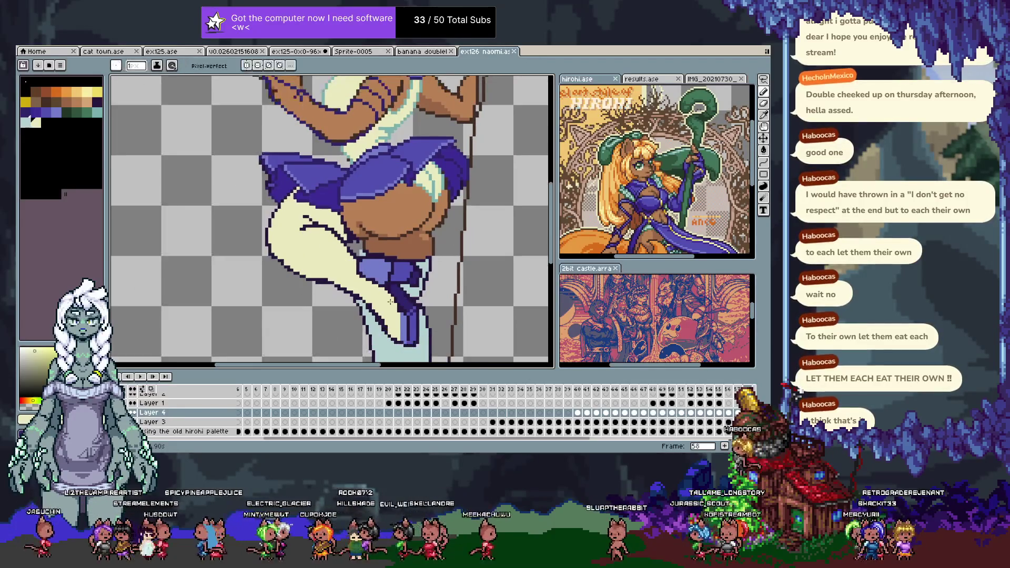
{"action": "key", "text": "g"}
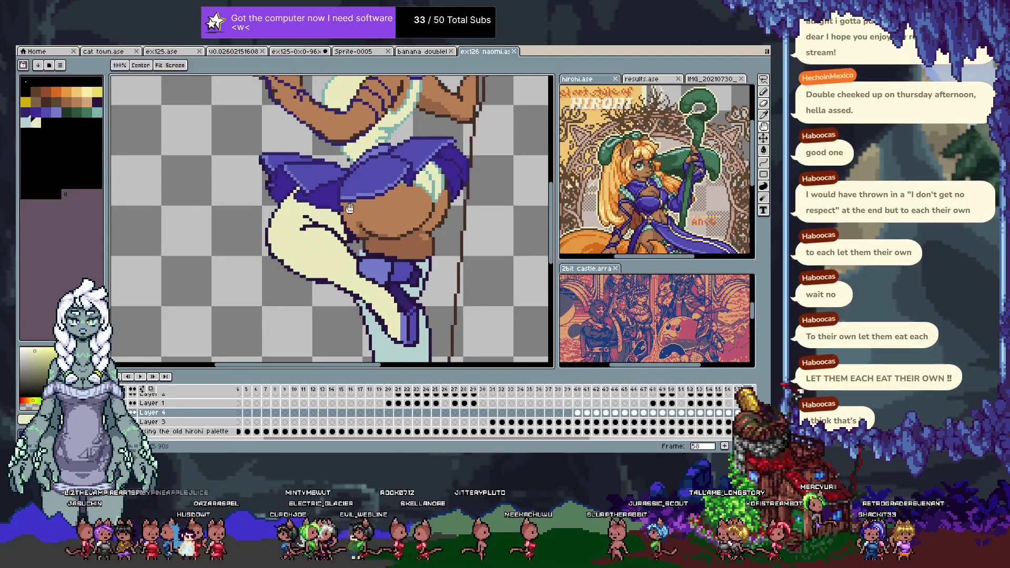
{"action": "scroll", "coordinate": [350, 268], "scroll_direction": "down", "scroll_amount": 1}
{"action": "left_click", "coordinate": [342, 244]}
{"action": "key", "text": "ctrl+z"}
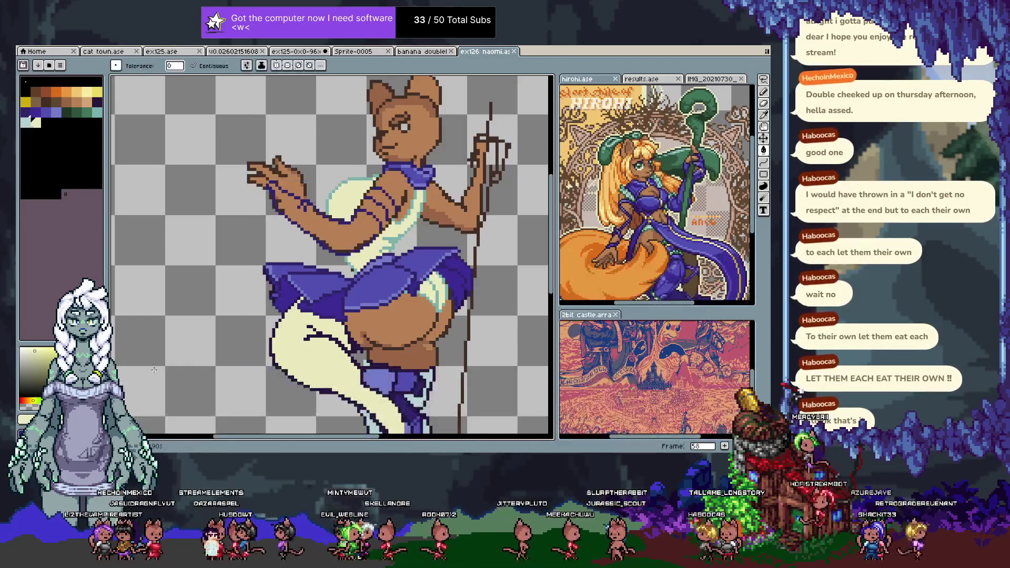
- Hide the body layer and bucket-fill the outlined sleeve shape with cream
{"action": "key", "text": "Tab"}
{"action": "key", "text": "i"}
{"action": "key", "text": "b"}
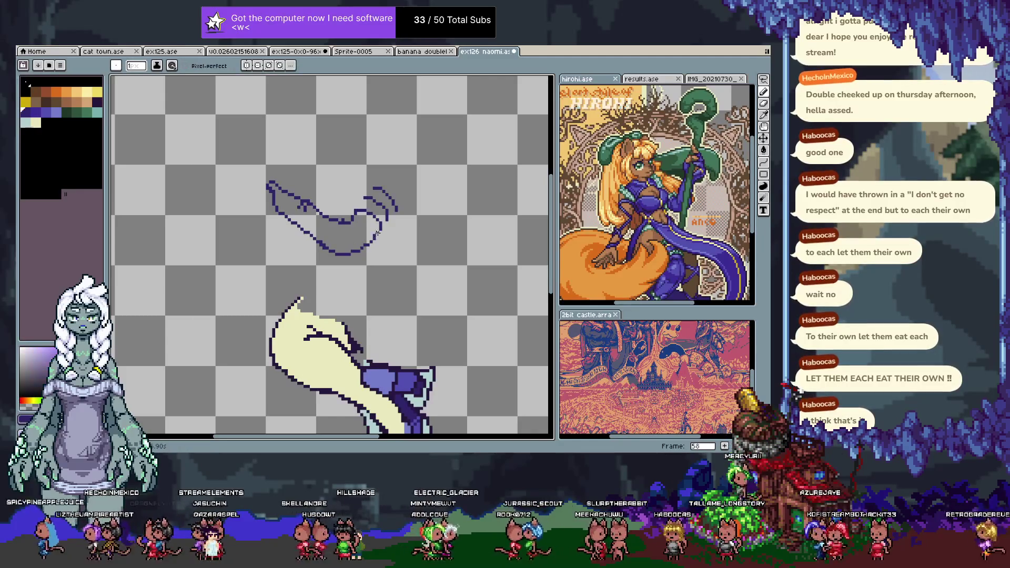
{"action": "key", "text": "g"}
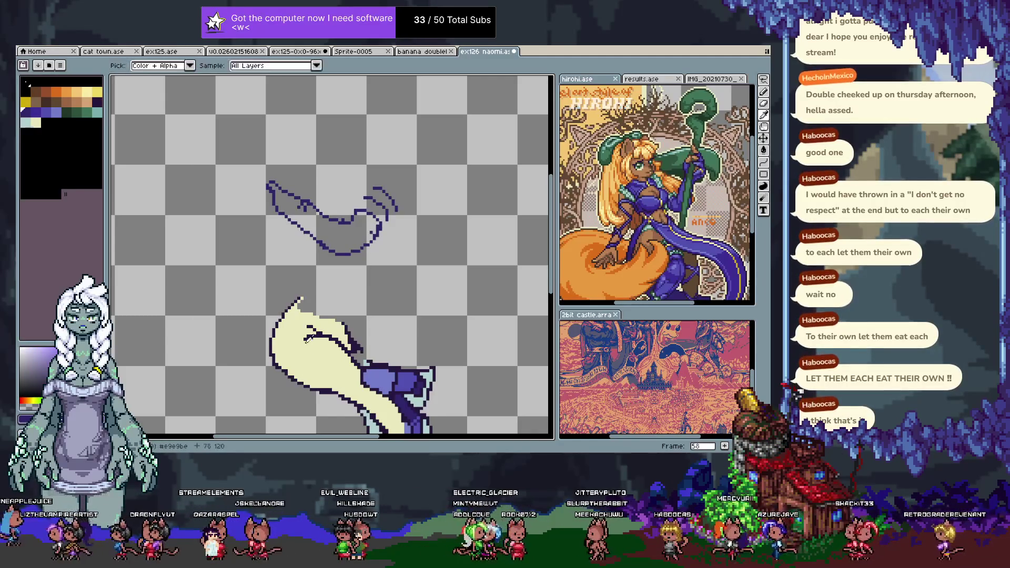
{"action": "left_click", "coordinate": [294, 337], "text": "alt"}
{"action": "left_click", "coordinate": [314, 227]}
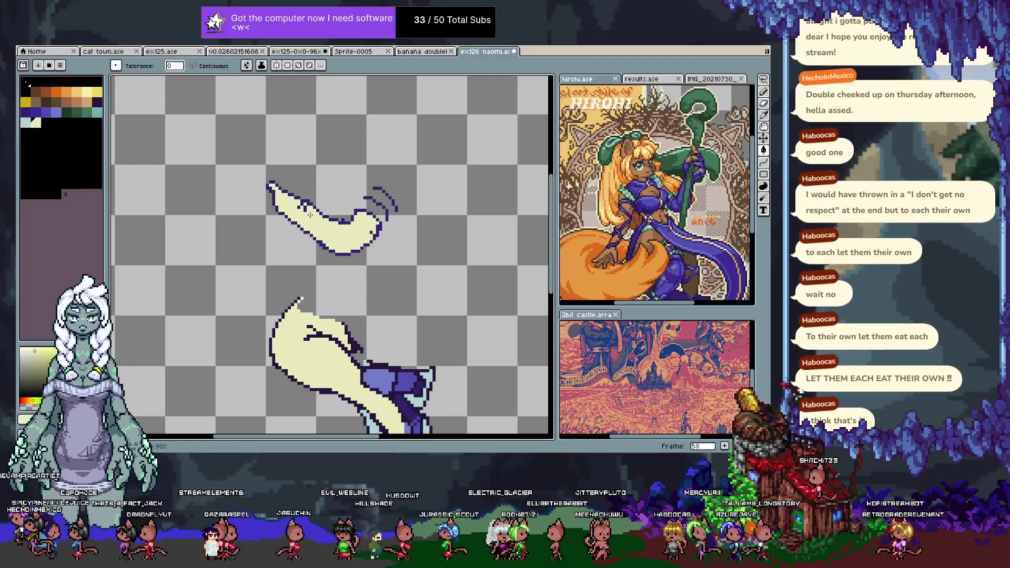
- Fill the sleeve tip with sampled cream, then show the full figure again
{"action": "key", "text": "b"}
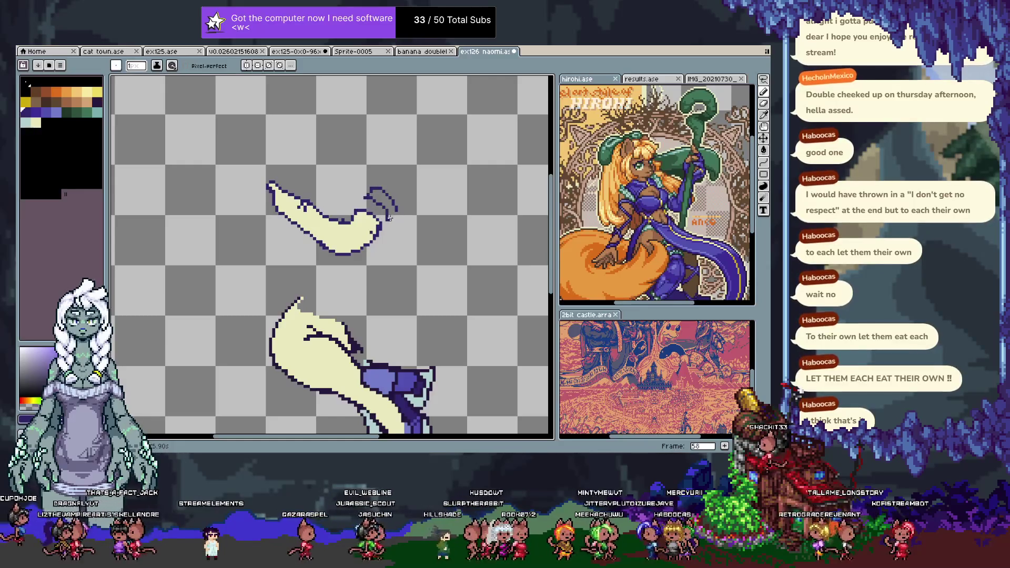
{"action": "left_click", "coordinate": [386, 210], "text": "alt"}
{"action": "left_click", "coordinate": [383, 209], "text": "alt"}
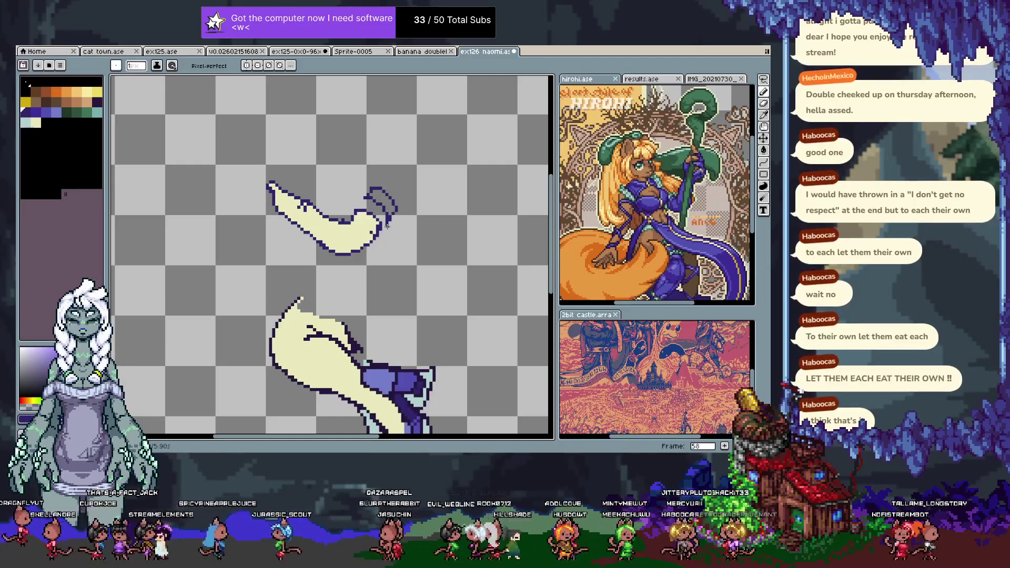
{"action": "left_click", "coordinate": [374, 226], "text": "alt"}
{"action": "key", "text": "g"}
{"action": "left_click", "coordinate": [380, 202]}
{"action": "key", "text": "Tab"}
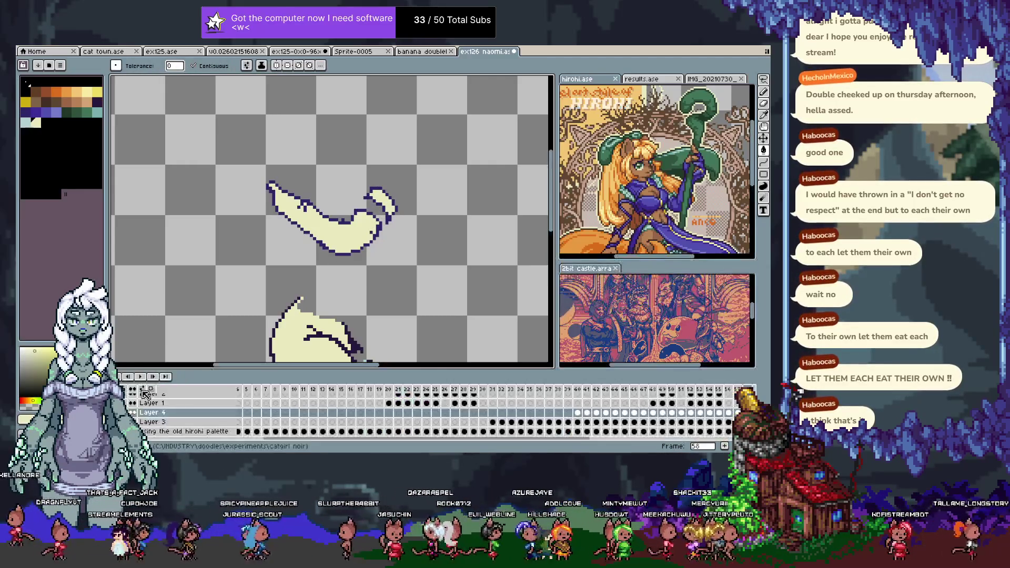
{"action": "key", "text": "Tab"}
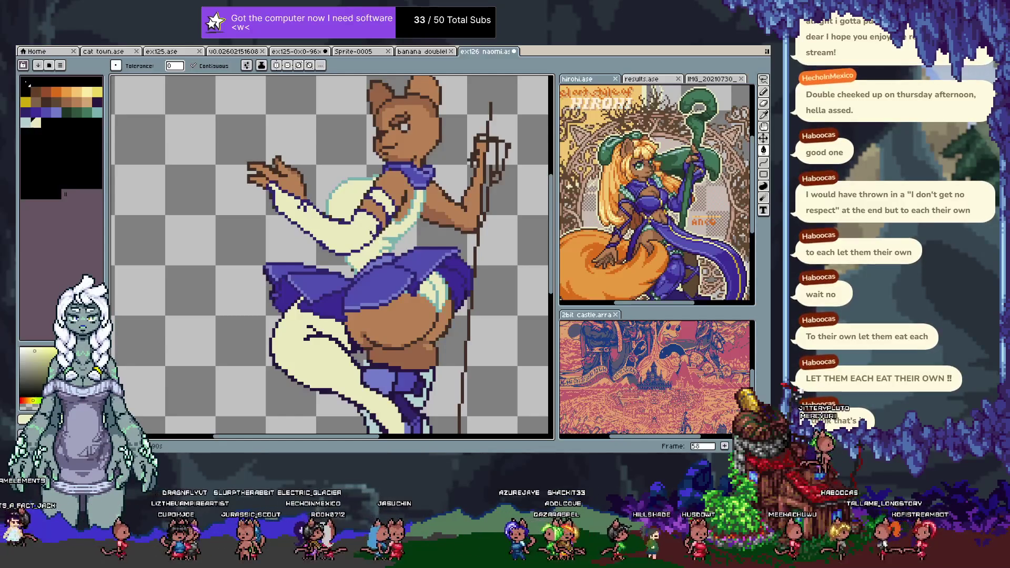
{"action": "key", "text": "Tab"}
{"action": "key", "text": "Tab"}
- Eyedrop the dark purple outline and sketch a ribbon curl above the sleeve, undoing the looping stroke
{"action": "key", "text": "i"}
{"action": "left_click_drag", "start_coordinate": [411, 160], "coordinate": [405, 203]}
{"action": "left_click", "coordinate": [405, 202]}
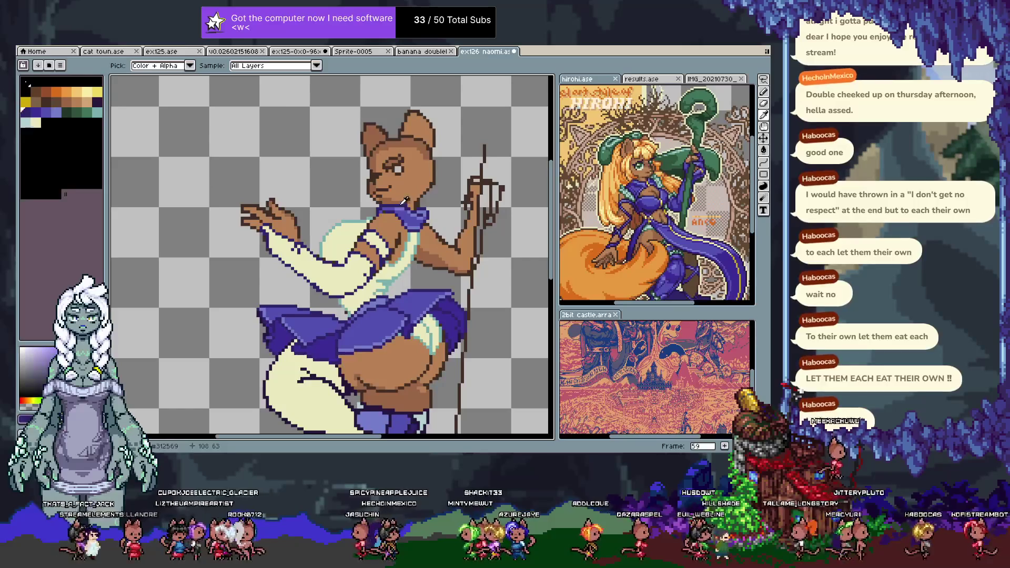
{"action": "key", "text": "b"}
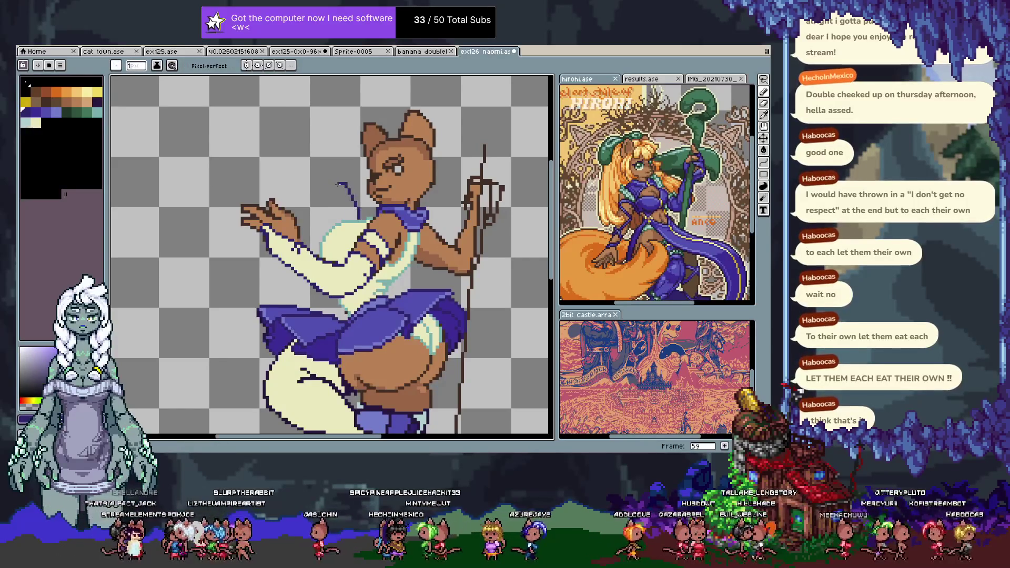
{"action": "mouse_move", "coordinate": [352, 219]}
{"action": "left_mouse_down"}
{"action": "mouse_move", "coordinate": [335, 202]}
{"action": "mouse_move", "coordinate": [330, 226]}
{"action": "mouse_move", "coordinate": [343, 205]}
{"action": "left_mouse_up"}
{"action": "key", "text": "ctrl+z"}
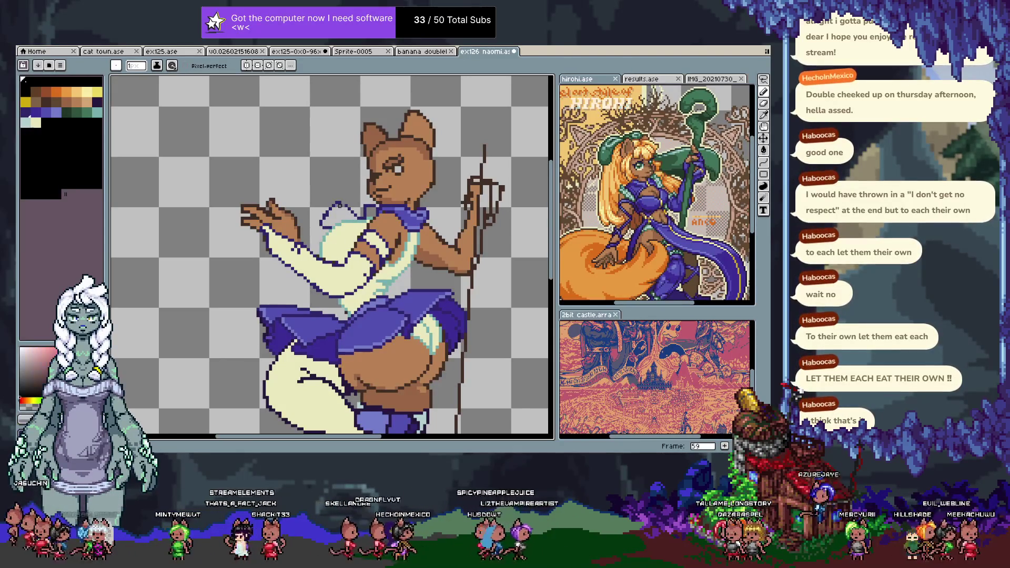
- Zoom in on the waist and skirt top, then start a brown line at the waist
{"action": "left_click", "coordinate": [352, 205], "text": "alt"}
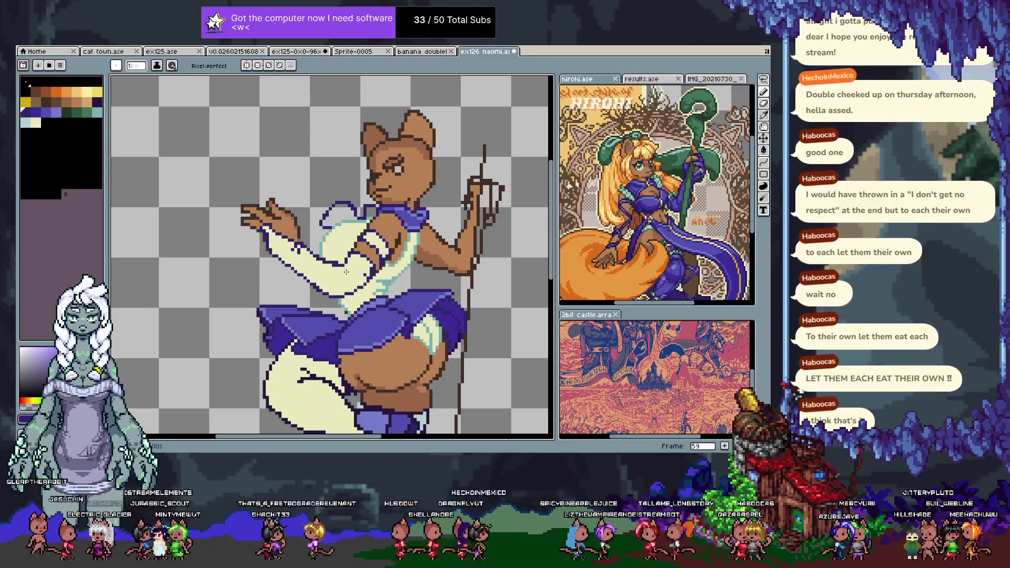
{"action": "key", "text": "ctrl"}
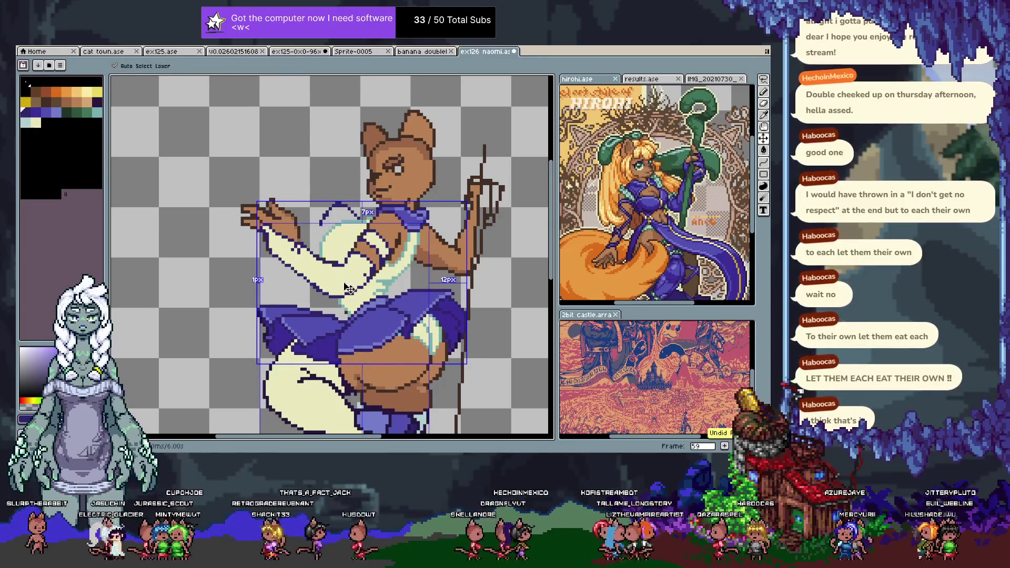
{"action": "key", "text": "space"}
{"action": "mouse_move", "coordinate": [436, 328]}
{"action": "left_mouse_down"}
{"action": "mouse_move", "coordinate": [428, 307]}
{"action": "mouse_move", "coordinate": [364, 254]}
{"action": "left_mouse_up"}
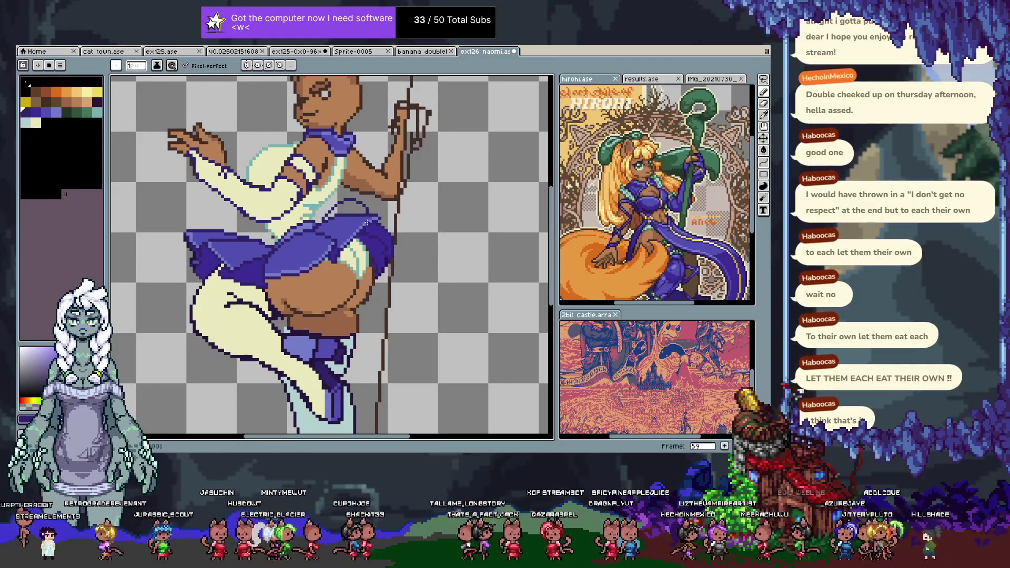
{"action": "left_click_drag", "start_coordinate": [341, 256], "coordinate": [317, 289]}
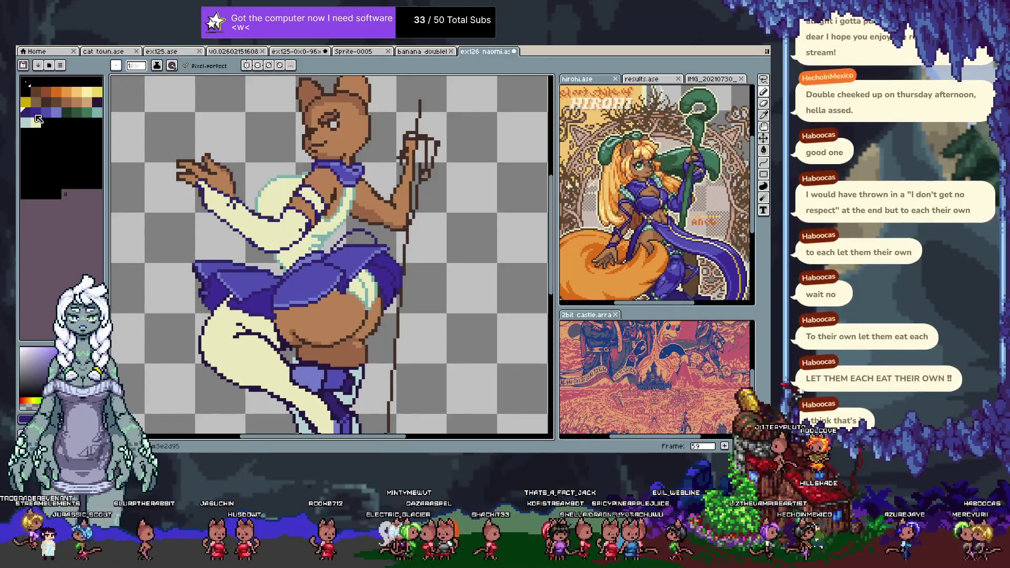
{"action": "left_click", "coordinate": [36, 101]}
{"action": "key", "text": "m"}
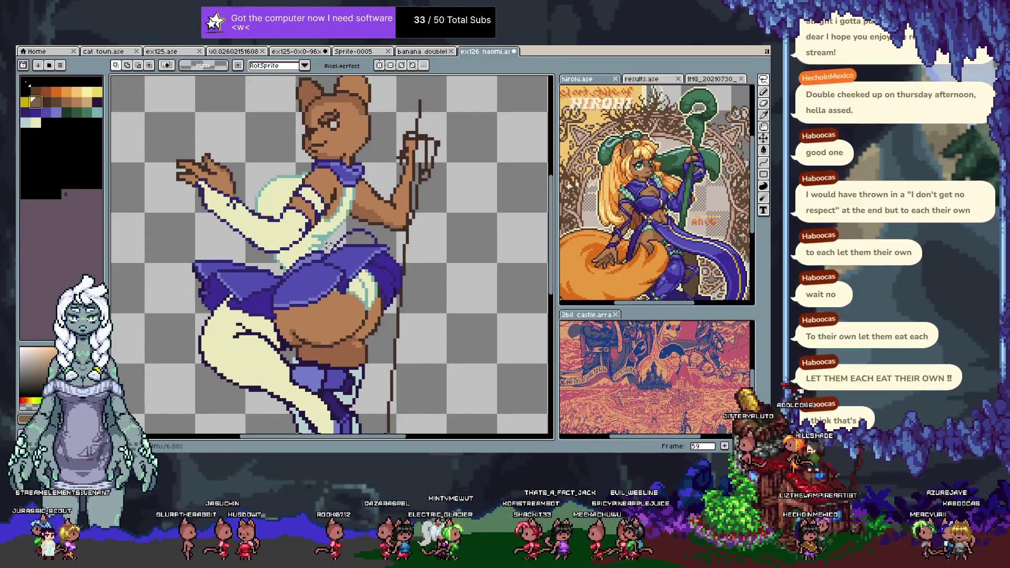
{"action": "mouse_move", "coordinate": [327, 248]}
{"action": "left_mouse_down"}
{"action": "mouse_move", "coordinate": [368, 256]}
{"action": "mouse_move", "coordinate": [345, 217]}
{"action": "mouse_move", "coordinate": [326, 240]}
{"action": "left_mouse_up"}
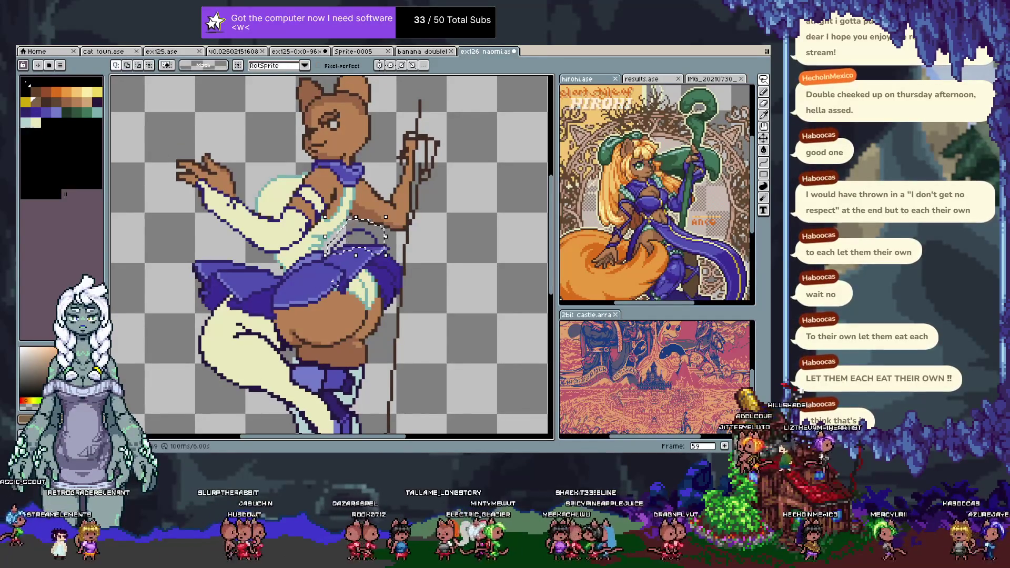
{"action": "scroll", "coordinate": [333, 280], "scroll_direction": "up", "scroll_amount": 2}
{"action": "left_click_drag", "start_coordinate": [312, 269], "coordinate": [243, 309]}
{"action": "left_click", "coordinate": [261, 246]}
- Draw the diagonal waist line, paint grey over the old purple outline, and add a brown arc
{"action": "left_click", "coordinate": [309, 201], "text": "shift"}
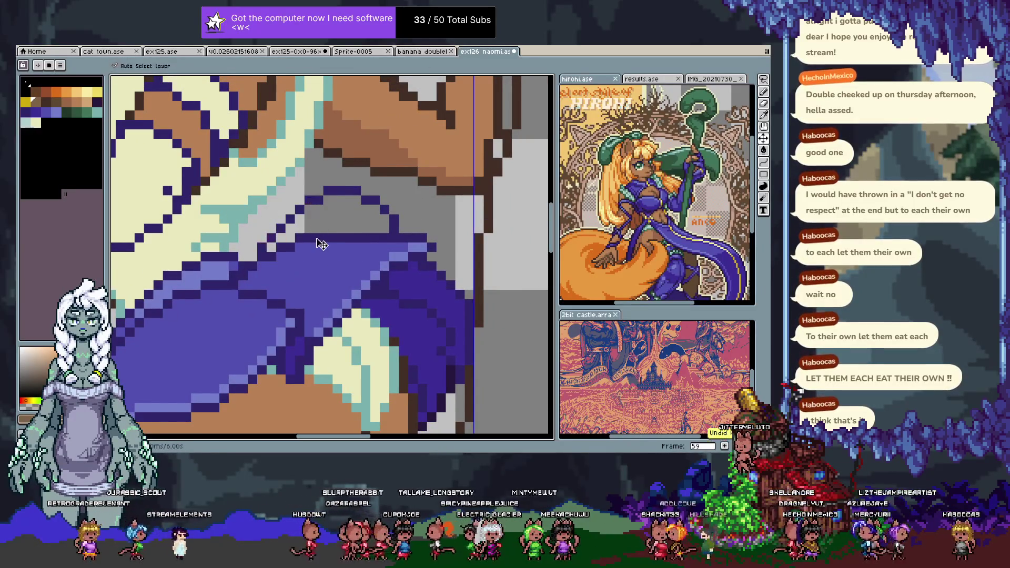
{"action": "key", "text": "ctrl+z"}
{"action": "key", "text": "ctrl+y"}
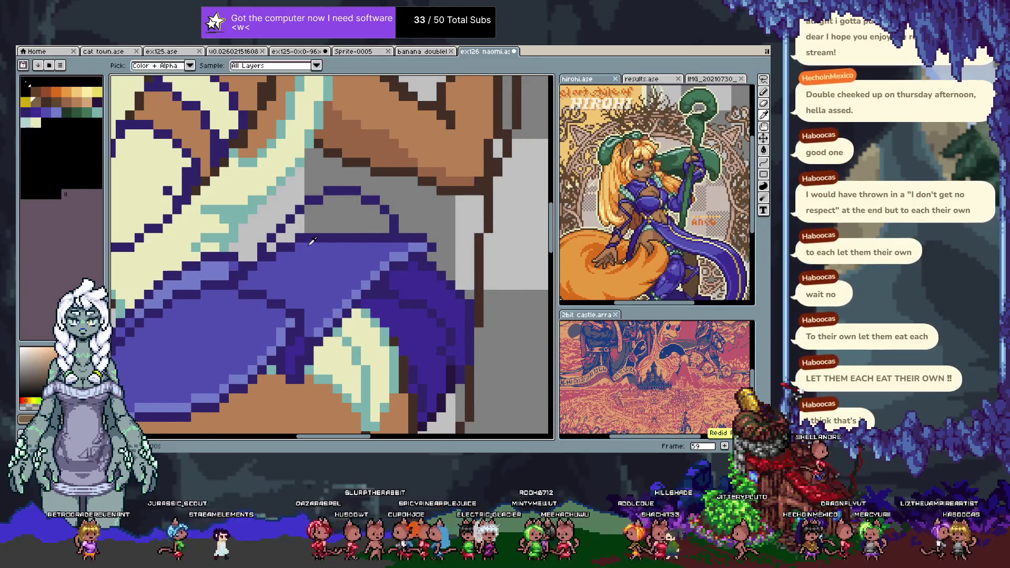
{"action": "key", "text": "Tab"}
{"action": "key", "text": "Tab"}
{"action": "mouse_move", "coordinate": [265, 248]}
{"action": "left_mouse_down"}
{"action": "mouse_move", "coordinate": [341, 189]}
{"action": "mouse_move", "coordinate": [384, 209]}
{"action": "mouse_move", "coordinate": [394, 234]}
{"action": "left_mouse_up"}
{"action": "key", "text": "Tab"}
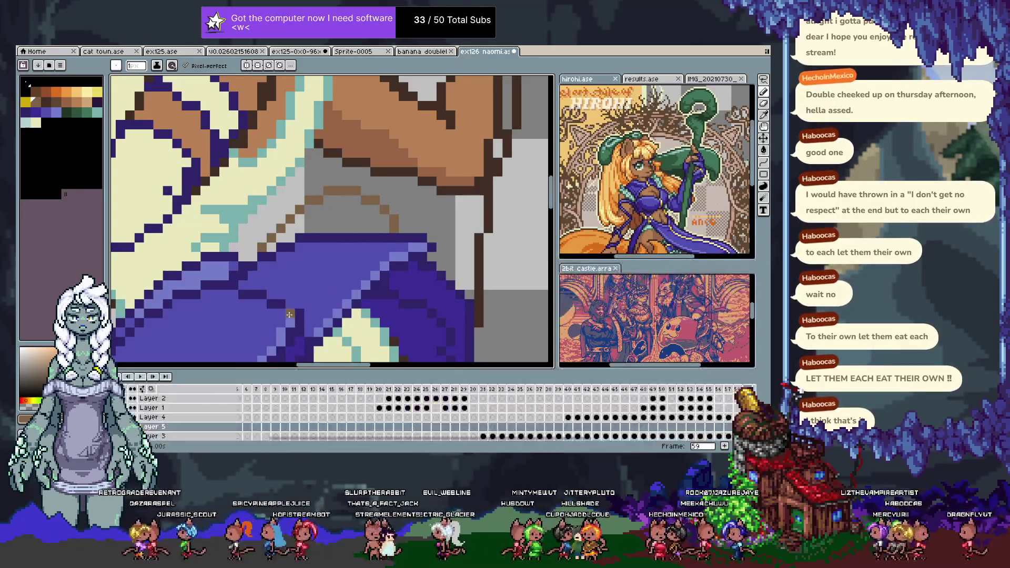
{"action": "key", "text": "ctrl+z"}
{"action": "key", "text": "v"}
{"action": "key", "text": "b"}
{"action": "mouse_move", "coordinate": [268, 251]}
{"action": "left_mouse_down"}
{"action": "mouse_move", "coordinate": [279, 232]}
{"action": "mouse_move", "coordinate": [337, 192]}
{"action": "mouse_move", "coordinate": [374, 198]}
{"action": "mouse_move", "coordinate": [394, 227]}
{"action": "left_mouse_up"}
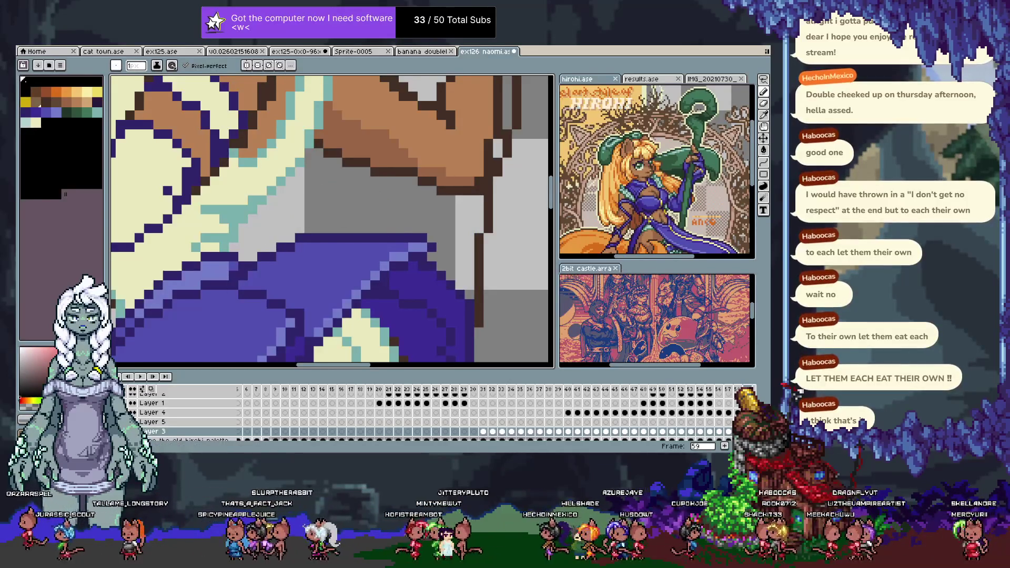
{"action": "left_click_drag", "start_coordinate": [271, 248], "coordinate": [397, 231]}
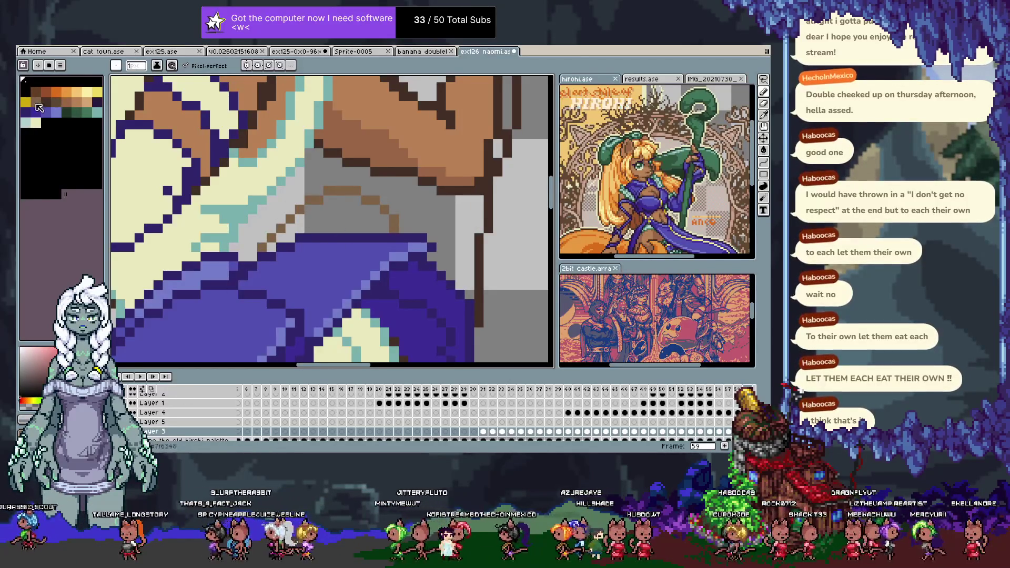
- On Layer 5, draw a yellow line along the waist and fill the dome above it yellow
{"action": "key", "text": "z"}
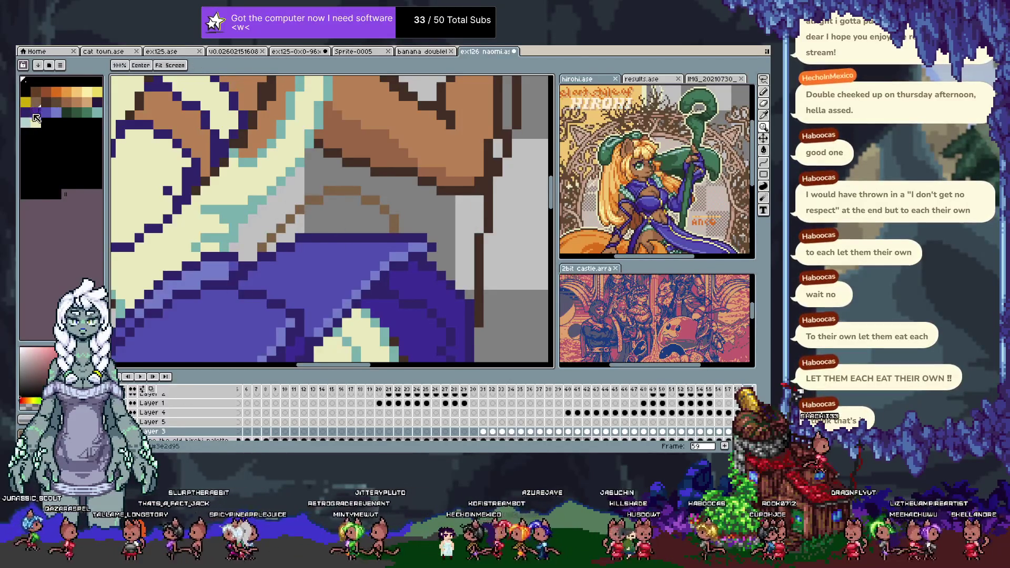
{"action": "key", "text": "v"}
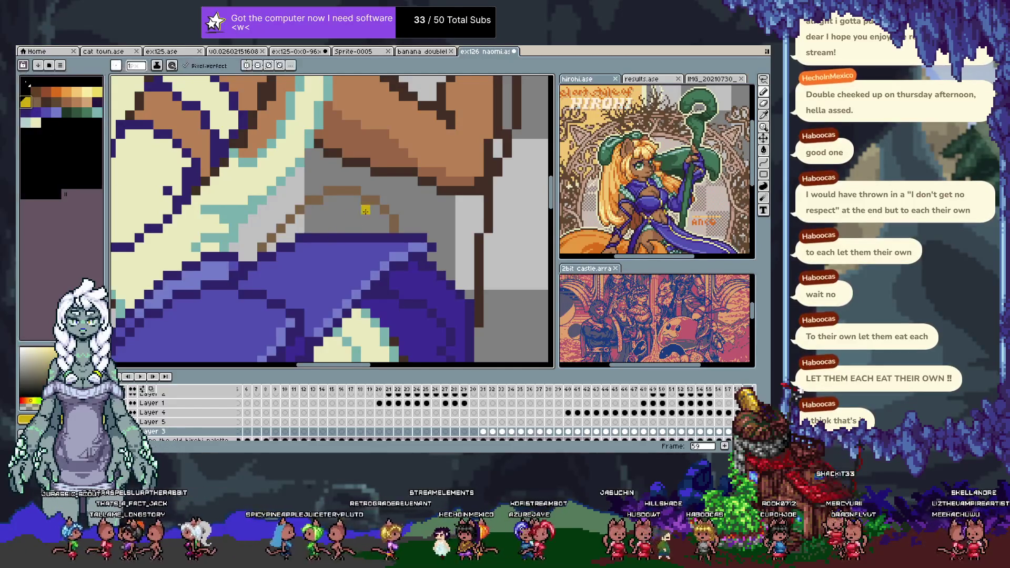
{"action": "left_click", "coordinate": [355, 197]}
{"action": "key", "text": "b"}
{"action": "left_click_drag", "start_coordinate": [275, 245], "coordinate": [359, 225]}
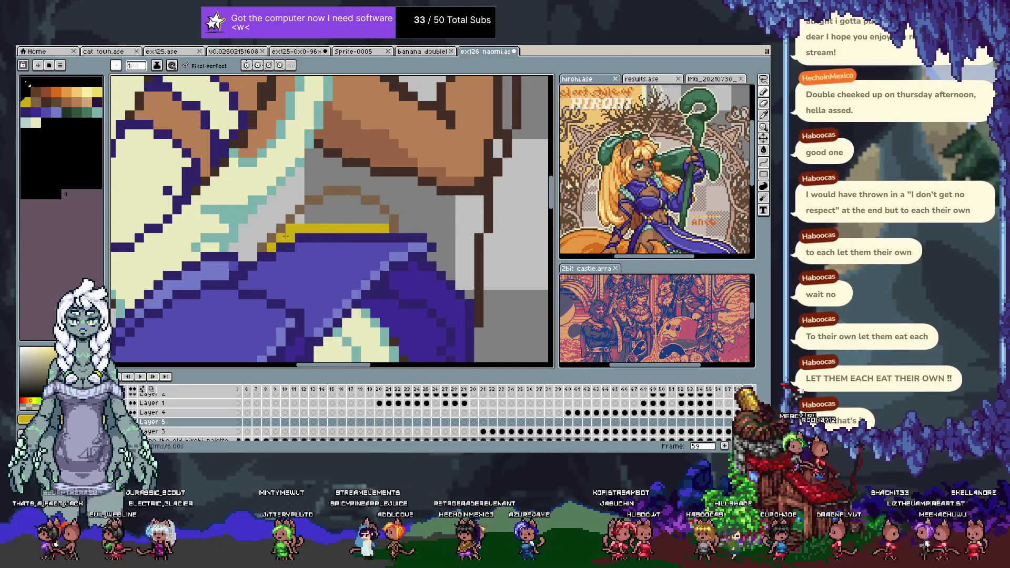
{"action": "key", "text": "g"}
{"action": "left_click", "coordinate": [342, 210]}
{"action": "key", "text": "b"}
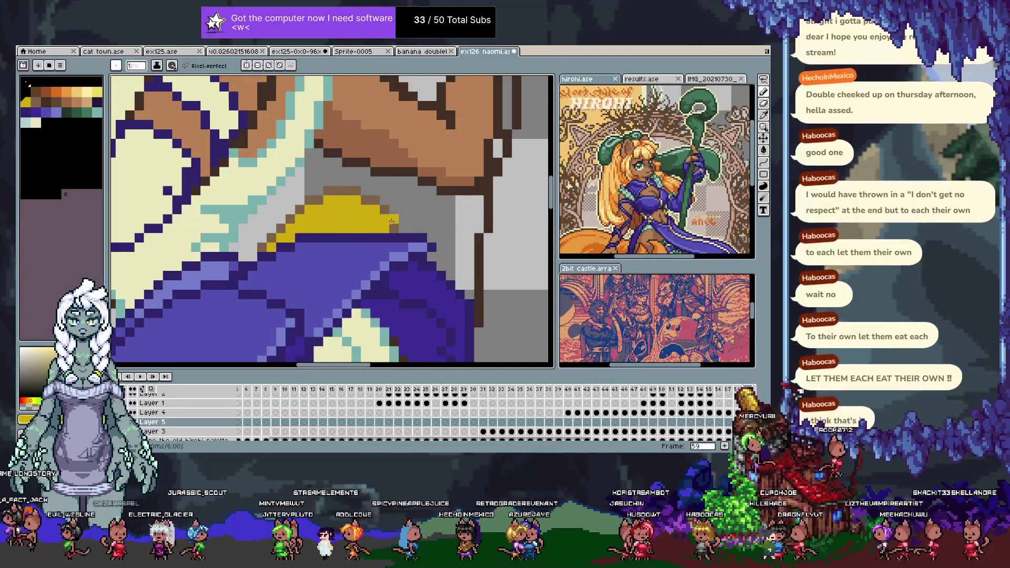
{"action": "scroll", "coordinate": [346, 230], "scroll_direction": "down", "scroll_amount": 3}
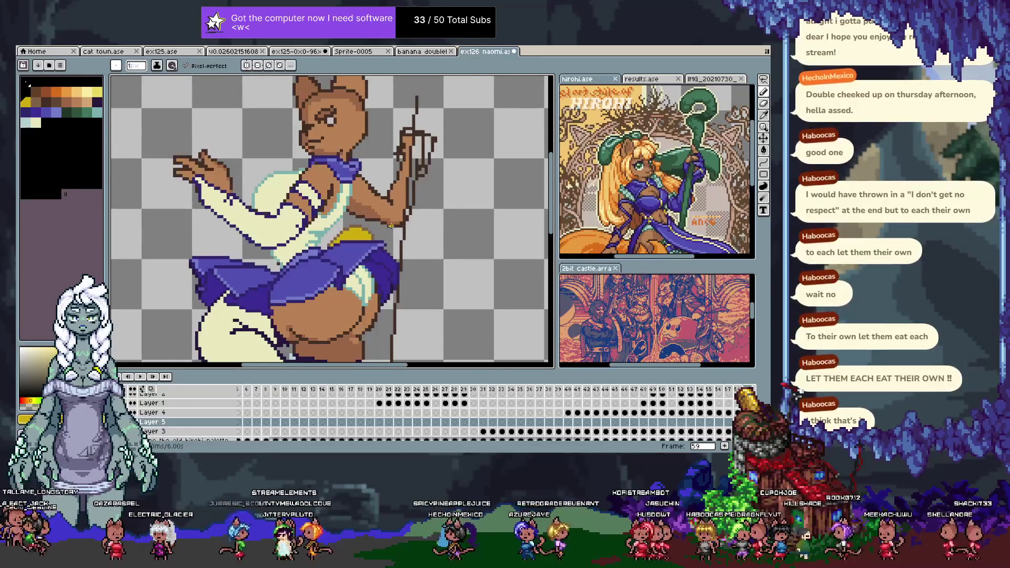
{"action": "left_click_drag", "start_coordinate": [390, 227], "coordinate": [367, 196]}
{"action": "key", "text": "b"}
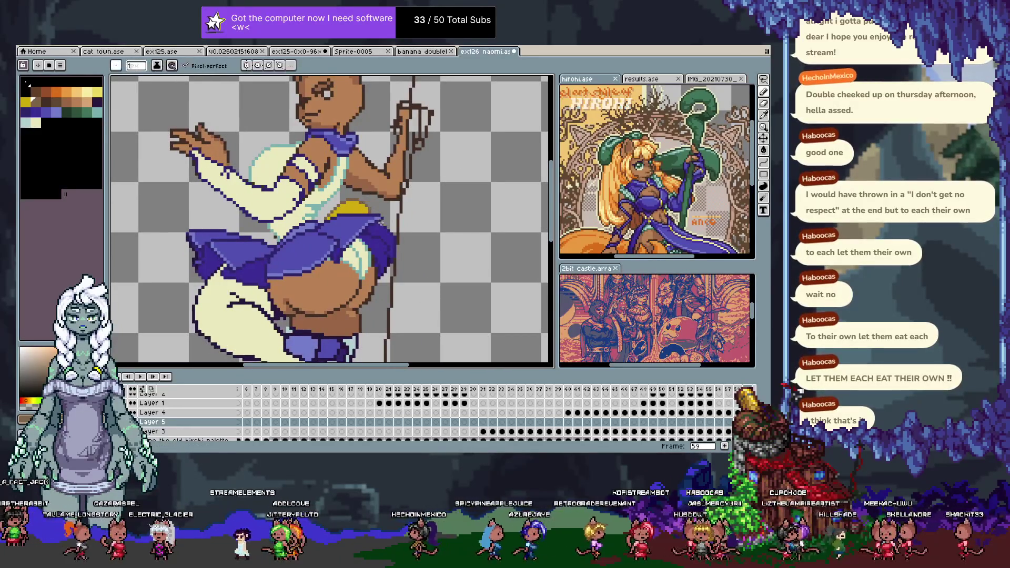
{"action": "mouse_move", "coordinate": [383, 224]}
{"action": "left_mouse_down"}
{"action": "mouse_move", "coordinate": [363, 204]}
{"action": "mouse_move", "coordinate": [483, 232]}
{"action": "mouse_move", "coordinate": [414, 281]}
{"action": "mouse_move", "coordinate": [450, 231]}
{"action": "mouse_move", "coordinate": [411, 267]}
{"action": "mouse_move", "coordinate": [369, 281]}
{"action": "mouse_move", "coordinate": [419, 282]}
{"action": "left_mouse_up"}
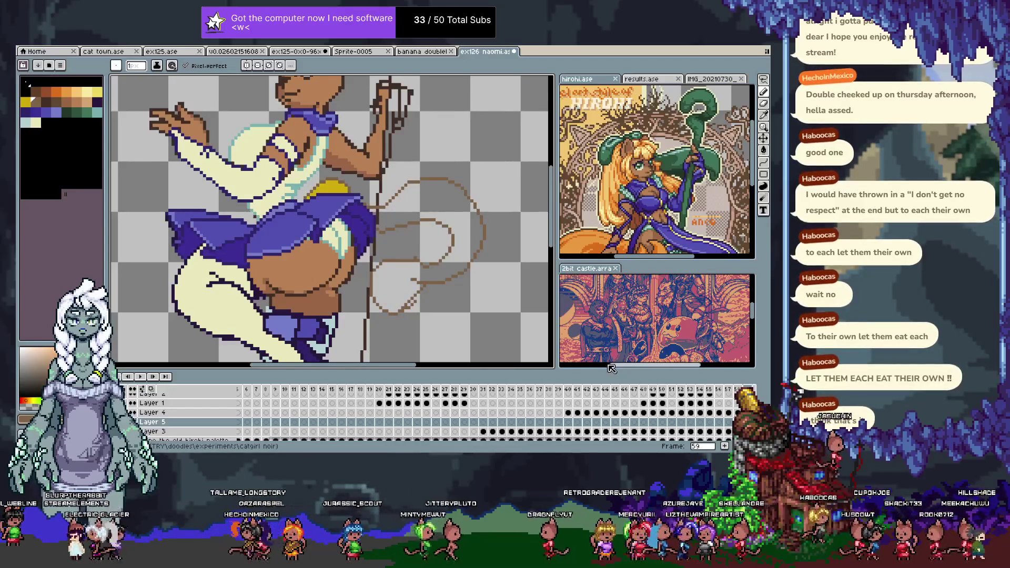
{"action": "scroll", "coordinate": [464, 256], "scroll_direction": "down", "scroll_amount": 2}
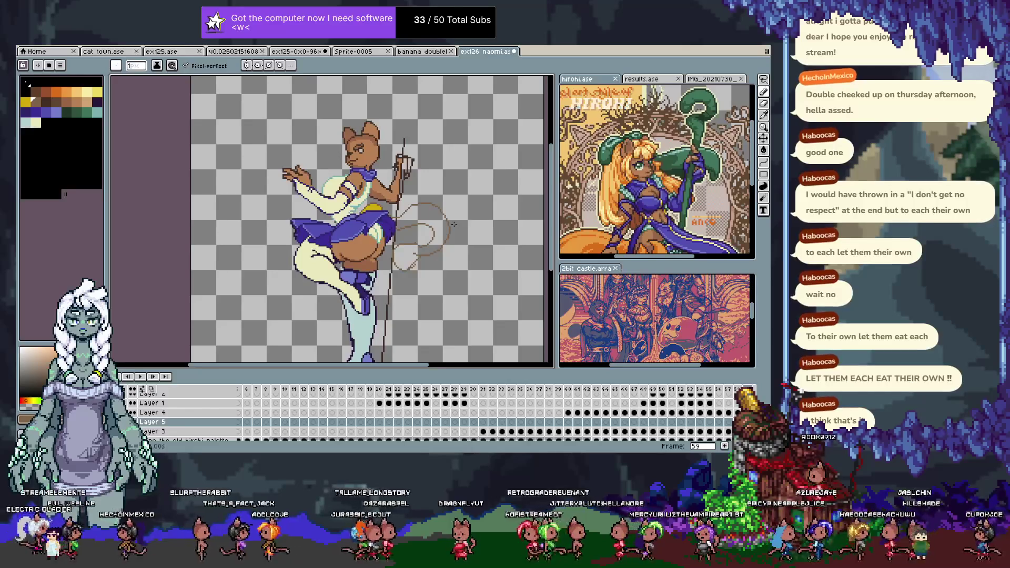
- On Layer 2, pick the light peach swatch and sketch a trial loop, then undo it
{"action": "key", "text": "alt+Up"}
{"action": "key", "text": "alt+Up"}
{"action": "key", "text": "alt+Up"}
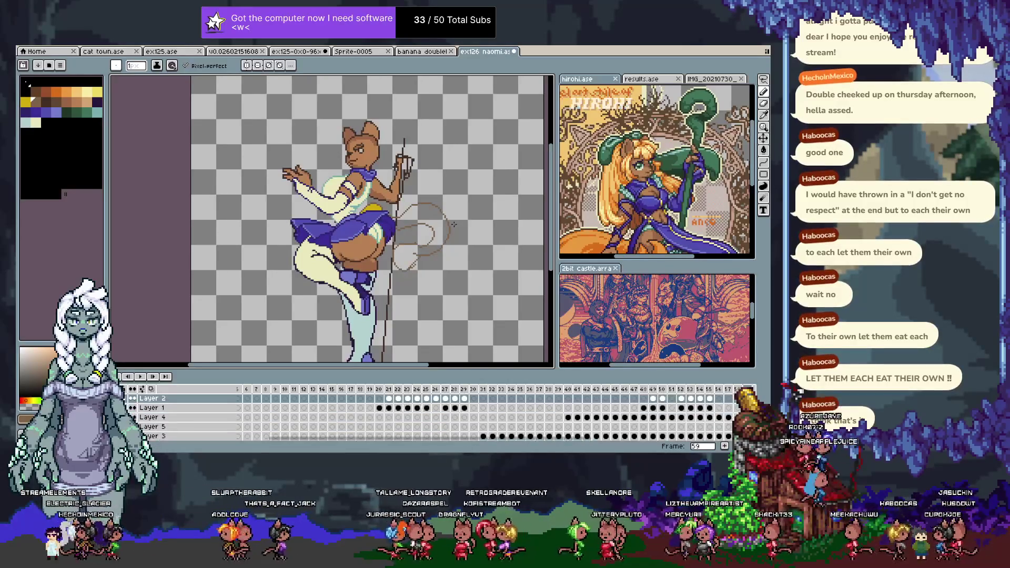
{"action": "left_click", "coordinate": [57, 91]}
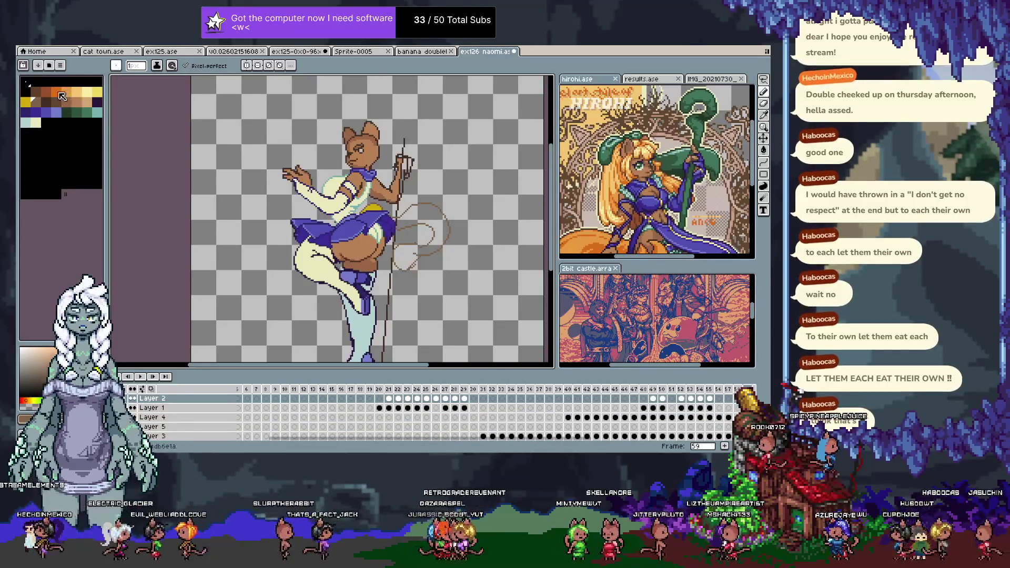
{"action": "left_click", "coordinate": [87, 101]}
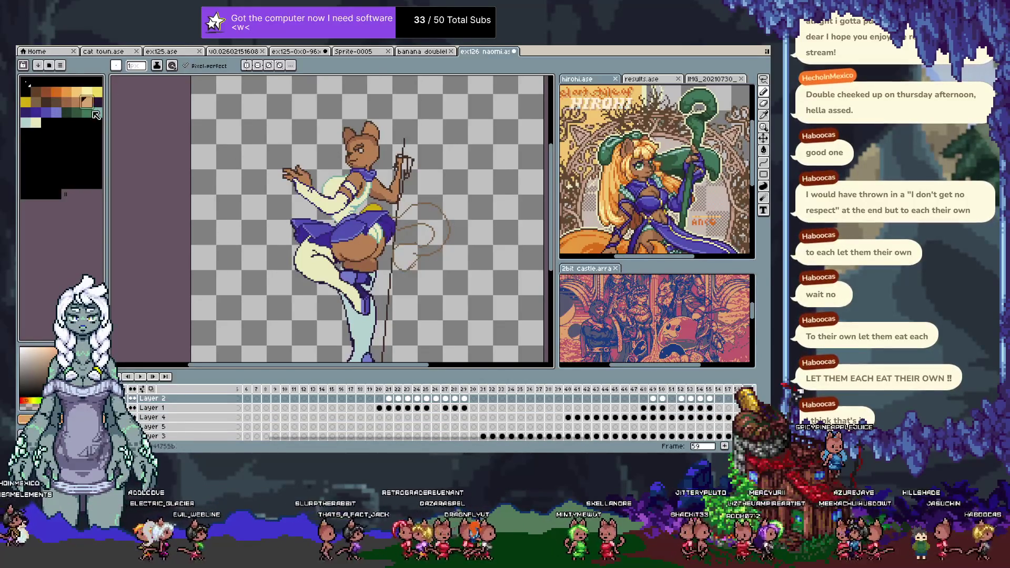
{"action": "left_click_drag", "start_coordinate": [471, 167], "coordinate": [493, 312]}
{"action": "key", "text": "ctrl+z"}
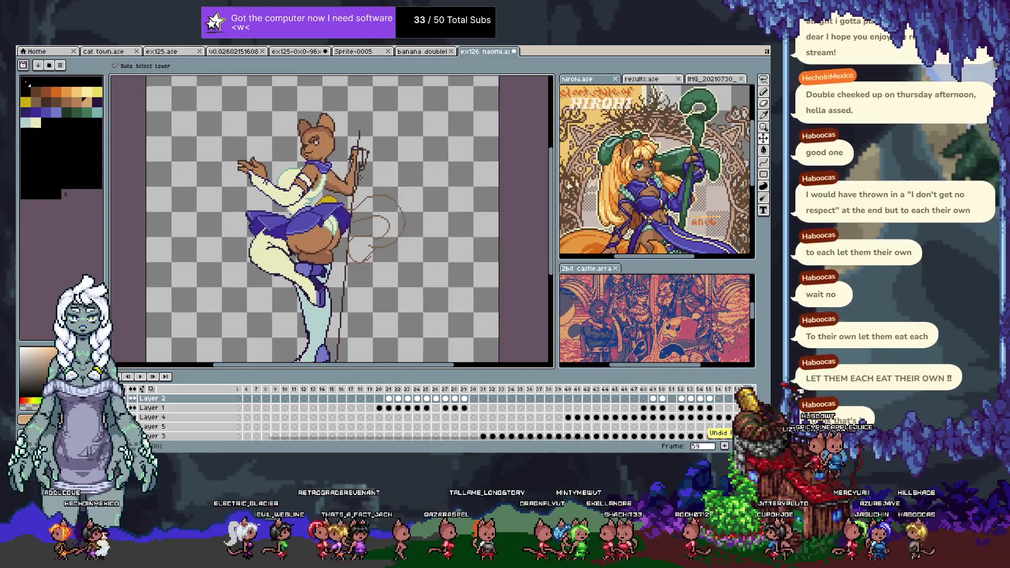
{"action": "key", "text": "ctrl+z"}
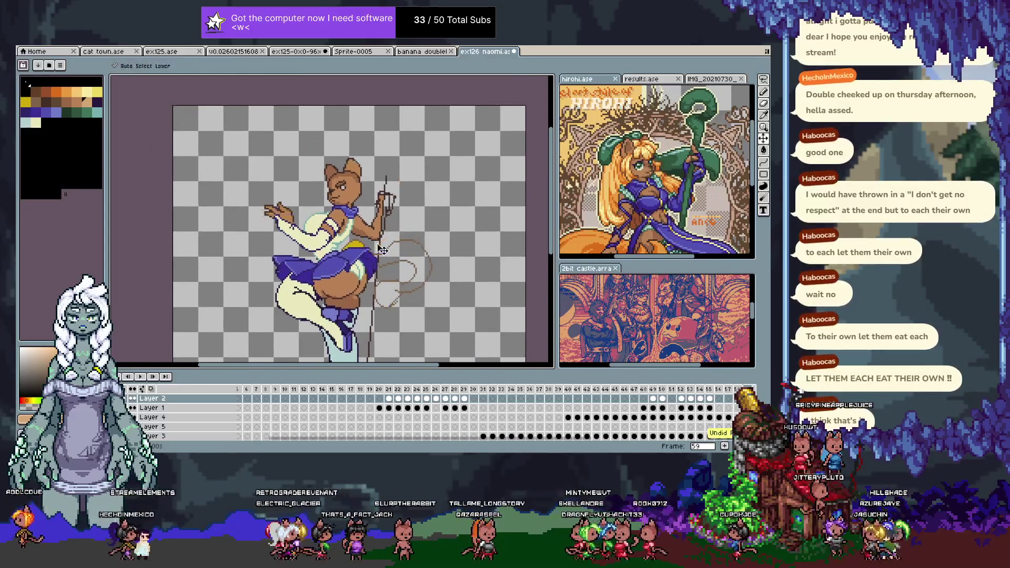
{"action": "key", "text": "ctrl+z"}
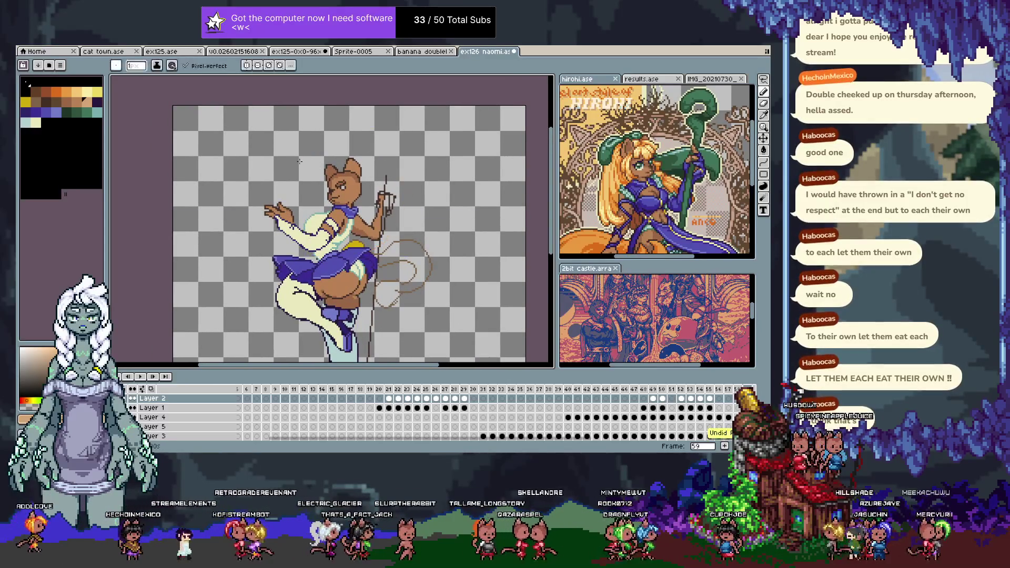
{"action": "key", "text": "ctrl+z"}
- Sketch a new peach loop rising from the staff hand up over the head
{"action": "left_click_drag", "start_coordinate": [371, 247], "coordinate": [393, 150]}
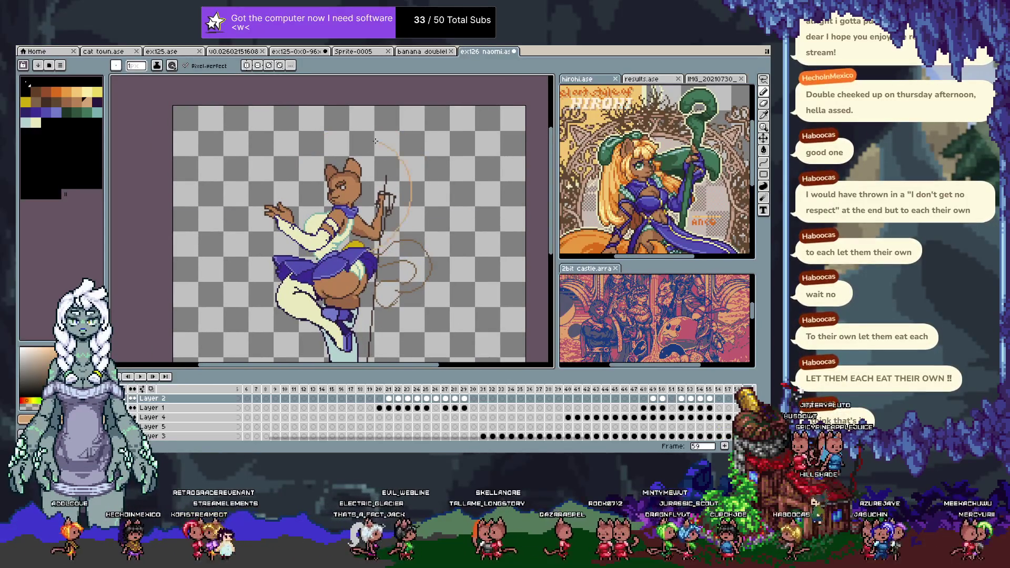
{"action": "left_click_drag", "start_coordinate": [308, 175], "coordinate": [287, 105]}
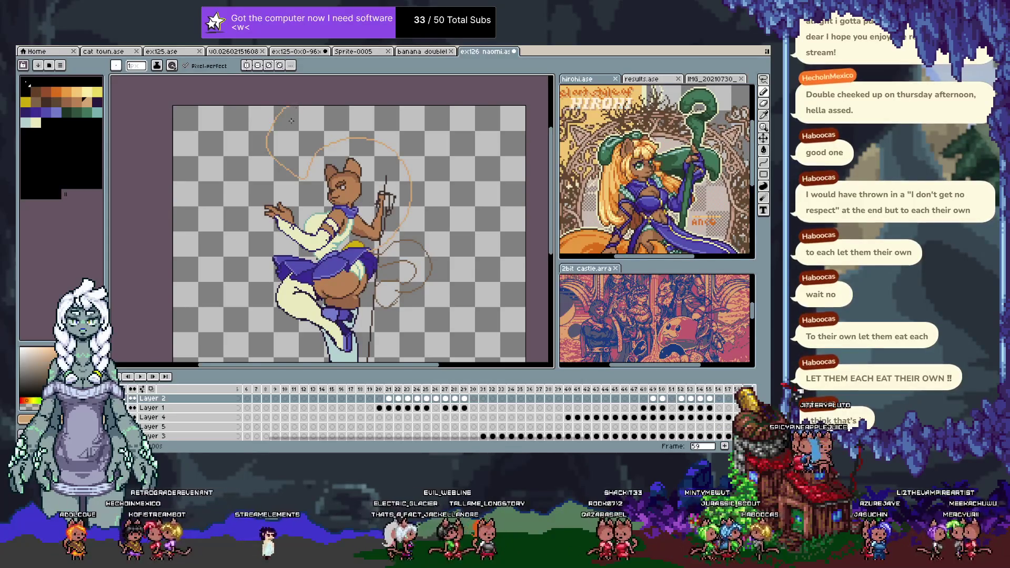
{"action": "scroll", "coordinate": [379, 314], "scroll_direction": "up", "scroll_amount": 1}
{"action": "scroll", "coordinate": [379, 313], "scroll_direction": "down", "scroll_amount": 1}
{"action": "key", "text": "ctrl+z"}
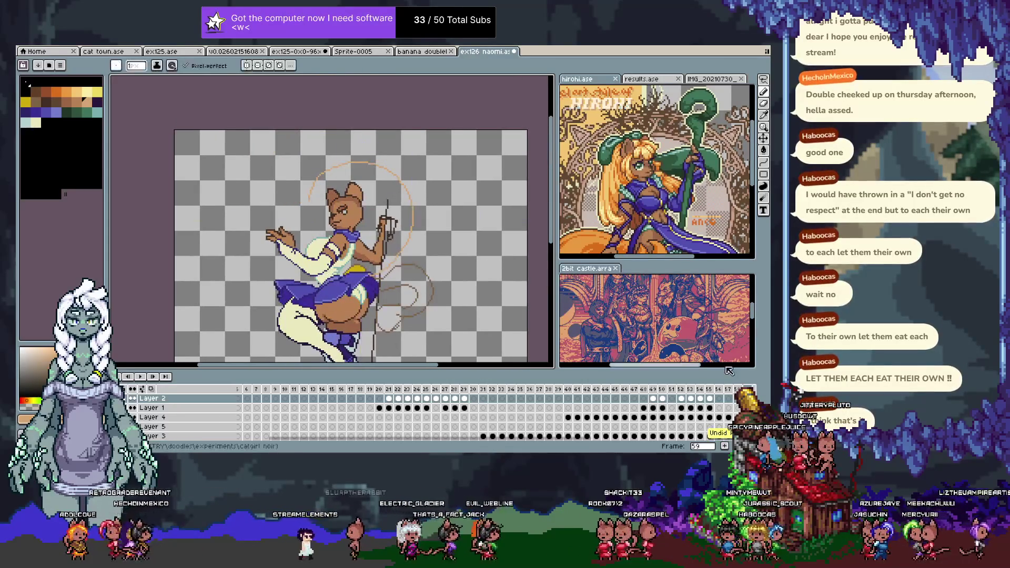
{"action": "key", "text": "alt+Down"}
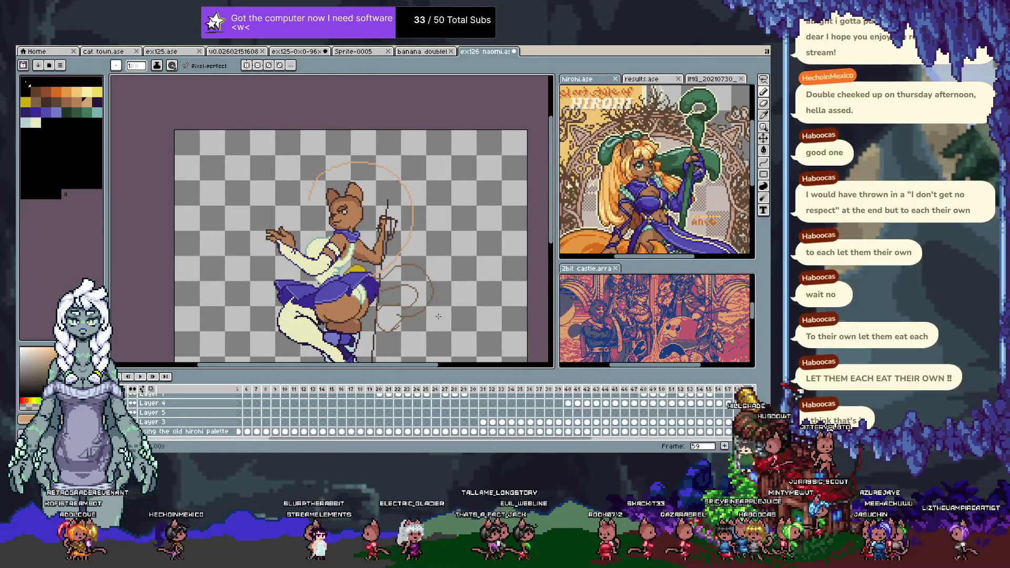
{"action": "key", "text": "v"}
{"action": "key", "text": "Tab"}
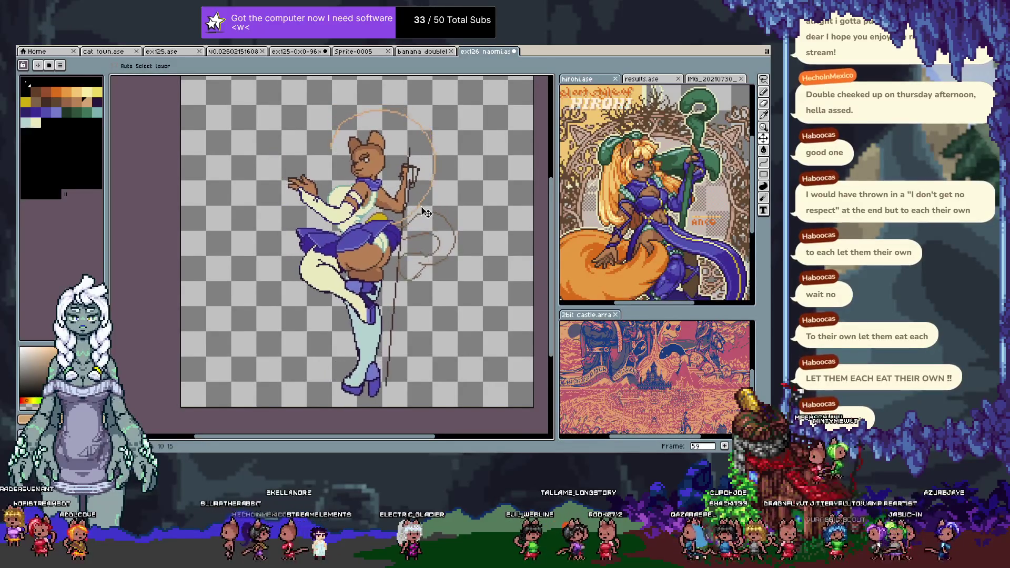
{"action": "scroll", "coordinate": [425, 213], "scroll_direction": "up", "scroll_amount": 2}
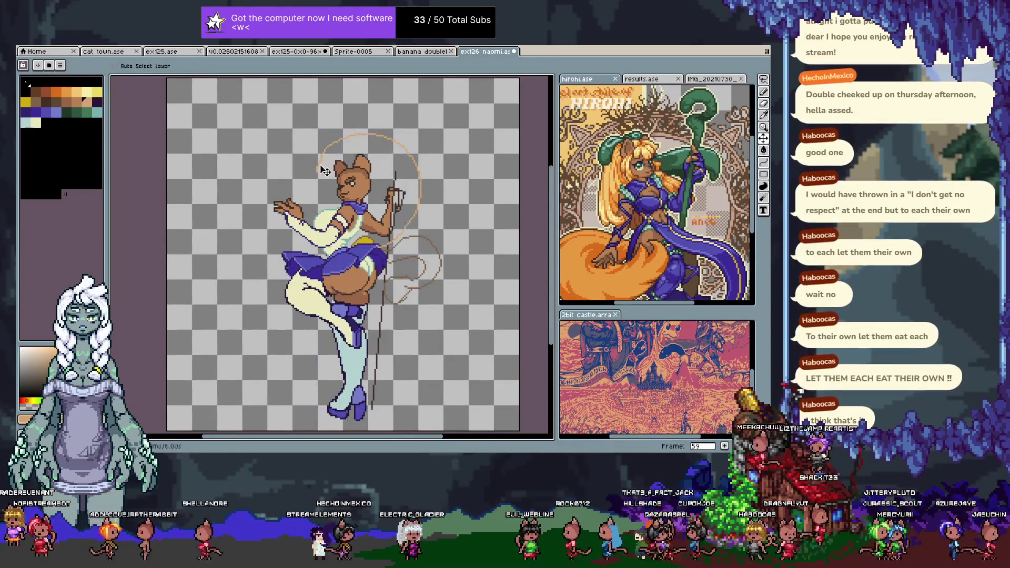
{"action": "key", "text": "b"}
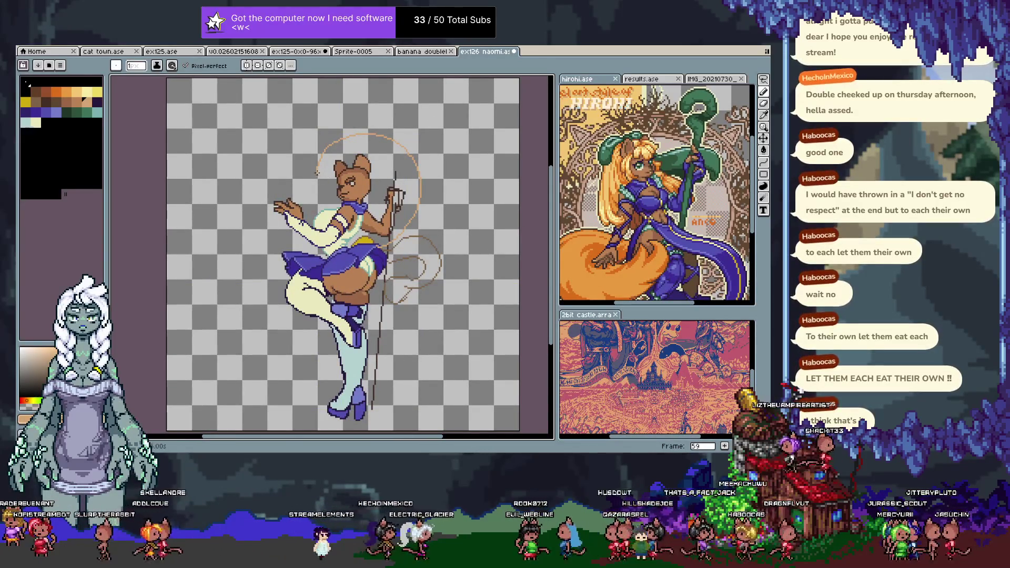
{"action": "key", "text": "Tab"}
{"action": "key", "text": "ctrl"}
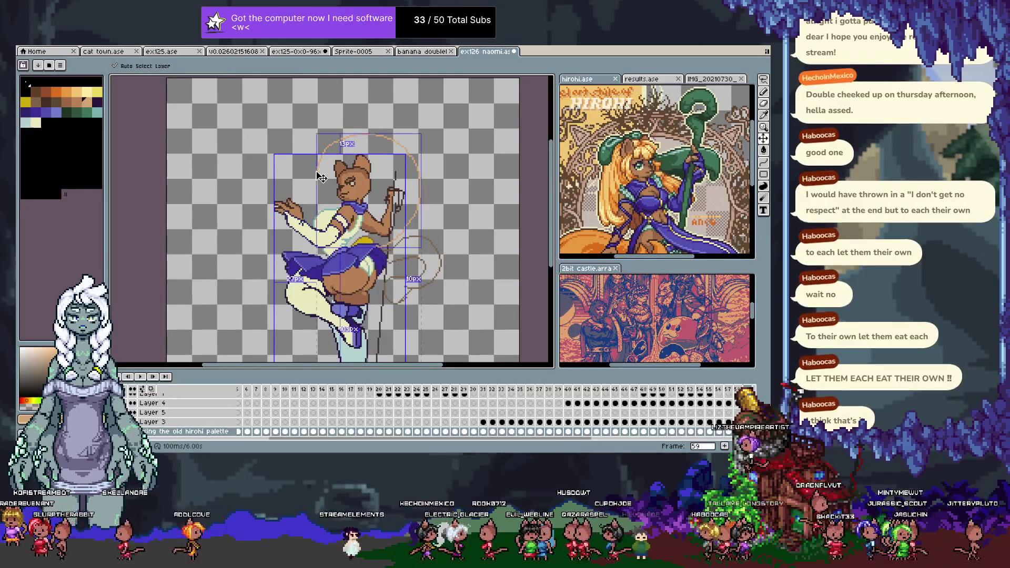
- On Layer 2, undo stray strokes and keep the orange loop on the figure's right side
{"action": "left_click", "coordinate": [320, 178], "text": "ctrl"}
{"action": "key", "text": "ctrl+z"}
{"action": "scroll", "coordinate": [304, 115], "scroll_direction": "up", "scroll_amount": 1}
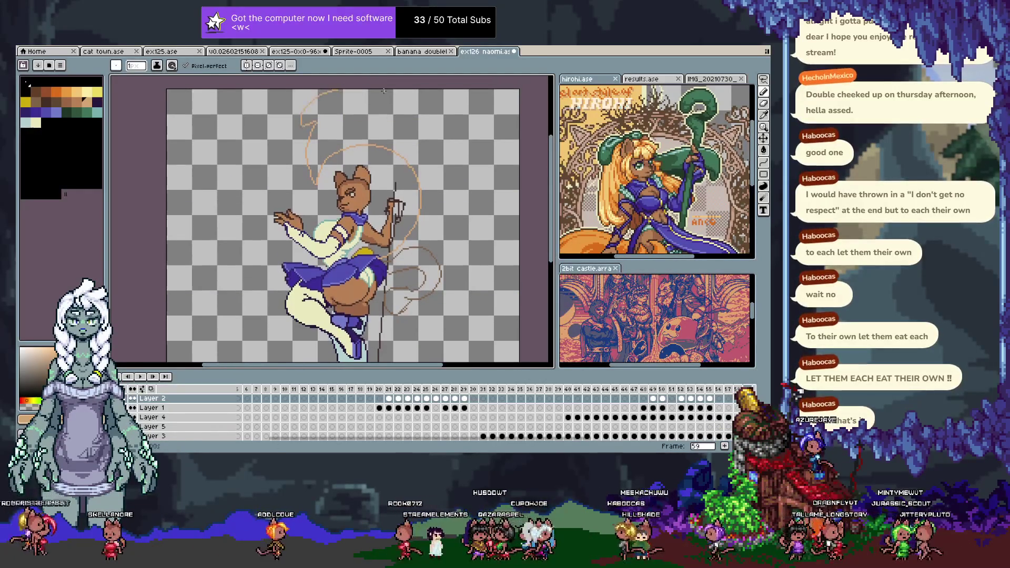
{"action": "scroll", "coordinate": [337, 158], "scroll_direction": "right", "scroll_amount": 2}
{"action": "key", "text": "ctrl+z"}
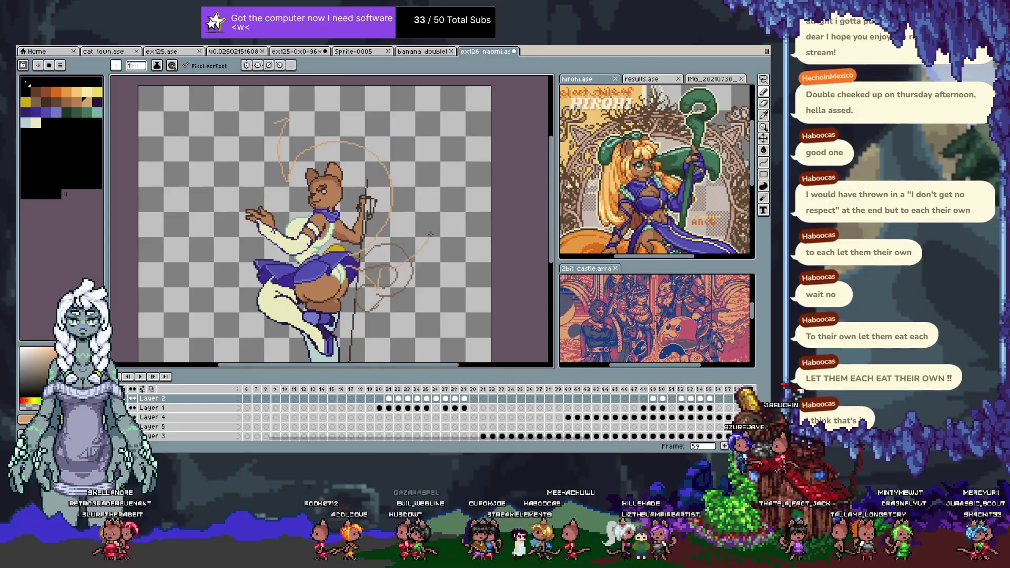
{"action": "key", "text": "ctrl+z"}
{"action": "key", "text": "ctrl+z"}
{"action": "key", "text": "ctrl+z"}
{"action": "key", "text": "ctrl+y"}
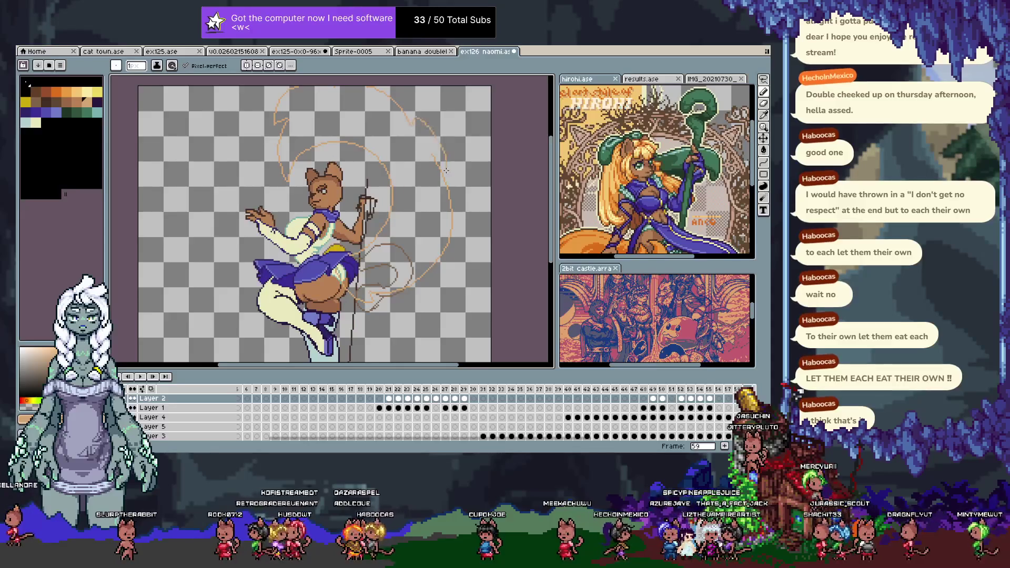
{"action": "left_click_drag", "start_coordinate": [446, 207], "coordinate": [431, 233]}
{"action": "key", "text": "ctrl+z"}
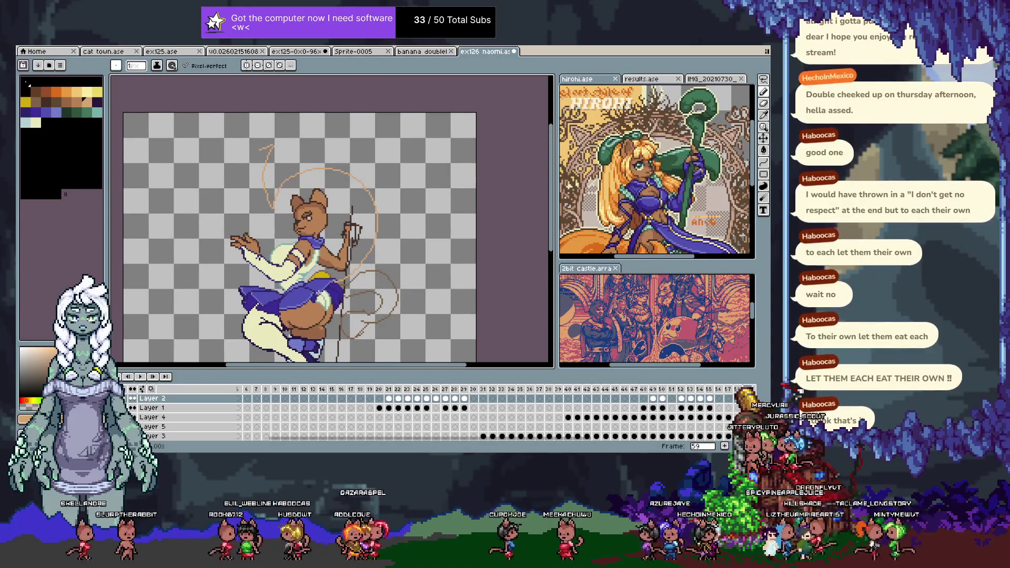
{"action": "key", "text": "ctrl+y"}
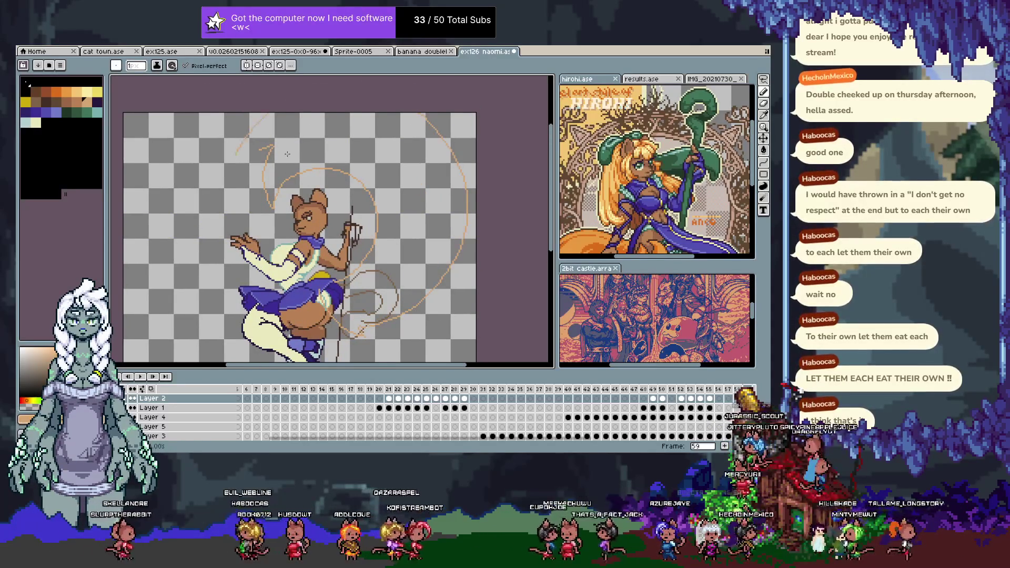
- Pan to the legs and feet, toggling between the Pencil and Eraser
{"action": "left_click_drag", "start_coordinate": [345, 313], "coordinate": [382, 226]}
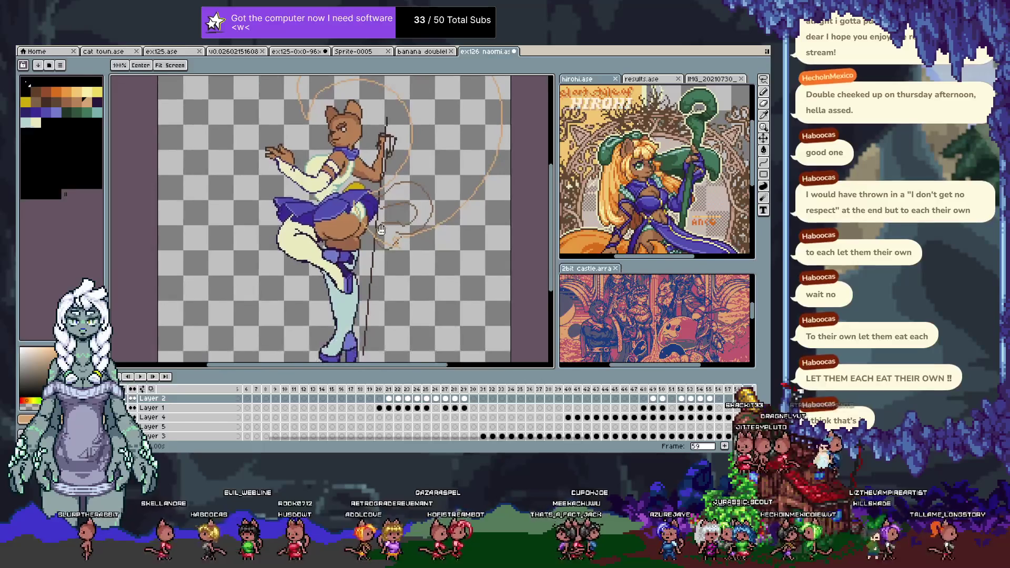
{"action": "key", "text": "b"}
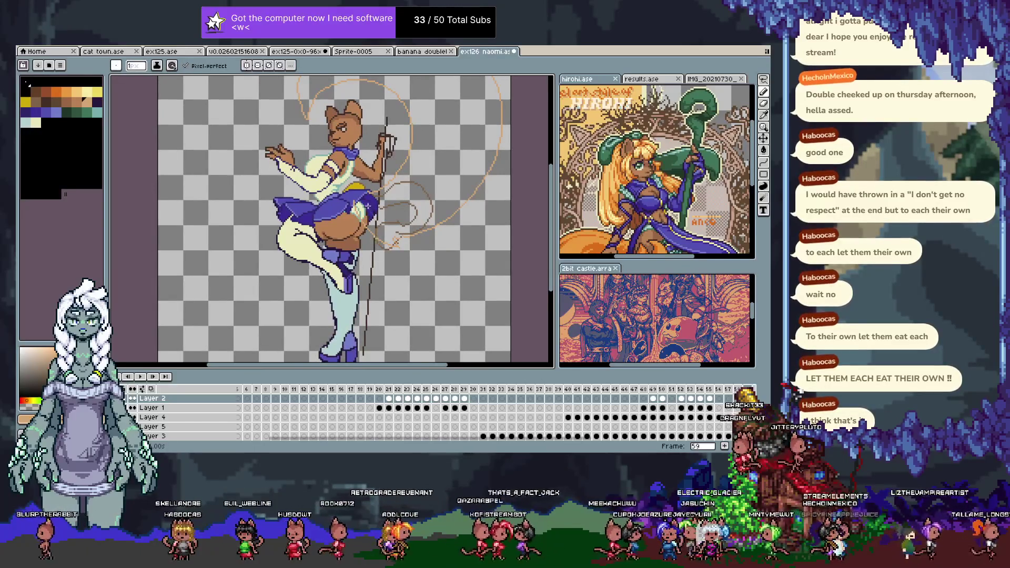
{"action": "key", "text": "e"}
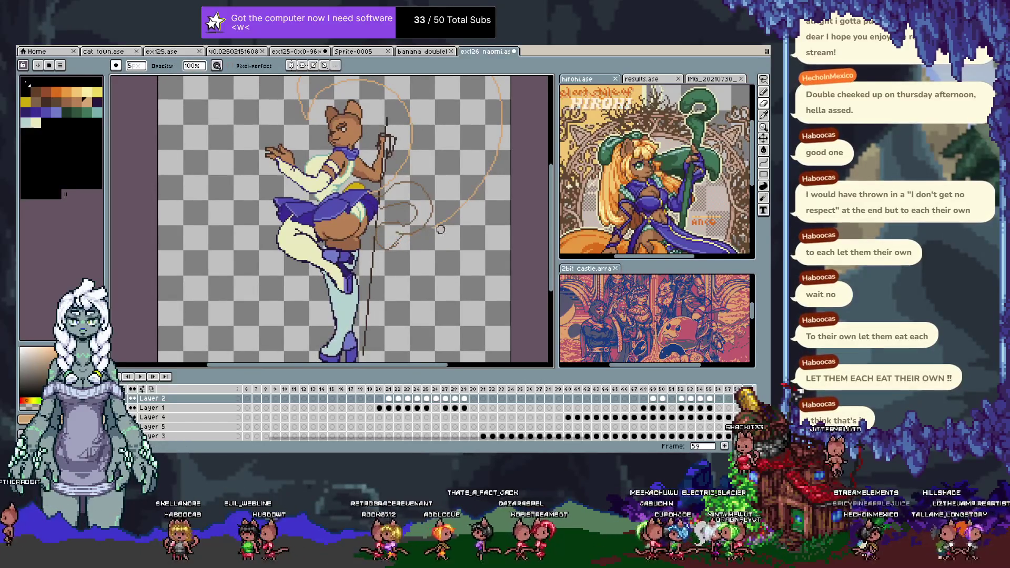
{"action": "key", "text": "b"}
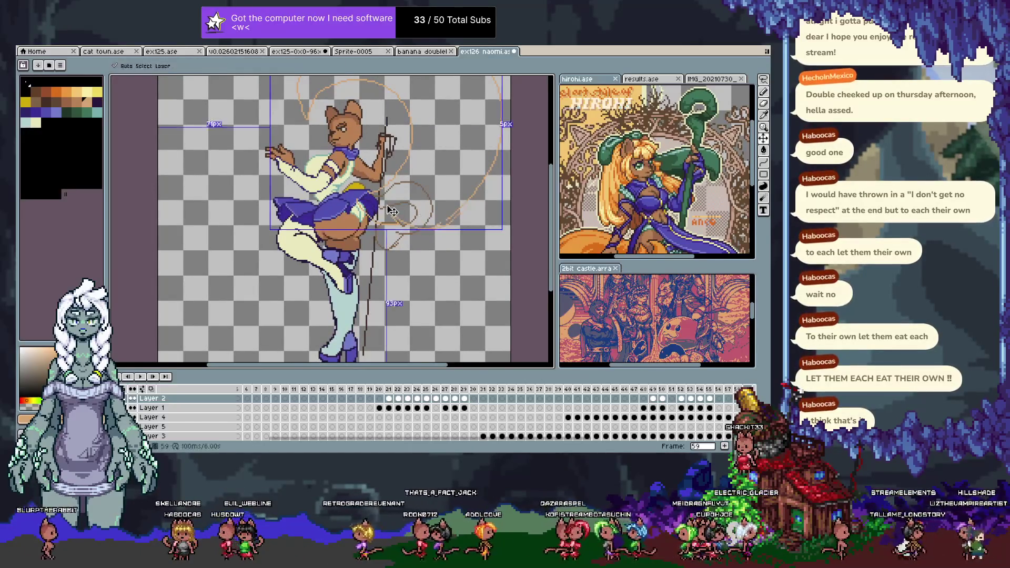
{"action": "left_click_drag", "start_coordinate": [376, 206], "coordinate": [414, 243]}
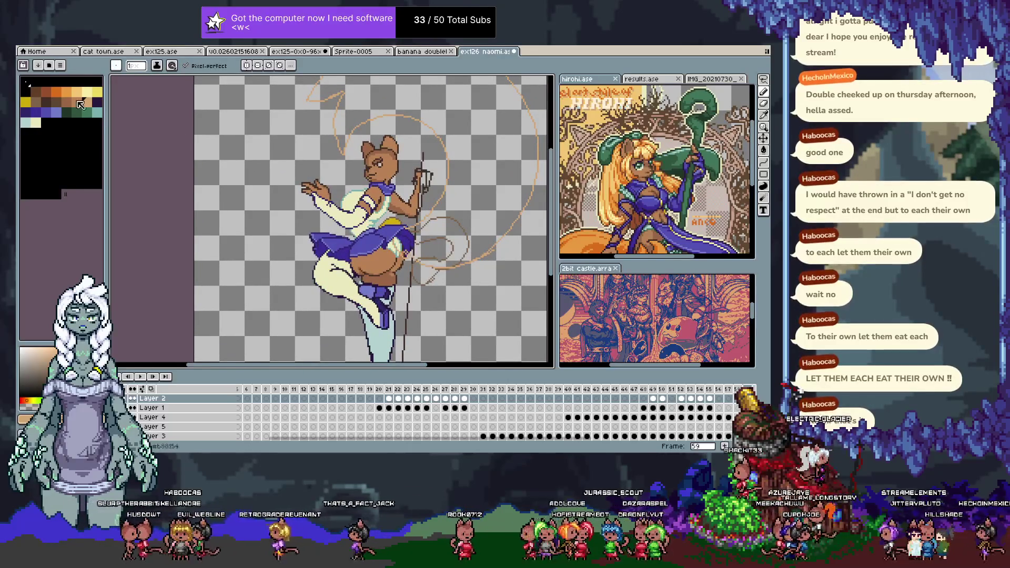
- Choose orange from the palette, hide the timeline, and eyedrop orange from the ear outline
{"action": "left_click", "coordinate": [56, 91]}
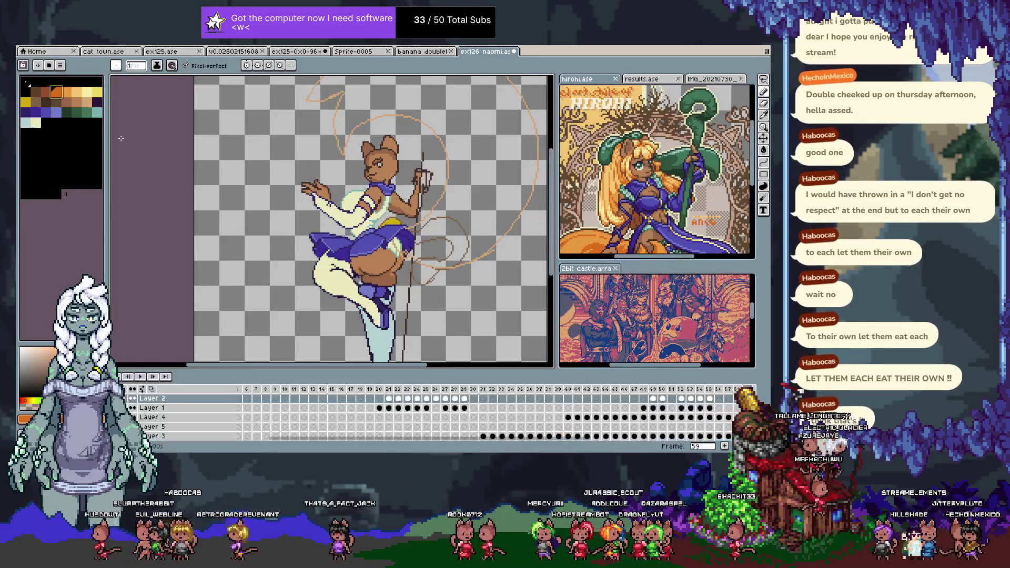
{"action": "key", "text": "Tab"}
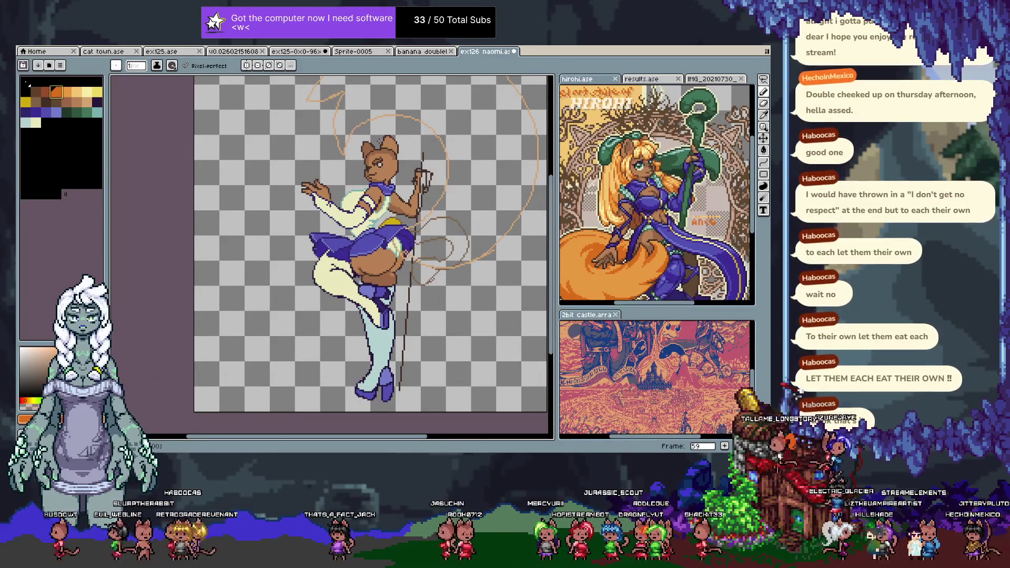
{"action": "left_click", "coordinate": [366, 152], "text": "alt"}
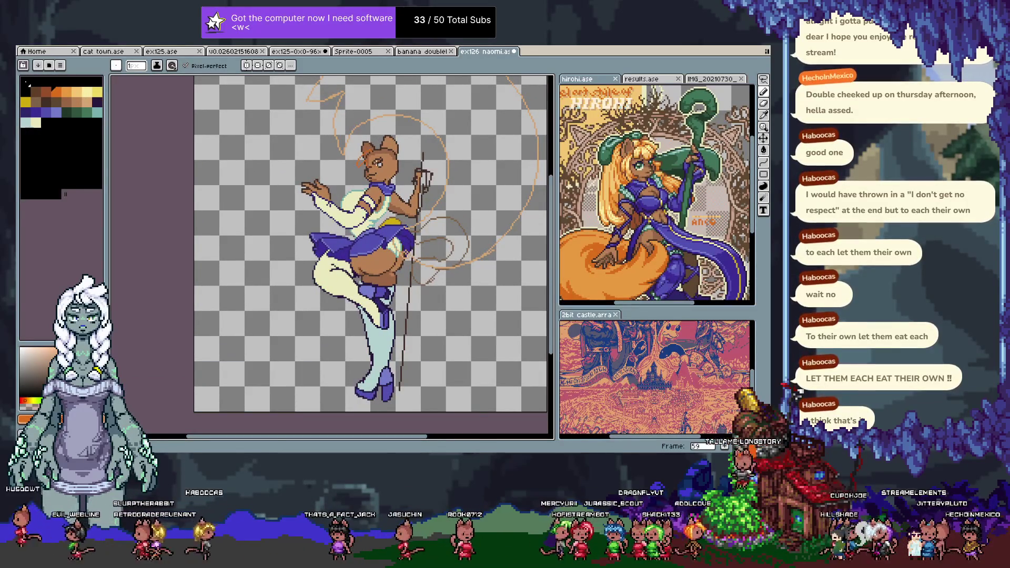
{"action": "key", "text": "ctrl+z"}
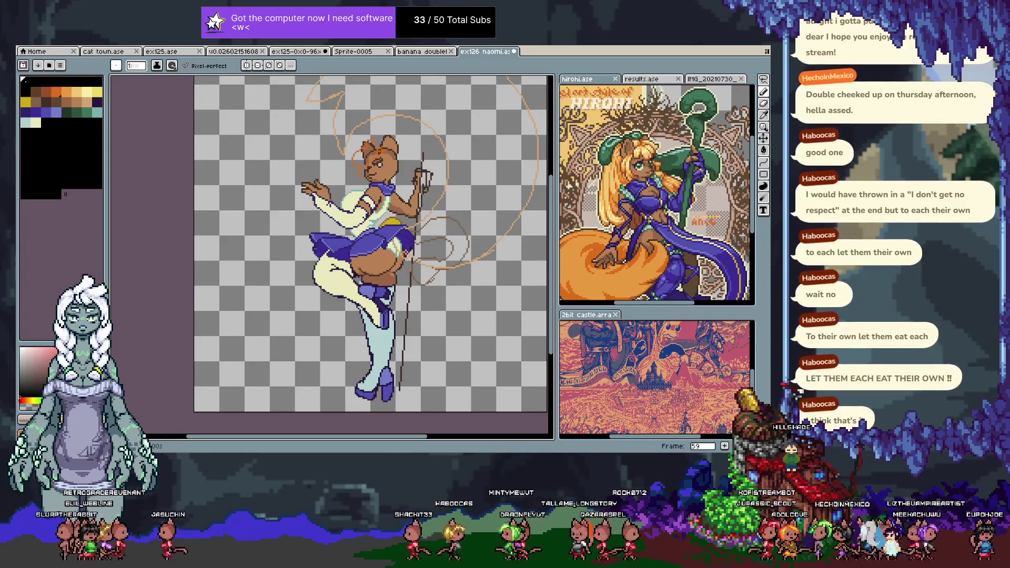
{"action": "left_click", "coordinate": [383, 151], "text": "alt"}
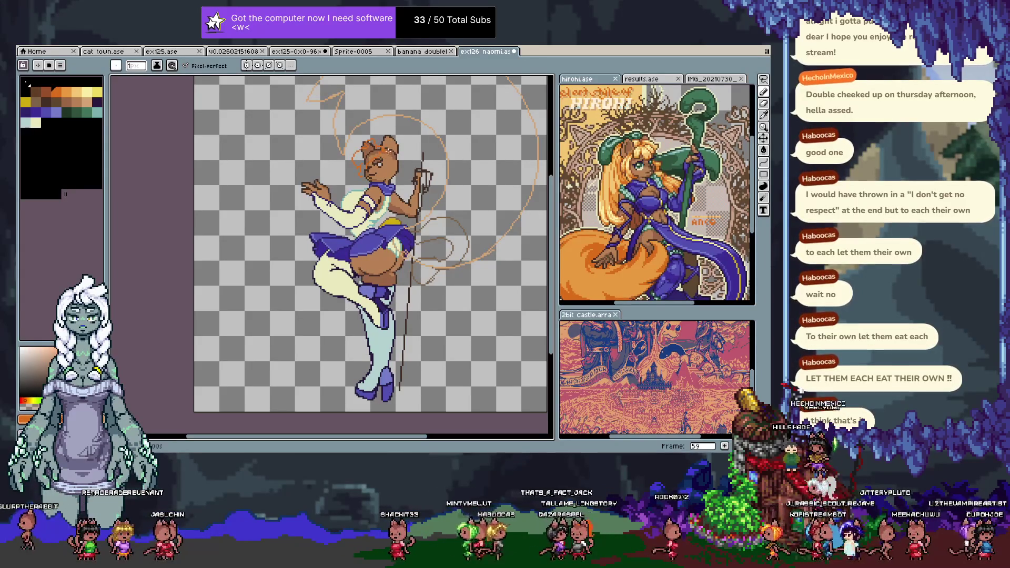
- Sketch orange ribbon loops from the raised hand, down past the legs and up the right side
{"action": "left_click_drag", "start_coordinate": [363, 179], "coordinate": [312, 175]}
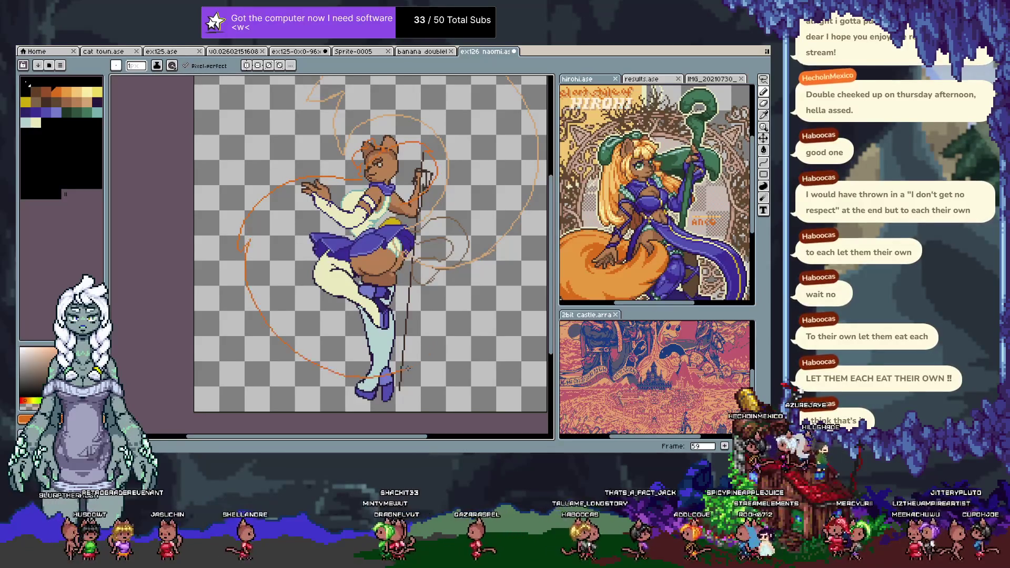
{"action": "mouse_move", "coordinate": [368, 237]}
{"action": "left_mouse_down"}
{"action": "mouse_move", "coordinate": [336, 231]}
{"action": "mouse_move", "coordinate": [335, 213]}
{"action": "left_mouse_up"}
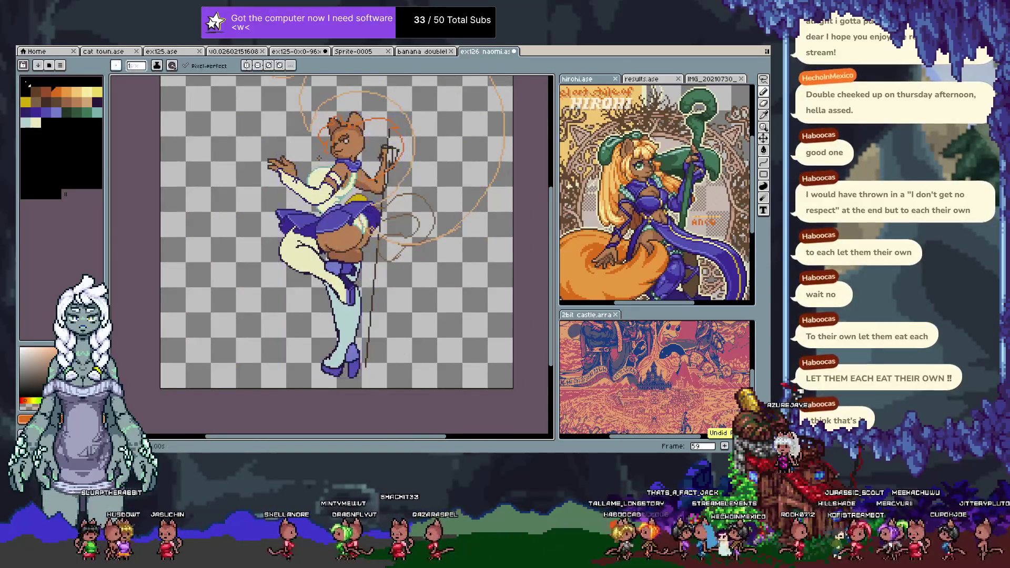
{"action": "left_click_drag", "start_coordinate": [273, 163], "coordinate": [236, 327]}
{"action": "mouse_move", "coordinate": [293, 378]}
{"action": "left_mouse_down"}
{"action": "mouse_move", "coordinate": [342, 387]}
{"action": "mouse_move", "coordinate": [441, 331]}
{"action": "left_mouse_up"}
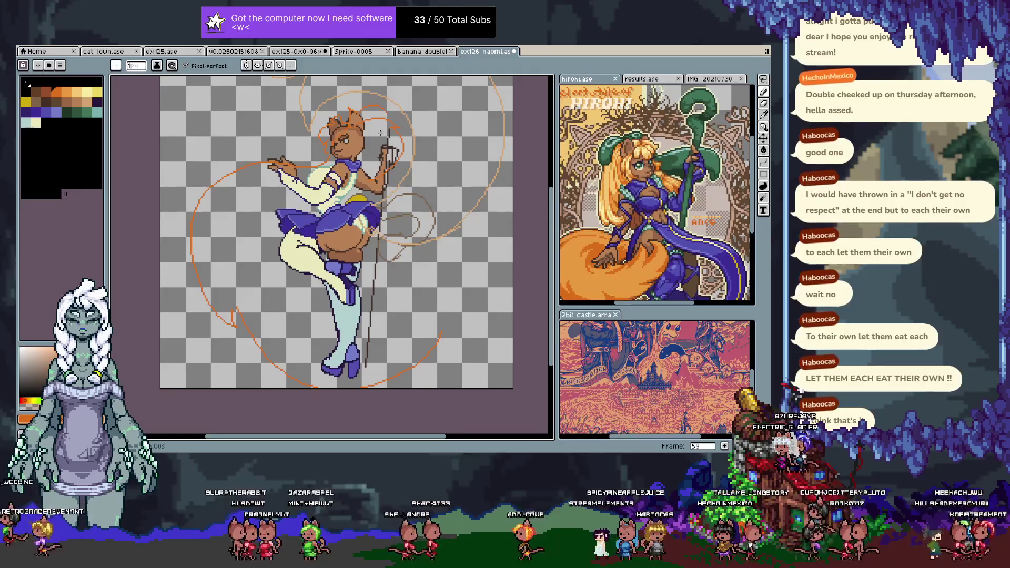
{"action": "left_click_drag", "start_coordinate": [297, 278], "coordinate": [295, 297]}
{"action": "left_click_drag", "start_coordinate": [439, 246], "coordinate": [442, 263]}
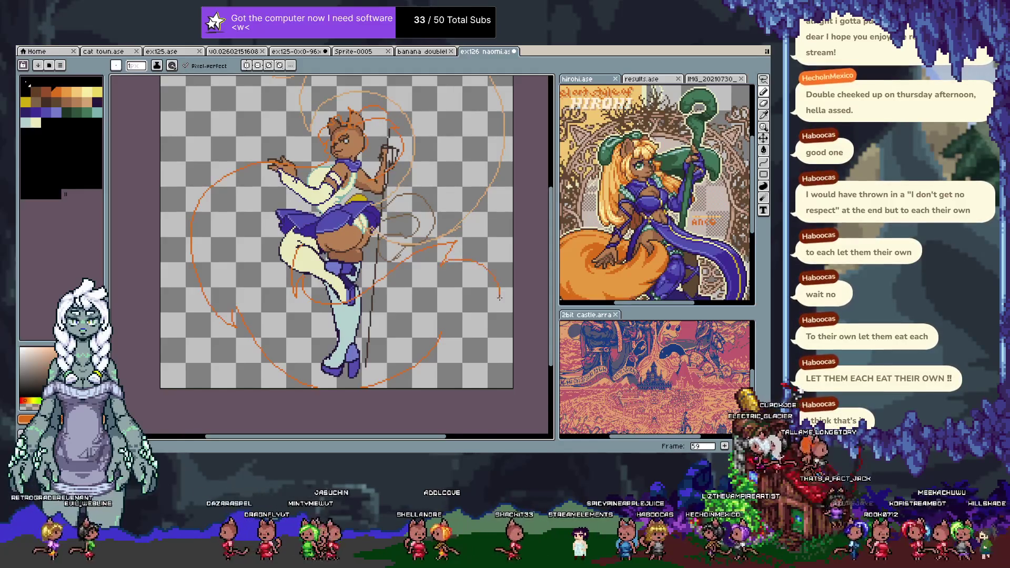
{"action": "left_click_drag", "start_coordinate": [441, 337], "coordinate": [504, 302]}
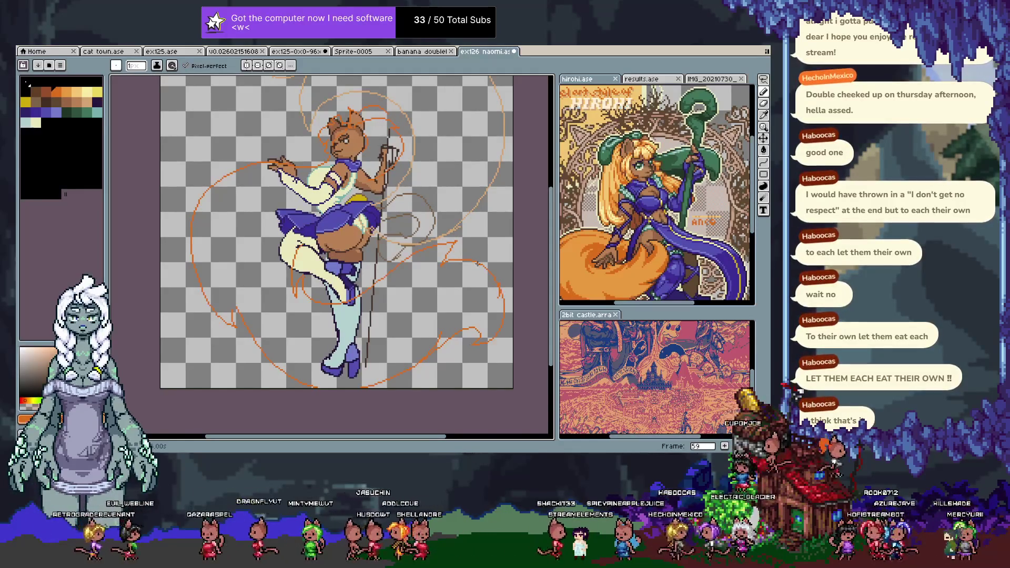
- Draw an orange stroke near the top edge, then undo it, keeping the other loops
{"action": "key", "text": "h"}
{"action": "left_click_drag", "start_coordinate": [391, 207], "coordinate": [400, 258]}
{"action": "key", "text": "v"}
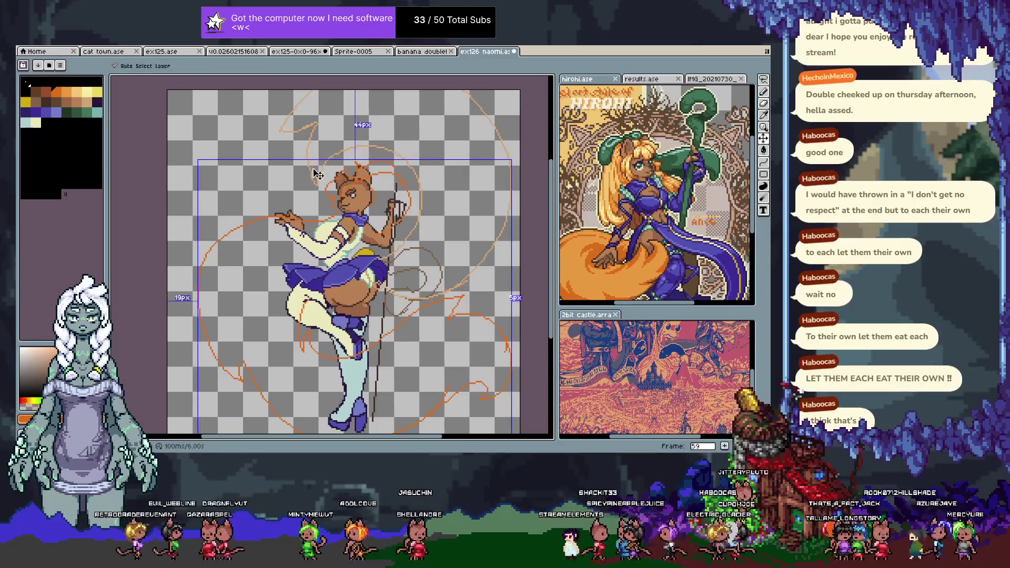
{"action": "key", "text": "b"}
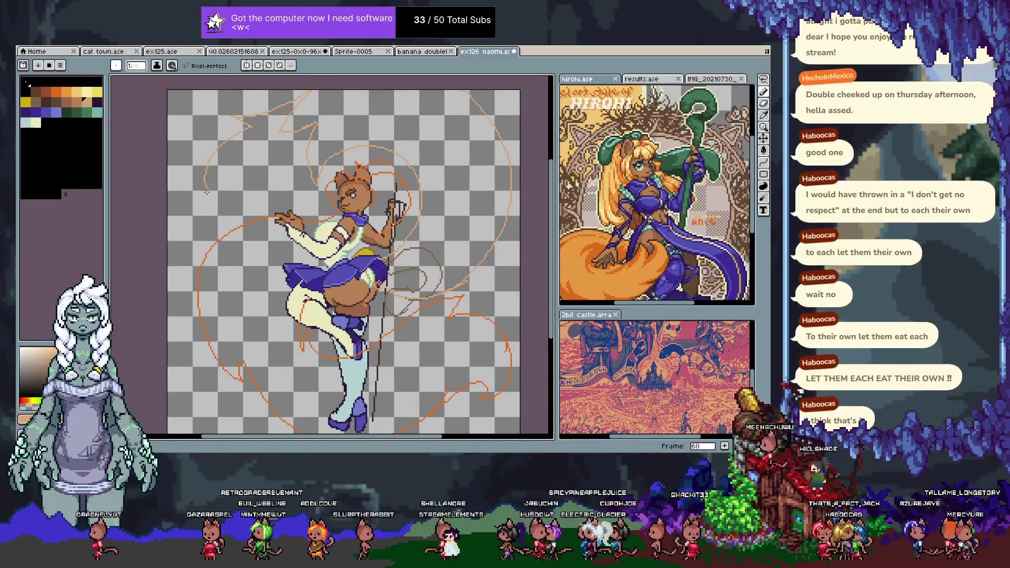
{"action": "key", "text": "e"}
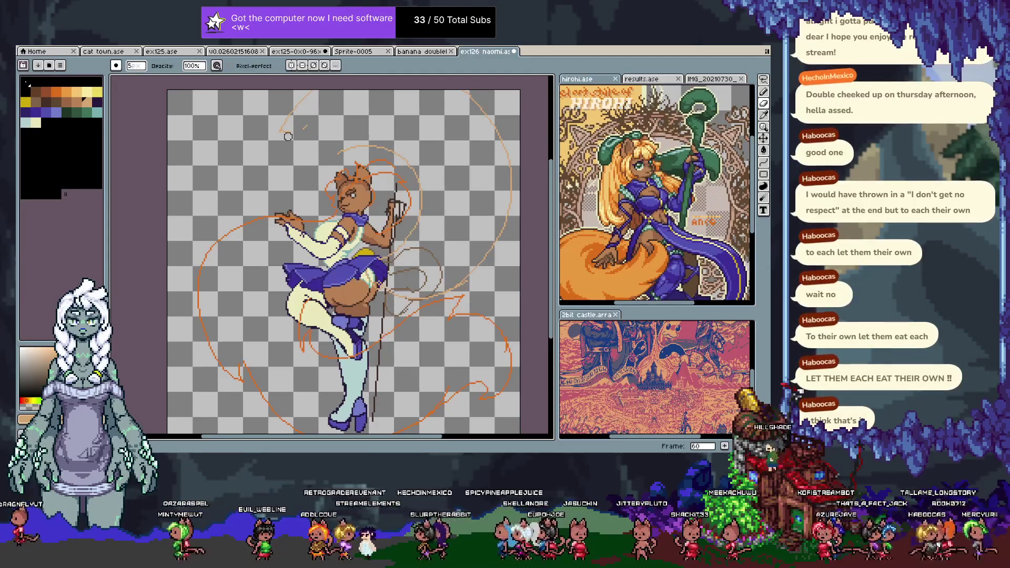
{"action": "key", "text": "b"}
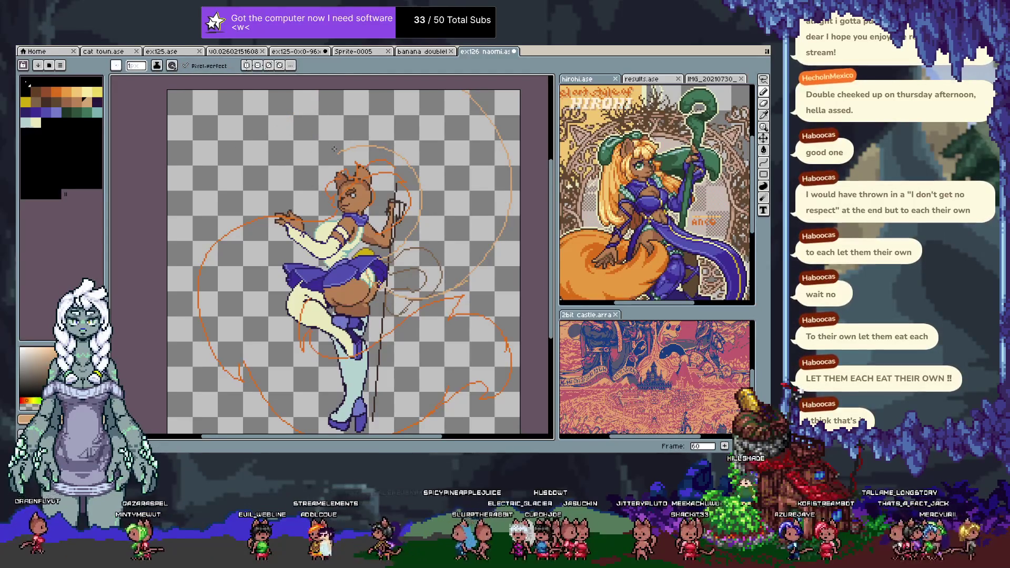
{"action": "key", "text": "v"}
{"action": "key", "text": "b"}
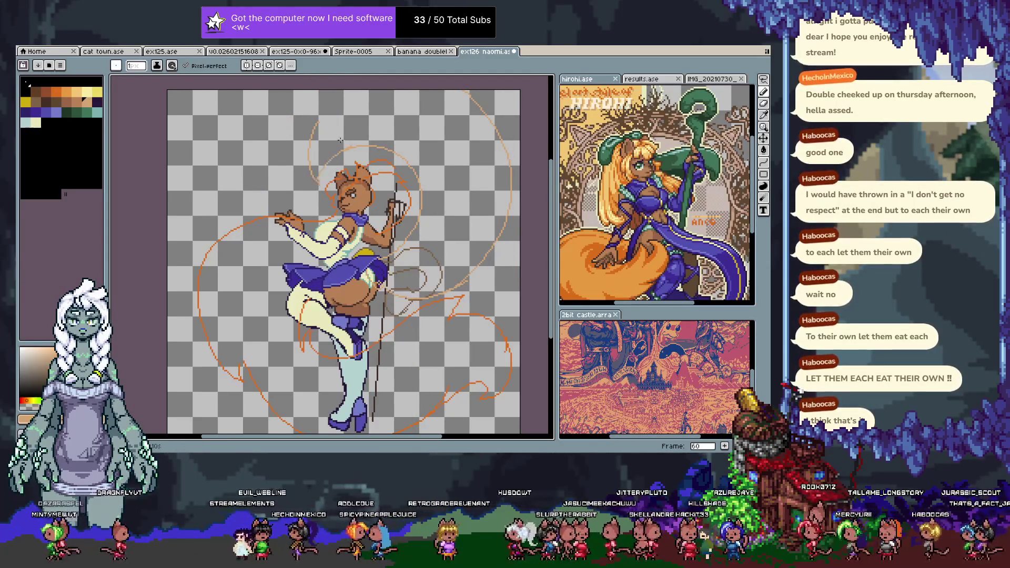
{"action": "mouse_move", "coordinate": [319, 125]}
{"action": "left_mouse_down"}
{"action": "mouse_move", "coordinate": [215, 211]}
{"action": "mouse_move", "coordinate": [202, 245]}
{"action": "mouse_move", "coordinate": [207, 113]}
{"action": "mouse_move", "coordinate": [226, 93]}
{"action": "mouse_move", "coordinate": [182, 134]}
{"action": "left_mouse_up"}
{"action": "key", "text": "ctrl+z"}
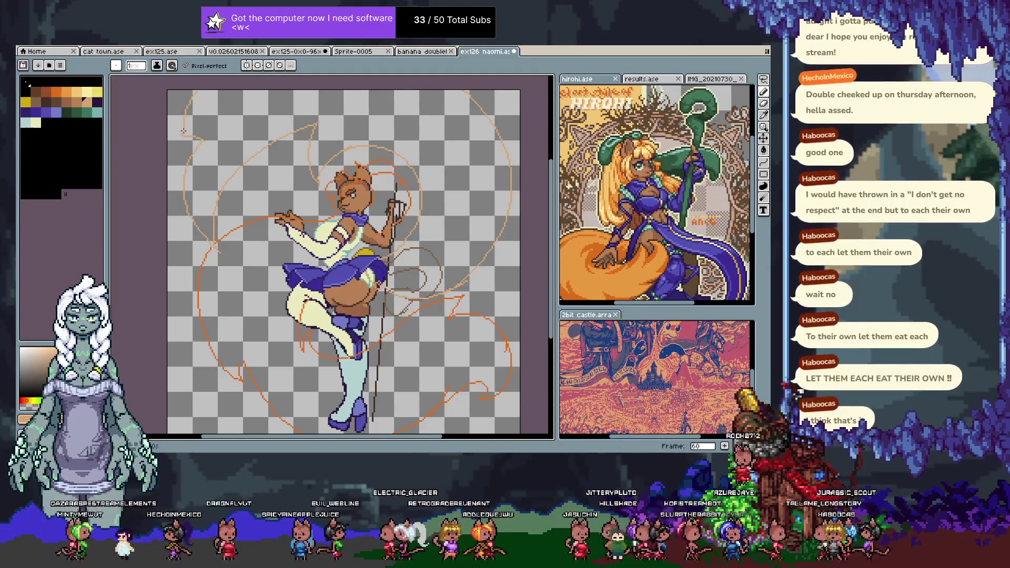
{"action": "scroll", "coordinate": [337, 283], "scroll_direction": "down", "scroll_amount": 2}
{"action": "scroll", "coordinate": [326, 295], "scroll_direction": "up", "scroll_amount": 2}
{"action": "key", "text": "alt"}
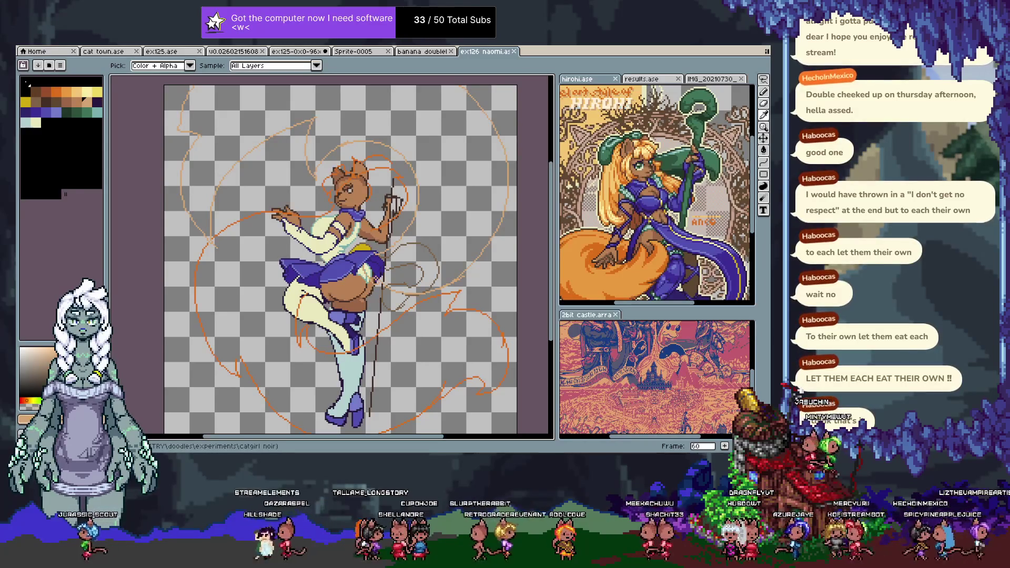
{"action": "key", "text": "b"}
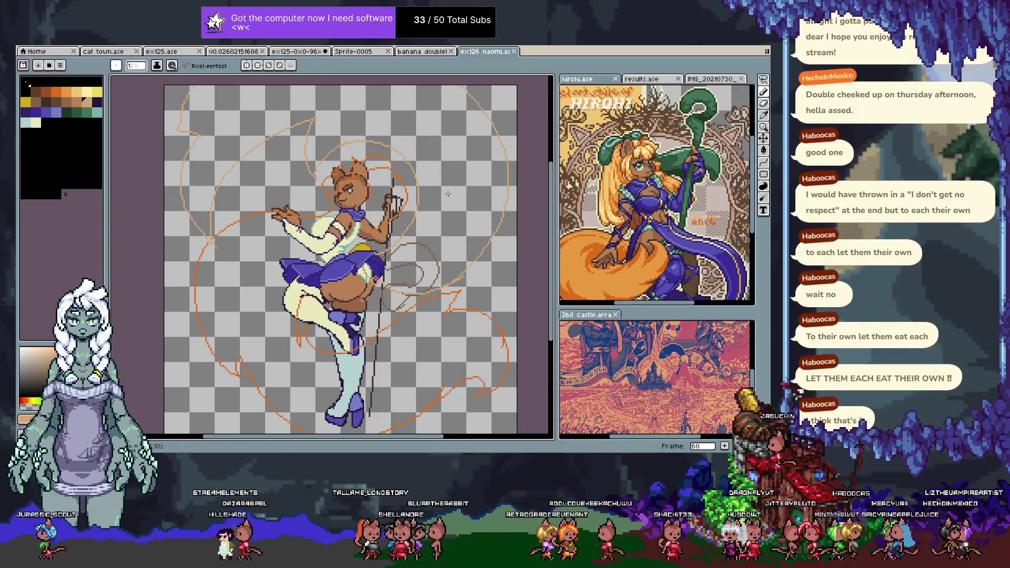
- Undo the last two cel changes and pick dark brown as the pencil colour
{"action": "key", "text": "h"}
{"action": "left_click_drag", "start_coordinate": [430, 260], "coordinate": [415, 249]}
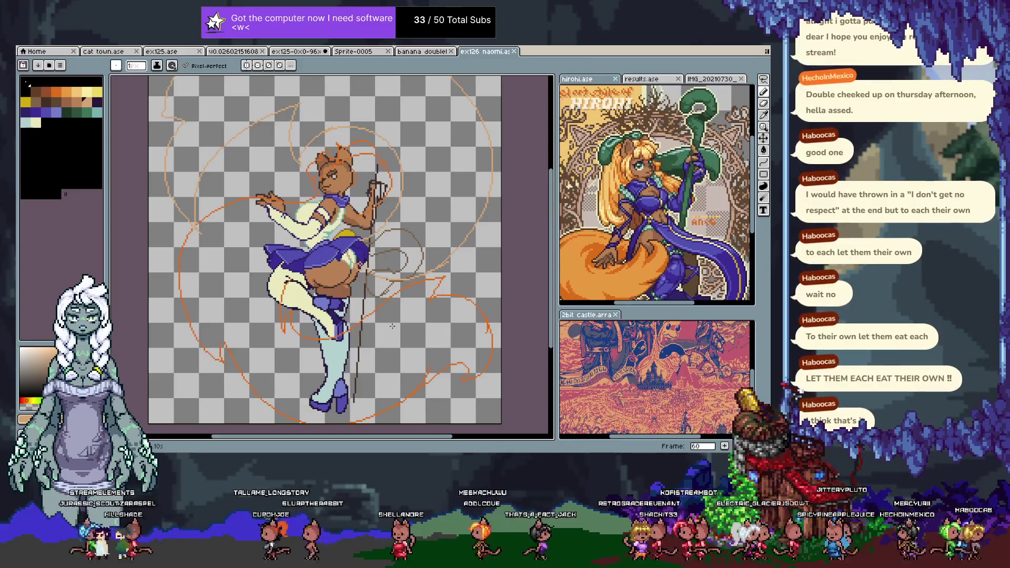
{"action": "key", "text": "v"}
{"action": "key", "text": "ctrl+z"}
{"action": "key", "text": "b"}
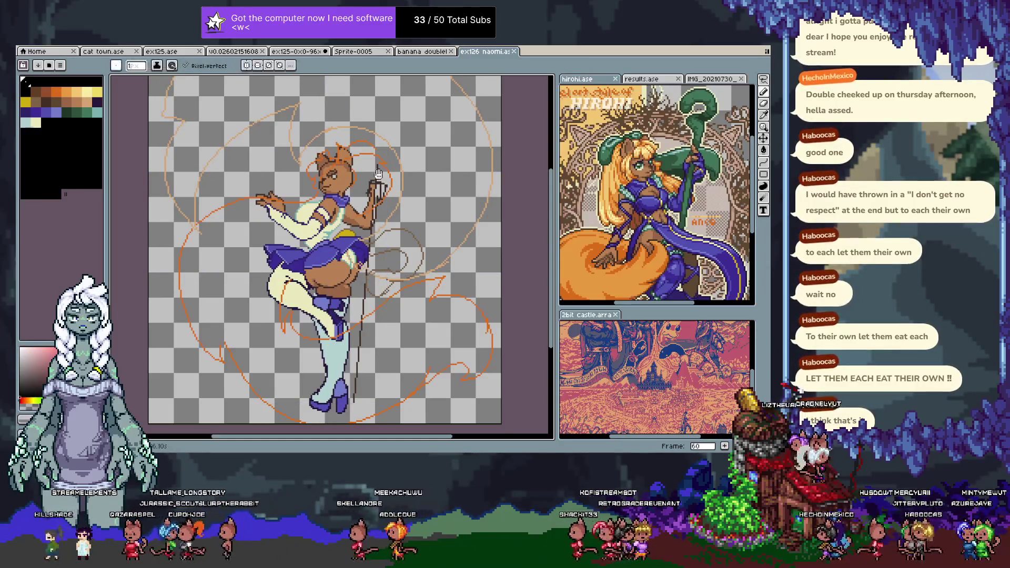
{"action": "scroll", "coordinate": [382, 177], "scroll_direction": "up", "scroll_amount": 3}
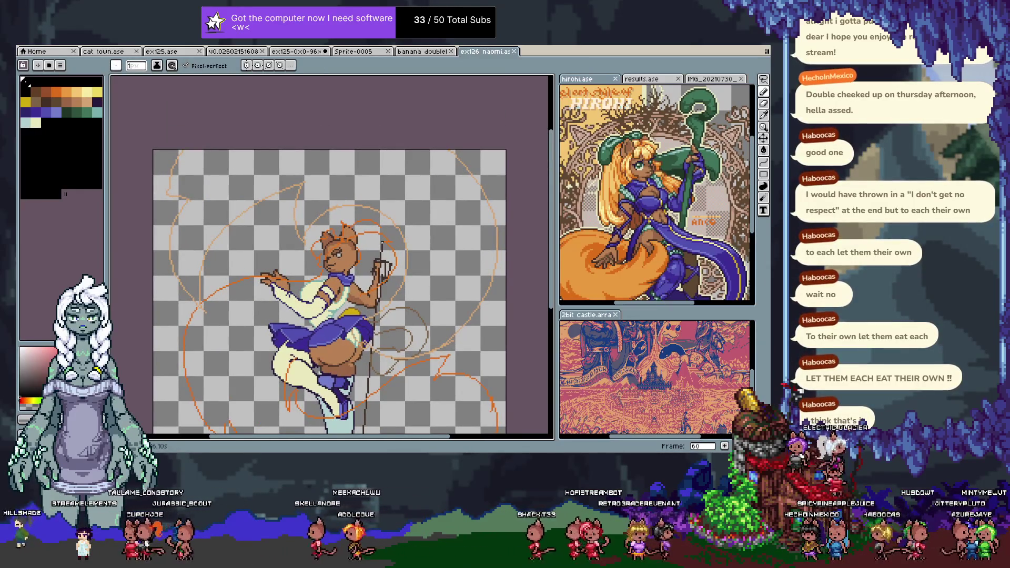
{"action": "left_click", "coordinate": [382, 245], "text": "alt"}
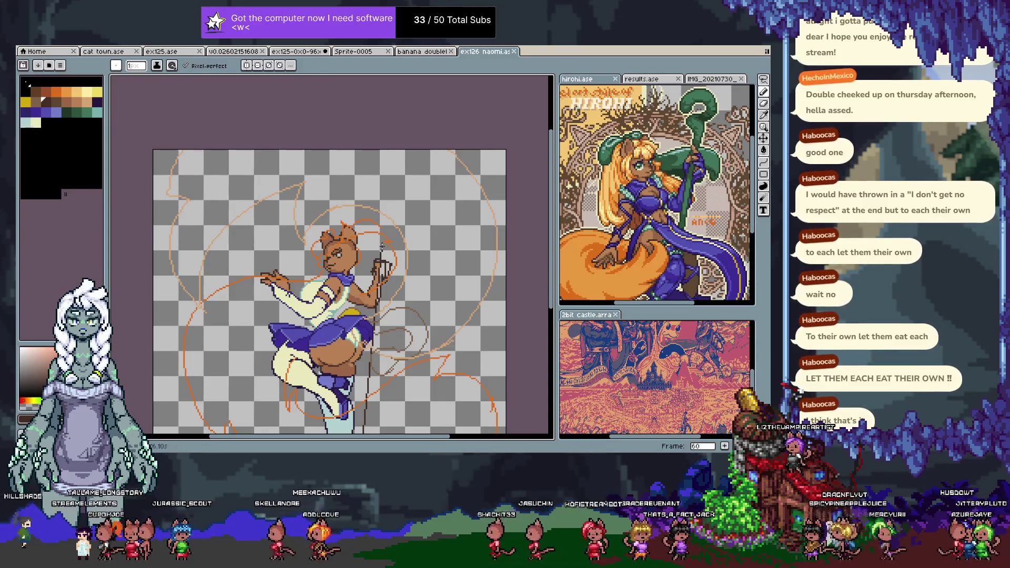
- Sketch a dark curled loop above the staff top, undoing and retrying its arcs
{"action": "left_click", "coordinate": [388, 182], "text": "shift"}
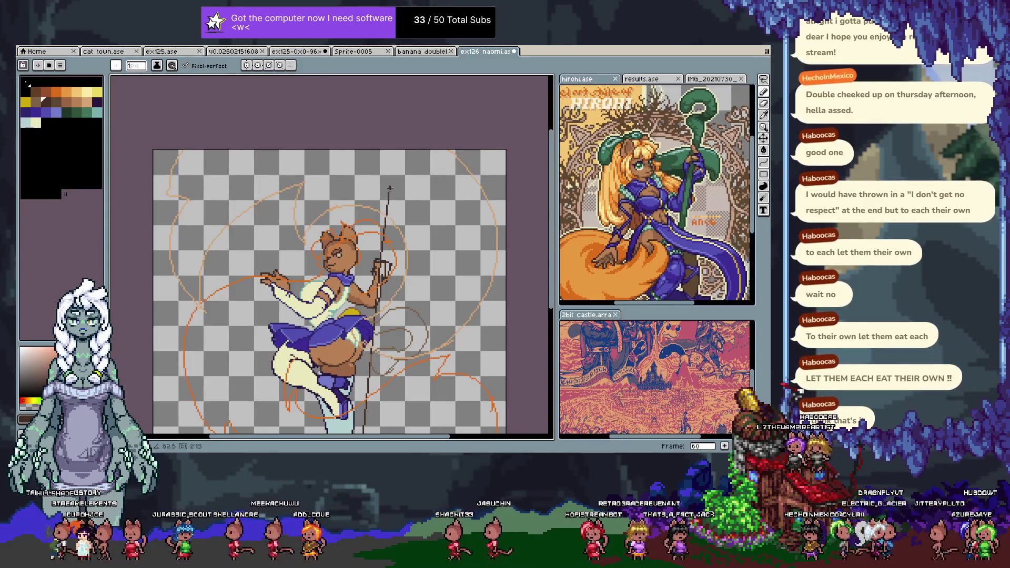
{"action": "mouse_move", "coordinate": [381, 218]}
{"action": "left_mouse_down"}
{"action": "mouse_move", "coordinate": [360, 195]}
{"action": "mouse_move", "coordinate": [425, 194]}
{"action": "left_mouse_up"}
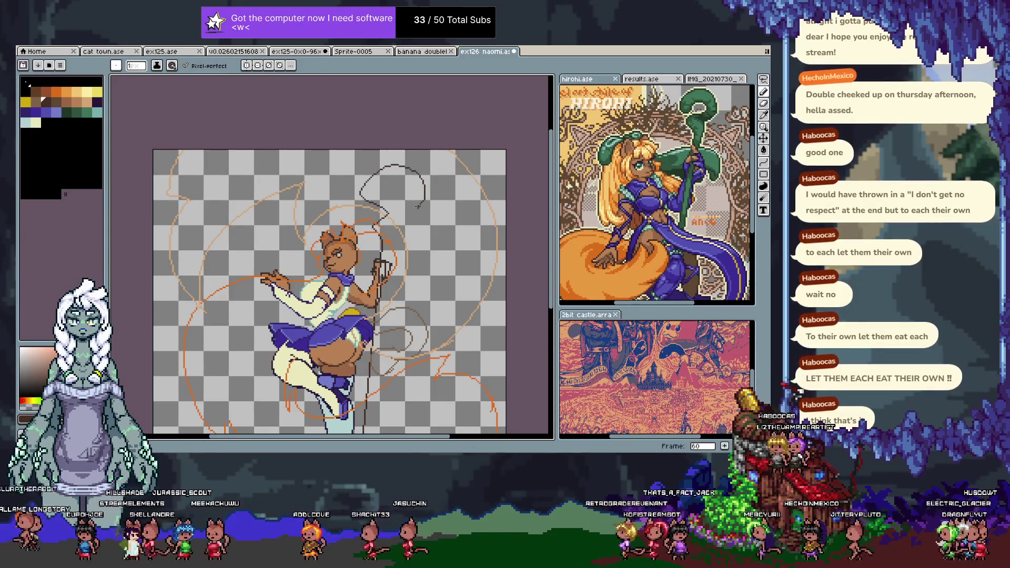
{"action": "left_click_drag", "start_coordinate": [397, 225], "coordinate": [375, 188]}
{"action": "key", "text": "ctrl+z"}
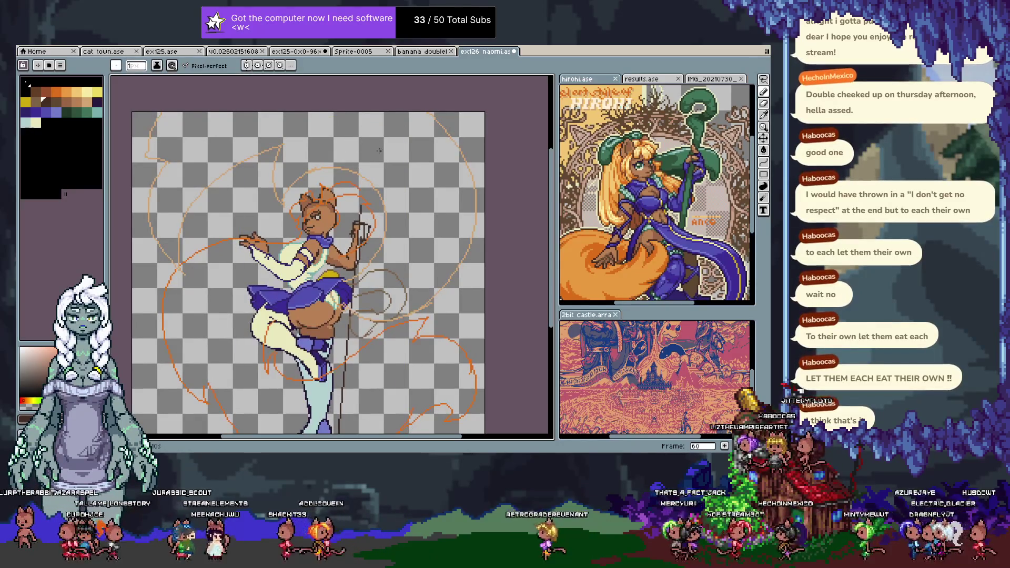
{"action": "mouse_move", "coordinate": [383, 135]}
{"action": "left_mouse_down"}
{"action": "mouse_move", "coordinate": [373, 156]}
{"action": "mouse_move", "coordinate": [379, 187]}
{"action": "left_mouse_up"}
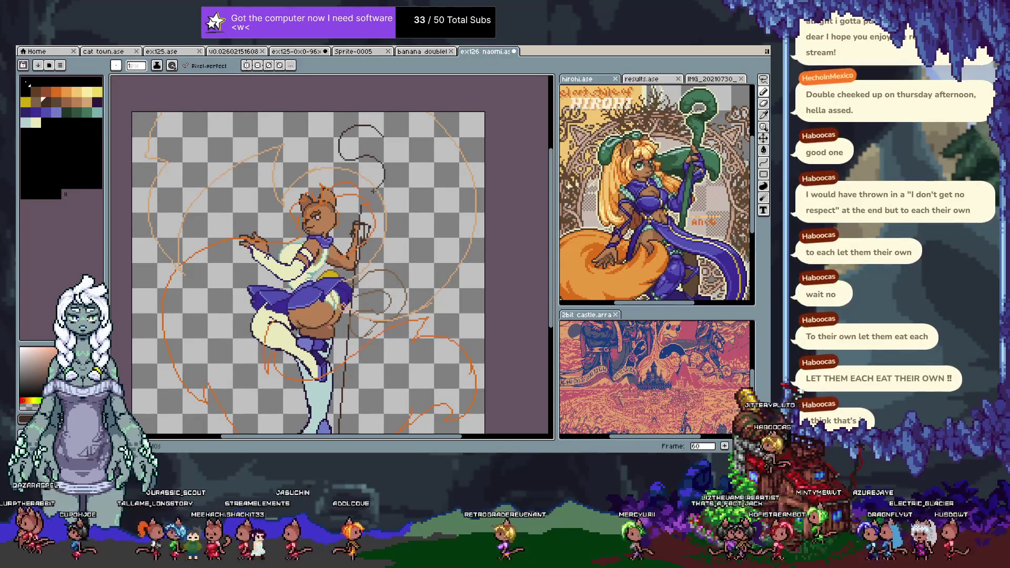
{"action": "key", "text": "ctrl+z"}
{"action": "left_click_drag", "start_coordinate": [380, 183], "coordinate": [353, 209]}
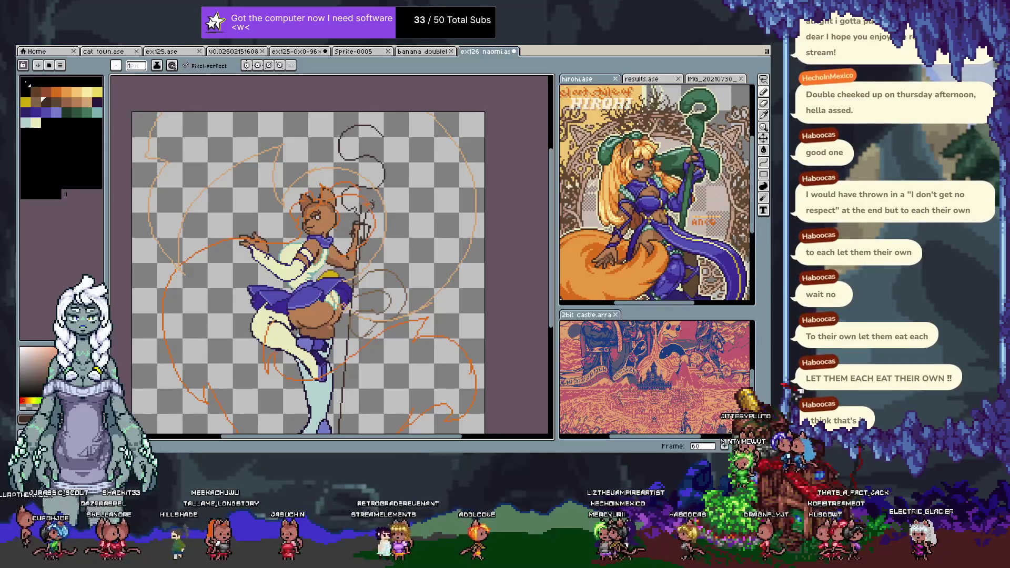
{"action": "mouse_move", "coordinate": [363, 206]}
{"action": "left_mouse_down"}
{"action": "mouse_move", "coordinate": [408, 191]}
{"action": "mouse_move", "coordinate": [384, 125]}
{"action": "left_mouse_up"}
{"action": "key", "text": "ctrl+z"}
{"action": "left_click_drag", "start_coordinate": [344, 134], "coordinate": [391, 127]}
{"action": "key", "text": "ctrl+z"}
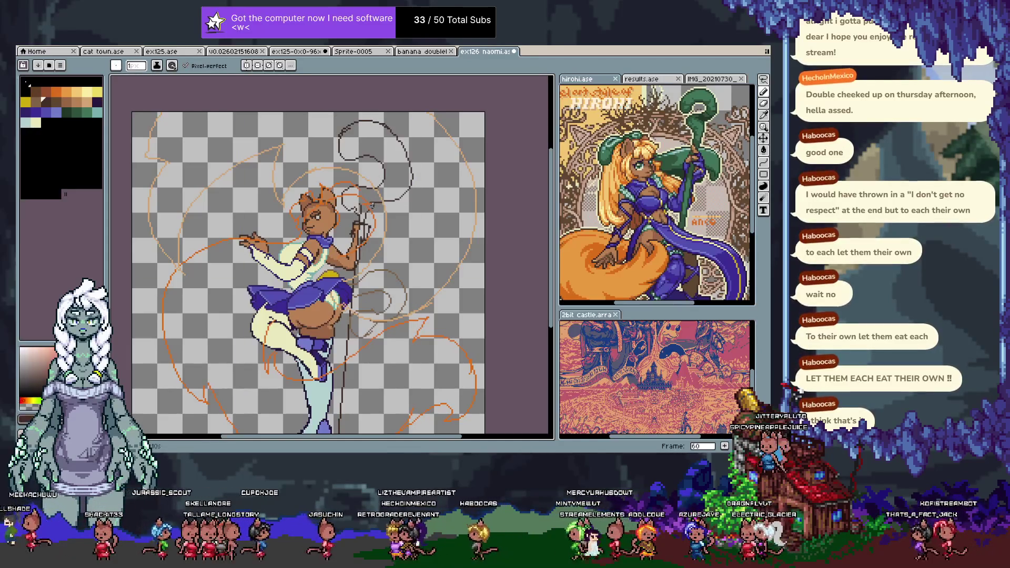
- Keep the dark brown colour and draw a long line down the staff past the feet
{"action": "left_click", "coordinate": [25, 81]}
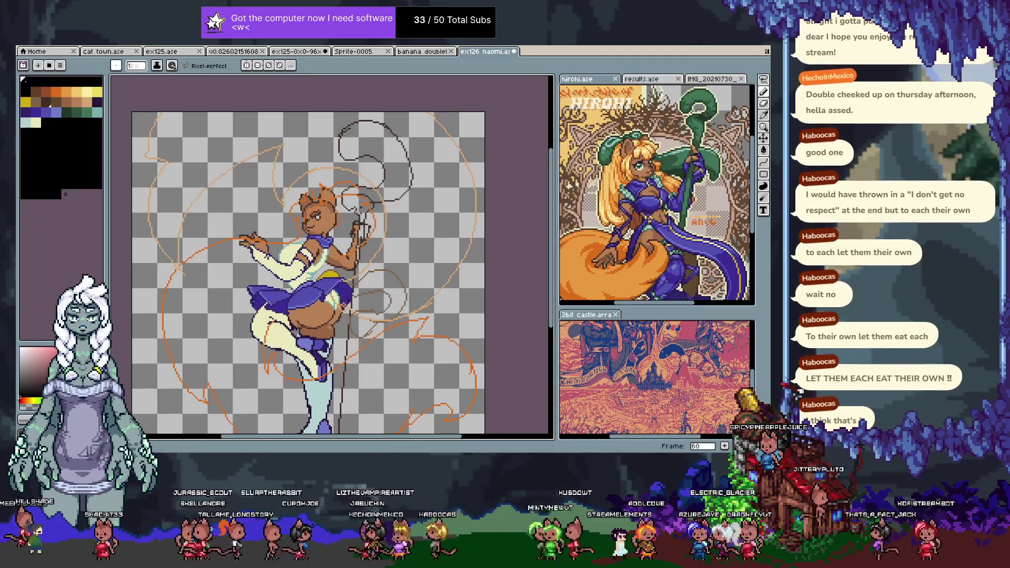
{"action": "left_click", "coordinate": [43, 100]}
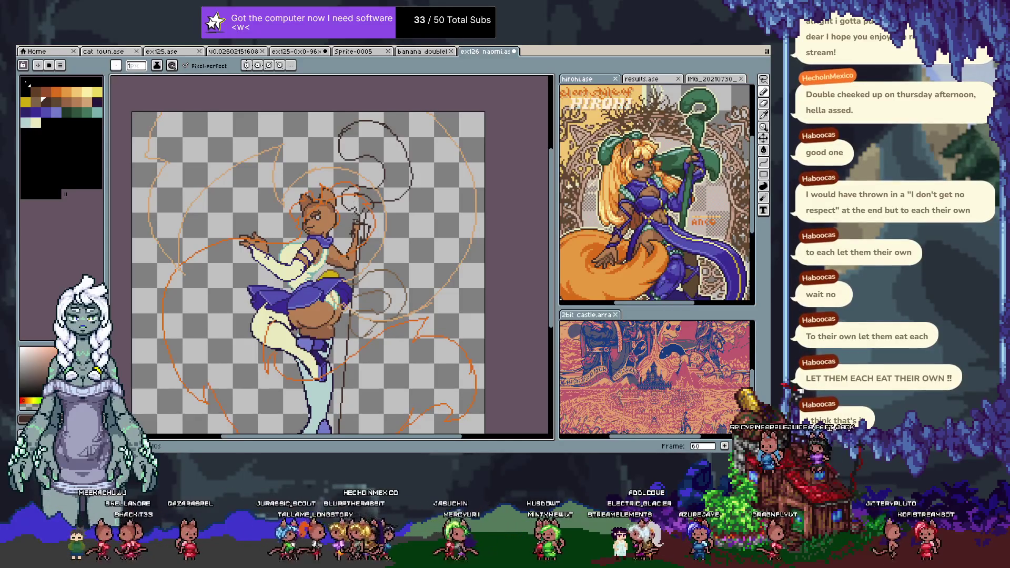
{"action": "left_click", "coordinate": [347, 128], "text": "alt"}
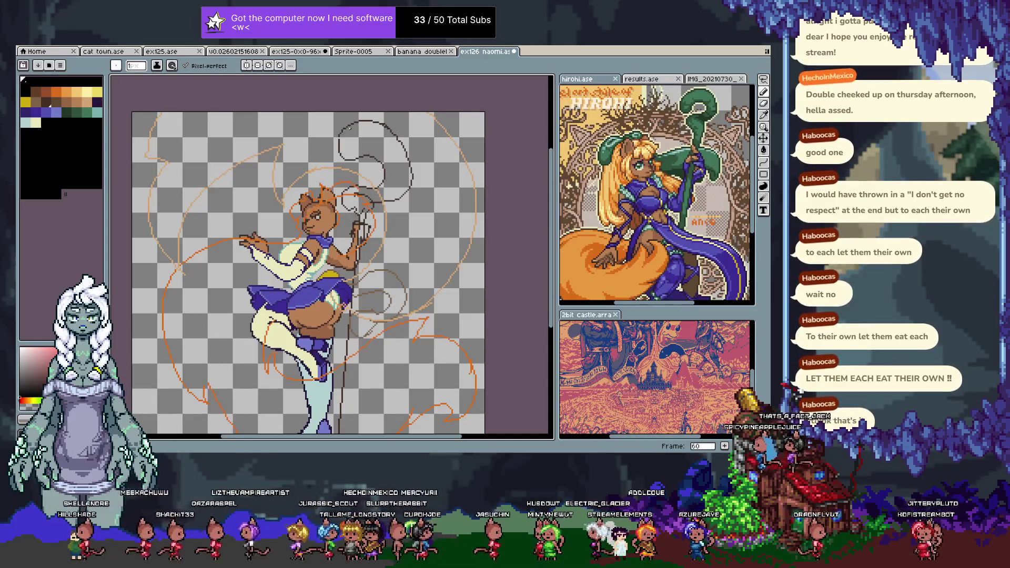
{"action": "left_click", "coordinate": [339, 138], "text": "alt"}
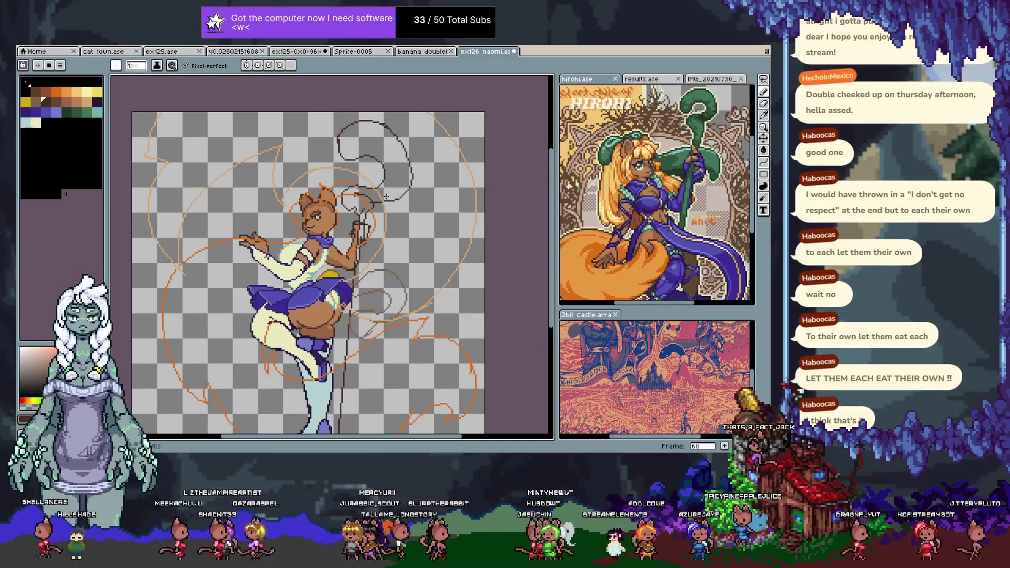
{"action": "left_click_drag", "start_coordinate": [384, 219], "coordinate": [387, 155]}
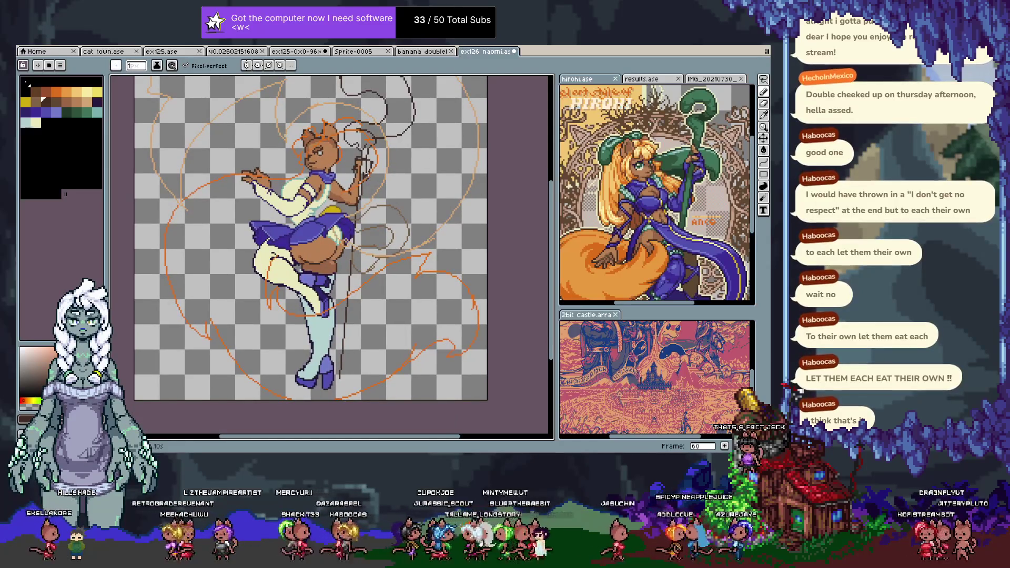
{"action": "mouse_move", "coordinate": [367, 181]}
{"action": "left_mouse_down"}
{"action": "mouse_move", "coordinate": [343, 377]}
{"action": "mouse_move", "coordinate": [352, 390]}
{"action": "left_mouse_up"}
{"action": "key", "text": "m"}
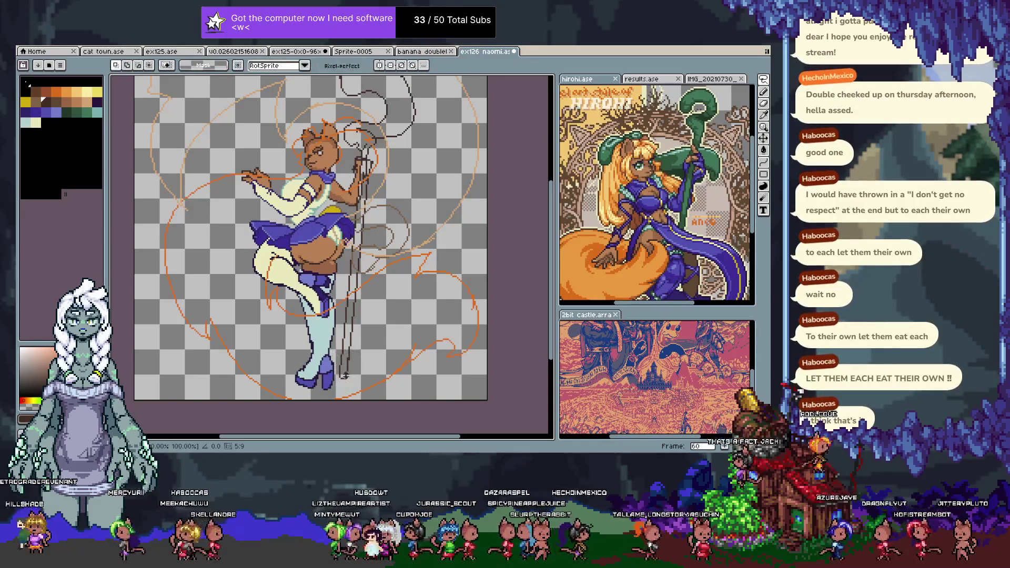
{"action": "key", "text": "b"}
{"action": "left_click_drag", "start_coordinate": [387, 260], "coordinate": [377, 210]}
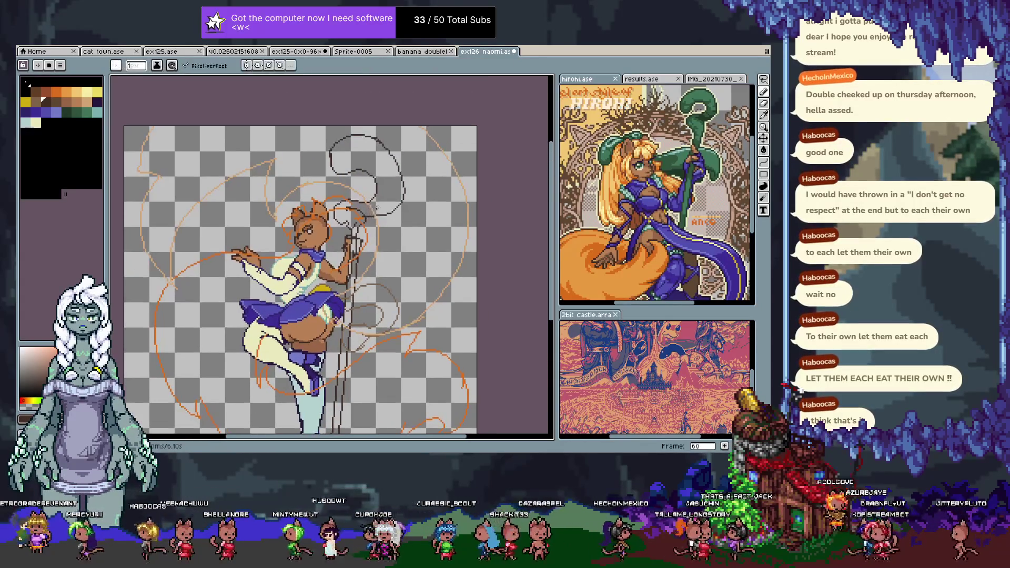
- Hide the sketch and clothing layers and zoom in on the body and staff
{"action": "key", "text": "Tab"}
{"action": "left_click", "coordinate": [132, 422]}
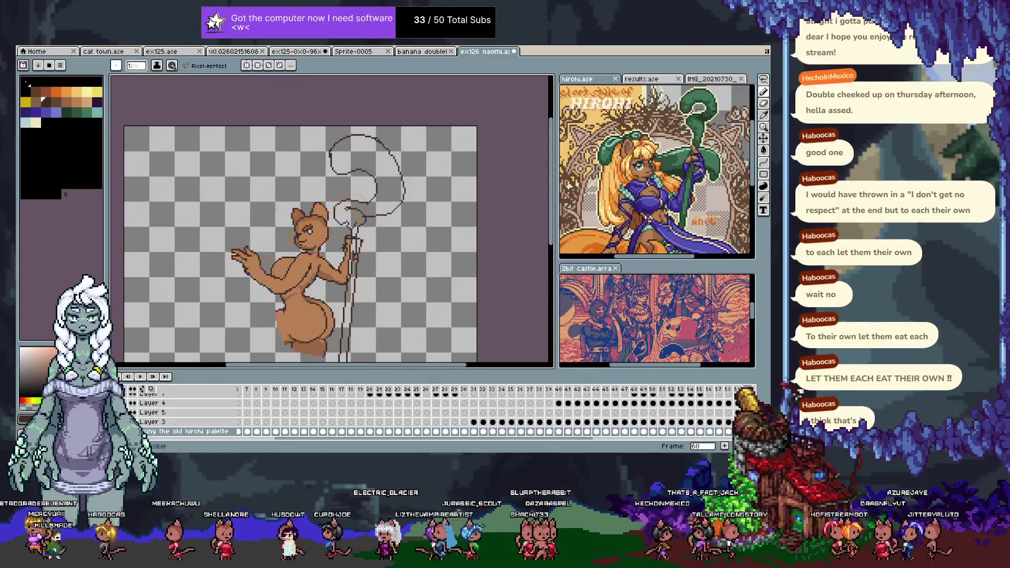
{"action": "key", "text": "Tab"}
{"action": "left_click_drag", "start_coordinate": [370, 206], "coordinate": [361, 204]}
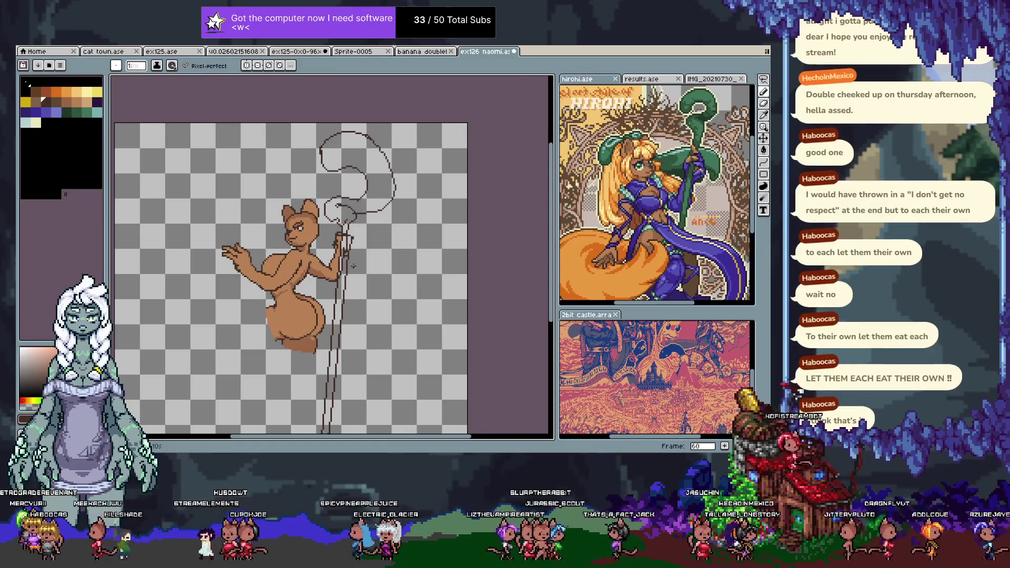
{"action": "scroll", "coordinate": [347, 261], "scroll_direction": "up", "scroll_amount": 4}
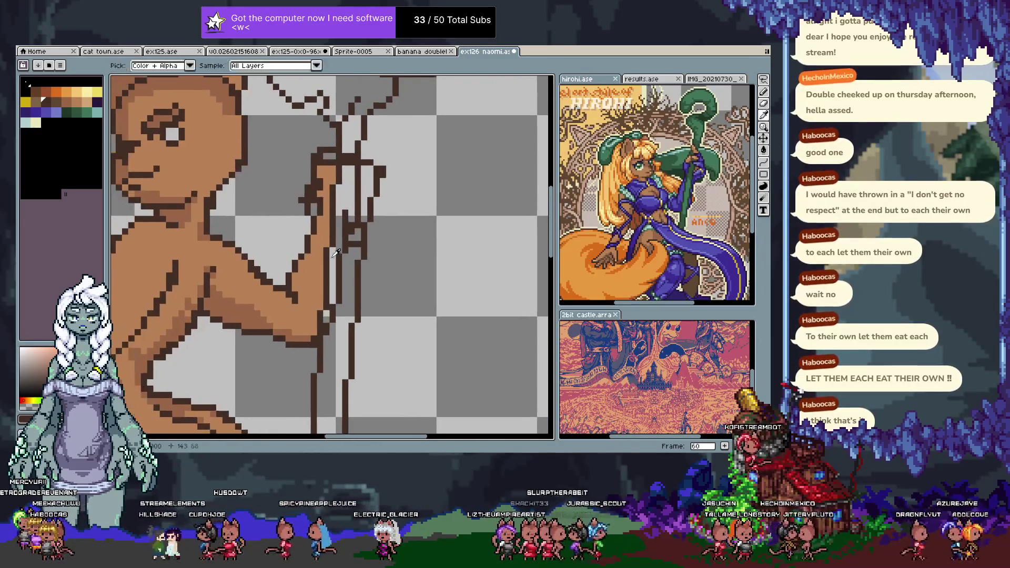
- Repaint the arm edge in brown and block in finger pixels wrapping across the staff
{"action": "left_click", "coordinate": [320, 310], "text": "alt"}
{"action": "left_click_drag", "start_coordinate": [318, 322], "coordinate": [338, 201]}
{"action": "left_click_drag", "start_coordinate": [334, 246], "coordinate": [336, 178]}
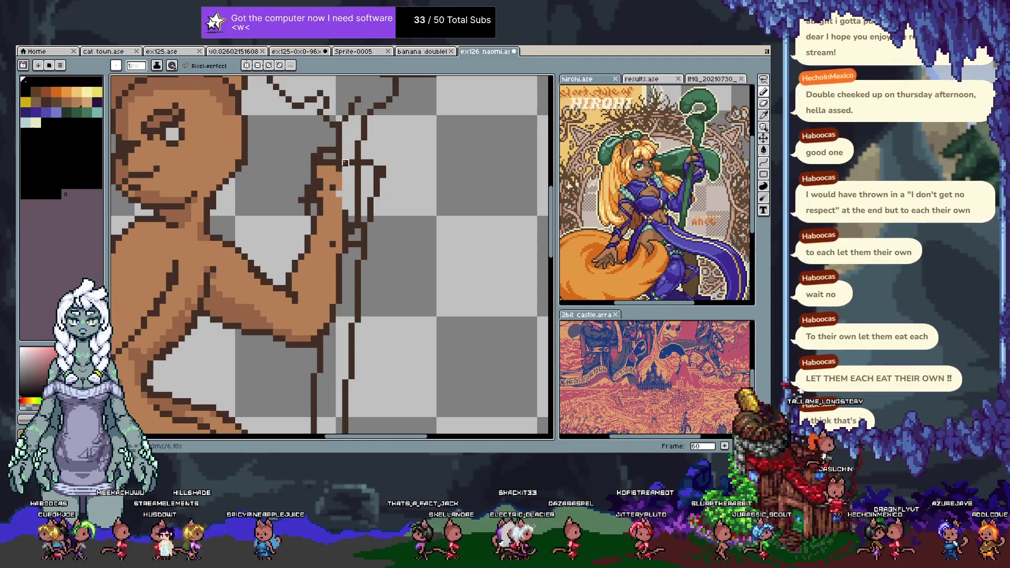
{"action": "left_click_drag", "start_coordinate": [339, 169], "coordinate": [358, 169]}
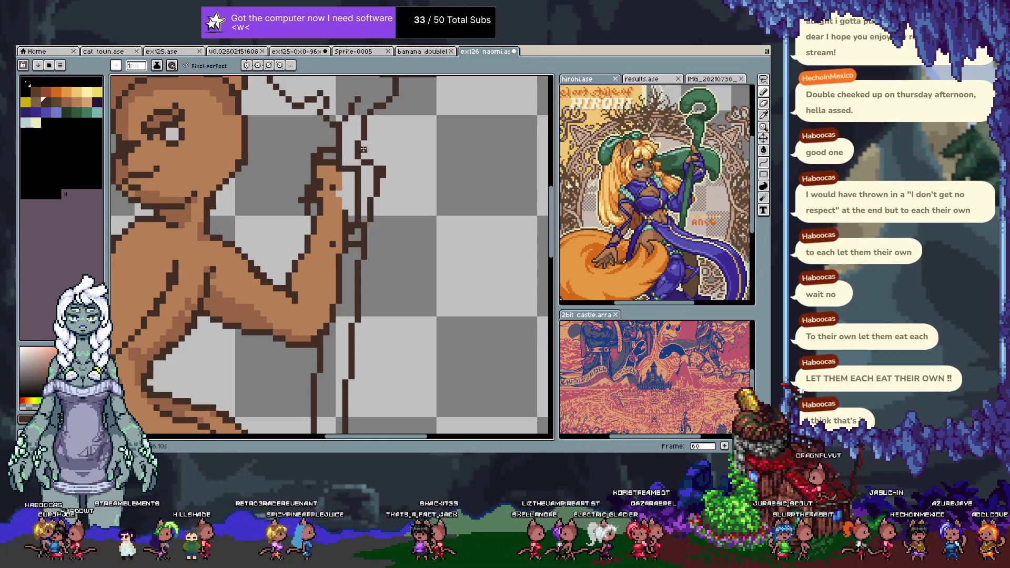
{"action": "mouse_move", "coordinate": [364, 143]}
{"action": "left_mouse_down"}
{"action": "mouse_move", "coordinate": [377, 143]}
{"action": "mouse_move", "coordinate": [388, 167]}
{"action": "mouse_move", "coordinate": [375, 201]}
{"action": "left_mouse_up"}
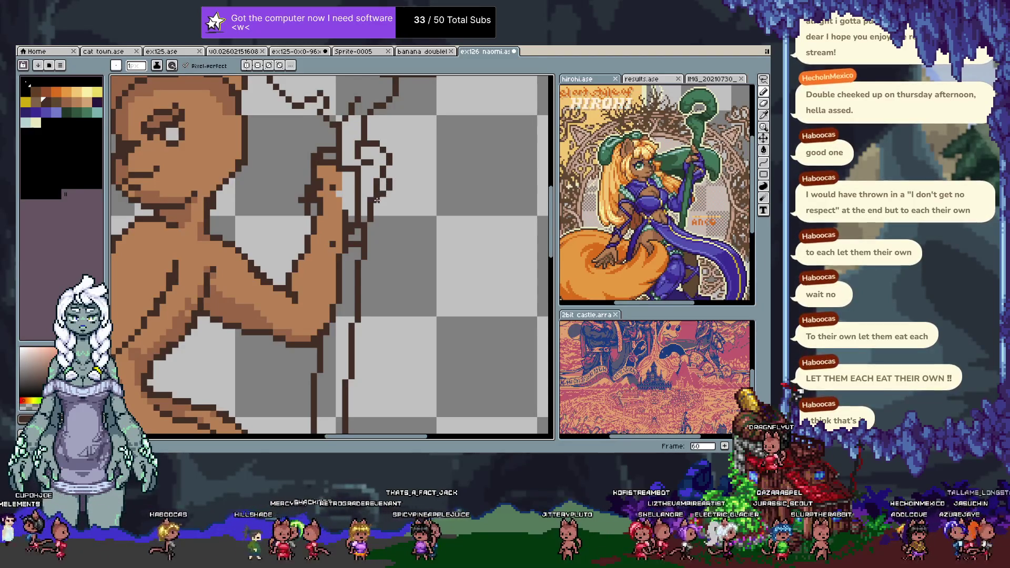
- Add dark brown outline pixels around the hand's fingers and where it meets the arm
{"action": "left_click", "coordinate": [389, 180], "text": "alt"}
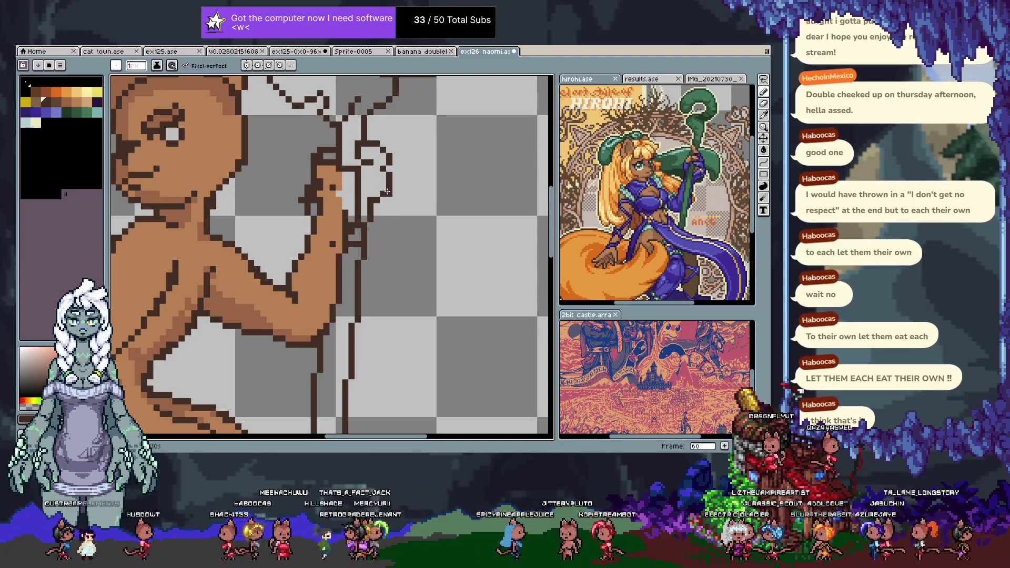
{"action": "left_click_drag", "start_coordinate": [368, 221], "coordinate": [382, 202]}
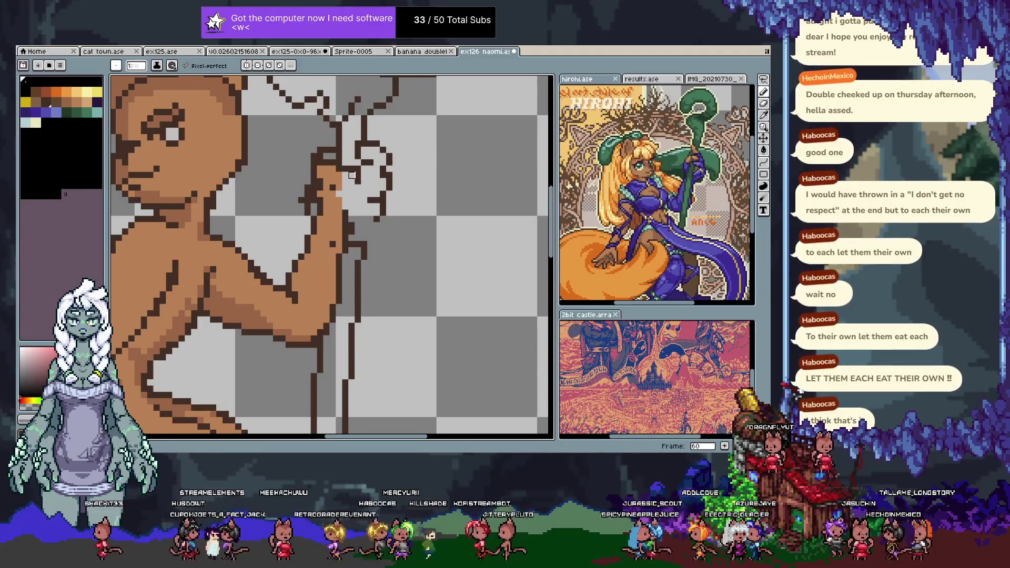
{"action": "left_click", "coordinate": [345, 234], "text": "alt"}
{"action": "mouse_move", "coordinate": [345, 234]}
{"action": "left_mouse_down"}
{"action": "mouse_move", "coordinate": [383, 233]}
{"action": "mouse_move", "coordinate": [395, 206]}
{"action": "left_mouse_up"}
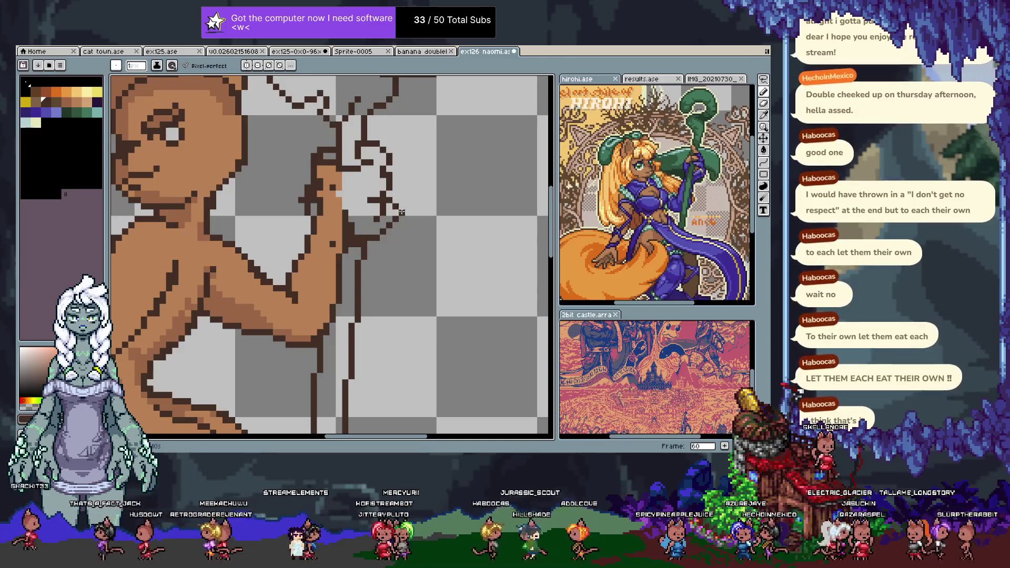
{"action": "key", "text": "Escape"}
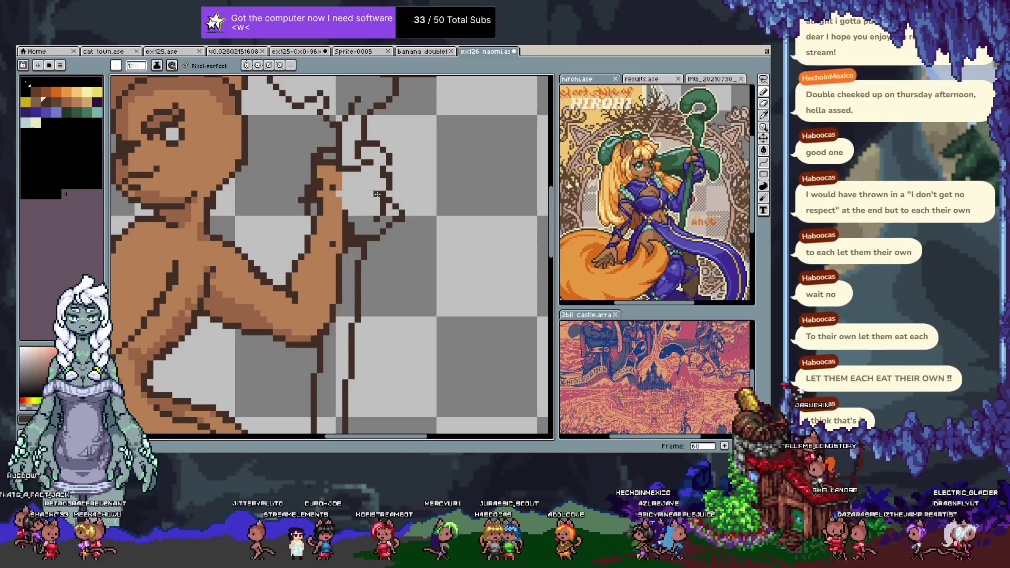
{"action": "key", "text": "ctrl+z"}
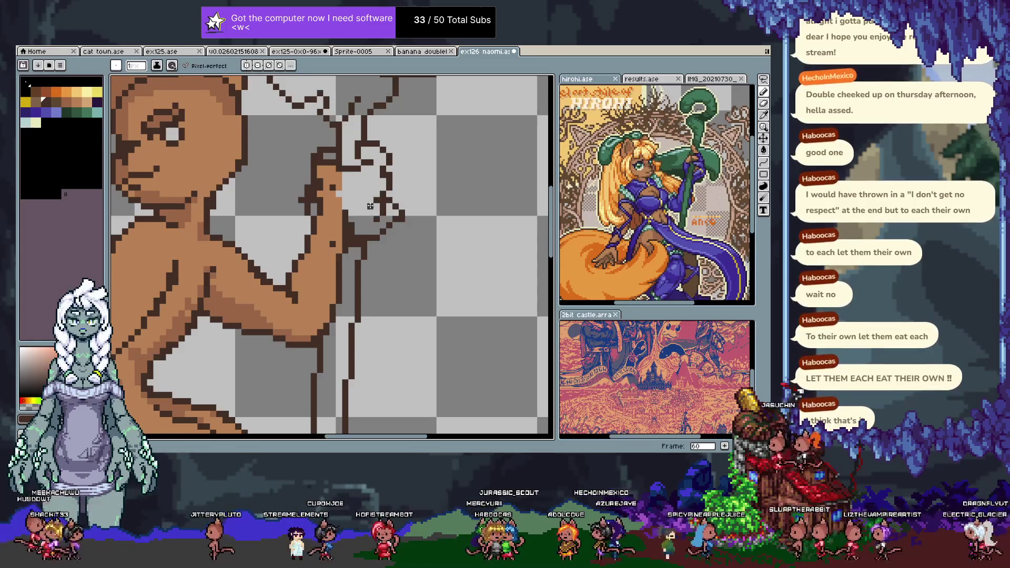
{"action": "left_click", "coordinate": [379, 214], "text": "alt"}
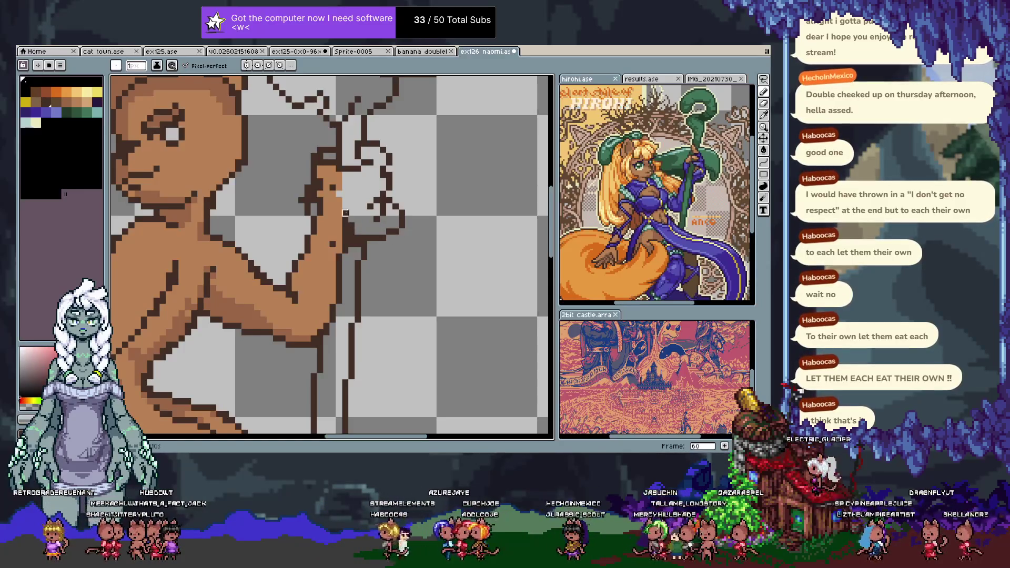
{"action": "left_click", "coordinate": [372, 195]}
- Fill the inside of the hand outline with brown using the paint bucket
{"action": "key", "text": "g"}
{"action": "left_click", "coordinate": [356, 207]}
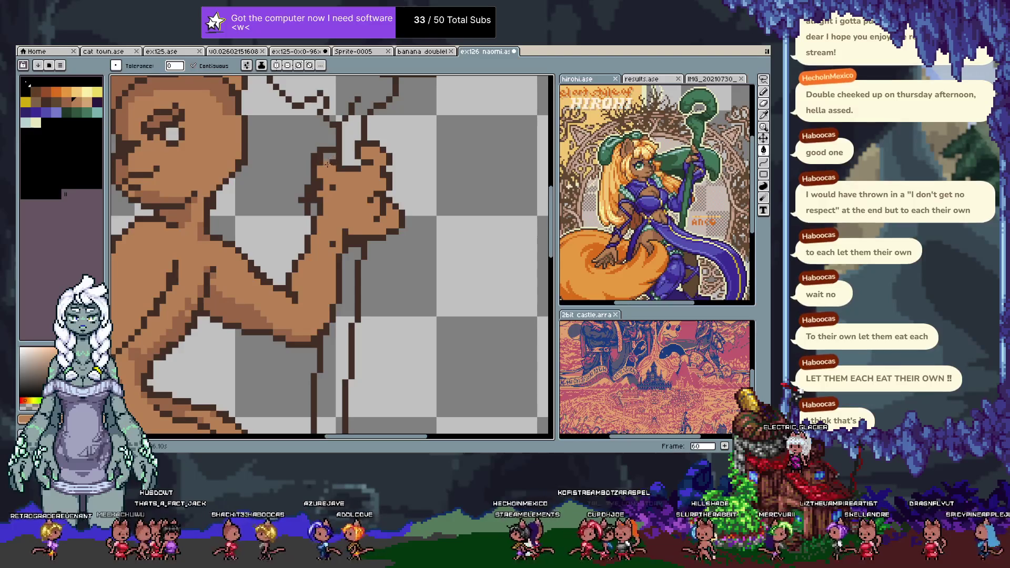
{"action": "key", "text": "b"}
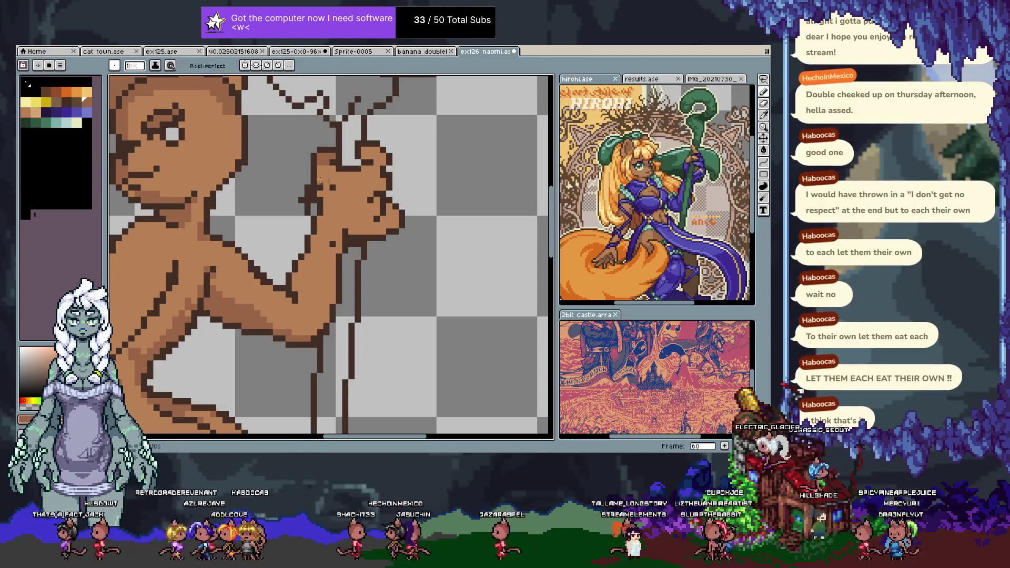
- Turn on pixel-perfect strokes for the pencil
{"action": "left_click", "coordinate": [184, 69]}
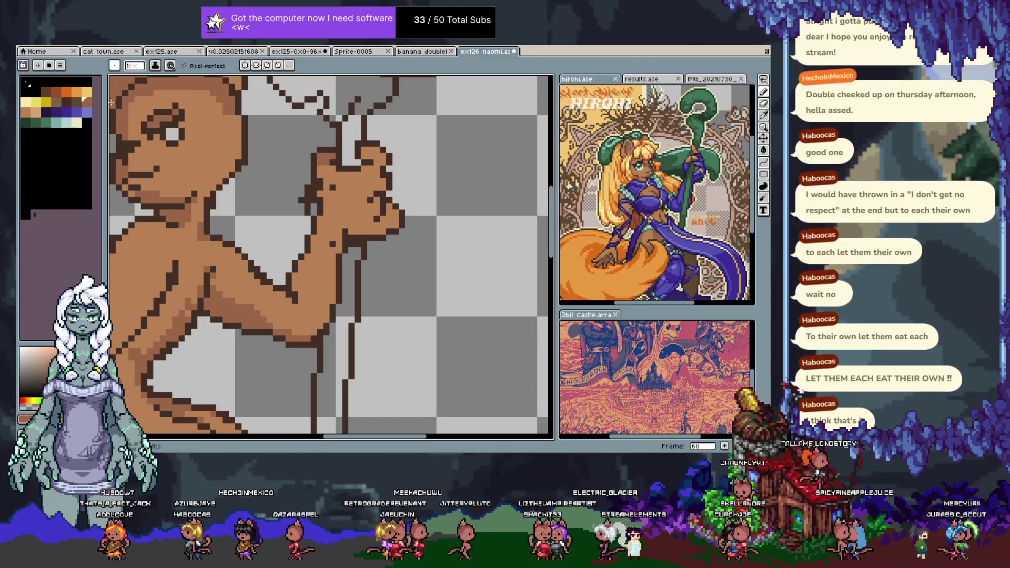
{"action": "left_click_drag", "start_coordinate": [104, 101], "coordinate": [107, 102]}
{"action": "left_click", "coordinate": [206, 67]}
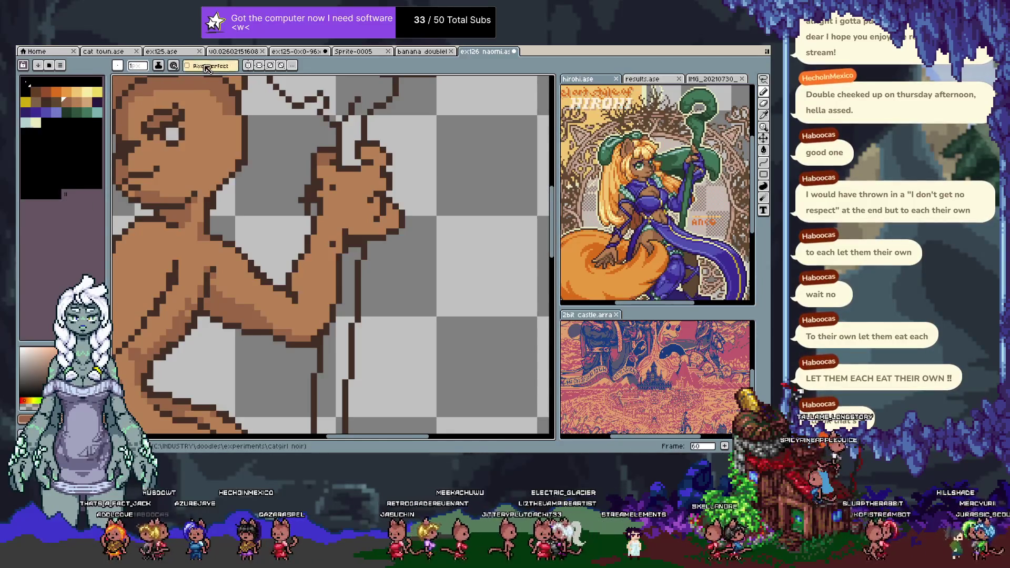
{"action": "left_click", "coordinate": [219, 69]}
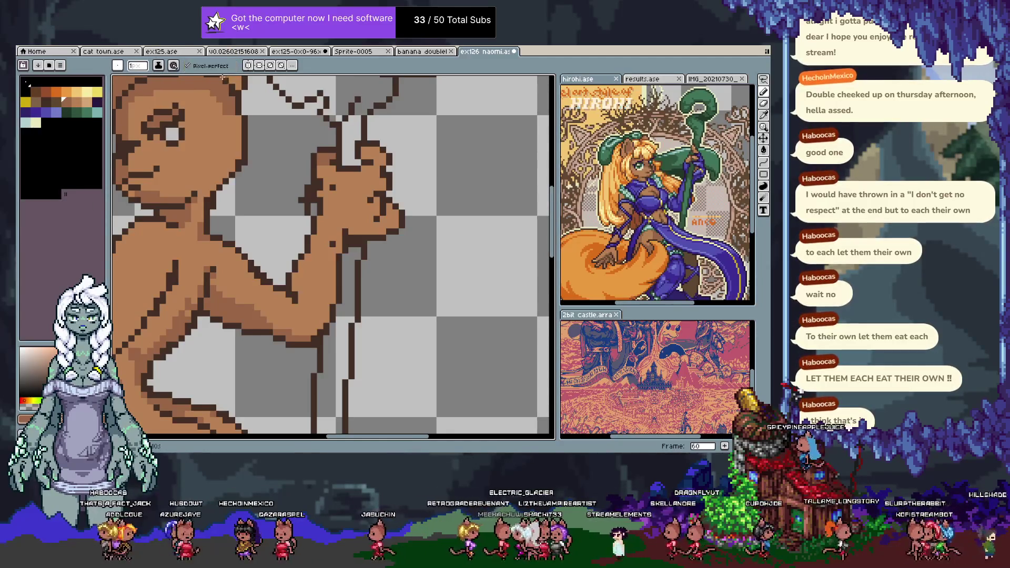
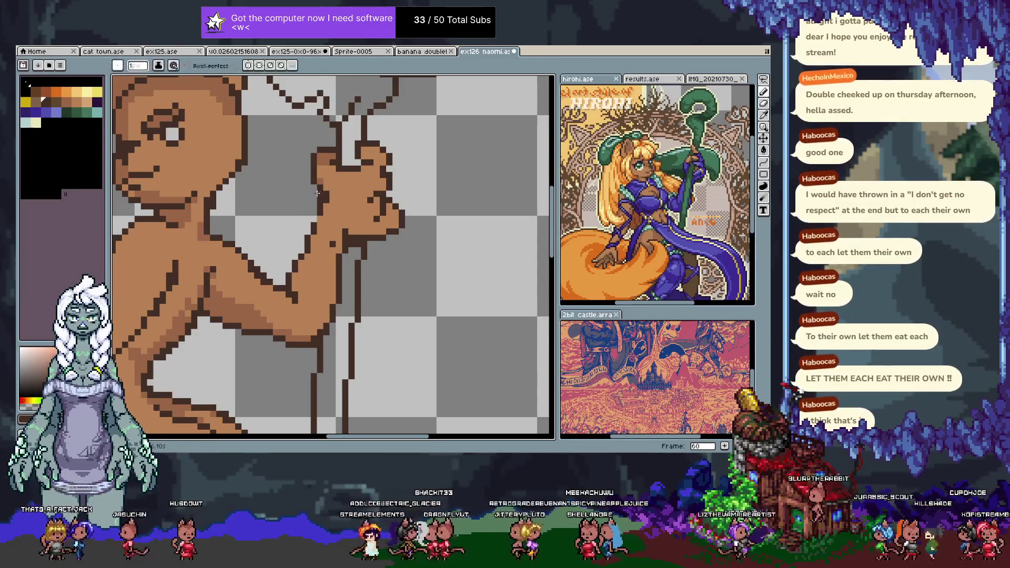
- Redraw the dark-brown outline along the thumb and arm, undoing rejected trial strokes
{"action": "key", "text": "ctrl+z"}
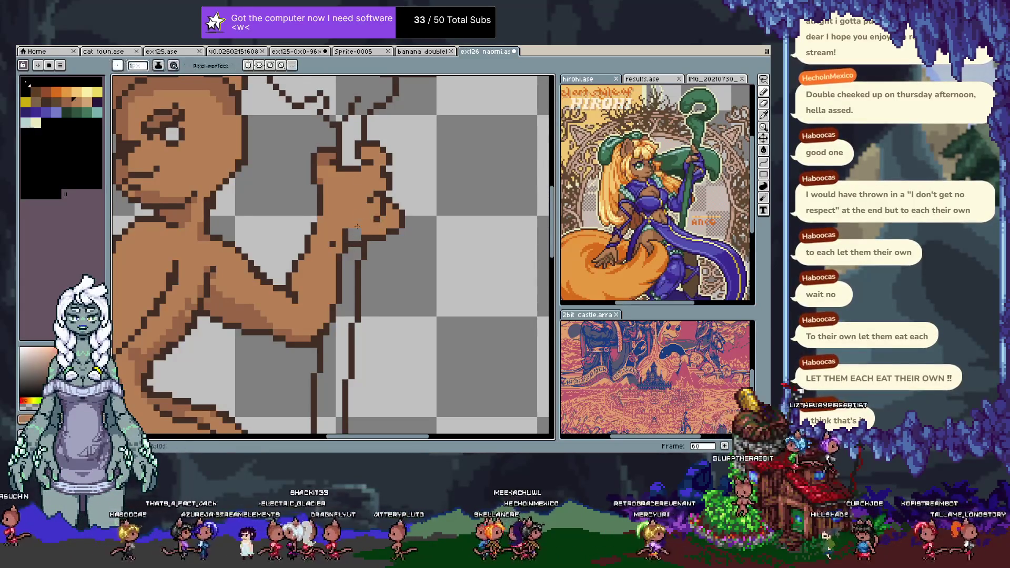
{"action": "left_click_drag", "start_coordinate": [358, 241], "coordinate": [341, 277]}
{"action": "key", "text": "ctrl+z"}
{"action": "left_click", "coordinate": [349, 234], "text": "alt"}
{"action": "left_click_drag", "start_coordinate": [288, 345], "coordinate": [319, 345]}
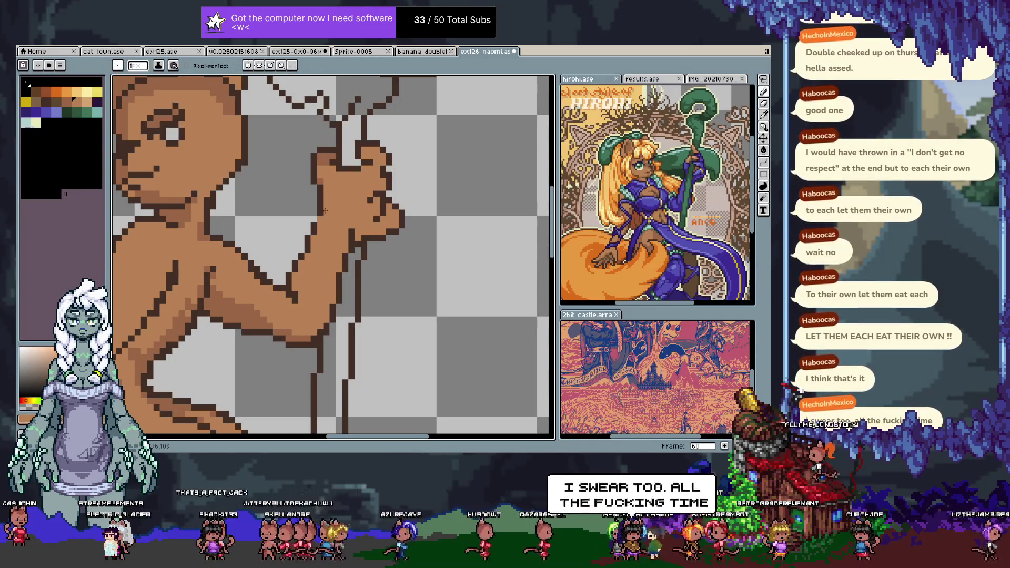
{"action": "left_click", "coordinate": [339, 232], "text": "alt"}
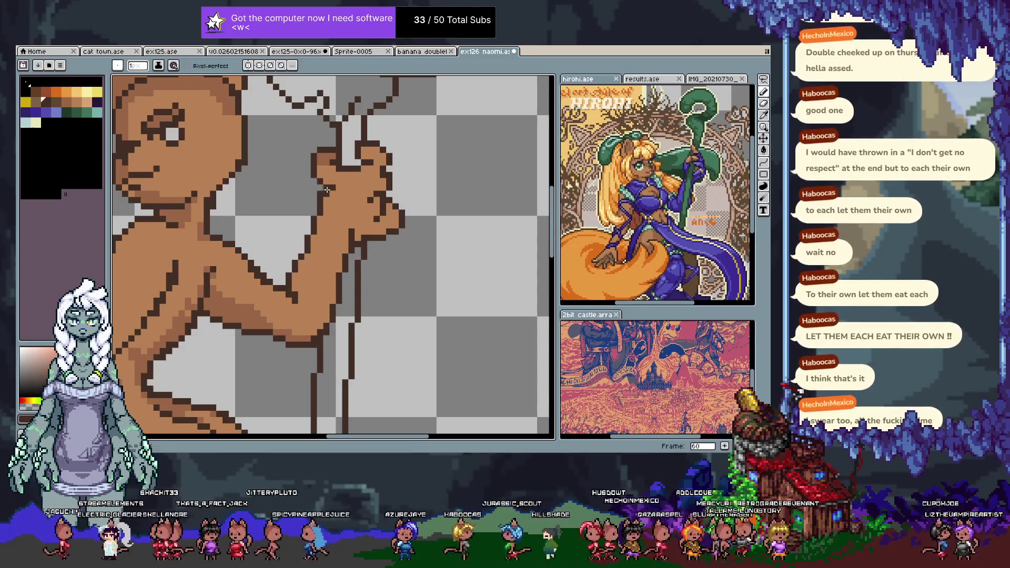
{"action": "key", "text": "ctrl+z"}
{"action": "mouse_move", "coordinate": [308, 182]}
{"action": "left_mouse_down"}
{"action": "mouse_move", "coordinate": [308, 170]}
{"action": "mouse_move", "coordinate": [307, 191]}
{"action": "left_mouse_up"}
- Sample lighter and darker browns from the hand and forearm for shading
{"action": "left_click", "coordinate": [320, 194], "text": "alt"}
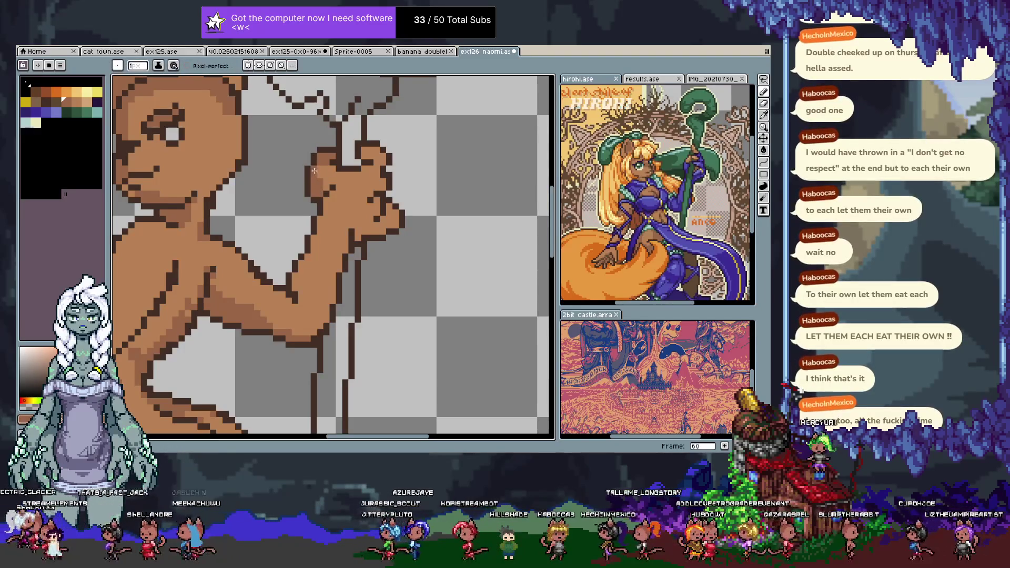
{"action": "left_click", "coordinate": [321, 186], "text": "alt"}
{"action": "left_click", "coordinate": [316, 196], "text": "alt"}
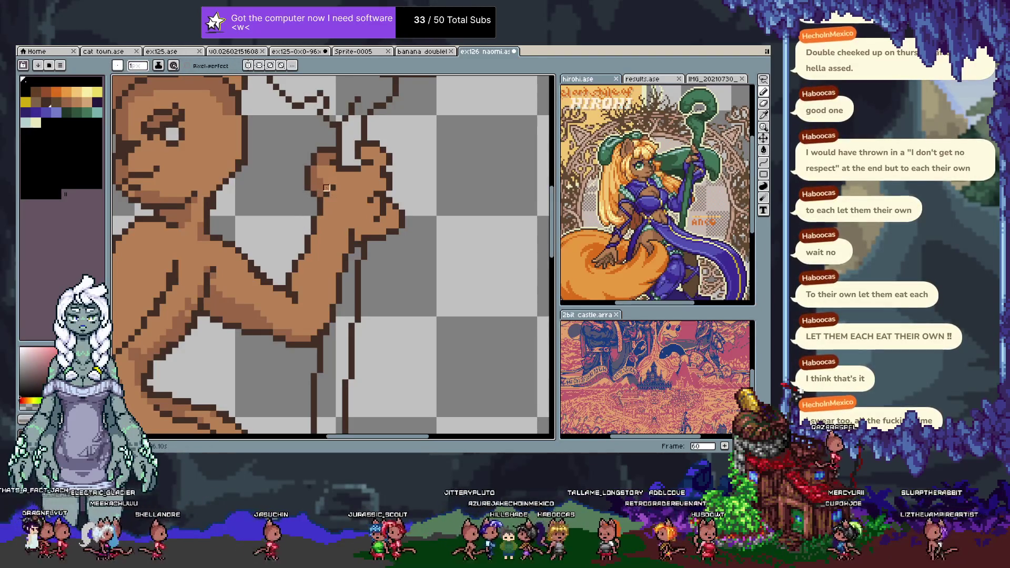
{"action": "left_click", "coordinate": [328, 216], "text": "alt"}
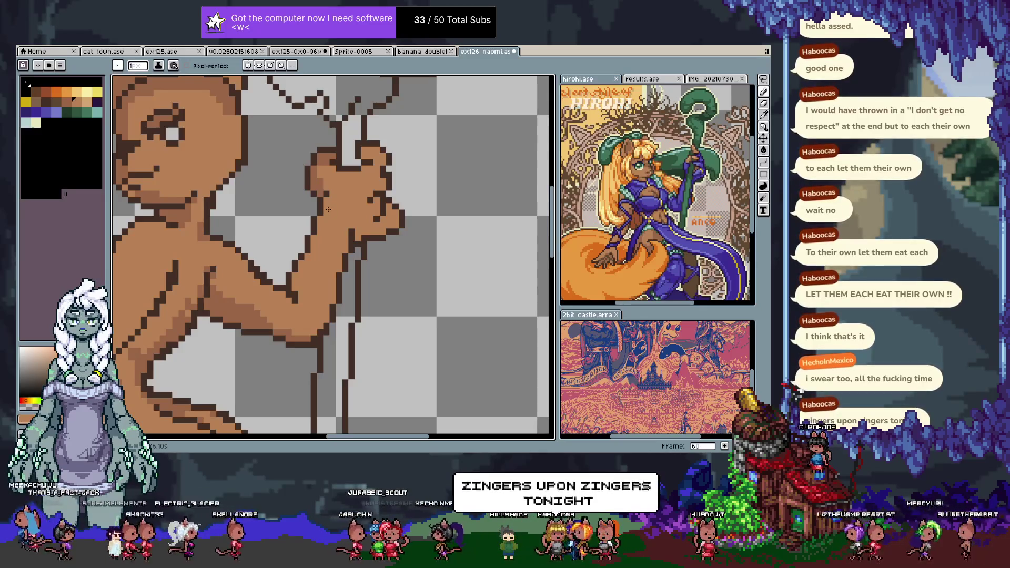
{"action": "key", "text": "alt"}
{"action": "left_click", "coordinate": [366, 131], "text": "alt"}
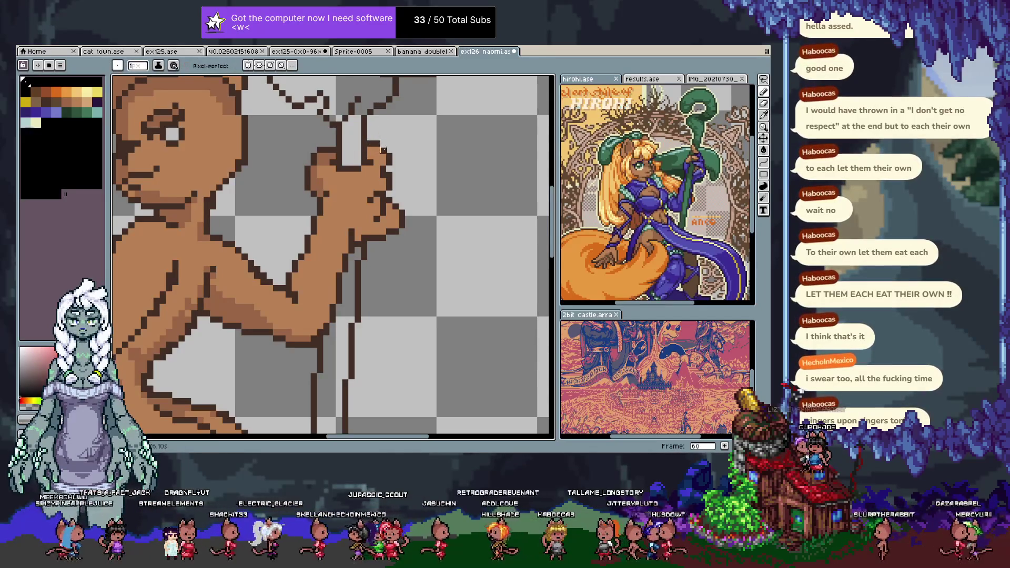
{"action": "left_click", "coordinate": [376, 138], "text": "alt"}
{"action": "left_click", "coordinate": [381, 164], "text": "alt"}
{"action": "left_click", "coordinate": [388, 149], "text": "alt"}
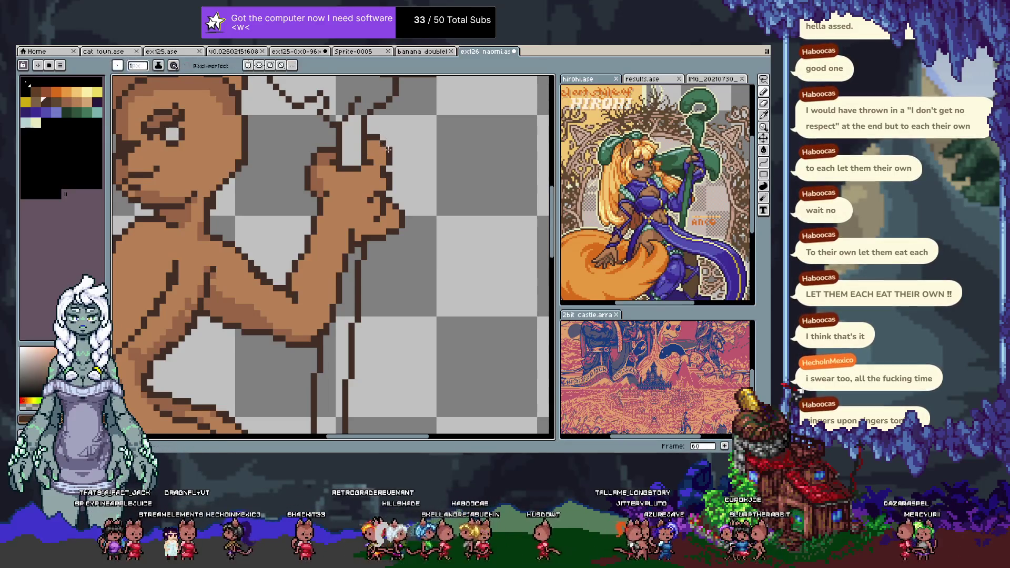
{"action": "left_click", "coordinate": [371, 161], "text": "alt"}
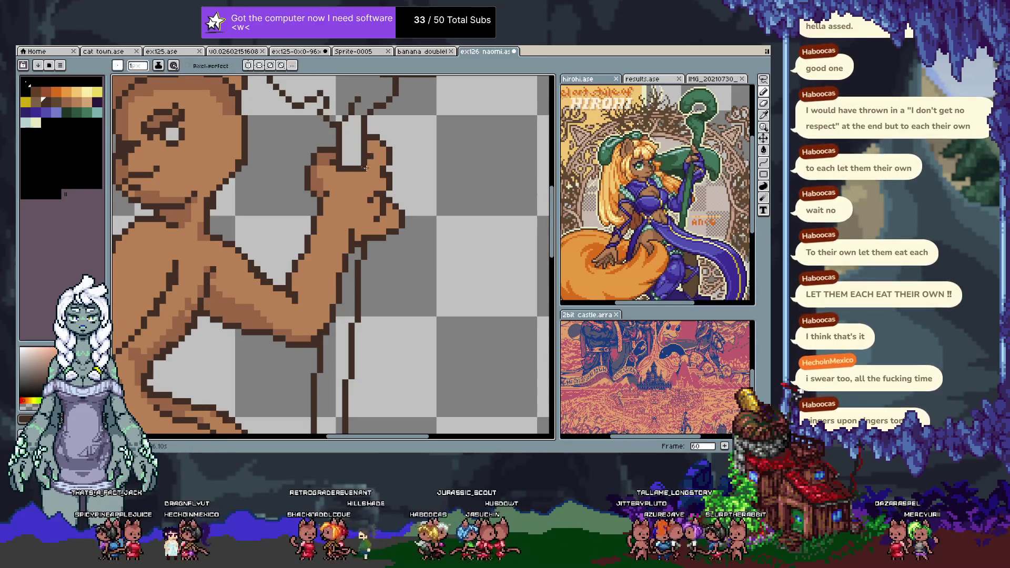
{"action": "key", "text": "ctrl+z"}
{"action": "key", "text": "ctrl+z"}
{"action": "key", "text": "ctrl+z"}
{"action": "key", "text": "ctrl+z"}
{"action": "key", "text": "ctrl+z"}
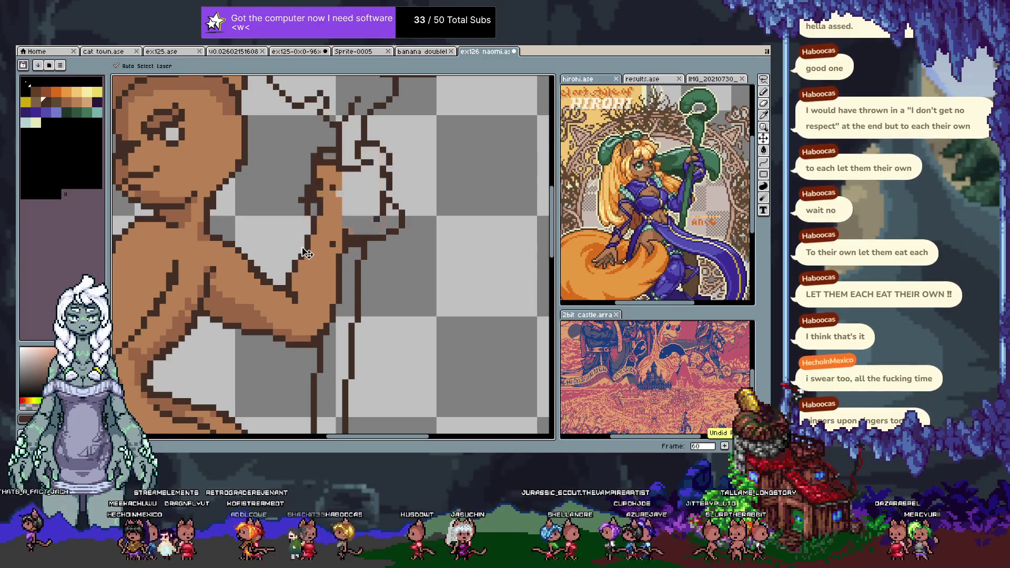
{"action": "key", "text": "ctrl+z"}
{"action": "key", "text": "ctrl+y"}
{"action": "key", "text": "ctrl+y"}
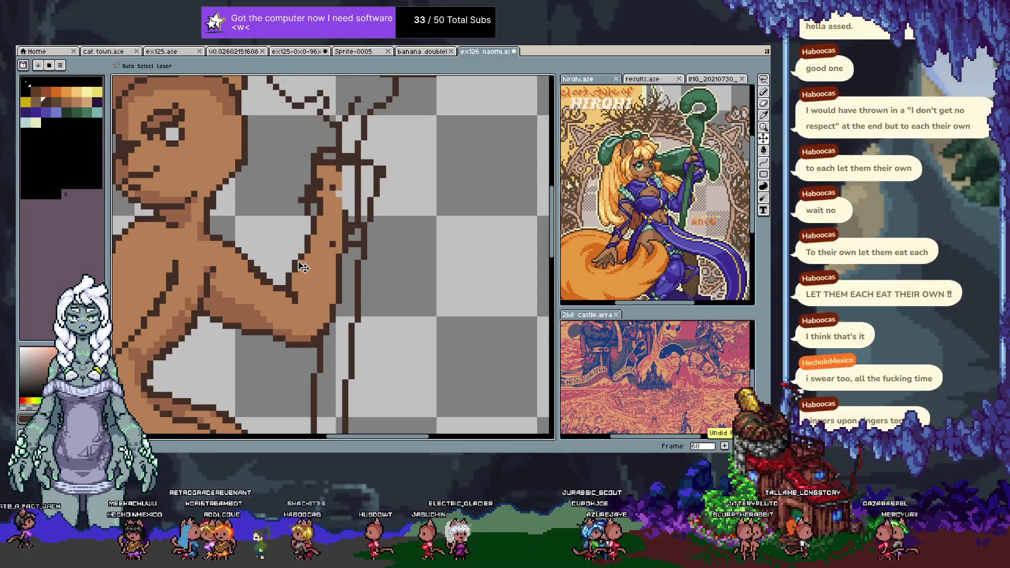
{"action": "key", "text": "ctrl+z"}
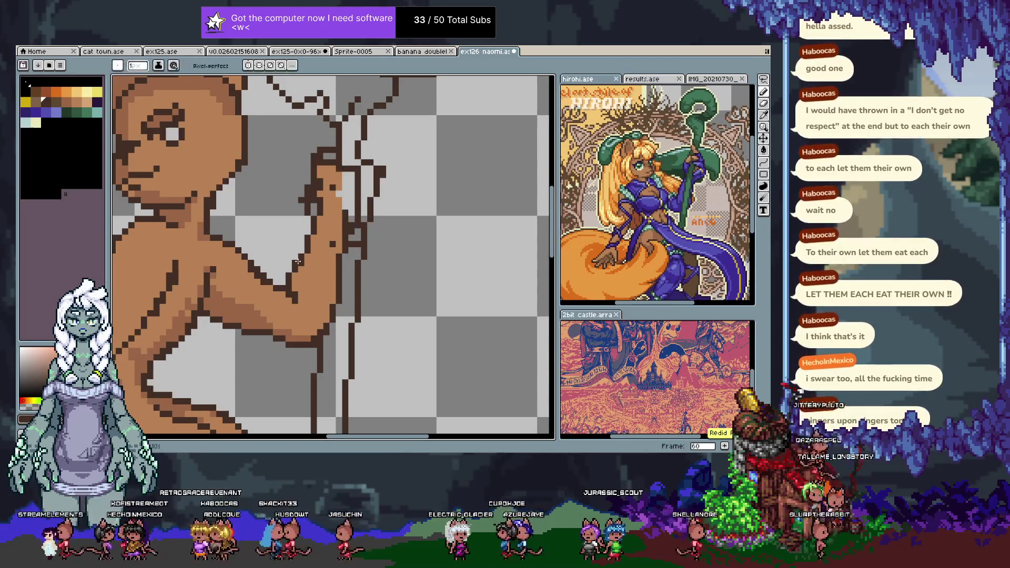
{"action": "key", "text": "ctrl+y"}
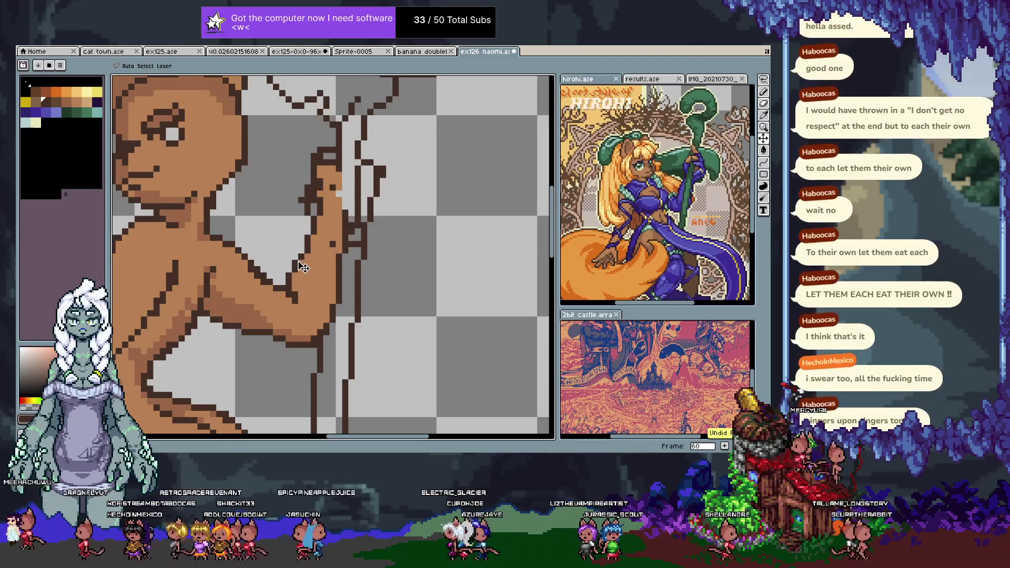
{"action": "key", "text": "ctrl+y"}
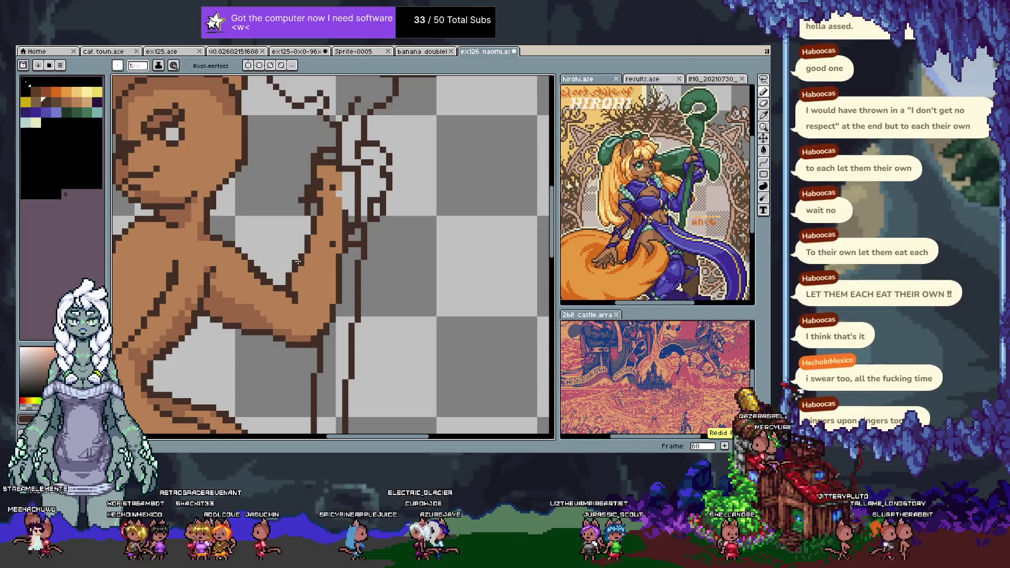
{"action": "key", "text": "ctrl+y"}
{"action": "key", "text": "ctrl+y"}
{"action": "key", "text": "ctrl+y"}
{"action": "key", "text": "ctrl+y"}
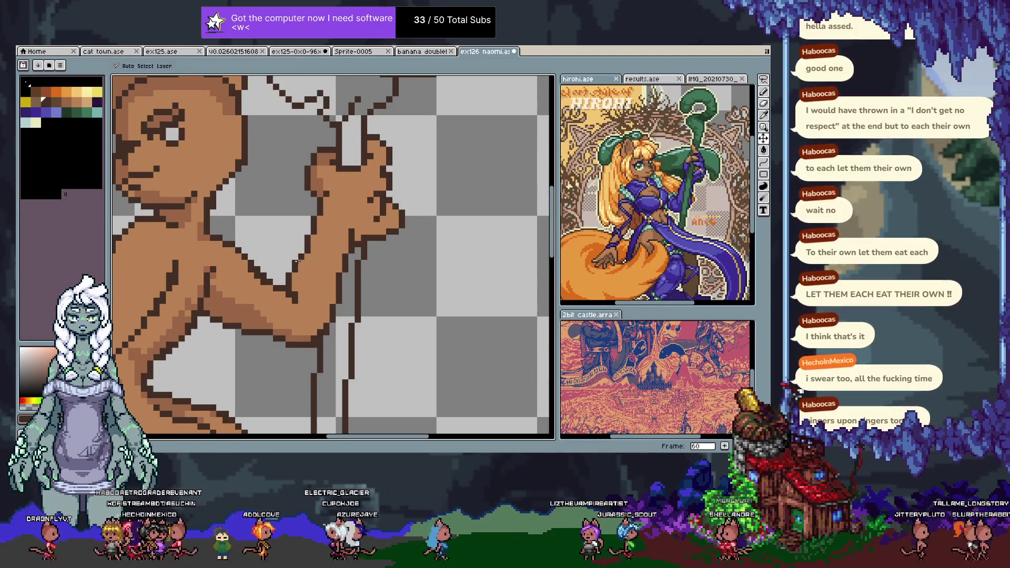
{"action": "key", "text": "ctrl+z"}
{"action": "key", "text": "ctrl+z"}
{"action": "key", "text": "ctrl+z"}
{"action": "key", "text": "ctrl+y"}
{"action": "key", "text": "ctrl+y"}
{"action": "key", "text": "ctrl+y"}
{"action": "key", "text": "ctrl+y"}
{"action": "key", "text": "ctrl+y"}
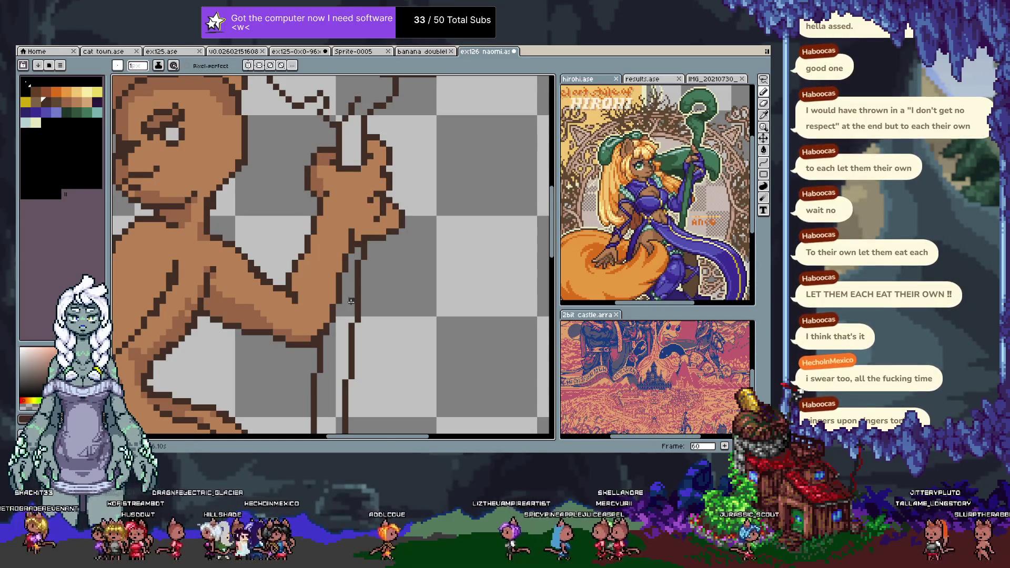
{"action": "key", "text": "q"}
{"action": "mouse_move", "coordinate": [287, 129]}
{"action": "left_mouse_down"}
{"action": "mouse_move", "coordinate": [449, 221]}
{"action": "mouse_move", "coordinate": [288, 131]}
{"action": "left_mouse_up"}
{"action": "key", "text": "ctrl+z"}
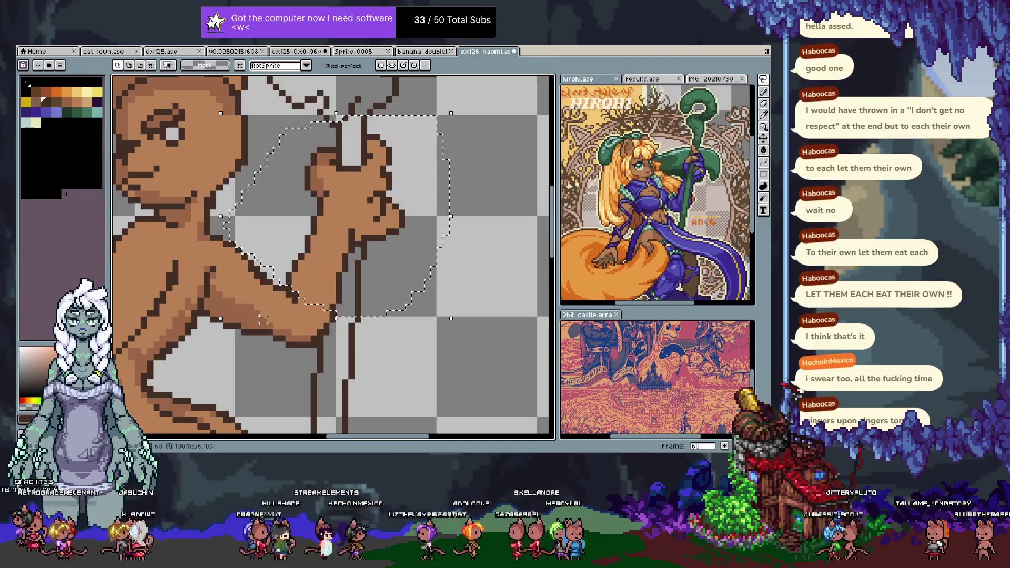
{"action": "key", "text": "ctrl+z"}
{"action": "key", "text": "ctrl+z"}
{"action": "key", "text": "ctrl+z"}
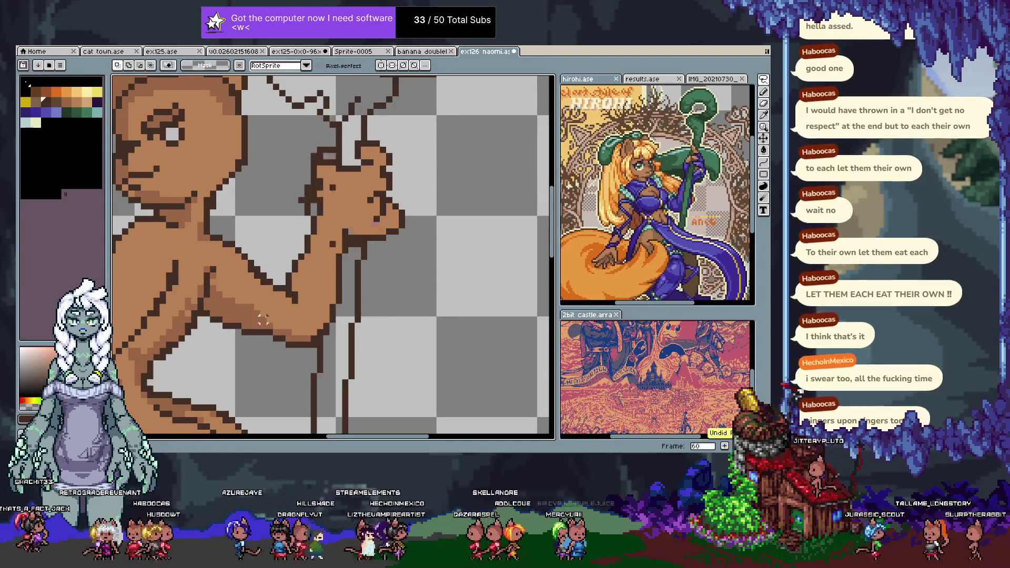
{"action": "key", "text": "ctrl+y"}
{"action": "key", "text": "ctrl+y"}
{"action": "key", "text": "ctrl+y"}
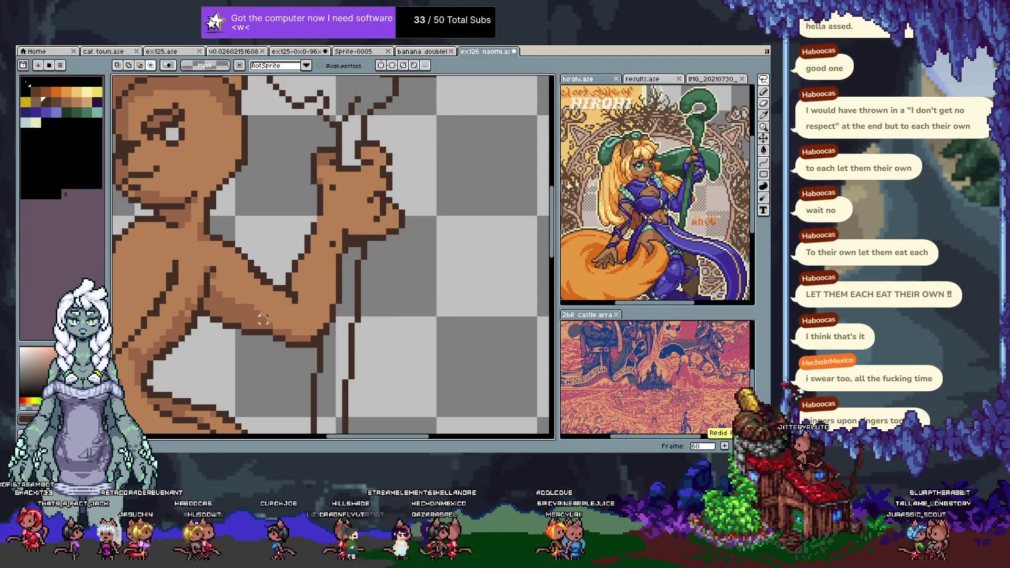
{"action": "key", "text": "Left"}
{"action": "key", "text": "Right"}
{"action": "key", "text": "Left"}
{"action": "key", "text": "Right"}
{"action": "key", "text": "ctrl+z"}
{"action": "key", "text": "ctrl+z"}
{"action": "key", "text": "ctrl+z"}
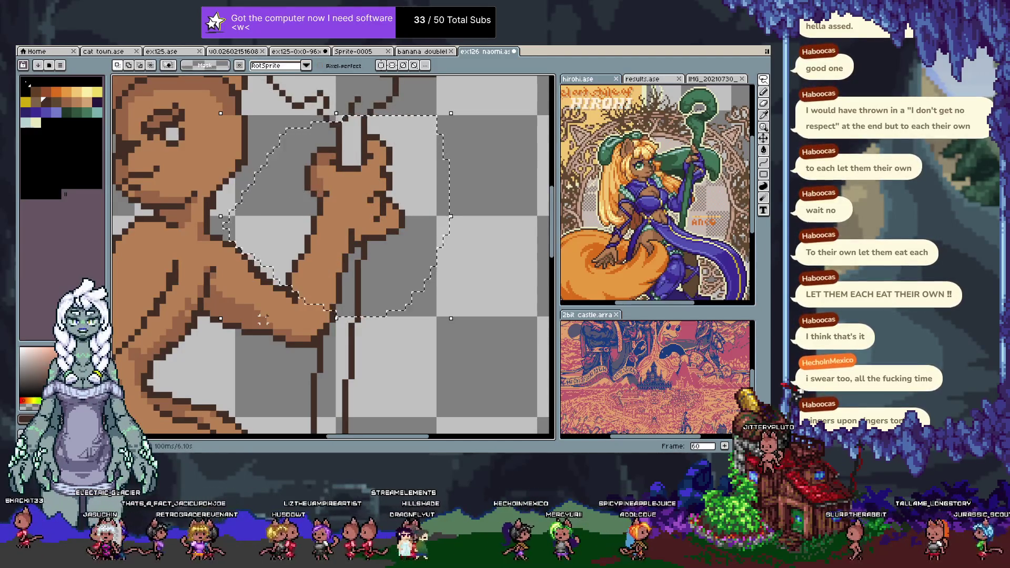
{"action": "key", "text": "ctrl+z"}
{"action": "key", "text": "ctrl+z"}
{"action": "key", "text": "ctrl+z"}
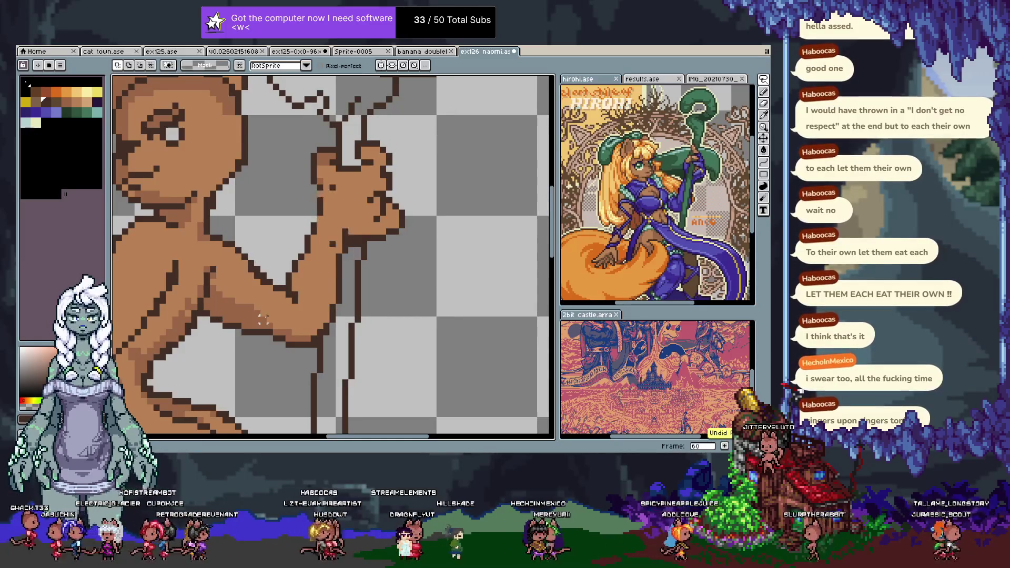
{"action": "key", "text": "ctrl+y"}
{"action": "key", "text": "ctrl+y"}
{"action": "key", "text": "ctrl+y"}
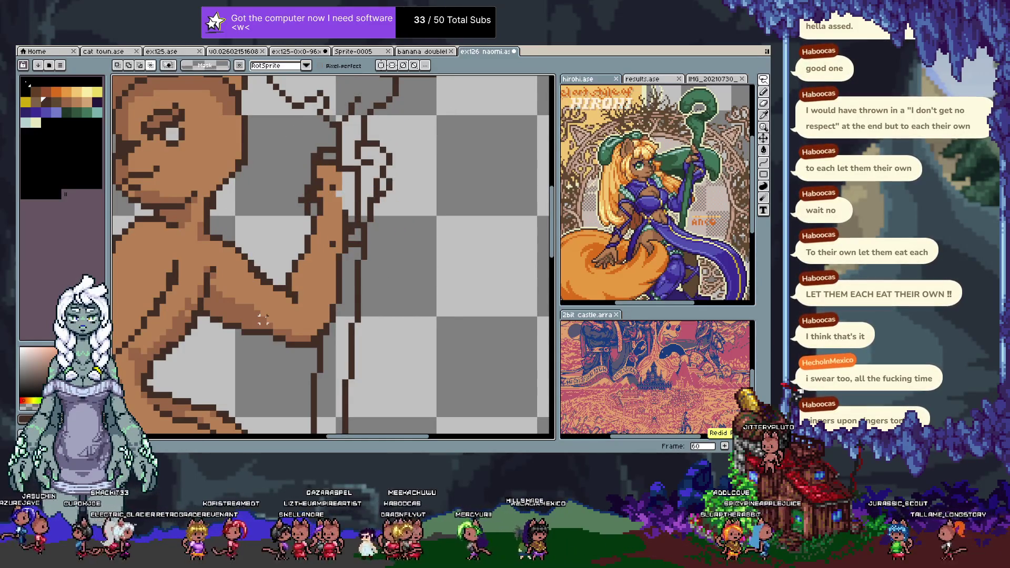
{"action": "scroll", "coordinate": [445, 224], "scroll_direction": "down", "scroll_amount": 3}
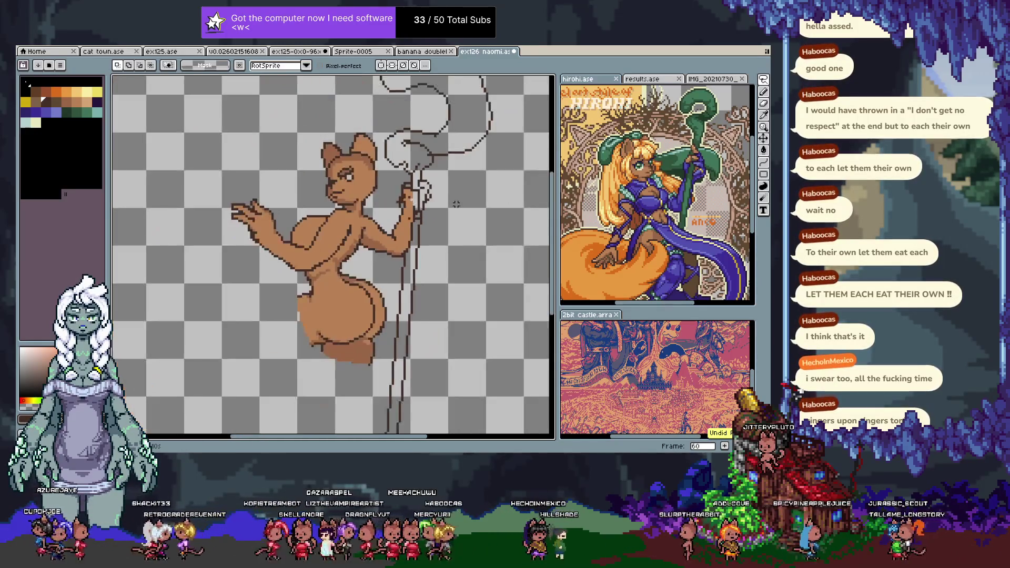
- Draw a dark-brown knuckle outline around the fingertip of the gripping hand
{"action": "left_click_drag", "start_coordinate": [456, 204], "coordinate": [388, 237]}
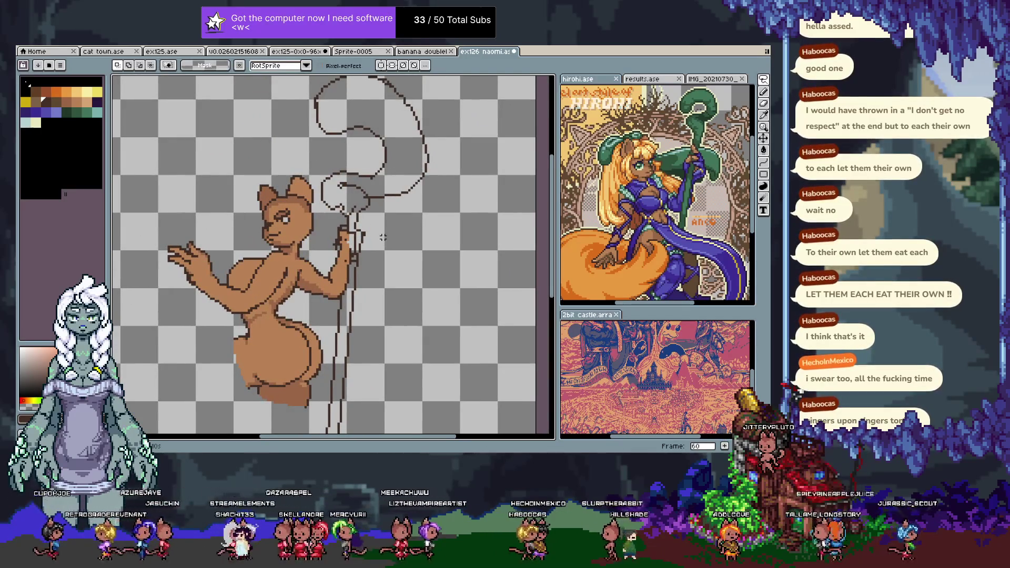
{"action": "scroll", "coordinate": [378, 234], "scroll_direction": "up", "scroll_amount": 2}
{"action": "scroll", "coordinate": [362, 226], "scroll_direction": "up", "scroll_amount": 1}
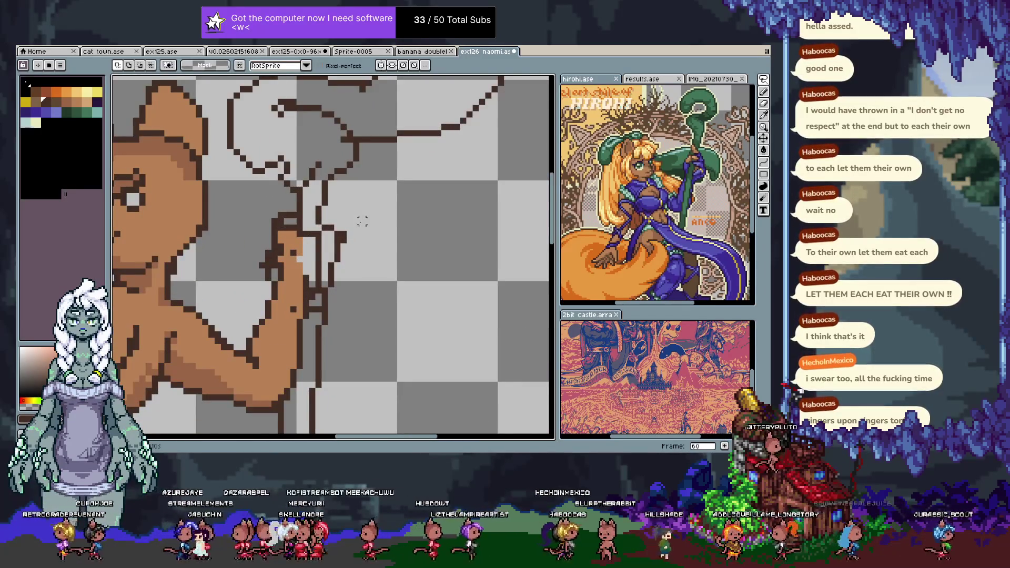
{"action": "key", "text": "Tab"}
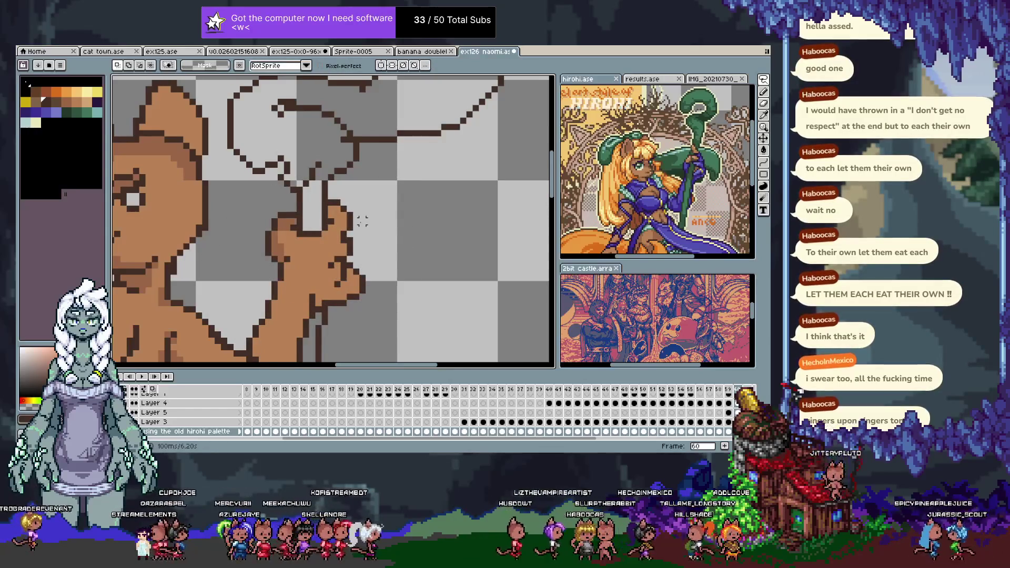
{"action": "key", "text": "Tab"}
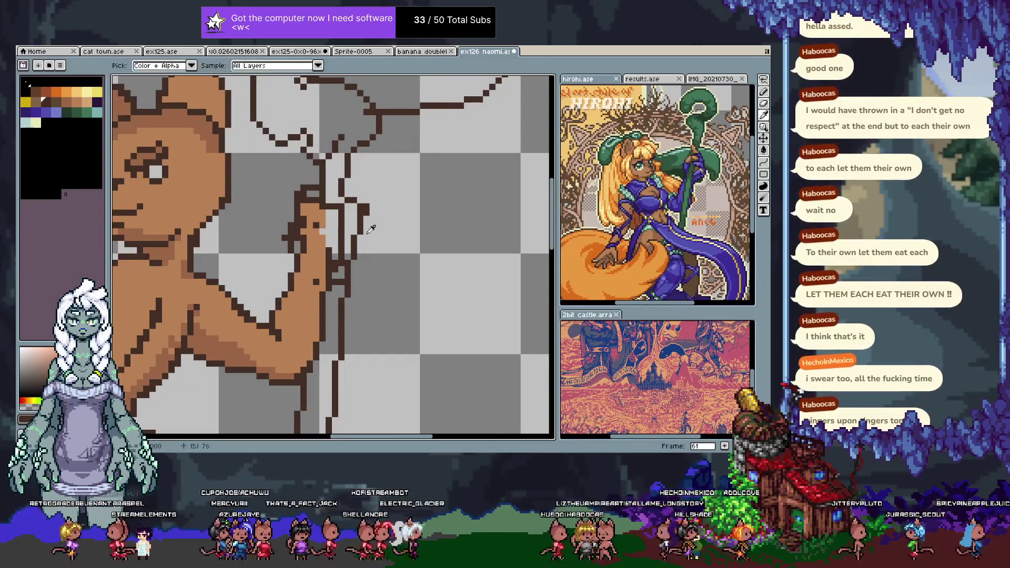
{"action": "key", "text": "b"}
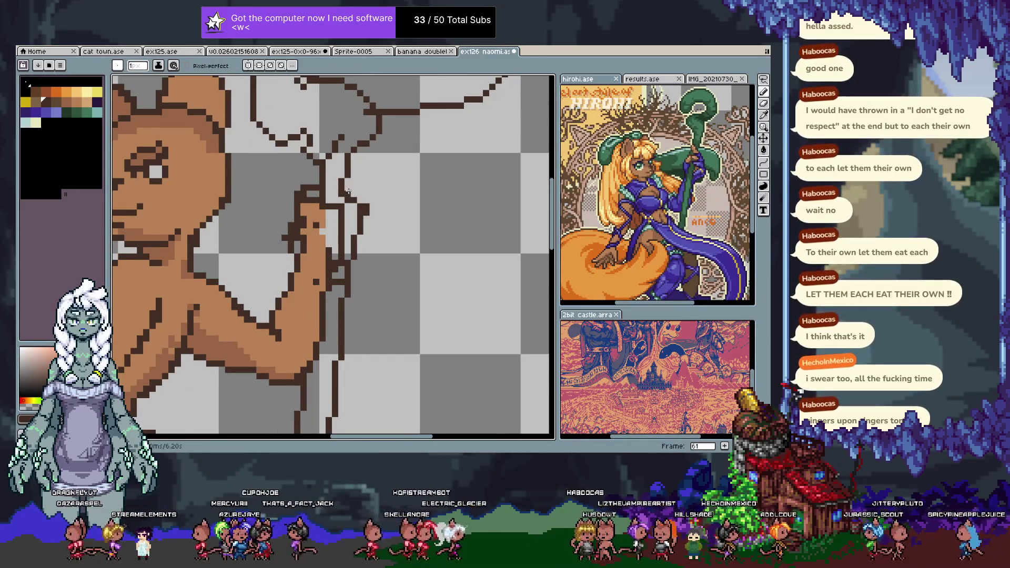
{"action": "left_click", "coordinate": [206, 121], "text": "alt"}
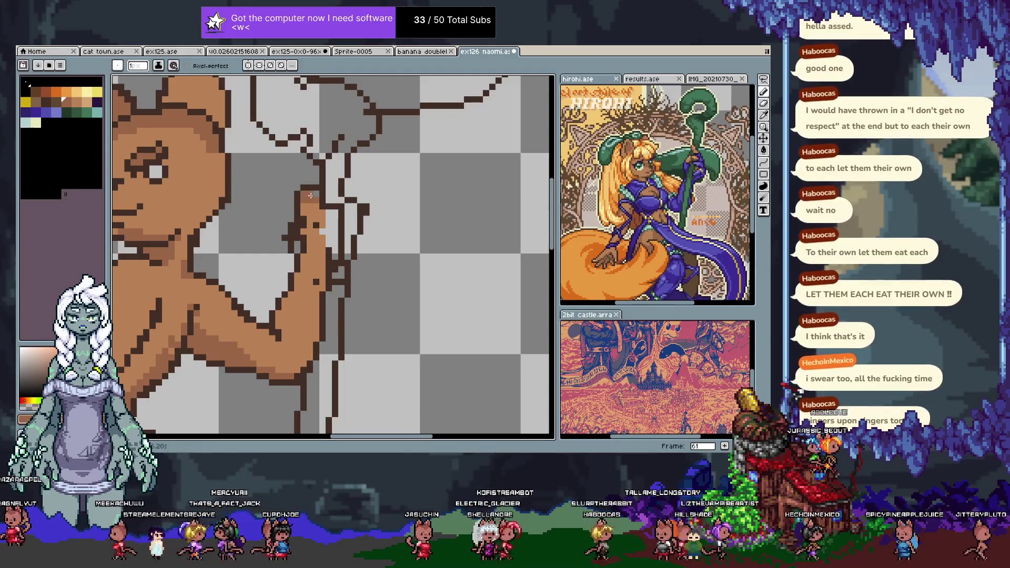
{"action": "left_click", "coordinate": [320, 191], "text": "alt"}
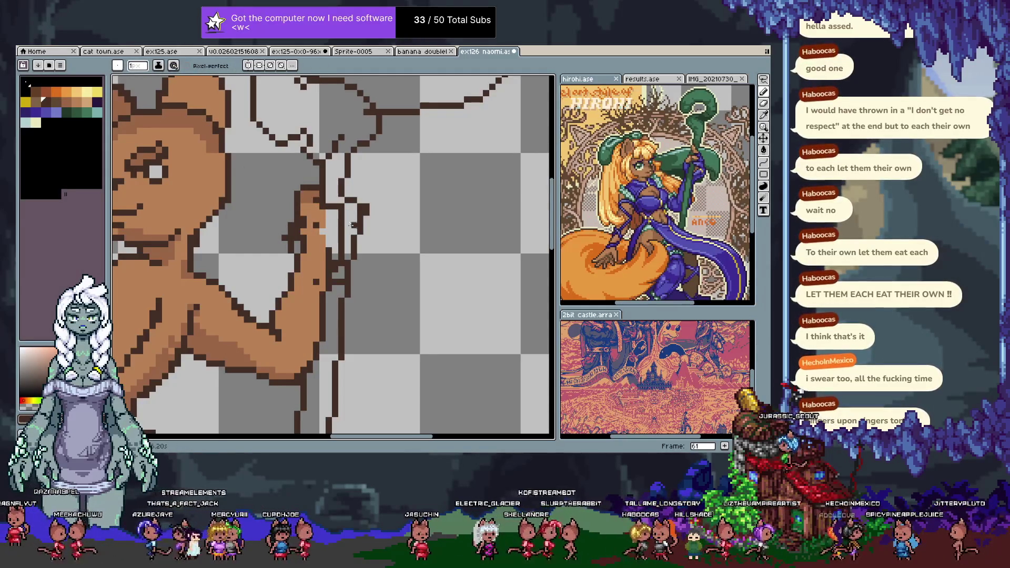
{"action": "mouse_move", "coordinate": [367, 227]}
{"action": "left_mouse_down"}
{"action": "mouse_move", "coordinate": [368, 193]}
{"action": "mouse_move", "coordinate": [348, 188]}
{"action": "left_mouse_up"}
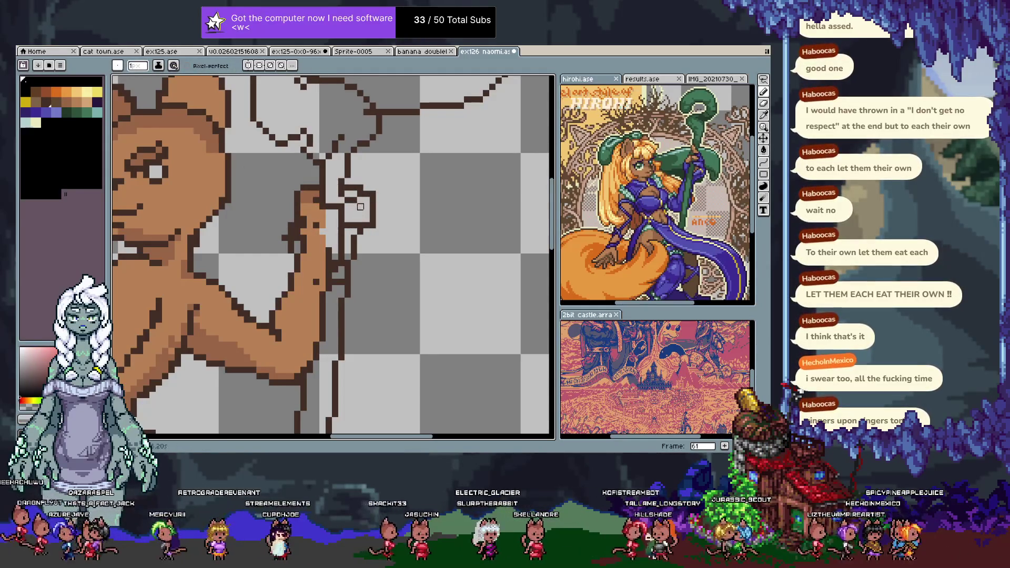
- Erase stray outline pixels around the knuckle, undoing a couple of bad edits
{"action": "key", "text": "x"}
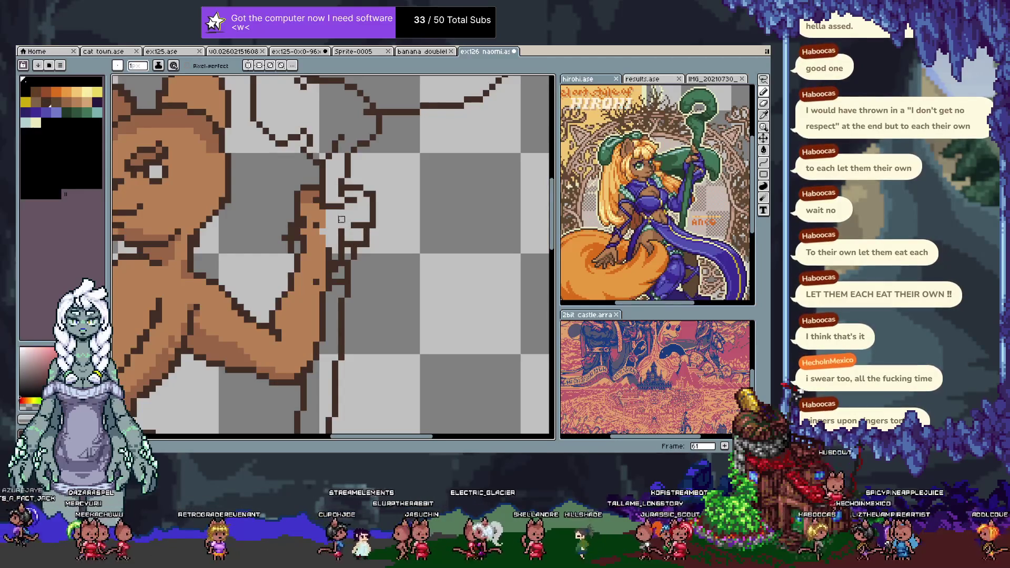
{"action": "left_click_drag", "start_coordinate": [341, 250], "coordinate": [348, 266]}
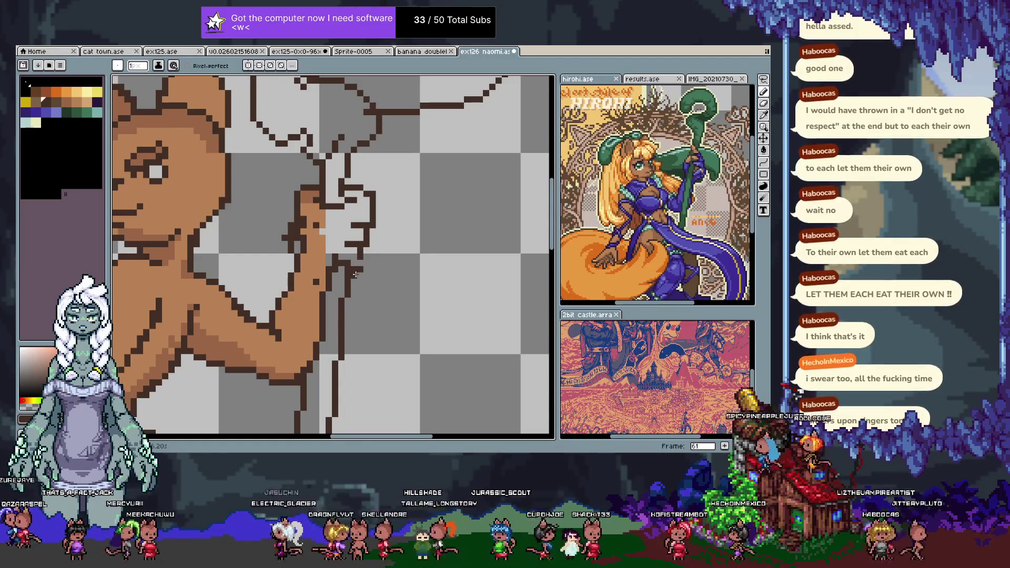
{"action": "left_click", "coordinate": [336, 267]}
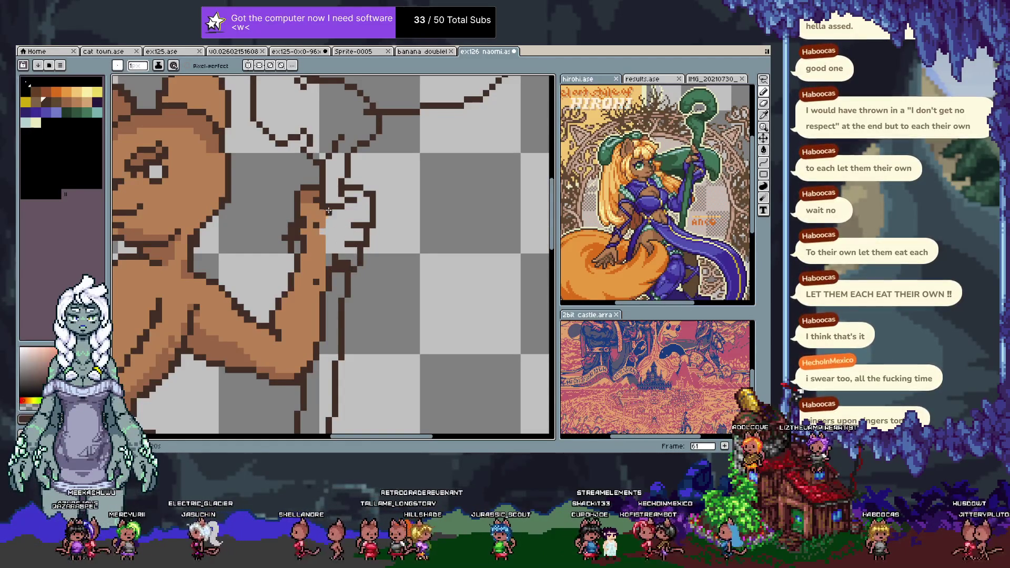
{"action": "key", "text": "ctrl+z"}
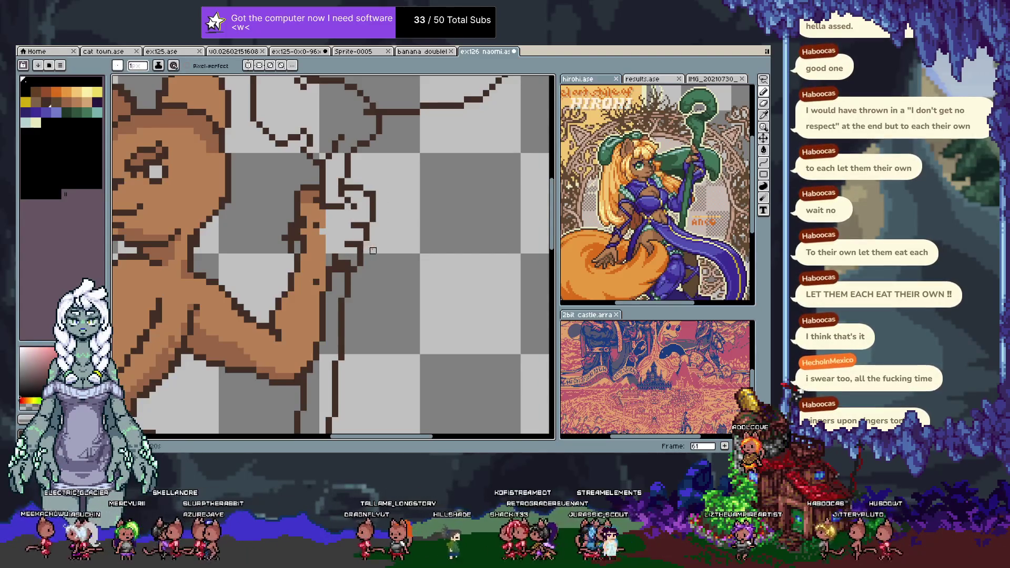
{"action": "key", "text": "ctrl+z"}
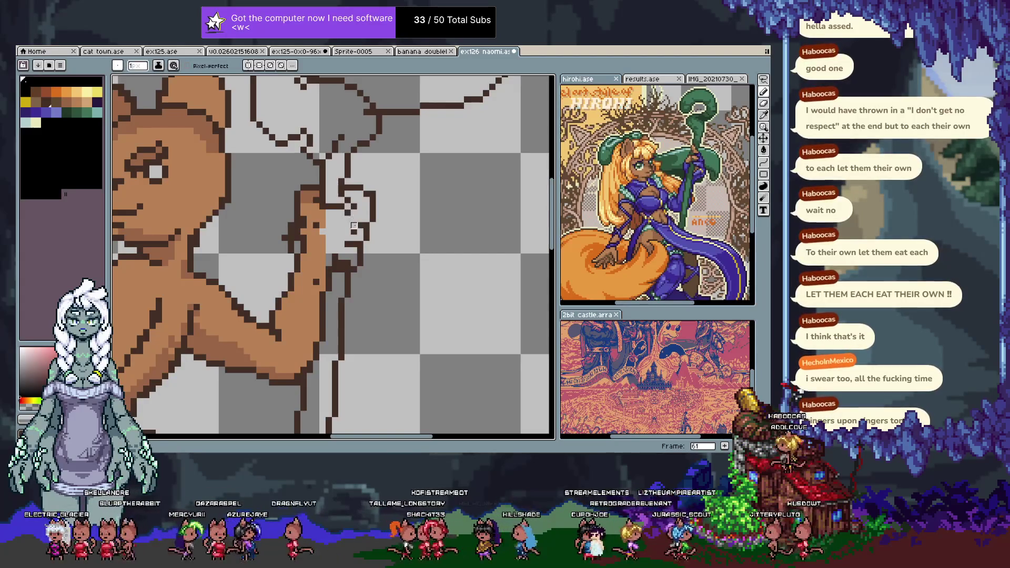
- Fill the enclosed hand area with the tan skin colour using the Paint Bucket
{"action": "left_click", "coordinate": [347, 250], "text": "alt"}
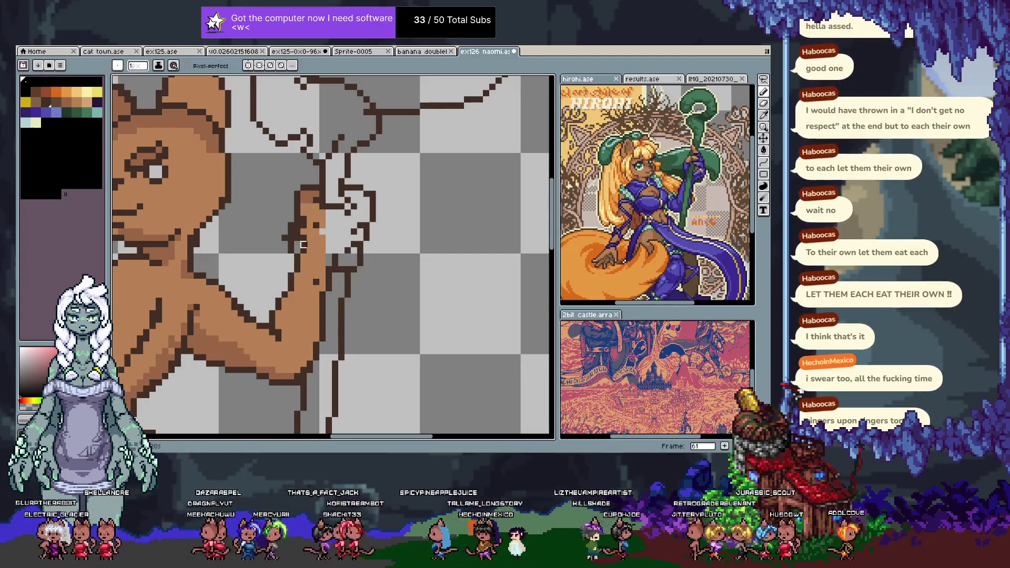
{"action": "left_click", "coordinate": [297, 250], "text": "alt"}
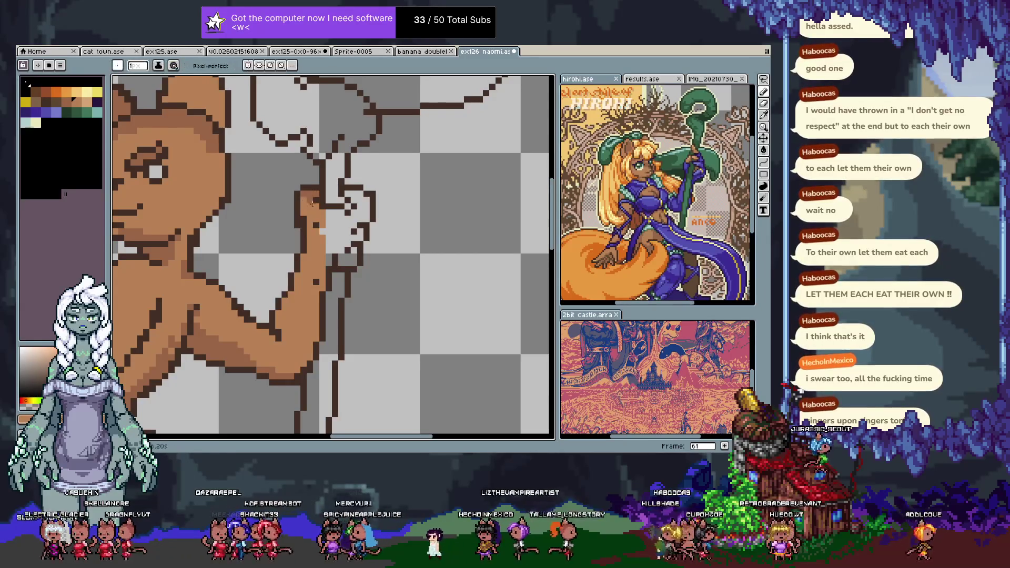
{"action": "left_click", "coordinate": [310, 210], "text": "alt"}
{"action": "left_click", "coordinate": [319, 224], "text": "alt"}
{"action": "key", "text": "g"}
{"action": "left_click", "coordinate": [339, 223]}
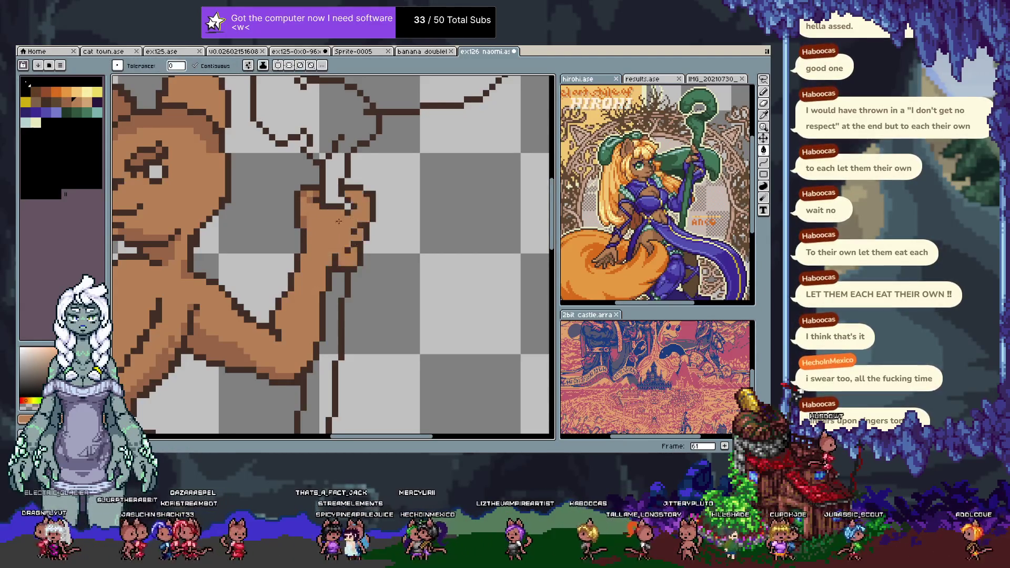
{"action": "key", "text": "b"}
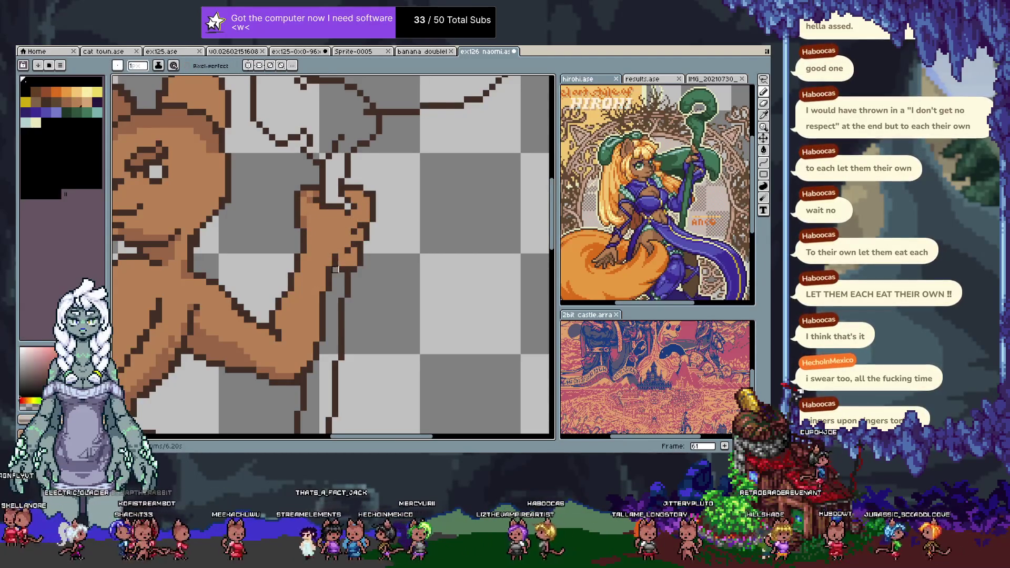
- Redraw the dark-brown forearm outline and save the drawing
{"action": "left_click", "coordinate": [337, 267], "text": "alt"}
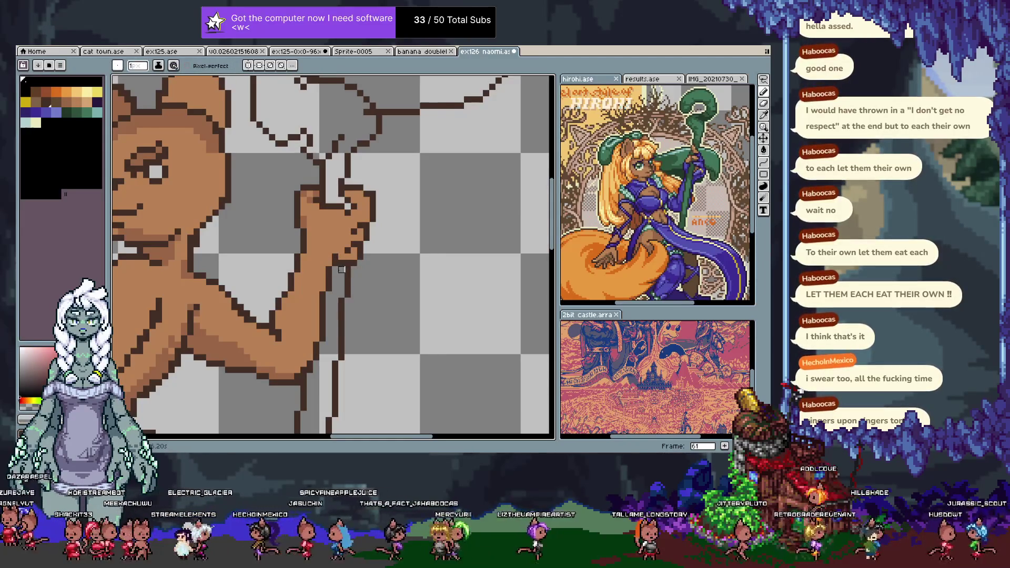
{"action": "mouse_move", "coordinate": [341, 269]}
{"action": "left_mouse_down"}
{"action": "mouse_move", "coordinate": [311, 166]}
{"action": "mouse_move", "coordinate": [298, 225]}
{"action": "left_mouse_up"}
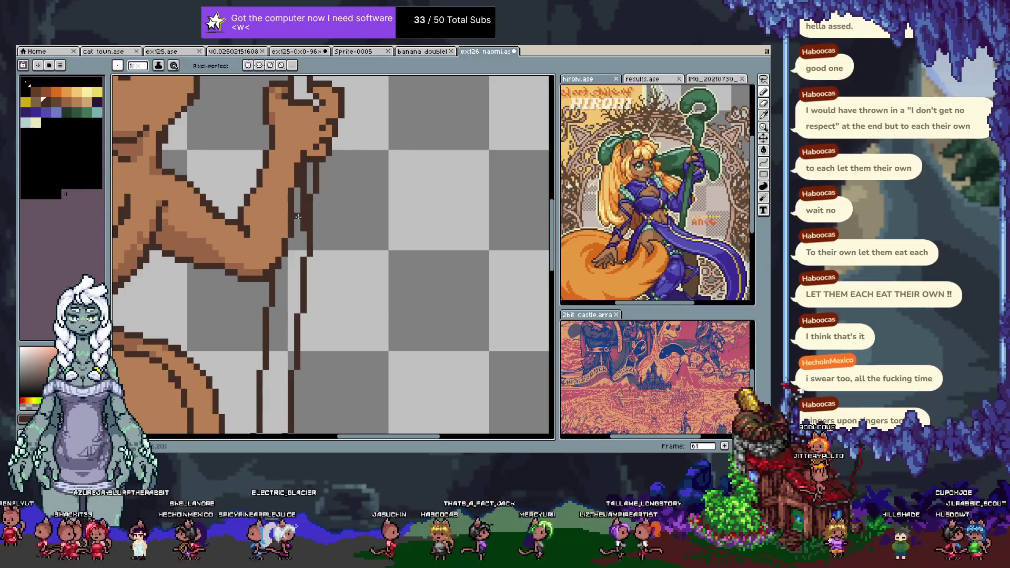
{"action": "left_click_drag", "start_coordinate": [305, 158], "coordinate": [292, 209]}
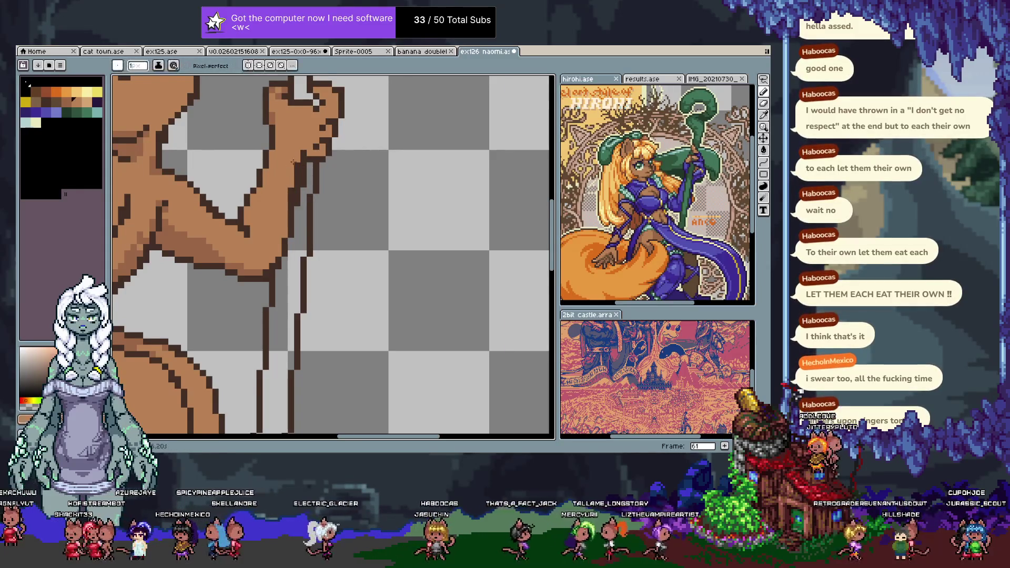
{"action": "left_click", "coordinate": [293, 203], "text": "alt"}
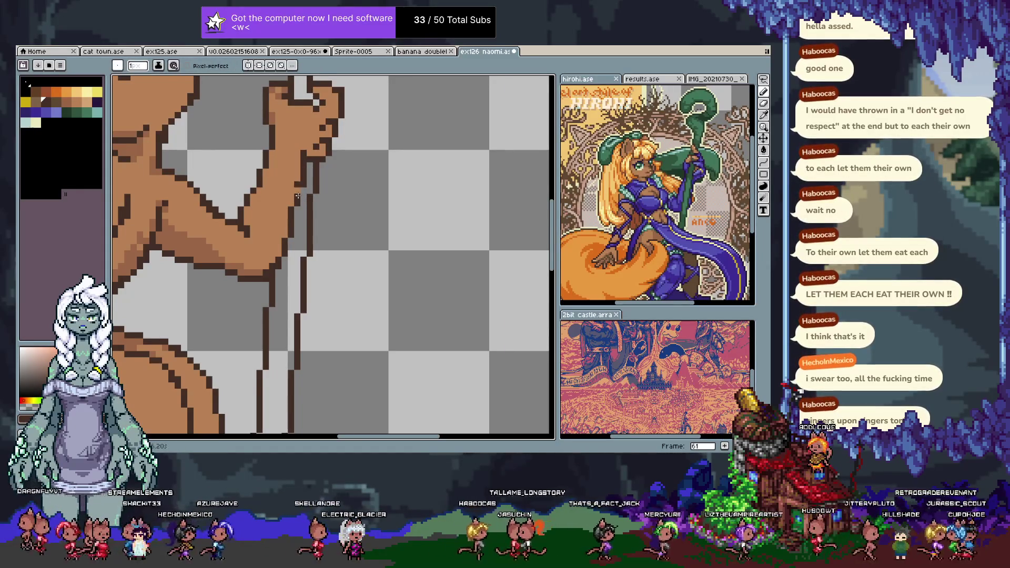
{"action": "key", "text": "ctrl+s"}
- Lighten a small patch of pixels on the thumb and save again
{"action": "scroll", "coordinate": [311, 219], "scroll_direction": "up", "scroll_amount": 3}
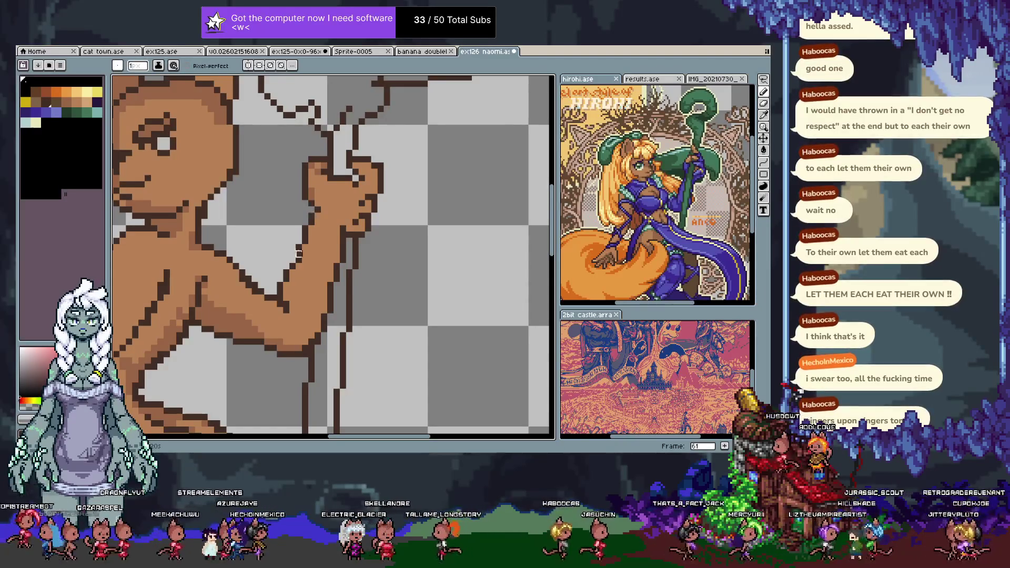
{"action": "key", "text": "ctrl+z"}
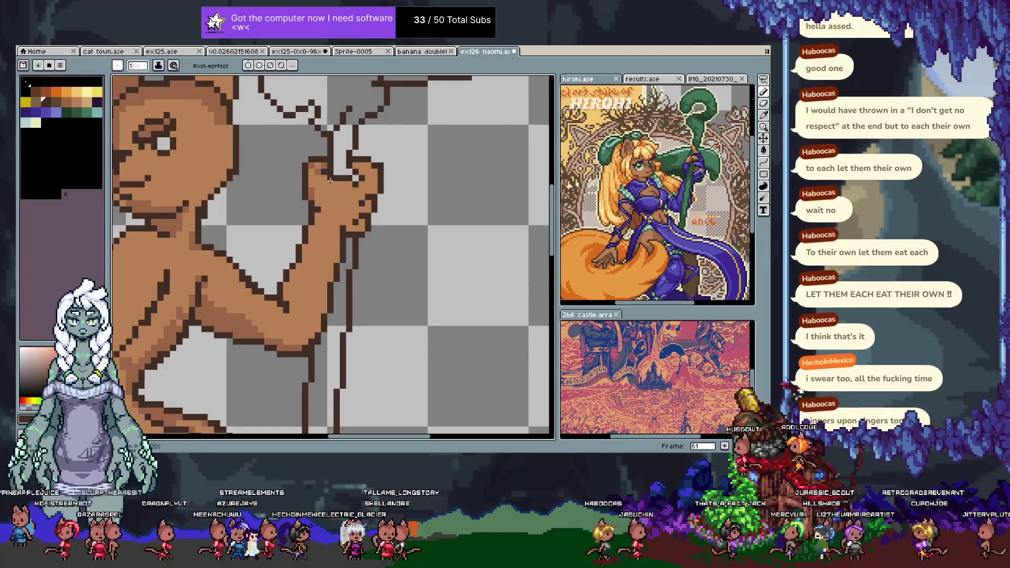
{"action": "left_click", "coordinate": [347, 185], "text": "alt"}
{"action": "left_click", "coordinate": [339, 179]}
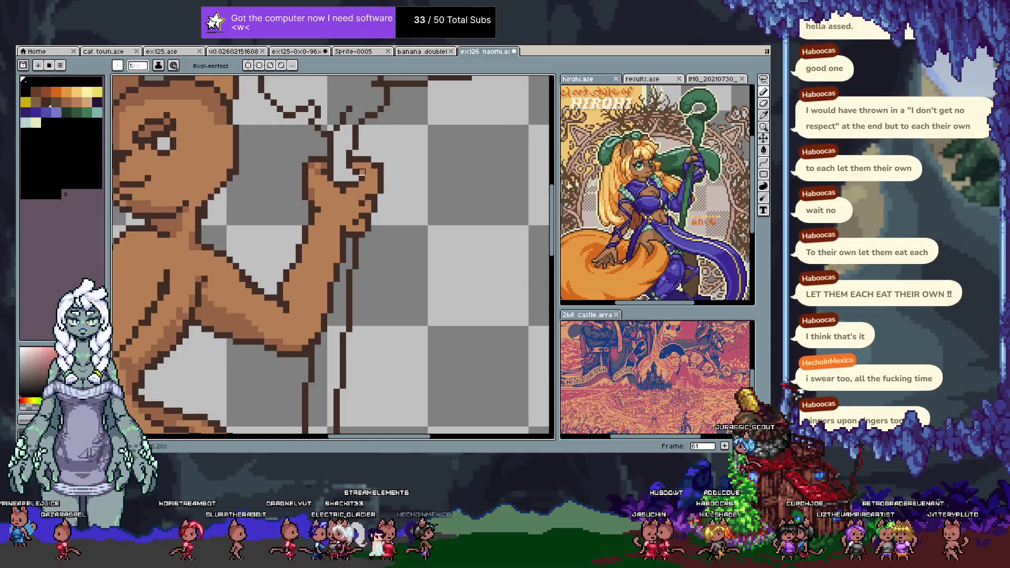
{"action": "left_click", "coordinate": [359, 178], "text": "alt"}
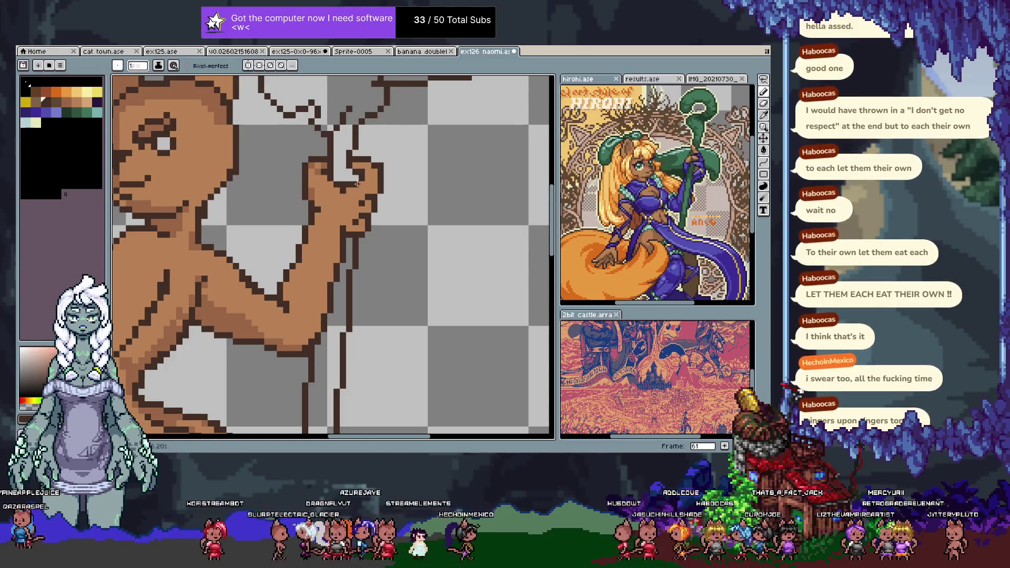
{"action": "key", "text": "ctrl+s"}
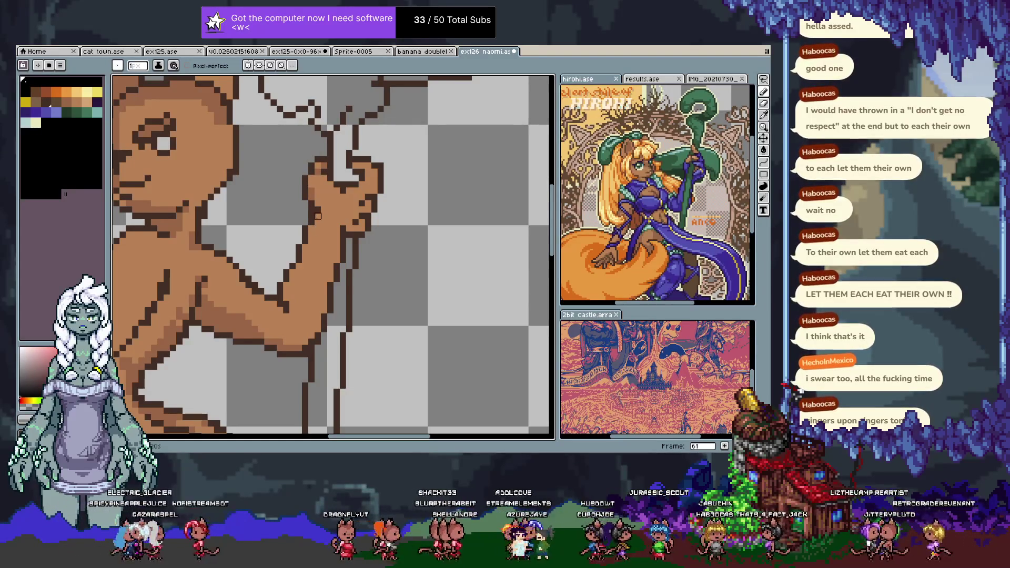
{"action": "key", "text": "v"}
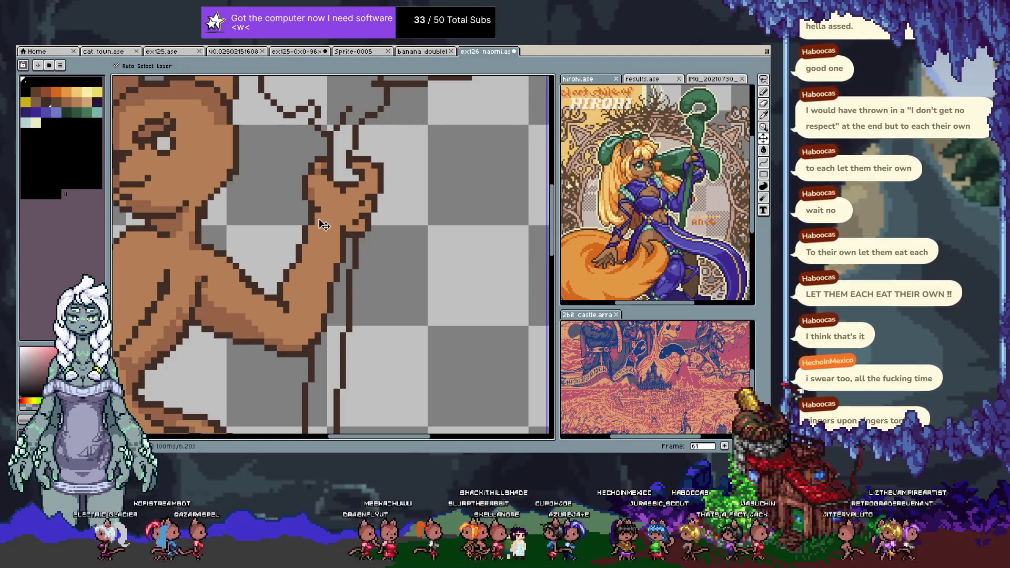
{"action": "key", "text": "b"}
{"action": "key", "text": "ctrl+s"}
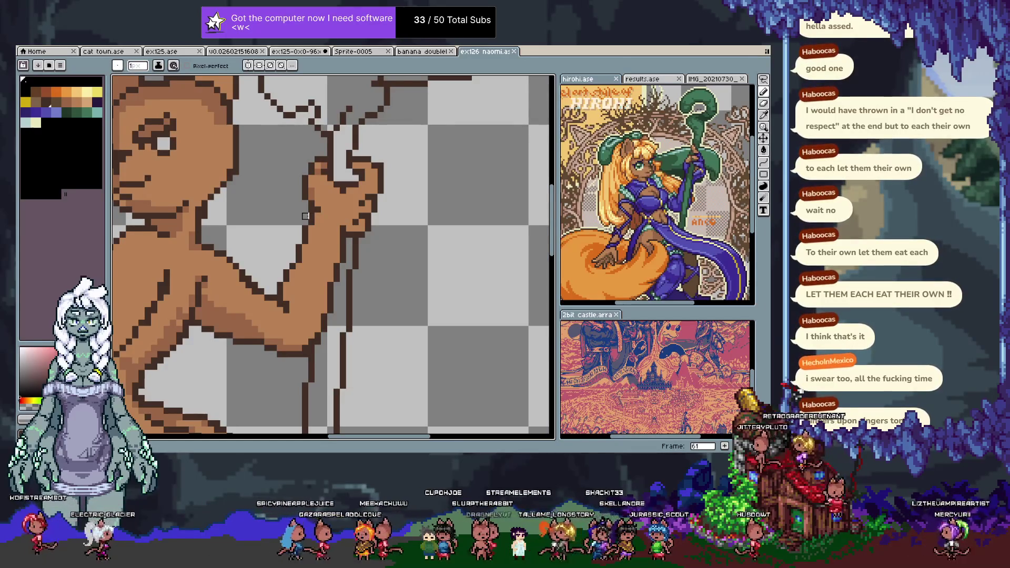
{"action": "scroll", "coordinate": [361, 223], "scroll_direction": "down", "scroll_amount": 3}
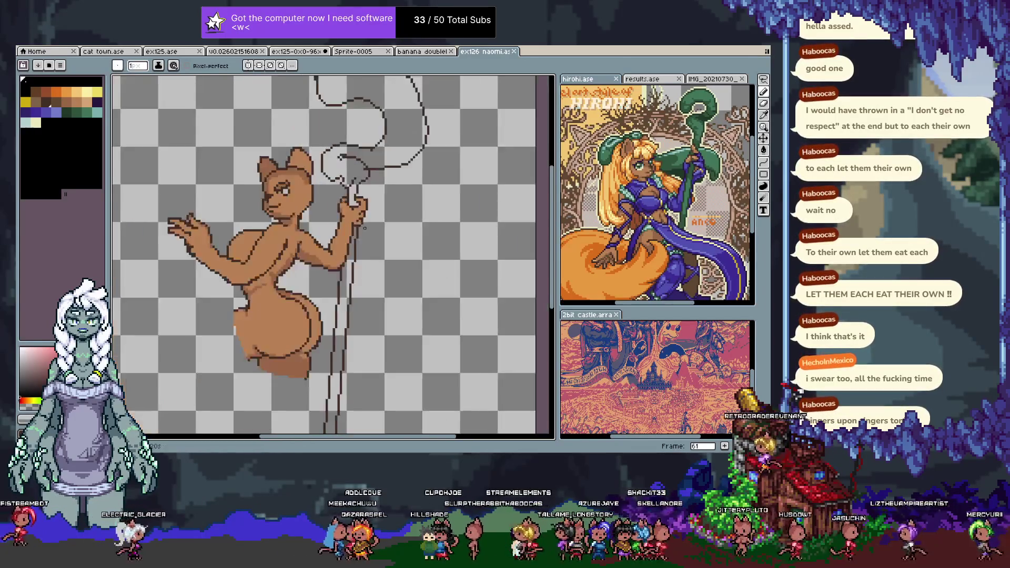
- Pan toward the staff top and re-pick the dark-brown outline colour
{"action": "scroll", "coordinate": [361, 223], "scroll_direction": "up", "scroll_amount": 3}
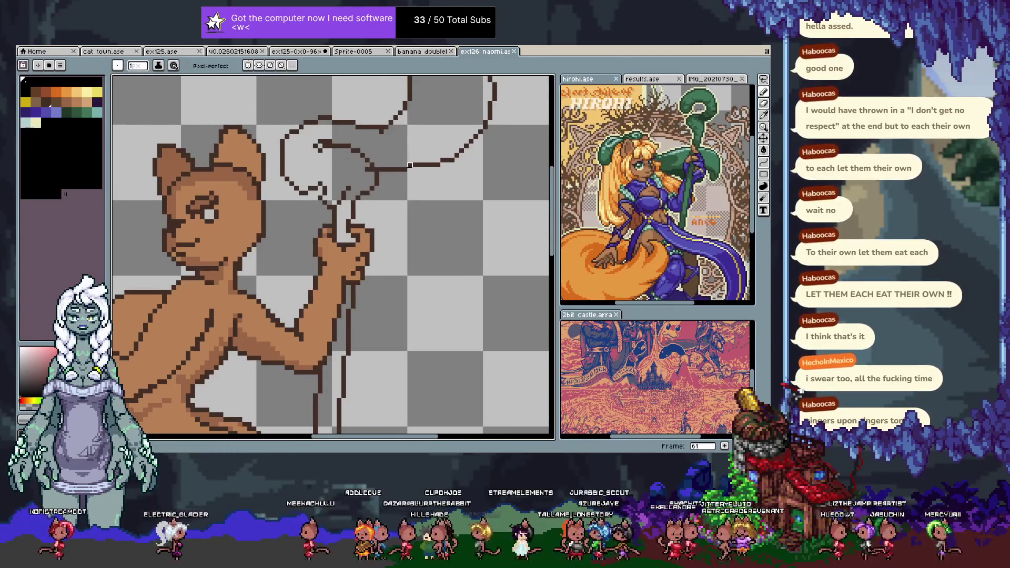
{"action": "scroll", "coordinate": [410, 165], "scroll_direction": "down", "scroll_amount": 1}
{"action": "scroll", "coordinate": [357, 210], "scroll_direction": "up", "scroll_amount": 1}
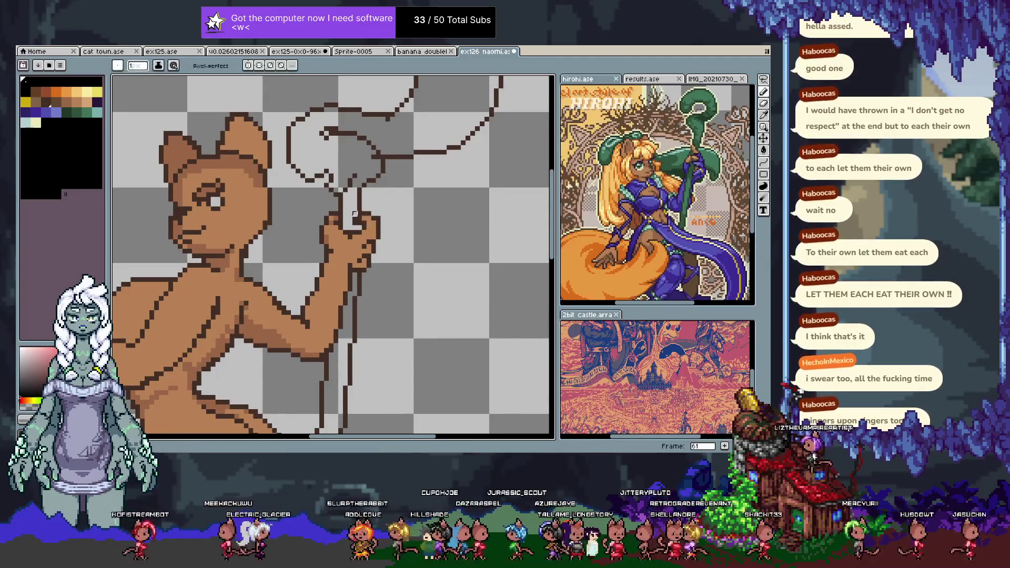
{"action": "left_click", "coordinate": [367, 169], "text": "alt"}
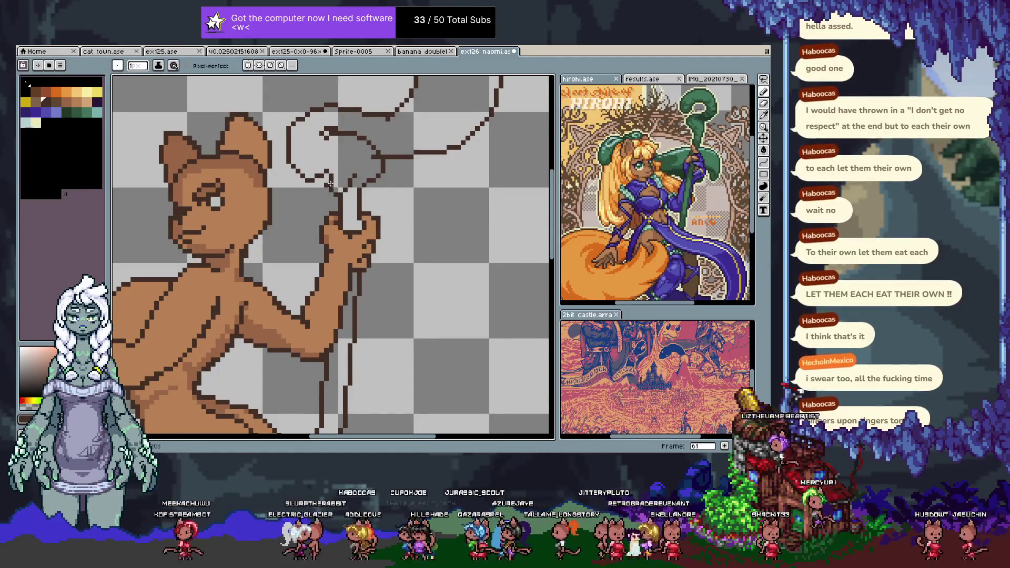
{"action": "left_click_drag", "start_coordinate": [328, 189], "coordinate": [309, 283]}
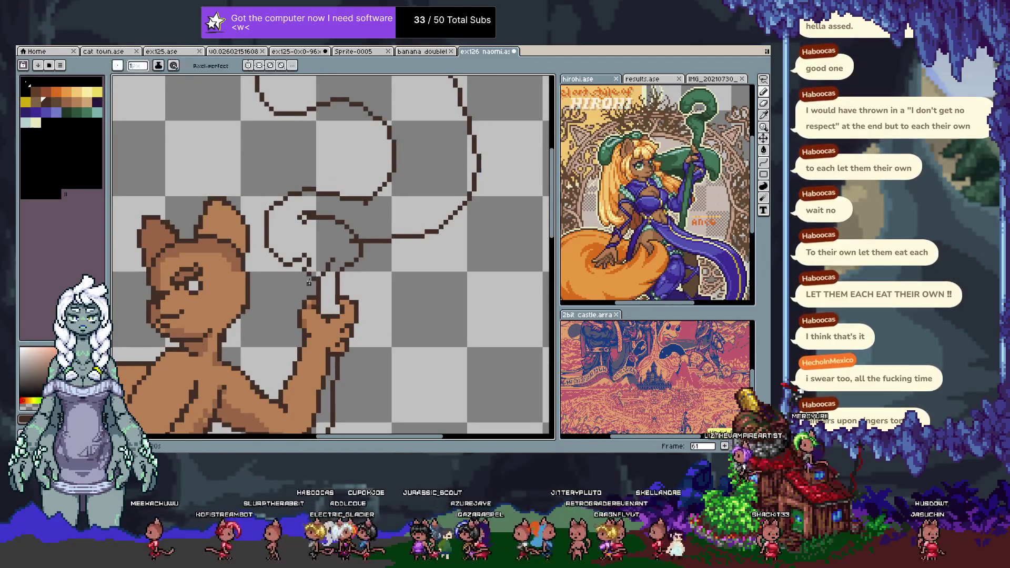
{"action": "left_click", "coordinate": [309, 275], "text": "alt"}
{"action": "left_click", "coordinate": [309, 293], "text": "alt"}
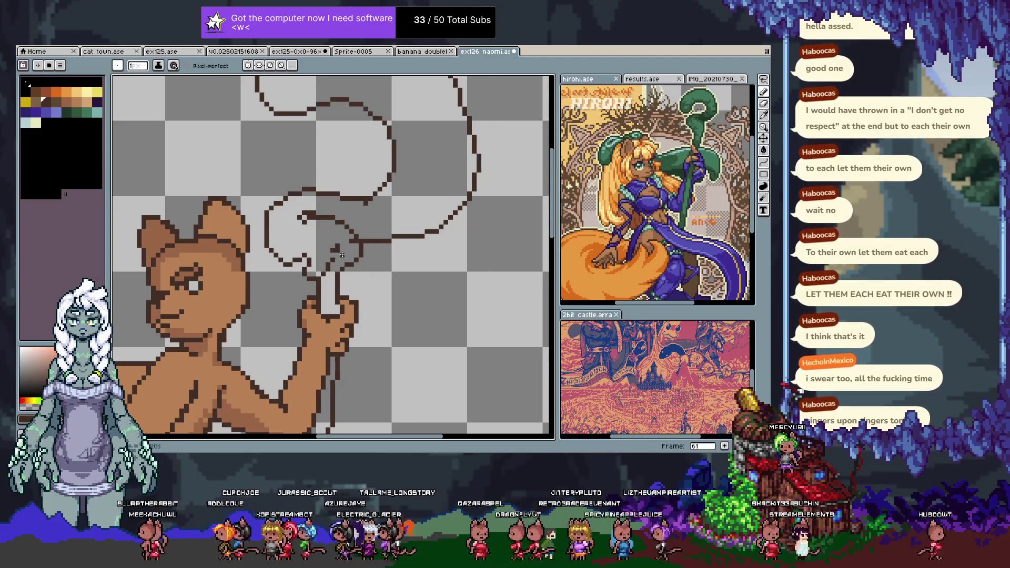
{"action": "left_click", "coordinate": [340, 252], "text": "alt"}
{"action": "left_click", "coordinate": [337, 238], "text": "alt"}
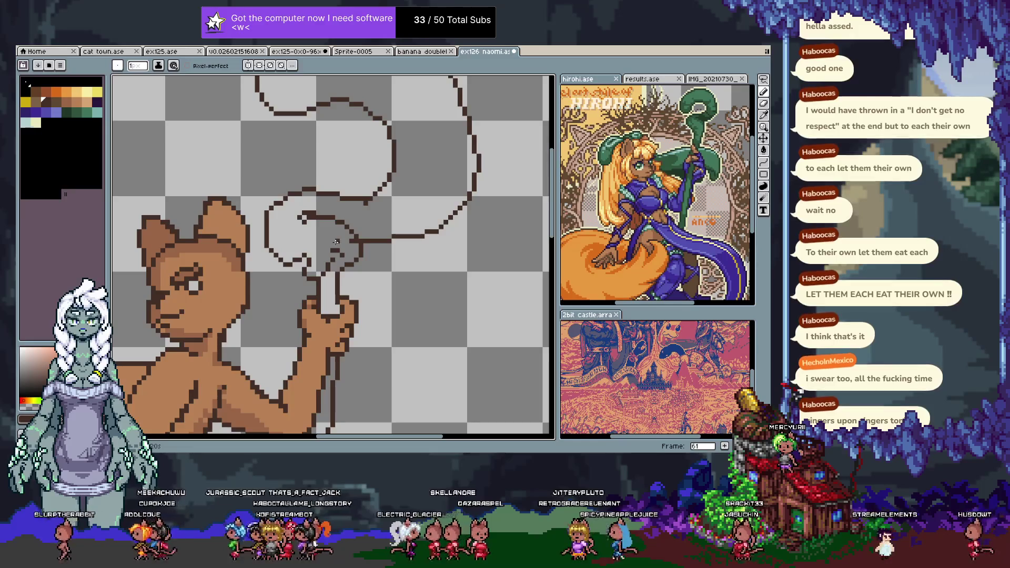
- Undo the last stroke, save, and redraw part of the swirl outline near the hand
{"action": "mouse_move", "coordinate": [336, 241]}
{"action": "left_mouse_down"}
{"action": "mouse_move", "coordinate": [322, 332]}
{"action": "mouse_move", "coordinate": [326, 311]}
{"action": "mouse_move", "coordinate": [313, 293]}
{"action": "left_mouse_up"}
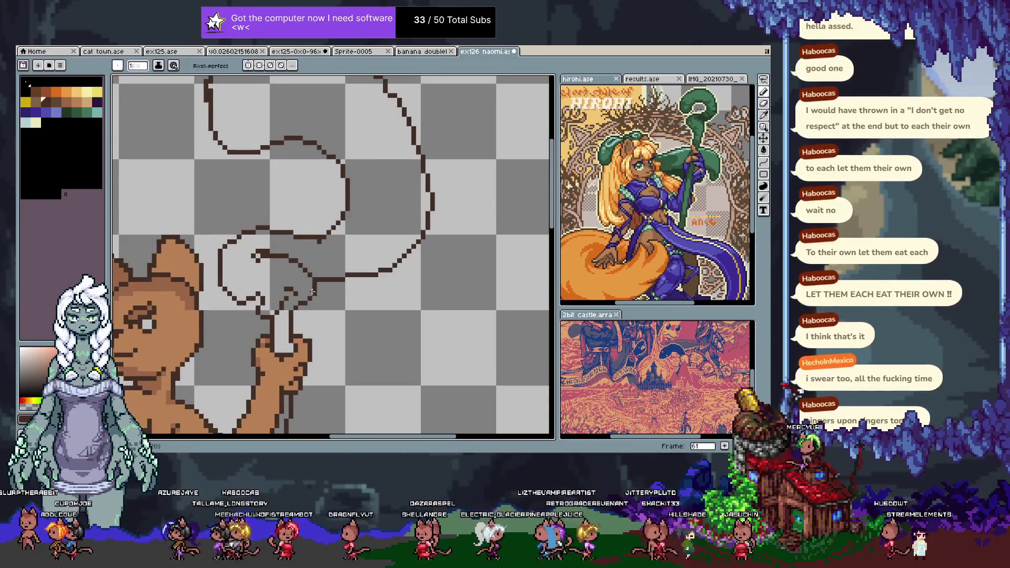
{"action": "key", "text": "ctrl+z"}
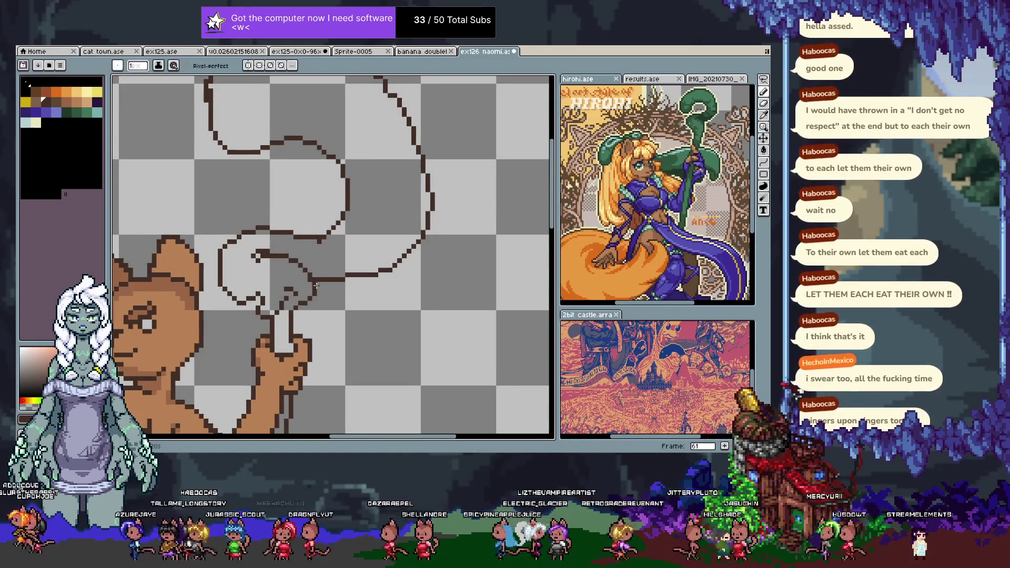
{"action": "key", "text": "ctrl+s"}
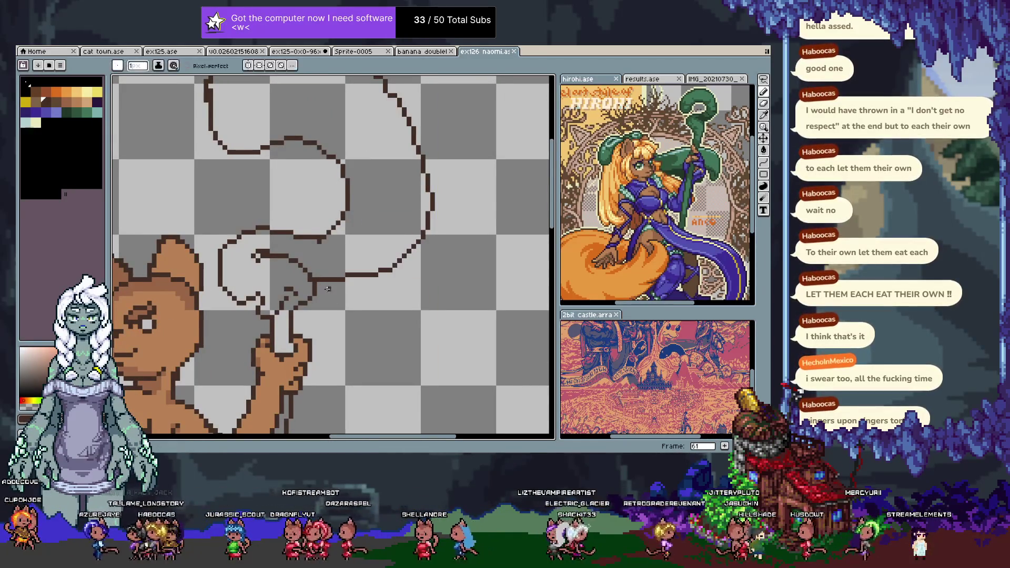
{"action": "mouse_move", "coordinate": [293, 232]}
{"action": "left_mouse_down"}
{"action": "mouse_move", "coordinate": [311, 234]}
{"action": "mouse_move", "coordinate": [313, 247]}
{"action": "left_mouse_up"}
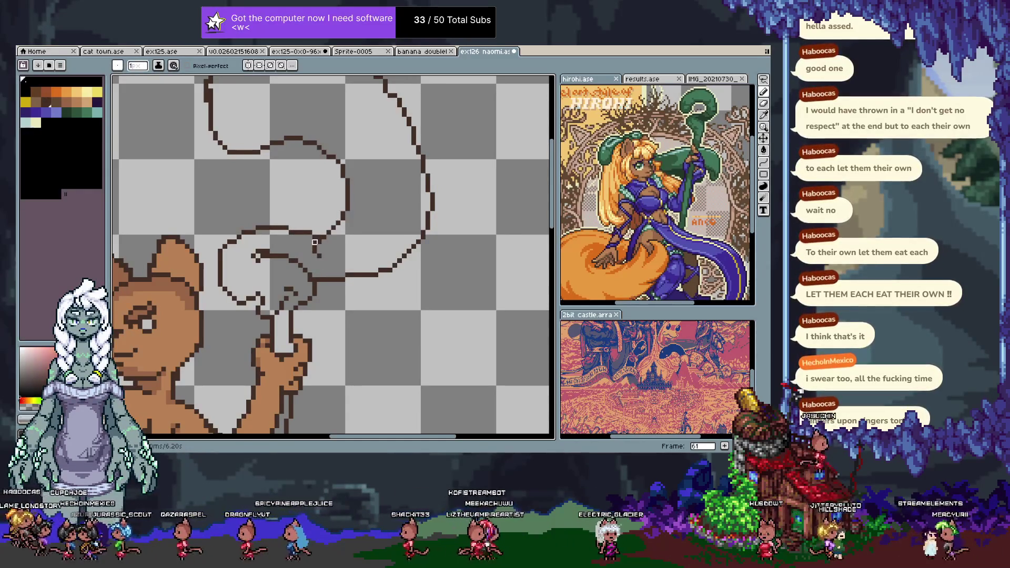
{"action": "mouse_move", "coordinate": [310, 271]}
{"action": "left_mouse_down"}
{"action": "mouse_move", "coordinate": [346, 247]}
{"action": "mouse_move", "coordinate": [384, 162]}
{"action": "left_mouse_up"}
{"action": "scroll", "coordinate": [385, 162], "scroll_direction": "down", "scroll_amount": 1}
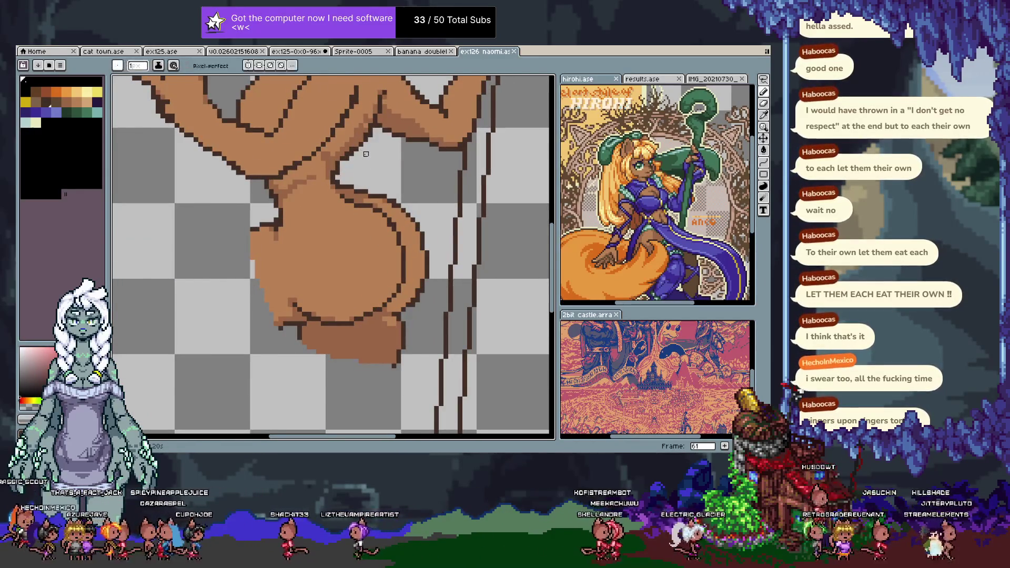
- Lasso around the staff top and swirl lines, trimming the selection along the hip's edge
{"action": "scroll", "coordinate": [360, 227], "scroll_direction": "down", "scroll_amount": 2}
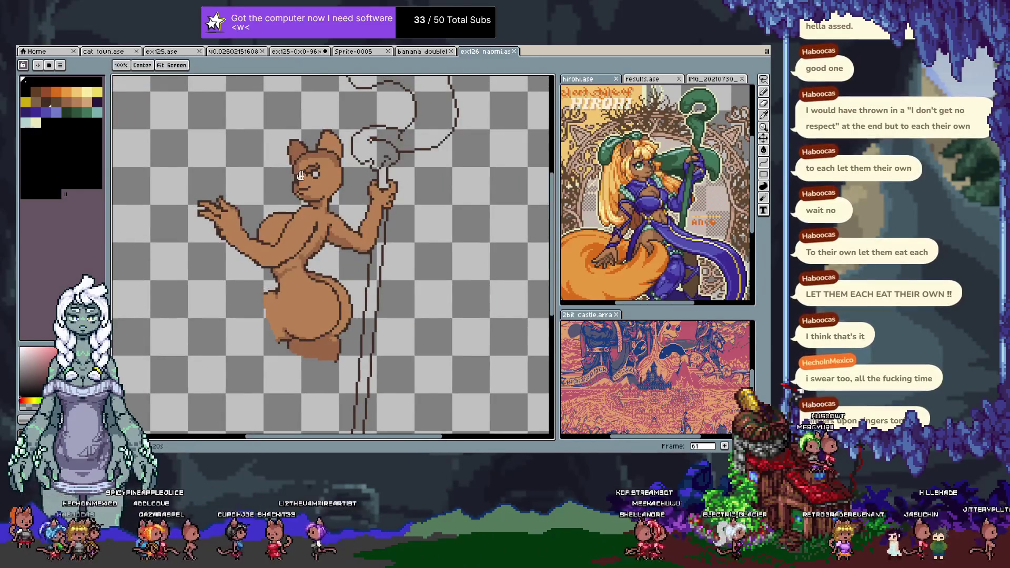
{"action": "scroll", "coordinate": [357, 199], "scroll_direction": "up", "scroll_amount": 2}
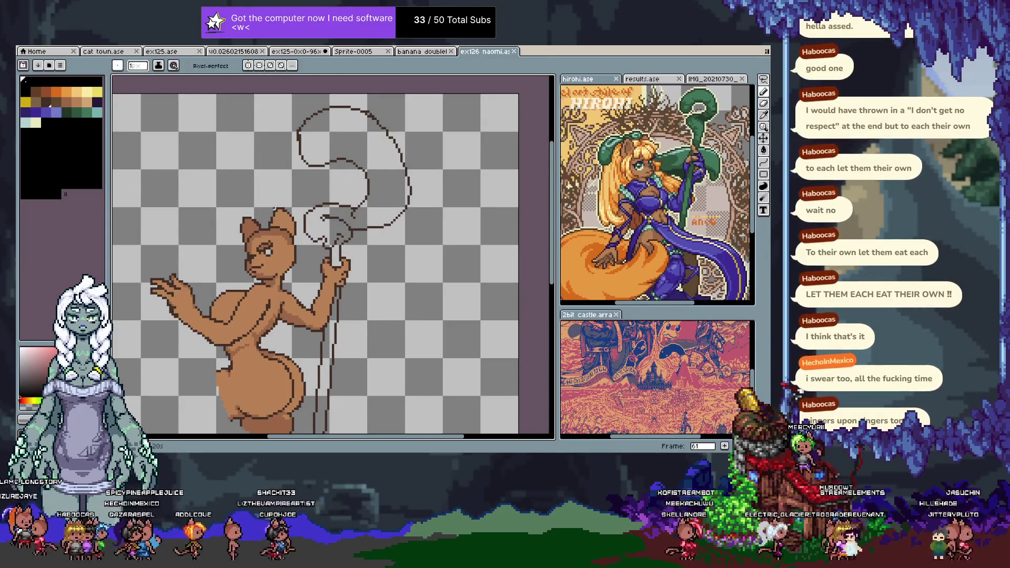
{"action": "key", "text": "m"}
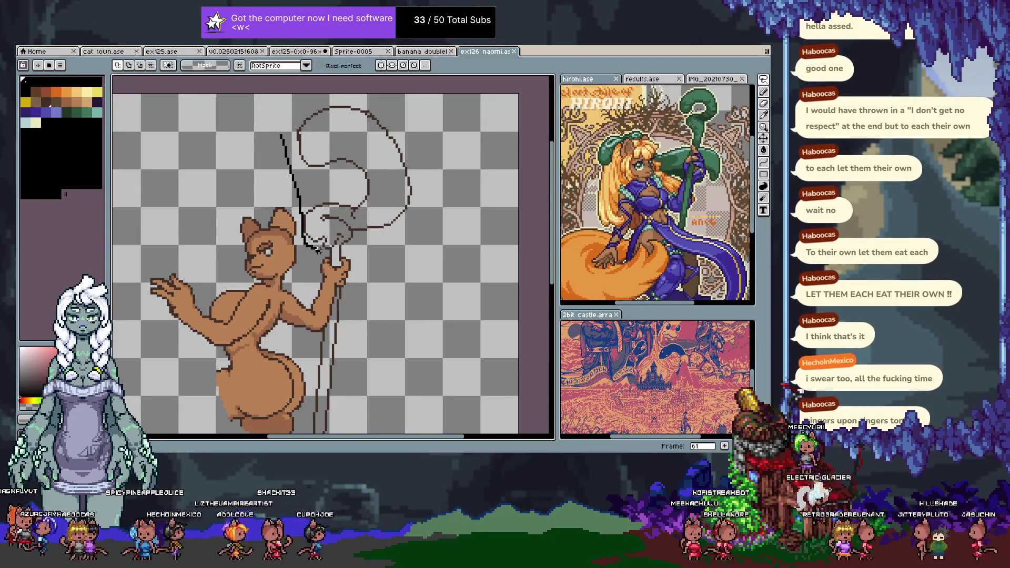
{"action": "mouse_move", "coordinate": [412, 230]}
{"action": "left_mouse_down"}
{"action": "mouse_move", "coordinate": [392, 104]}
{"action": "mouse_move", "coordinate": [371, 94]}
{"action": "left_mouse_up"}
{"action": "scroll", "coordinate": [337, 168], "scroll_direction": "down", "scroll_amount": 3}
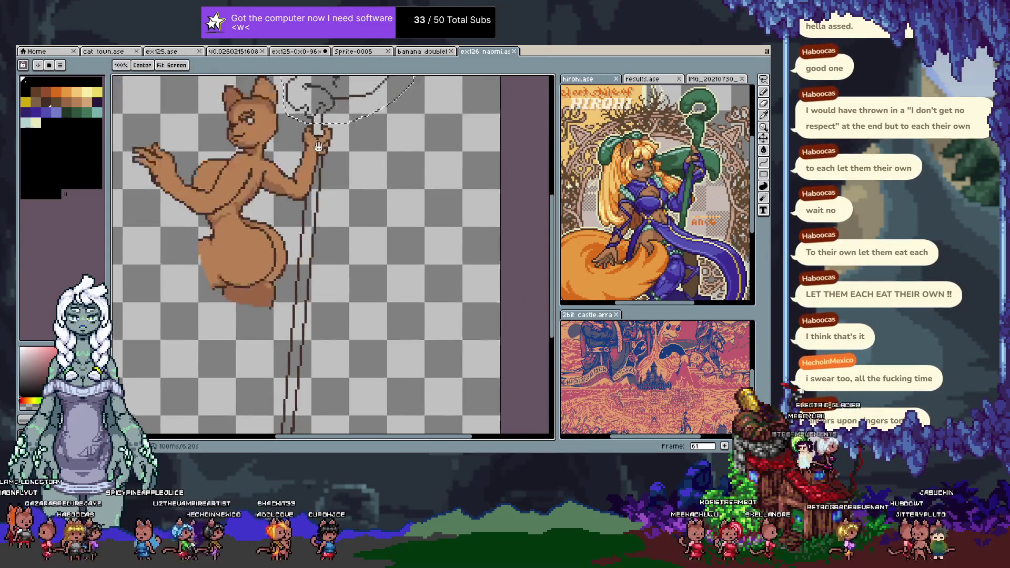
{"action": "mouse_move", "coordinate": [304, 189]}
{"action": "left_mouse_down"}
{"action": "mouse_move", "coordinate": [337, 176]}
{"action": "mouse_move", "coordinate": [345, 361]}
{"action": "left_mouse_up"}
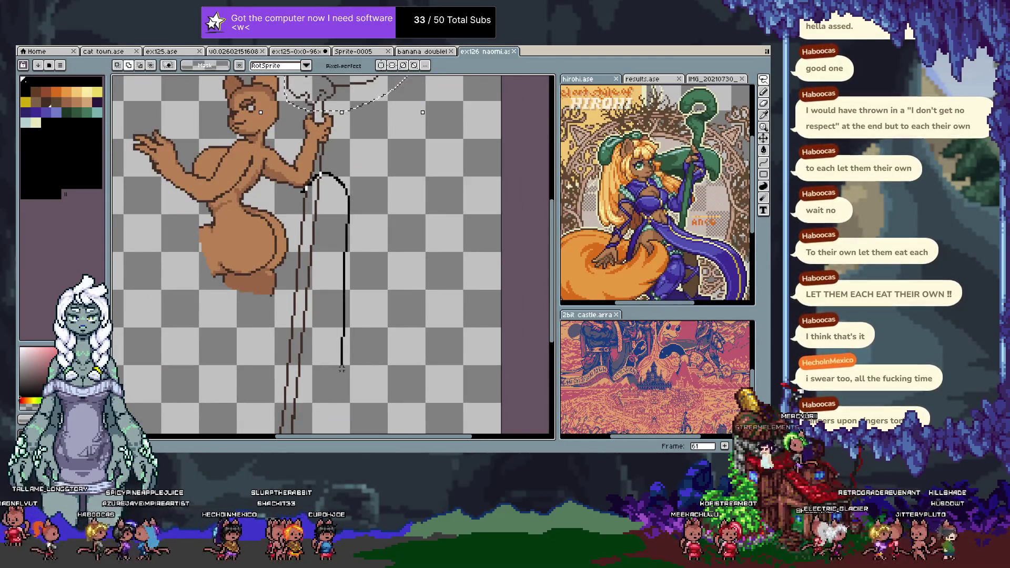
{"action": "scroll", "coordinate": [345, 361], "scroll_direction": "down", "scroll_amount": 5}
{"action": "scroll", "coordinate": [211, 273], "scroll_direction": "up", "scroll_amount": 5}
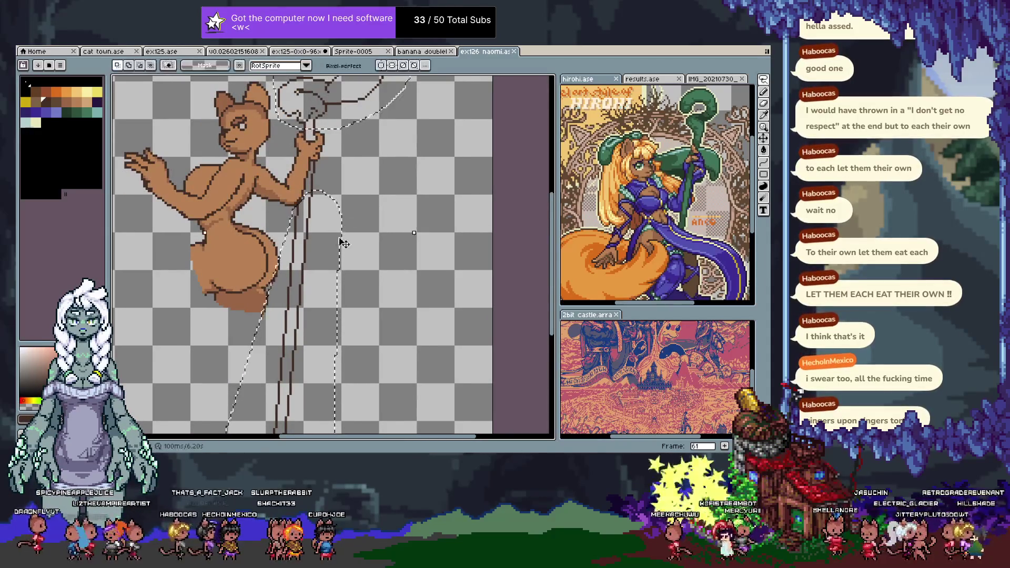
{"action": "scroll", "coordinate": [228, 261], "scroll_direction": "up", "scroll_amount": 1}
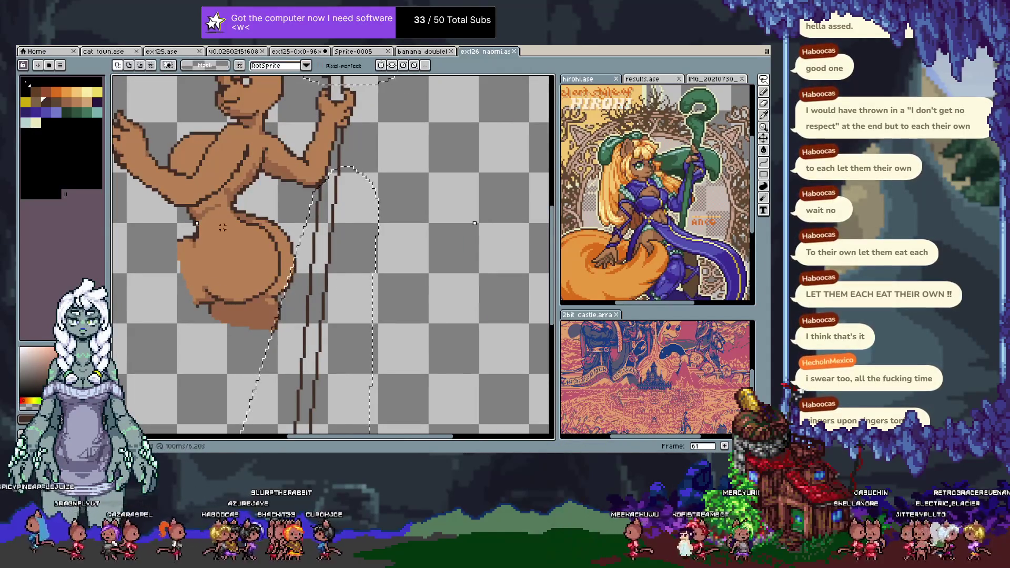
{"action": "mouse_move", "coordinate": [284, 227]}
{"action": "left_mouse_down"}
{"action": "mouse_move", "coordinate": [273, 342]}
{"action": "mouse_move", "coordinate": [295, 225]}
{"action": "mouse_move", "coordinate": [307, 236]}
{"action": "mouse_move", "coordinate": [311, 303]}
{"action": "left_mouse_up"}
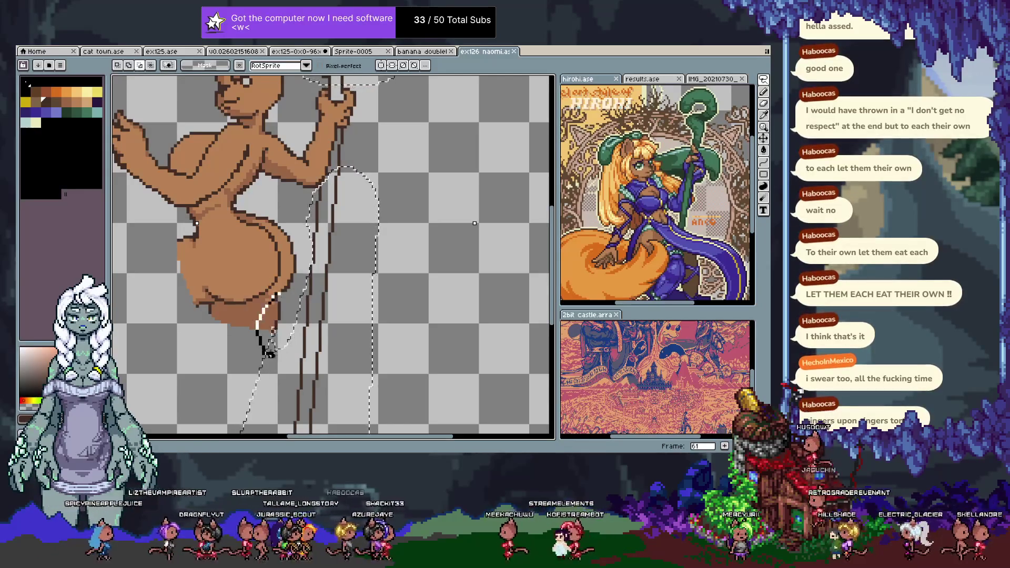
{"action": "scroll", "coordinate": [312, 254], "scroll_direction": "down", "scroll_amount": 2}
{"action": "scroll", "coordinate": [345, 187], "scroll_direction": "up", "scroll_amount": 3}
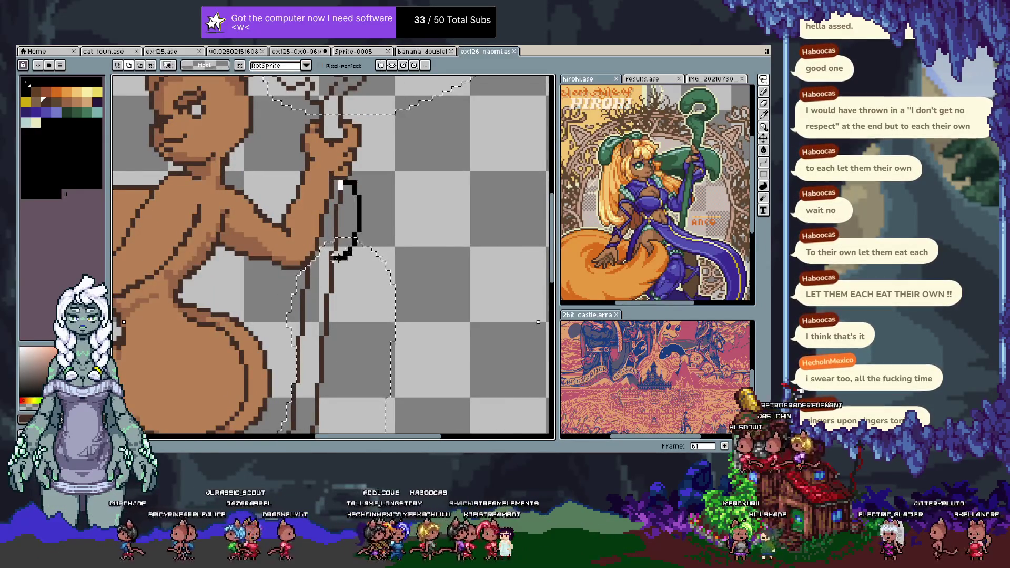
{"action": "left_click_drag", "start_coordinate": [344, 187], "coordinate": [339, 321]}
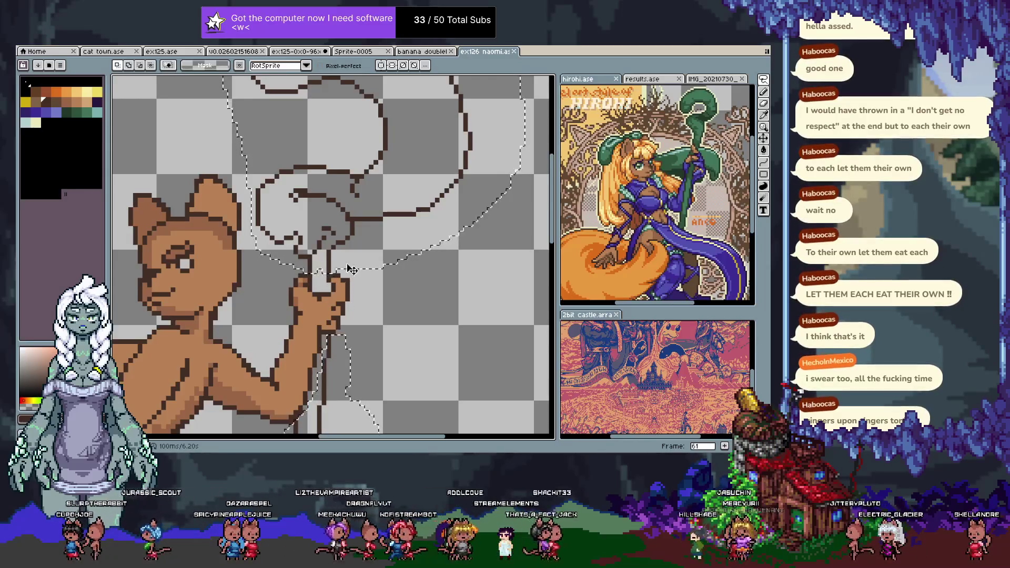
- Fill the selected staff and swirl lines dark green with a non-contiguous bucket fill
{"action": "key", "text": "g"}
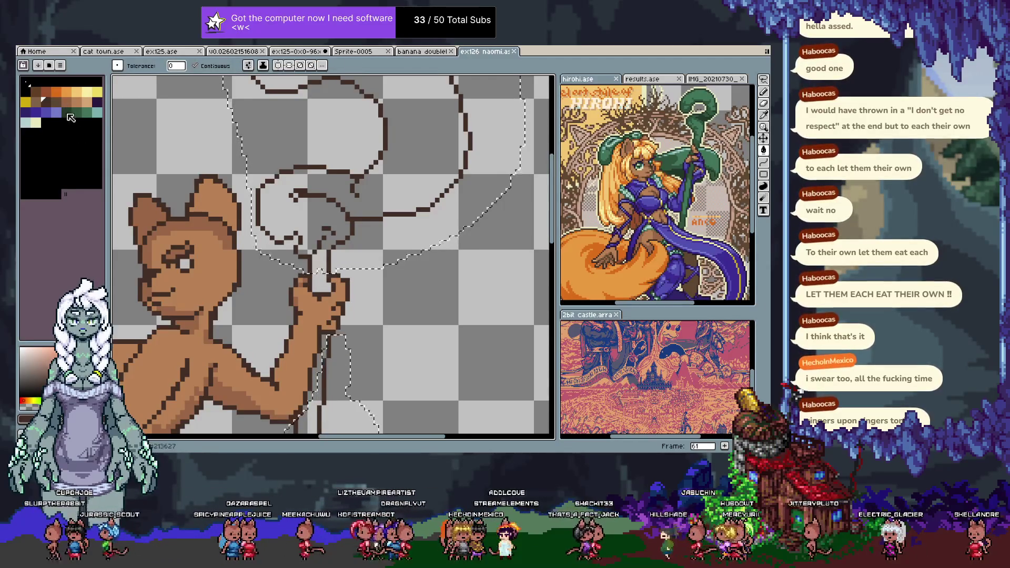
{"action": "left_click", "coordinate": [452, 180]}
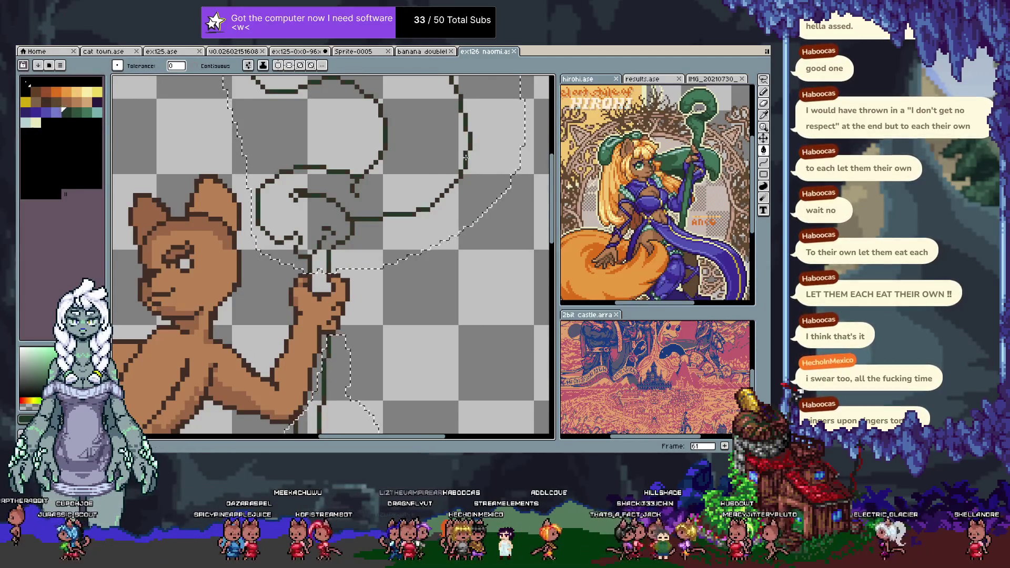
{"action": "scroll", "coordinate": [450, 181], "scroll_direction": "down", "scroll_amount": 2}
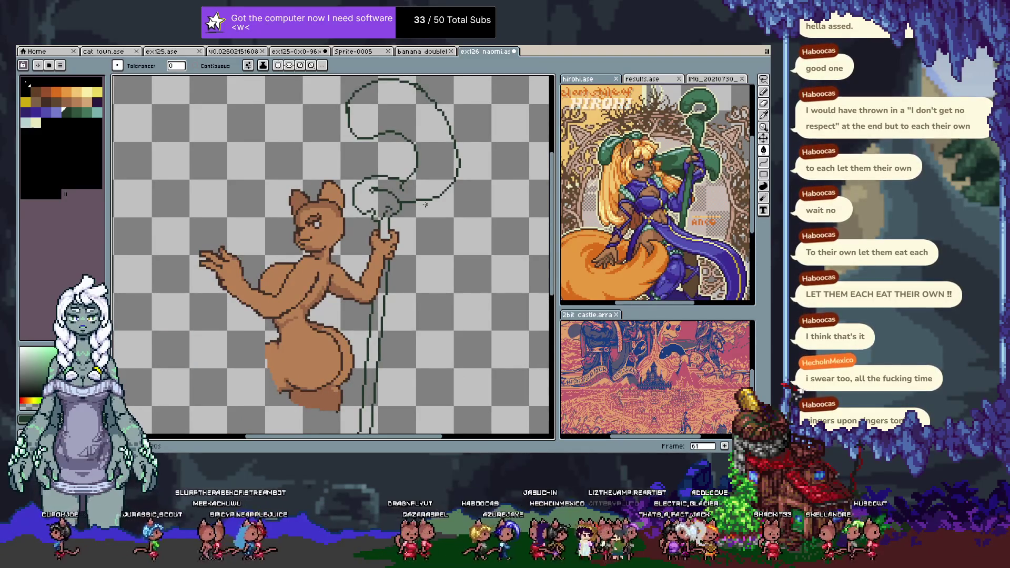
- Add a short stroke near the staff top and pick the staff's dark green
{"action": "key", "text": "b"}
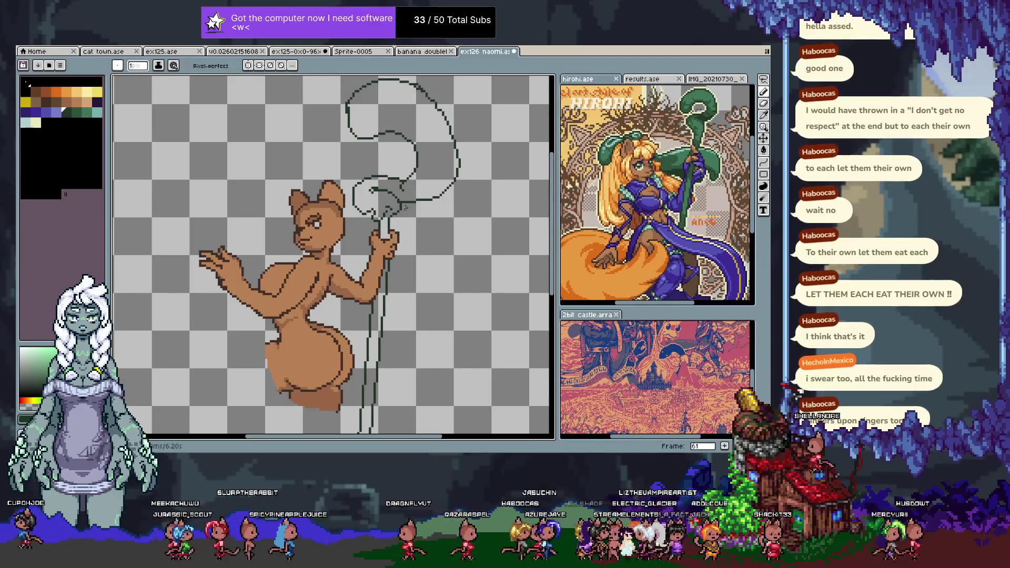
{"action": "left_click_drag", "start_coordinate": [424, 206], "coordinate": [408, 201]}
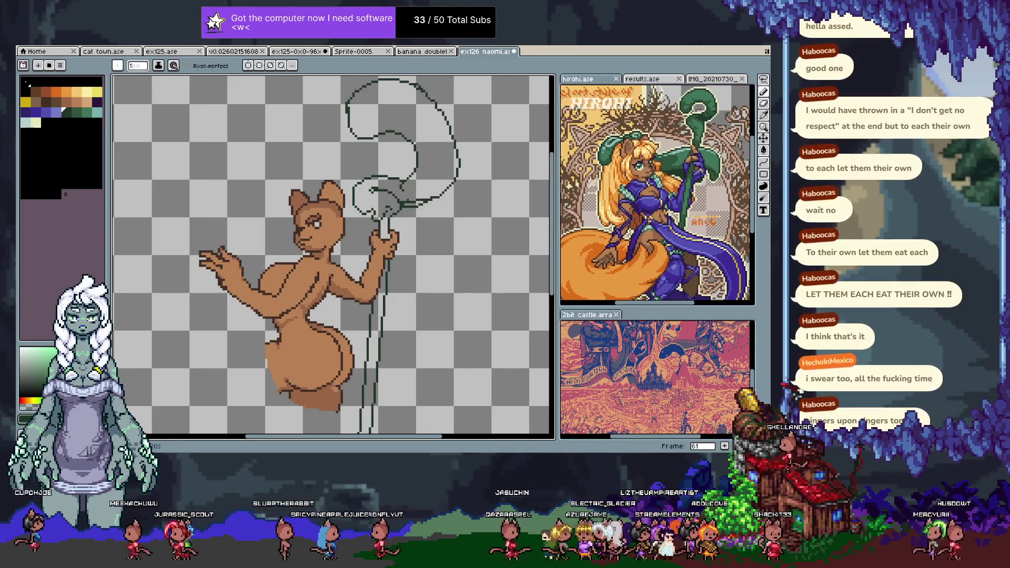
{"action": "left_click", "coordinate": [405, 202], "text": "alt"}
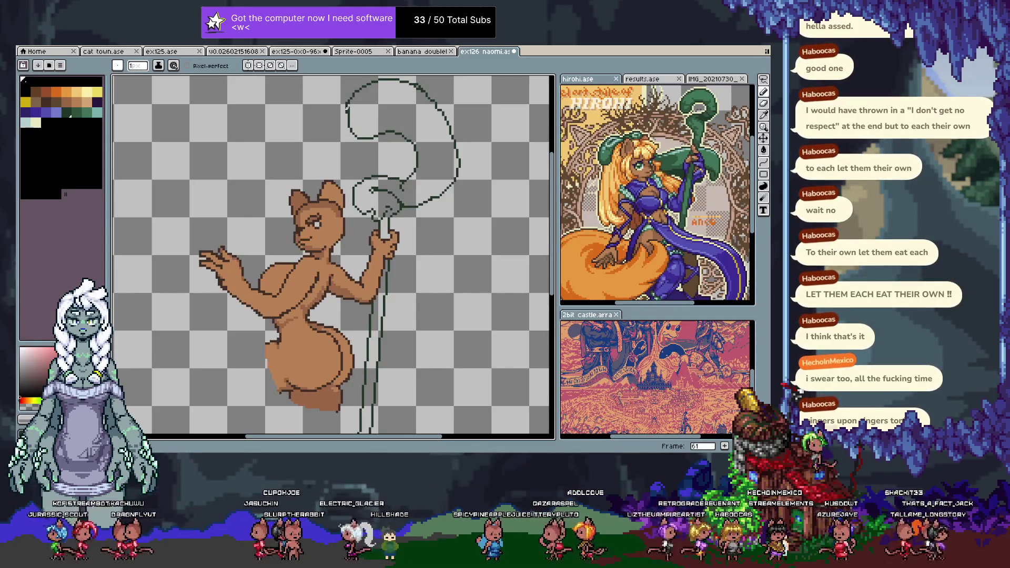
{"action": "left_click", "coordinate": [348, 124], "text": "alt"}
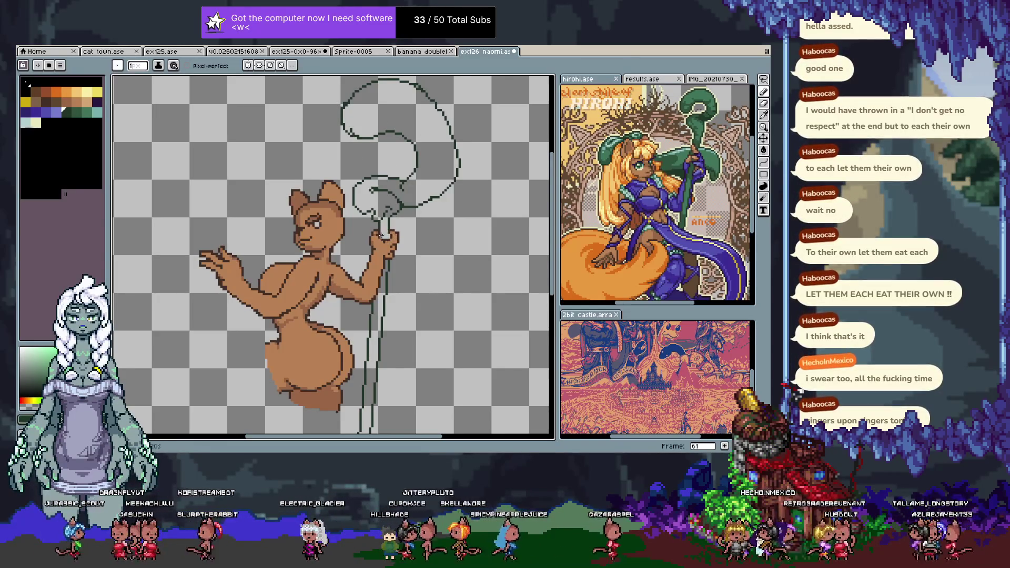
{"action": "scroll", "coordinate": [391, 240], "scroll_direction": "up", "scroll_amount": 4}
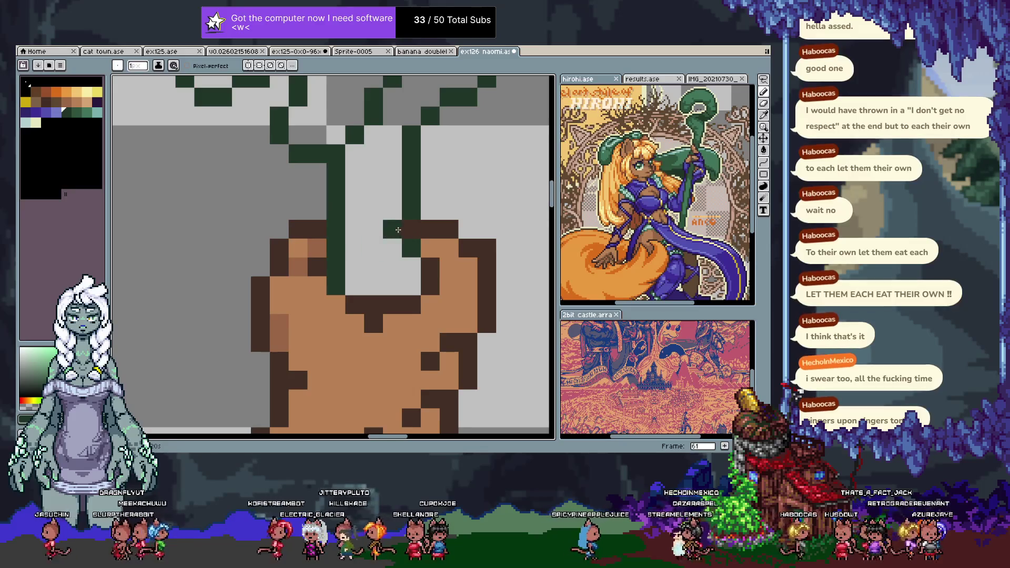
- Clean up the ear-top outline and redraw a diagonal outline, undoing failed attempts
{"action": "left_click_drag", "start_coordinate": [356, 316], "coordinate": [356, 285]}
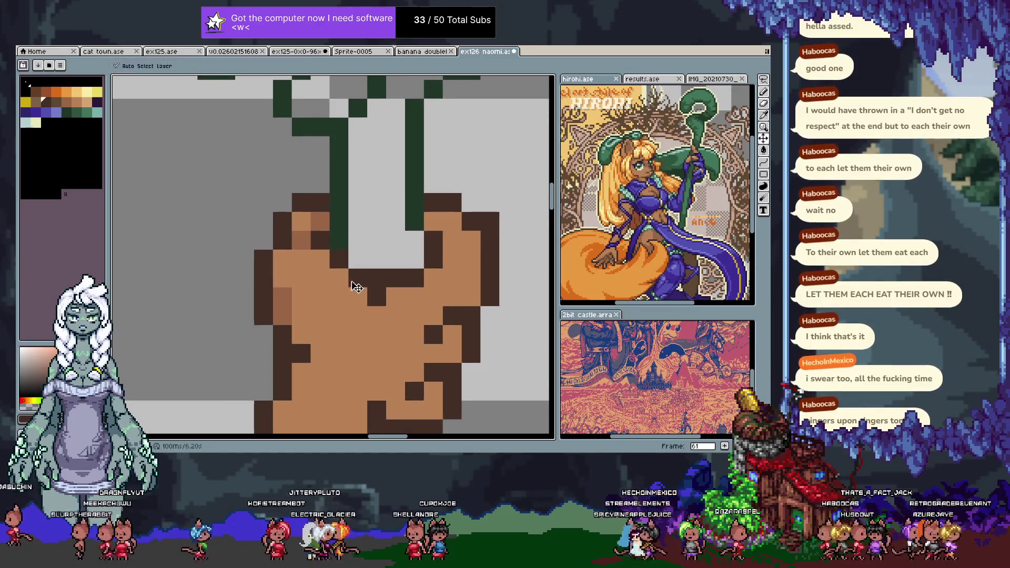
{"action": "key", "text": "b"}
{"action": "key", "text": "period"}
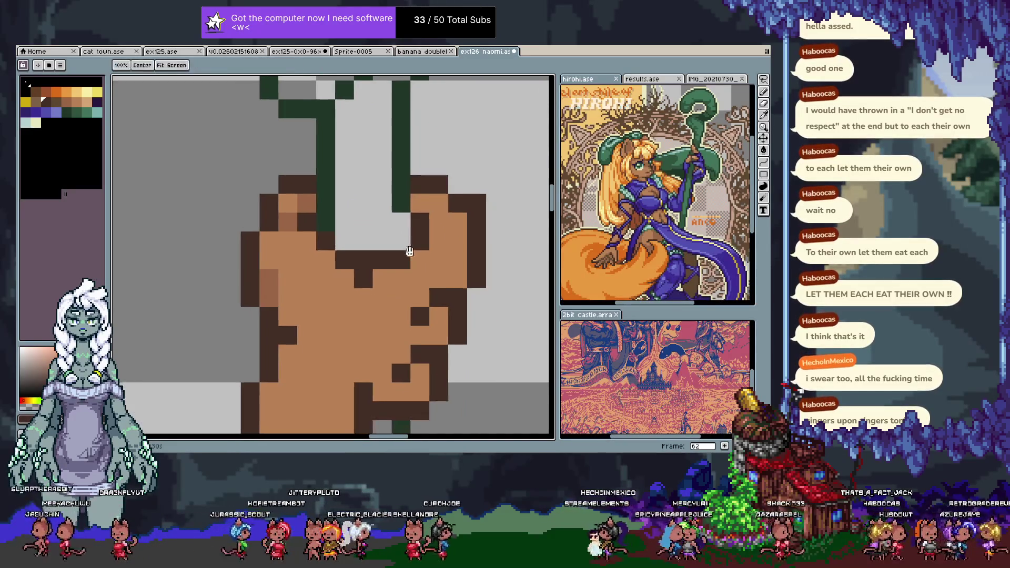
{"action": "left_click_drag", "start_coordinate": [421, 184], "coordinate": [476, 203]}
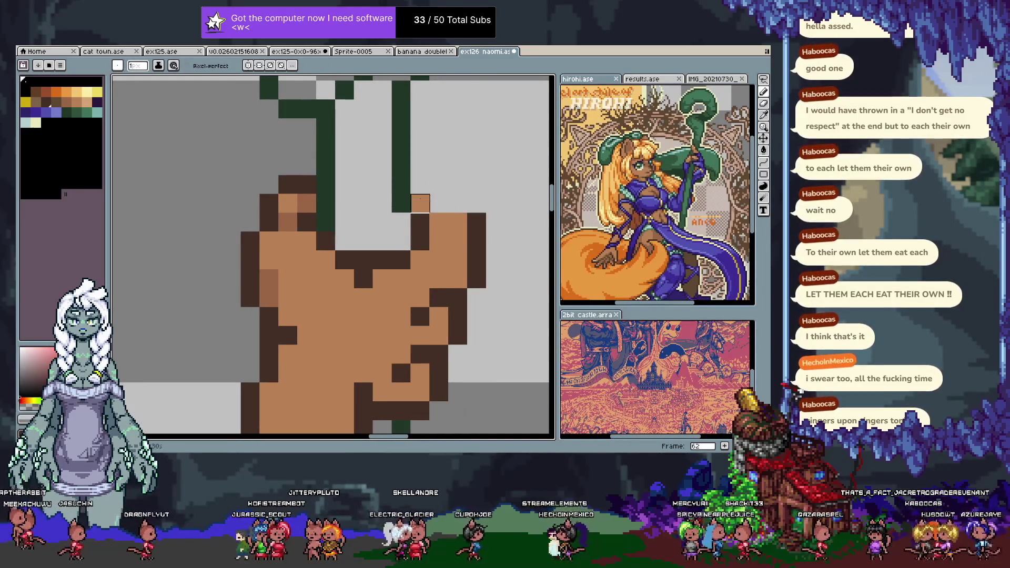
{"action": "key", "text": "ctrl+z"}
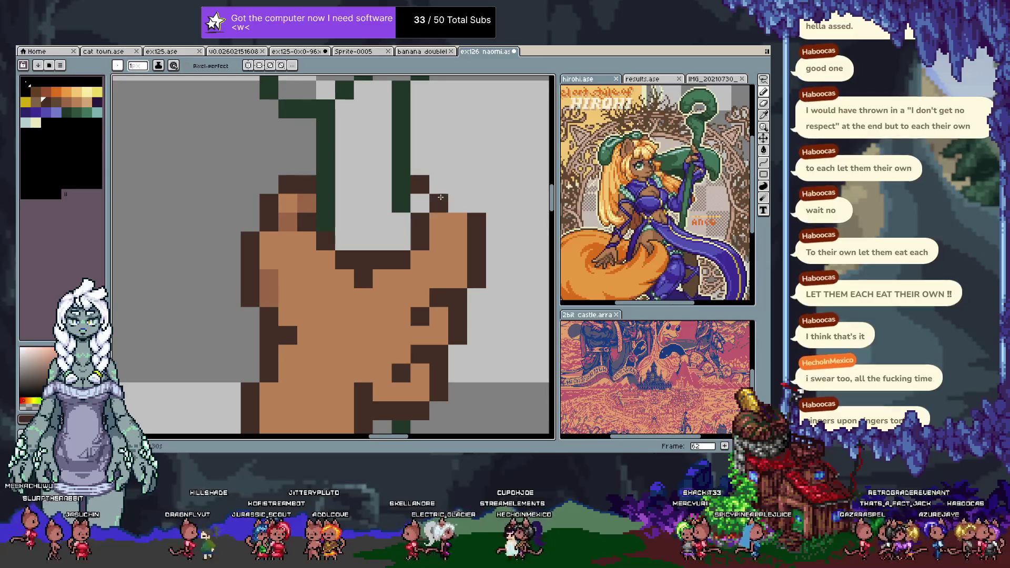
{"action": "left_click_drag", "start_coordinate": [454, 207], "coordinate": [421, 184]}
{"action": "mouse_move", "coordinate": [297, 237]}
{"action": "left_mouse_down"}
{"action": "mouse_move", "coordinate": [373, 199]}
{"action": "mouse_move", "coordinate": [322, 226]}
{"action": "mouse_move", "coordinate": [412, 153]}
{"action": "left_mouse_up"}
{"action": "key", "text": "ctrl+z"}
{"action": "key", "text": "ctrl+y"}
{"action": "key", "text": "ctrl+z"}
{"action": "mouse_move", "coordinate": [323, 218]}
{"action": "left_mouse_down"}
{"action": "mouse_move", "coordinate": [447, 179]}
{"action": "mouse_move", "coordinate": [428, 180]}
{"action": "left_mouse_up"}
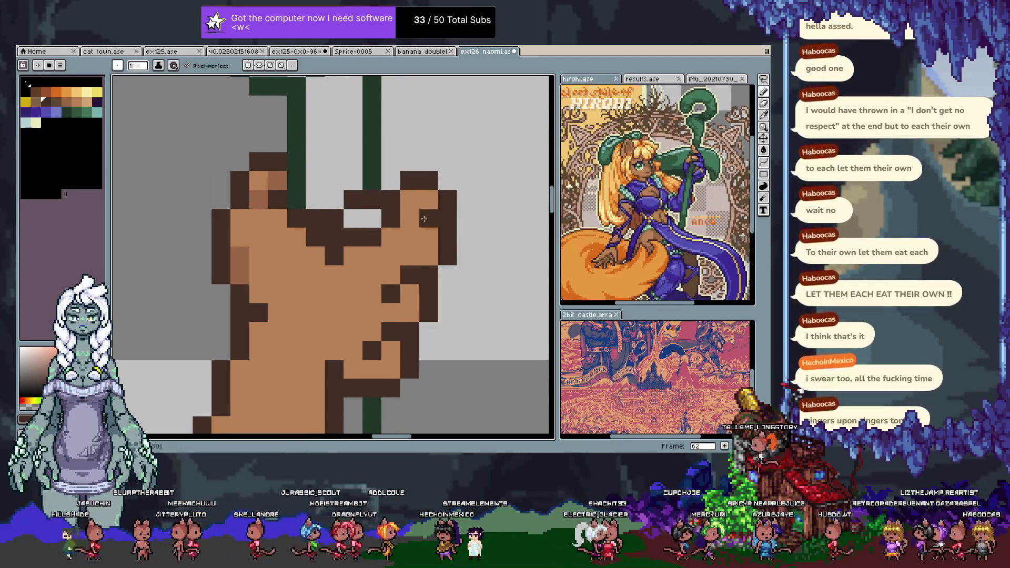
- Paint stray dark outline pixels around the hand tan with the skin colour
{"action": "left_click", "coordinate": [353, 265], "text": "alt"}
{"action": "mouse_move", "coordinate": [334, 255]}
{"action": "left_mouse_down"}
{"action": "mouse_move", "coordinate": [333, 237]}
{"action": "mouse_move", "coordinate": [371, 237]}
{"action": "mouse_move", "coordinate": [368, 218]}
{"action": "mouse_move", "coordinate": [399, 217]}
{"action": "left_mouse_up"}
{"action": "left_click", "coordinate": [412, 176], "text": "alt"}
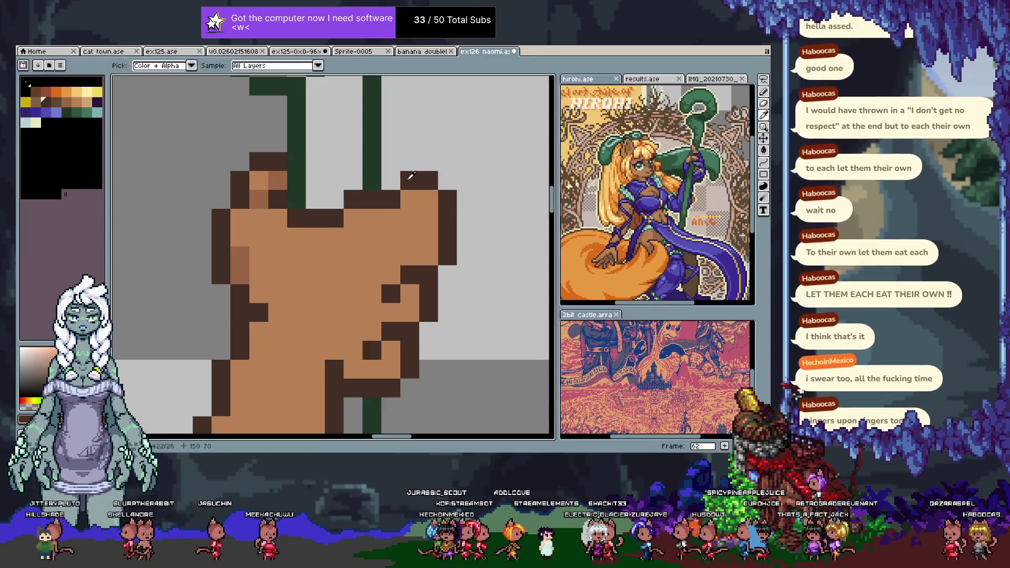
{"action": "left_click", "coordinate": [411, 200], "text": "alt"}
{"action": "left_click", "coordinate": [390, 200]}
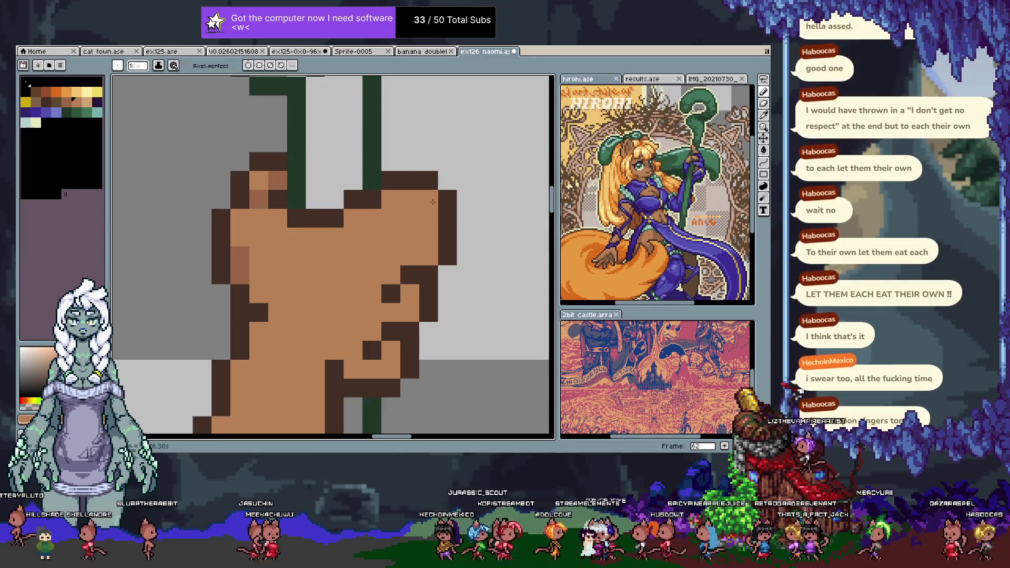
{"action": "left_click_drag", "start_coordinate": [411, 259], "coordinate": [376, 304]}
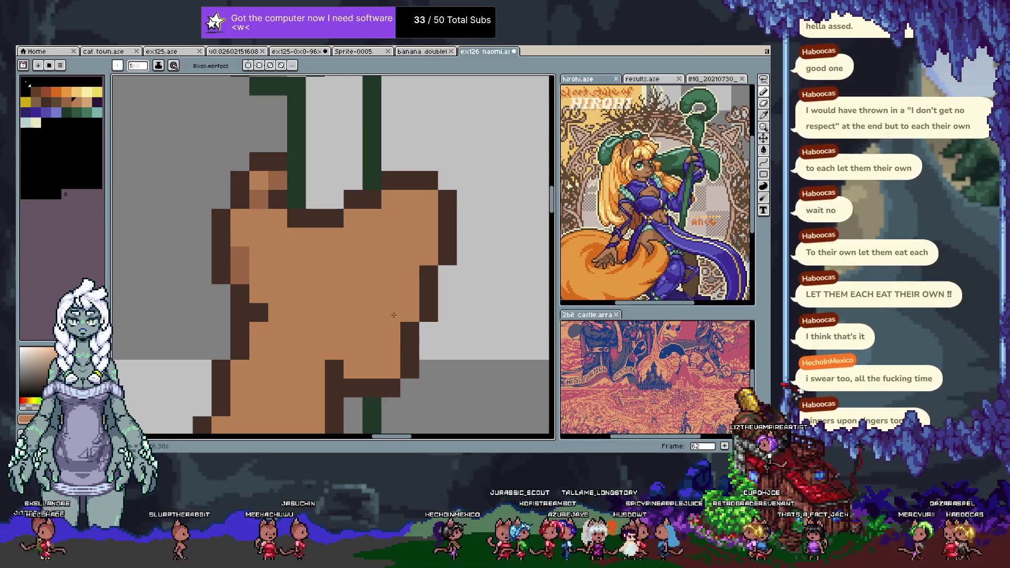
- Redraw the dark-brown outline along the hand's right edge, correcting misplaced pixels
{"action": "left_click", "coordinate": [447, 226], "text": "alt"}
{"action": "left_click", "coordinate": [460, 204]}
{"action": "key", "text": "ctrl+z"}
{"action": "left_click_drag", "start_coordinate": [429, 237], "coordinate": [419, 260]}
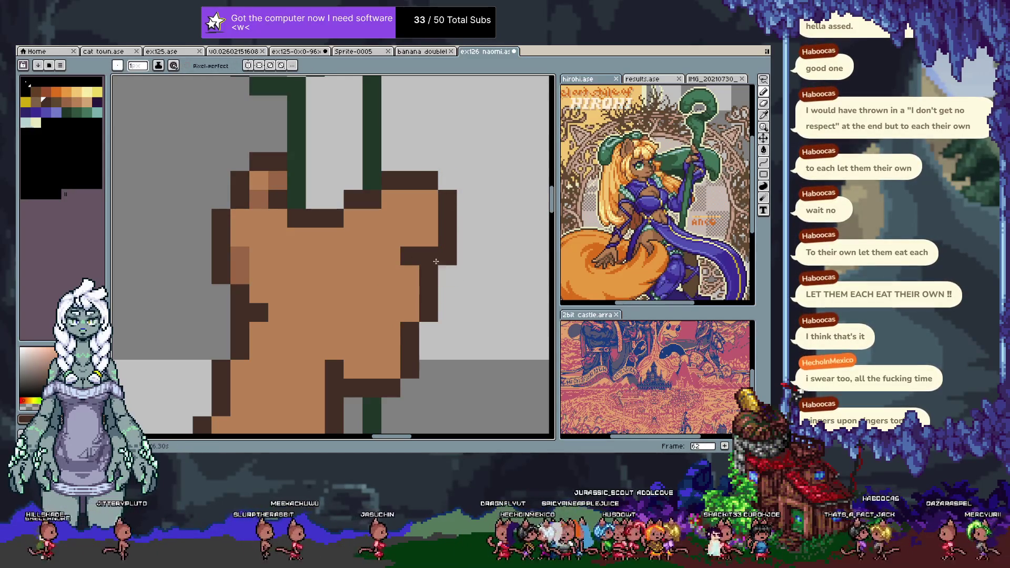
{"action": "left_click", "coordinate": [391, 313]}
{"action": "key", "text": "ctrl+z"}
{"action": "left_click", "coordinate": [390, 350]}
{"action": "scroll", "coordinate": [391, 404], "scroll_direction": "down", "scroll_amount": 4}
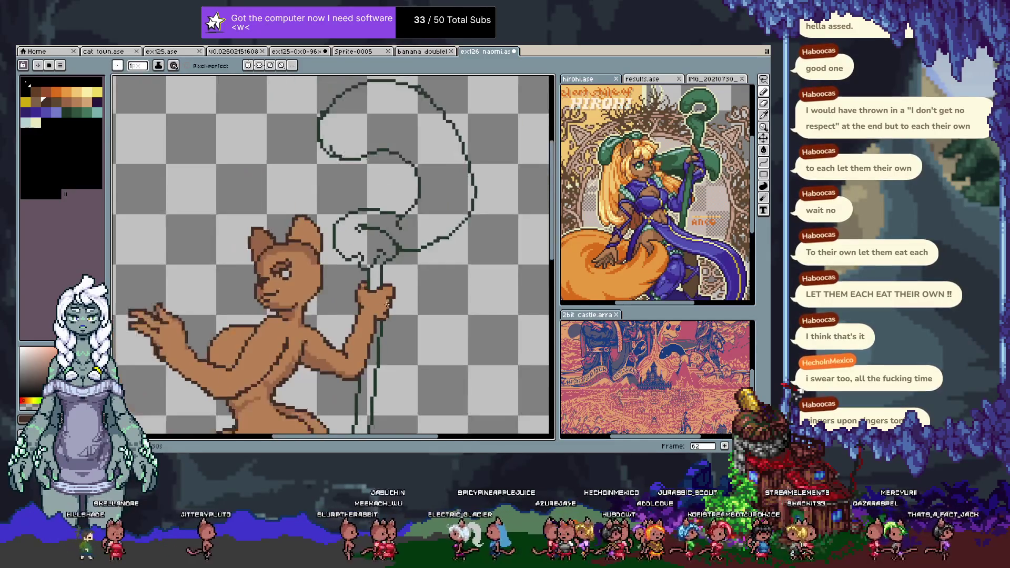
- Sample tan and brown shades, including #996646, from the gripping hand
{"action": "scroll", "coordinate": [386, 263], "scroll_direction": "up", "scroll_amount": 1}
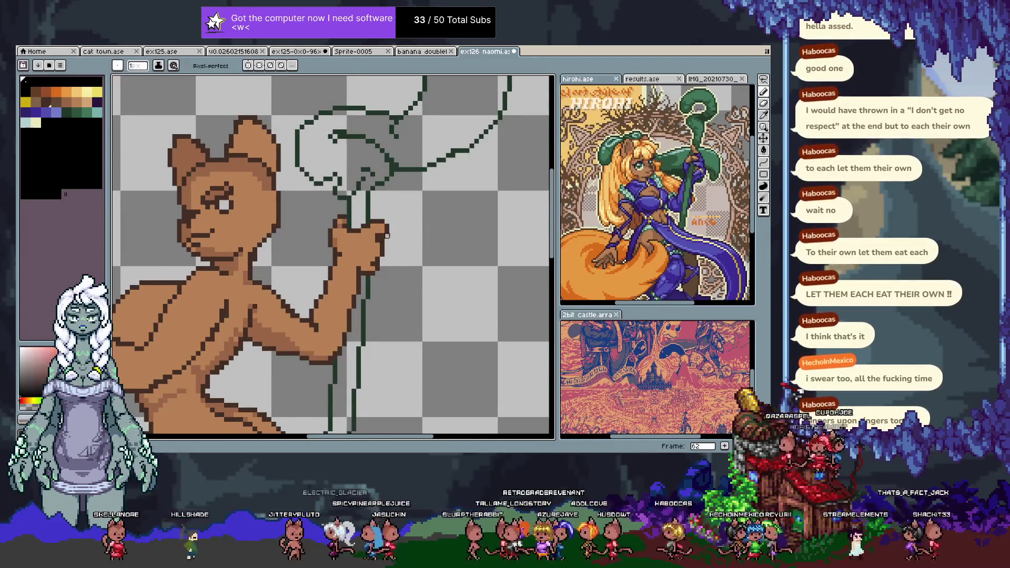
{"action": "left_click", "coordinate": [382, 240], "text": "alt"}
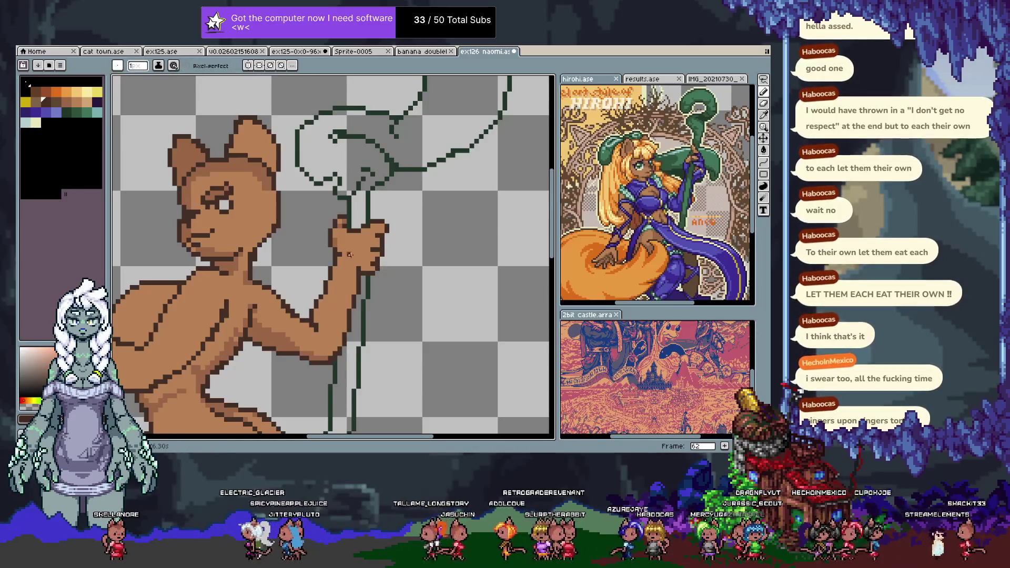
{"action": "left_click", "coordinate": [349, 253], "text": "alt"}
{"action": "left_click", "coordinate": [341, 249], "text": "alt"}
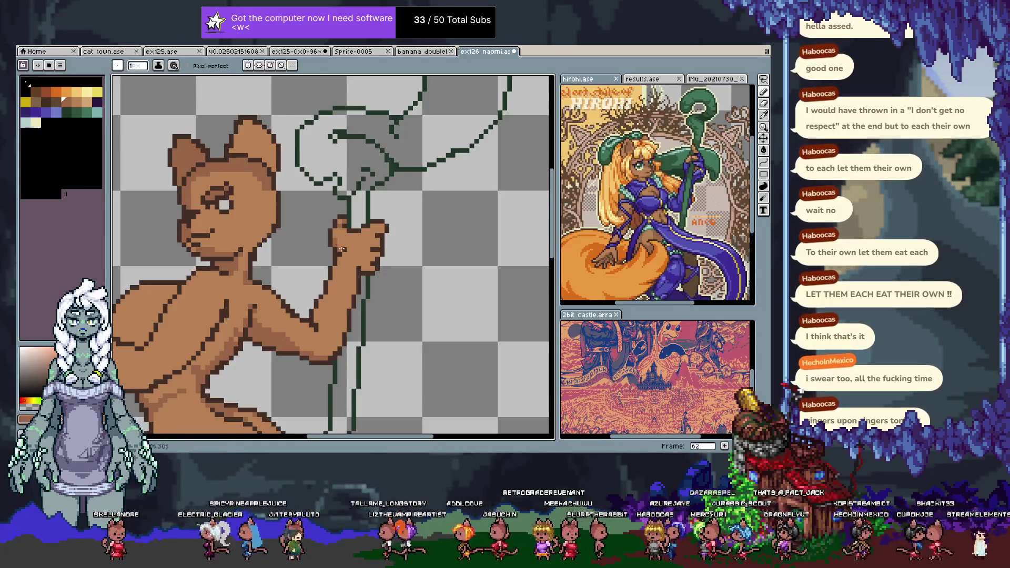
{"action": "left_click", "coordinate": [348, 249], "text": "alt"}
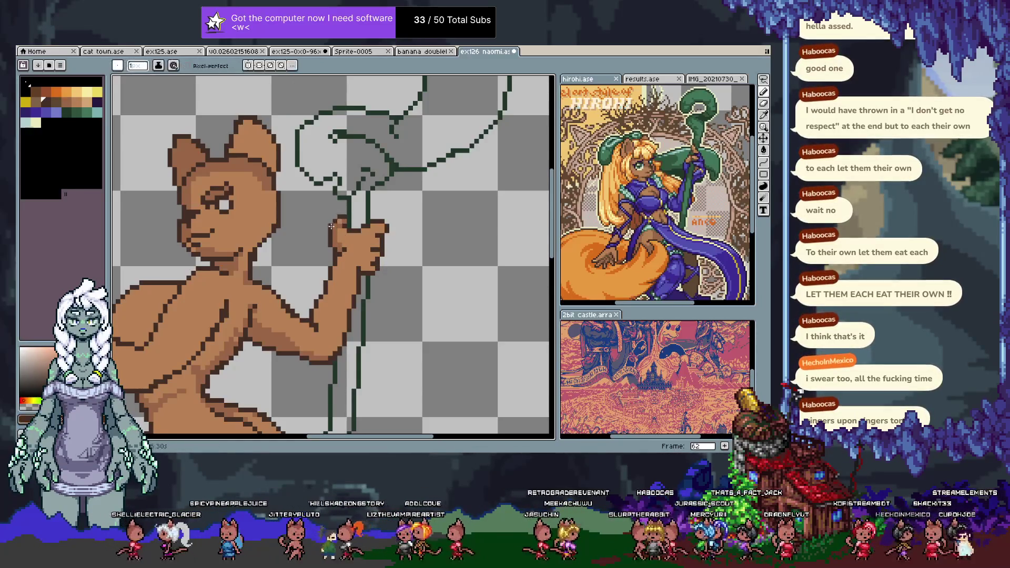
{"action": "left_click", "coordinate": [341, 221], "text": "alt"}
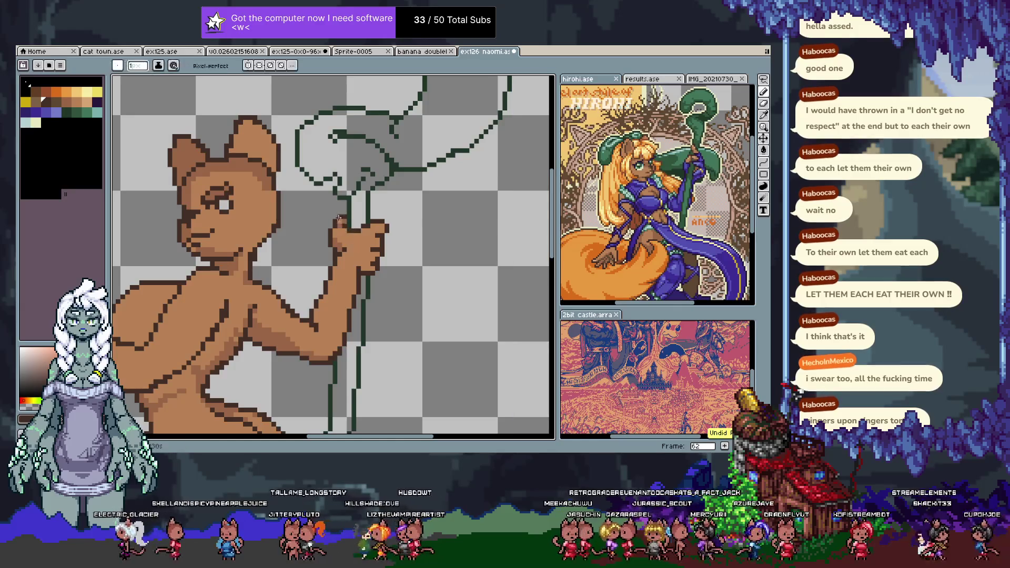
{"action": "left_click", "coordinate": [343, 221], "text": "alt"}
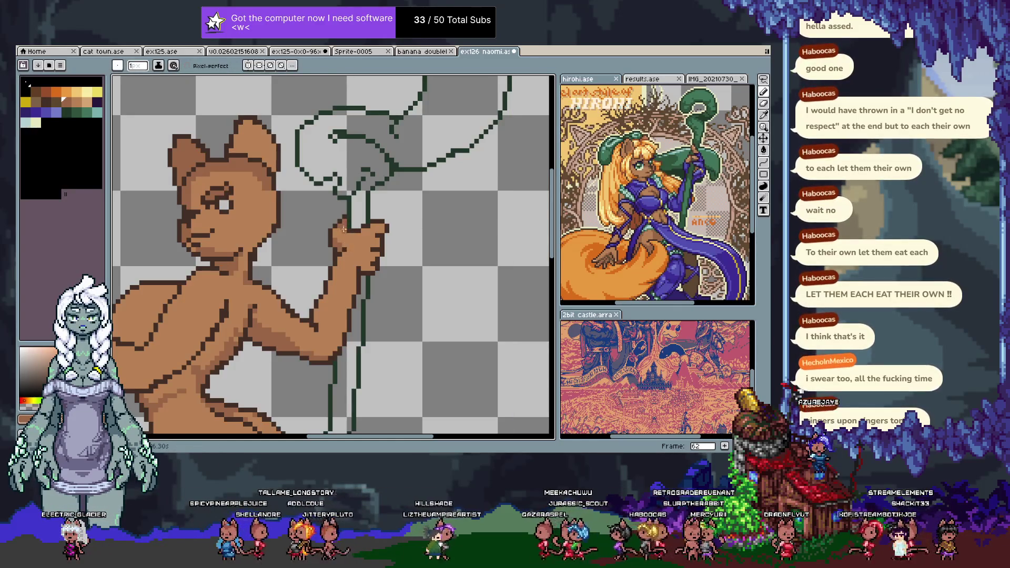
{"action": "left_click", "coordinate": [343, 217], "text": "alt"}
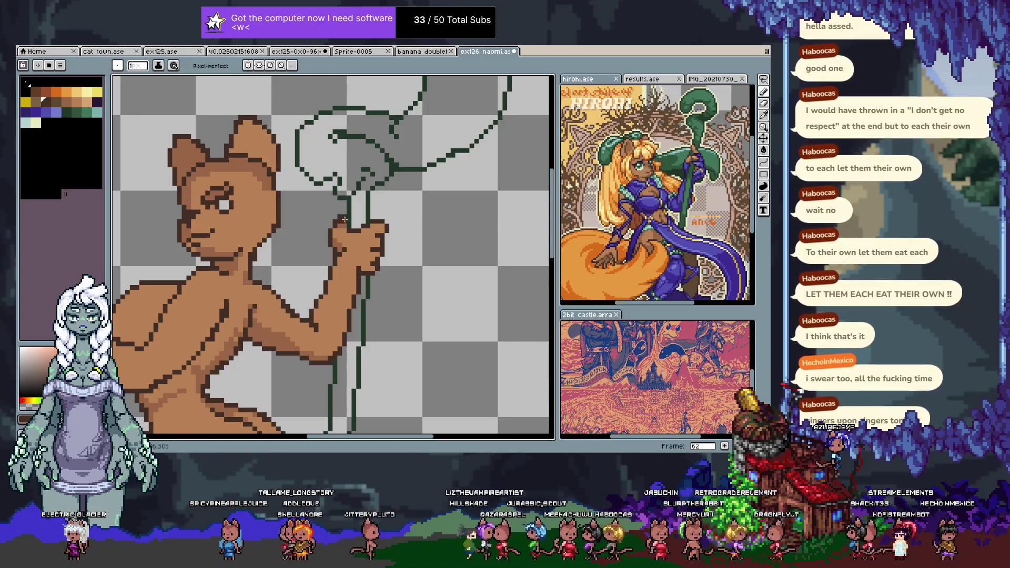
{"action": "left_click", "coordinate": [345, 216], "text": "alt"}
{"action": "left_click", "coordinate": [333, 224], "text": "alt"}
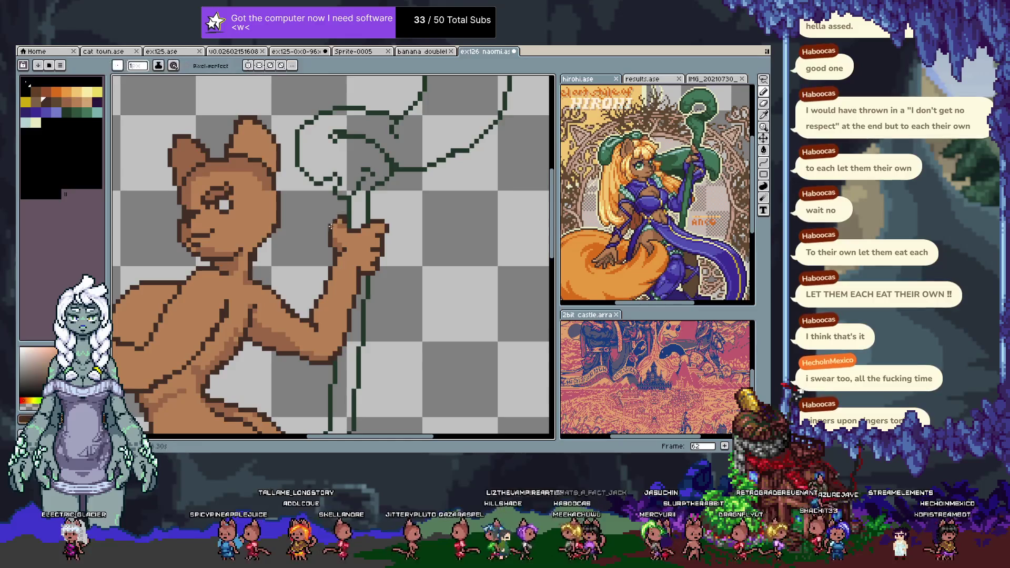
{"action": "left_click", "coordinate": [344, 217], "text": "alt"}
{"action": "left_click", "coordinate": [340, 217], "text": "alt"}
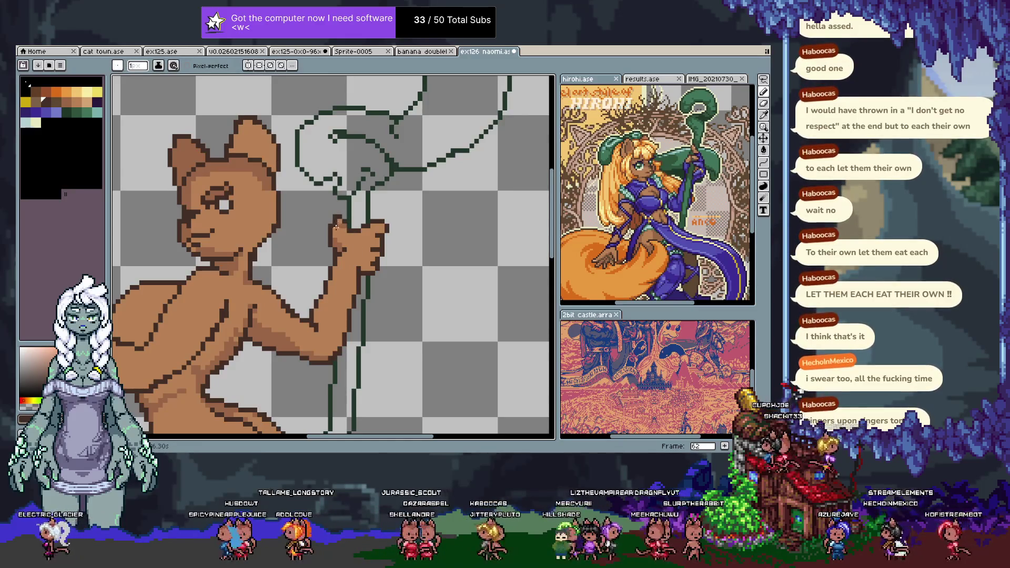
- Select a small knuckle patch and nudge it one pixel right and down
{"action": "key", "text": "m"}
{"action": "left_click_drag", "start_coordinate": [319, 214], "coordinate": [340, 228]}
{"action": "key", "text": "Right"}
{"action": "key", "text": "Down"}
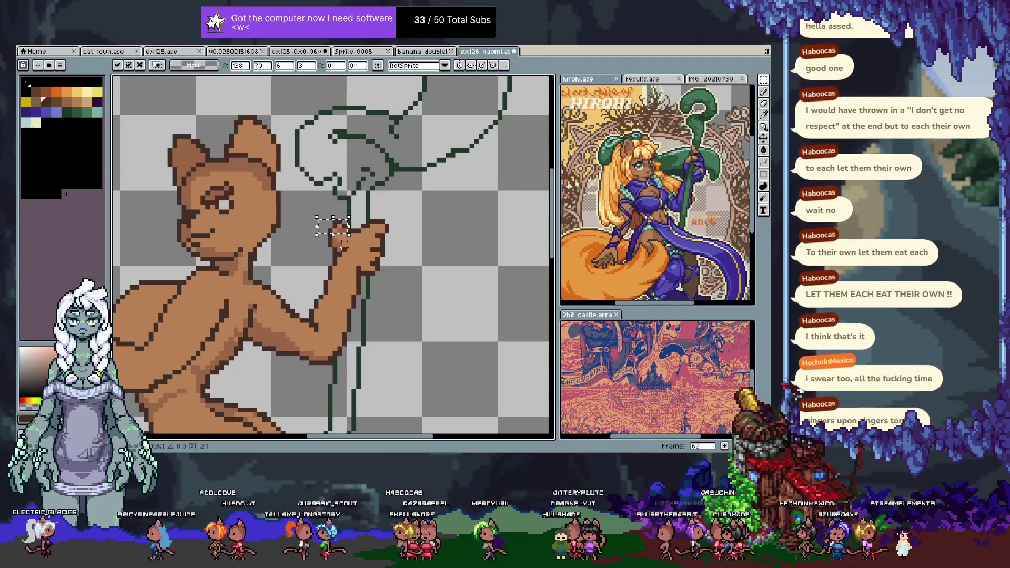
{"action": "left_click", "coordinate": [354, 263]}
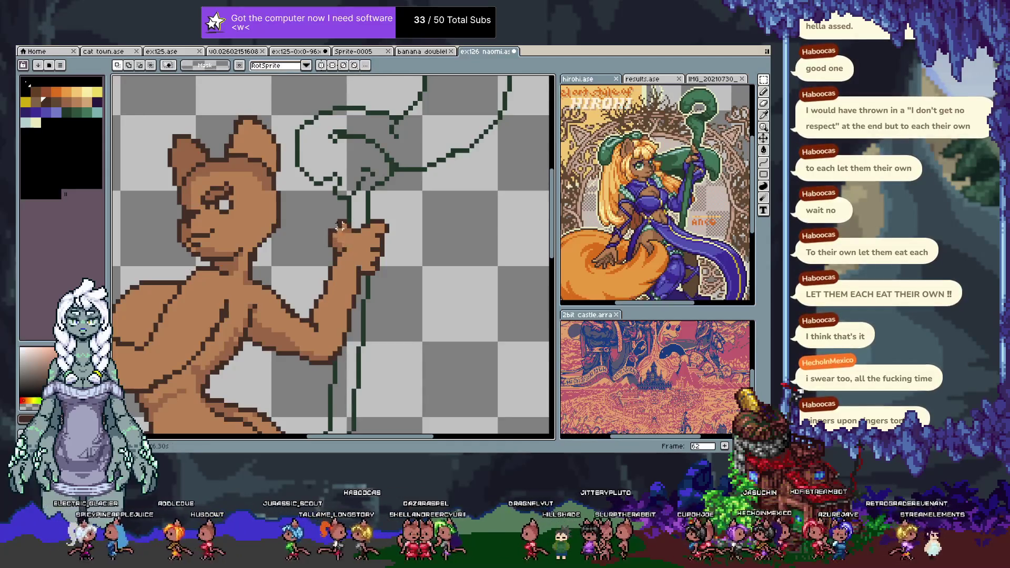
{"action": "key", "text": "b"}
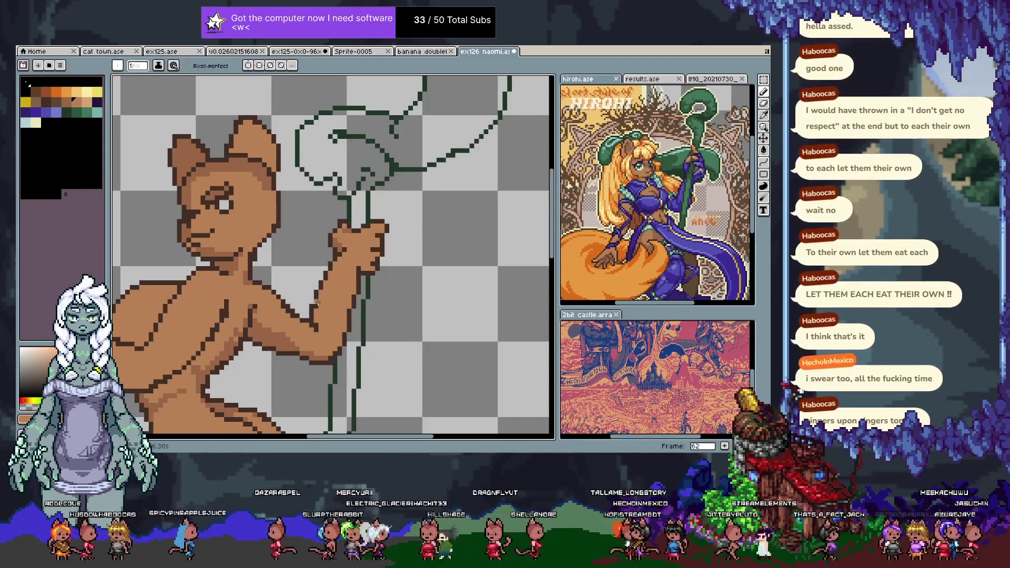
- Undo the last stroke, sample a mid-brown skin shade, and save the sprite
{"action": "key", "text": "i"}
{"action": "scroll", "coordinate": [314, 284], "scroll_direction": "down", "scroll_amount": 2}
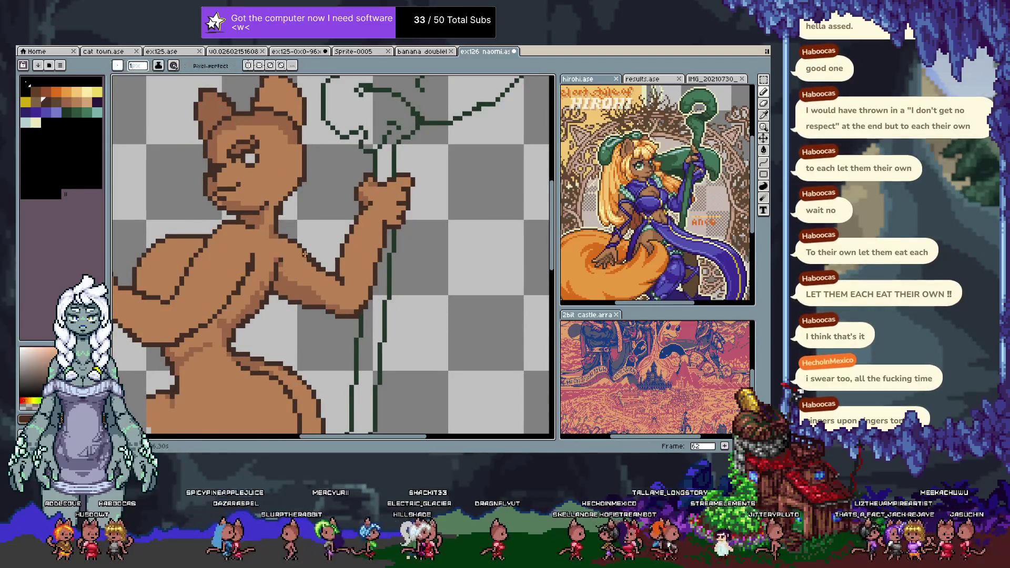
{"action": "key", "text": "ctrl+z"}
{"action": "left_click", "coordinate": [315, 266], "text": "alt"}
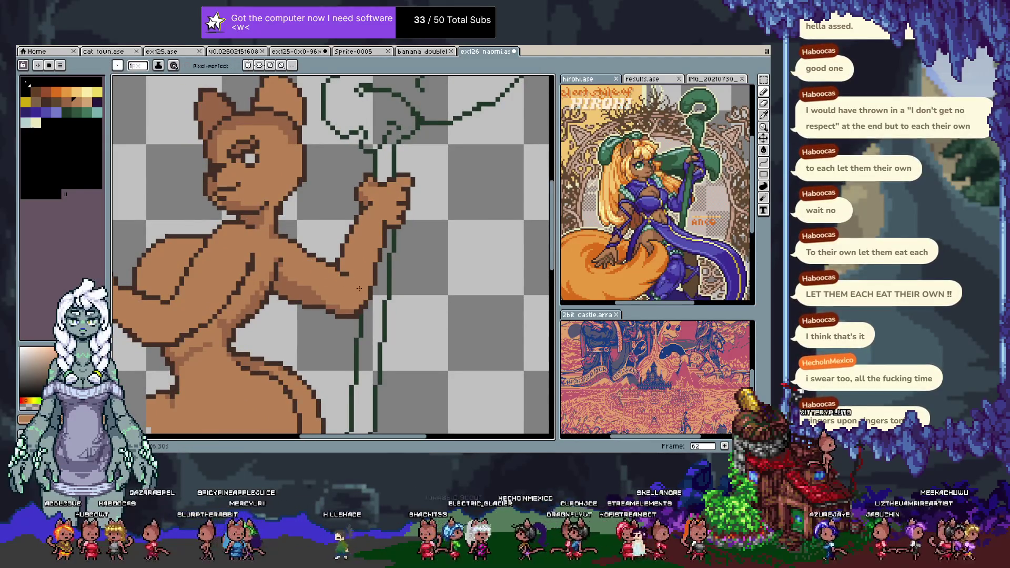
{"action": "key", "text": "ctrl+s"}
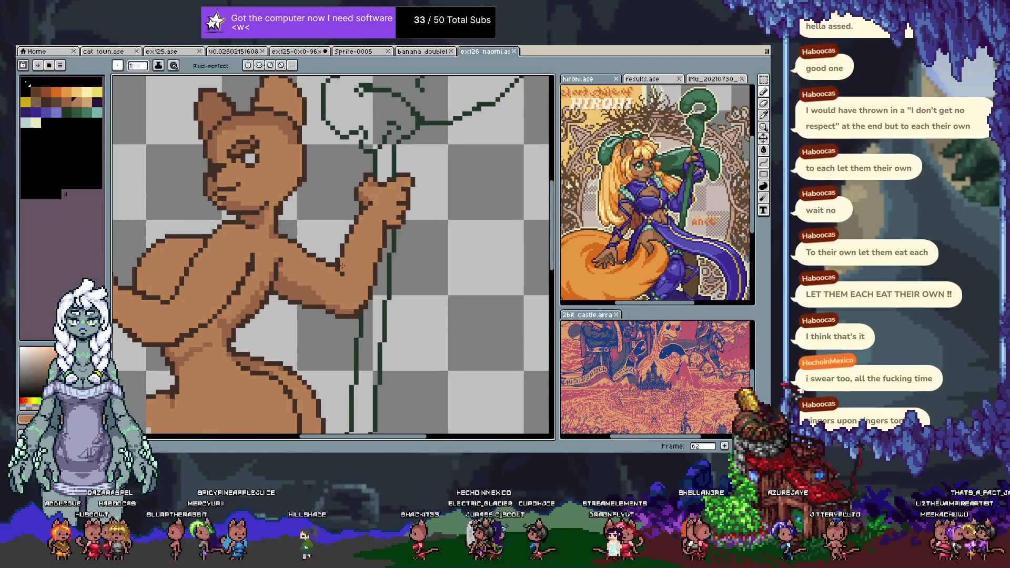
- Sample the dark-brown outline and neighbouring skin browns, undoing and restoring the neck outline
{"action": "left_click", "coordinate": [278, 230], "text": "alt"}
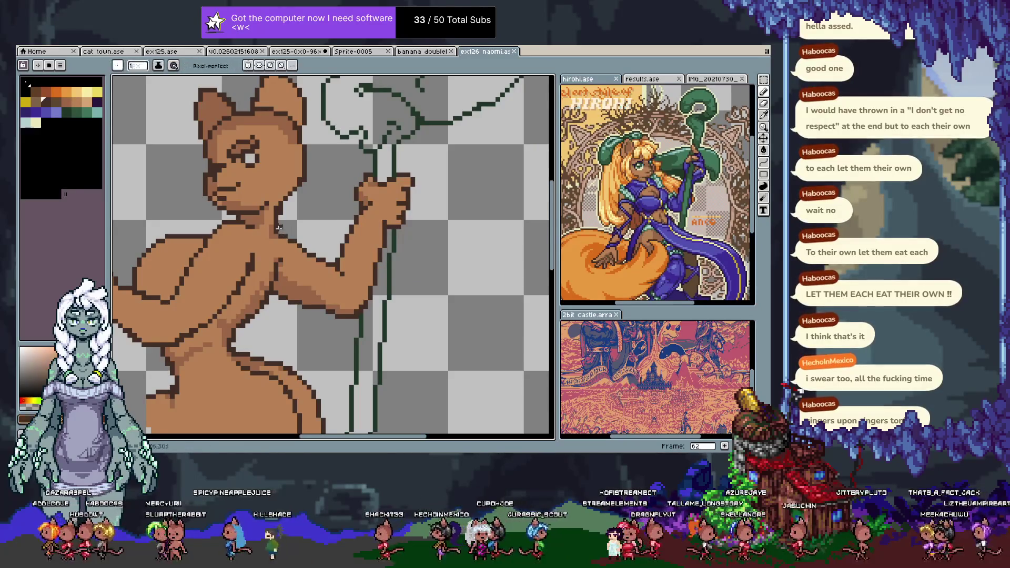
{"action": "key", "text": "ctrl+z"}
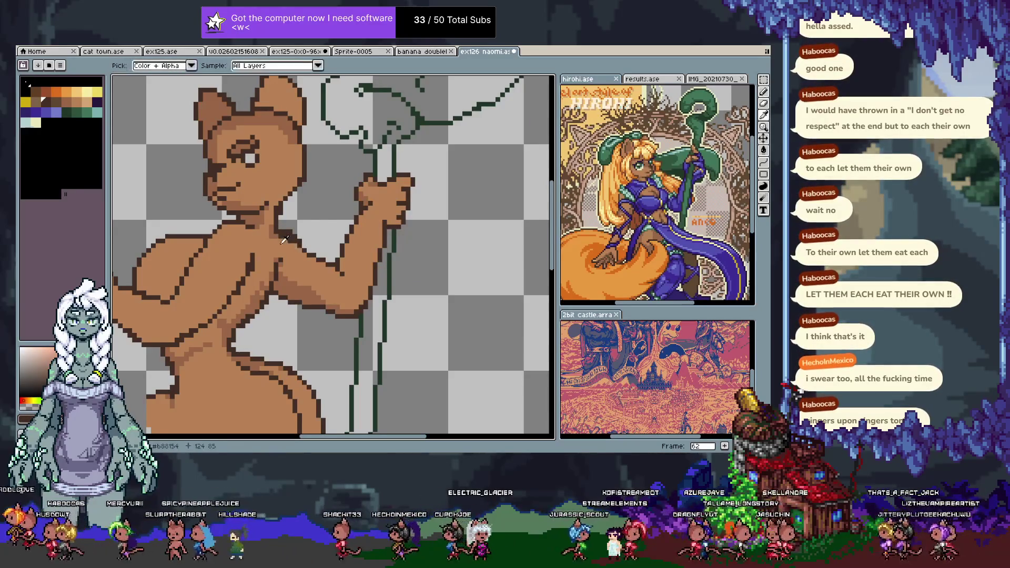
{"action": "key", "text": "ctrl+z"}
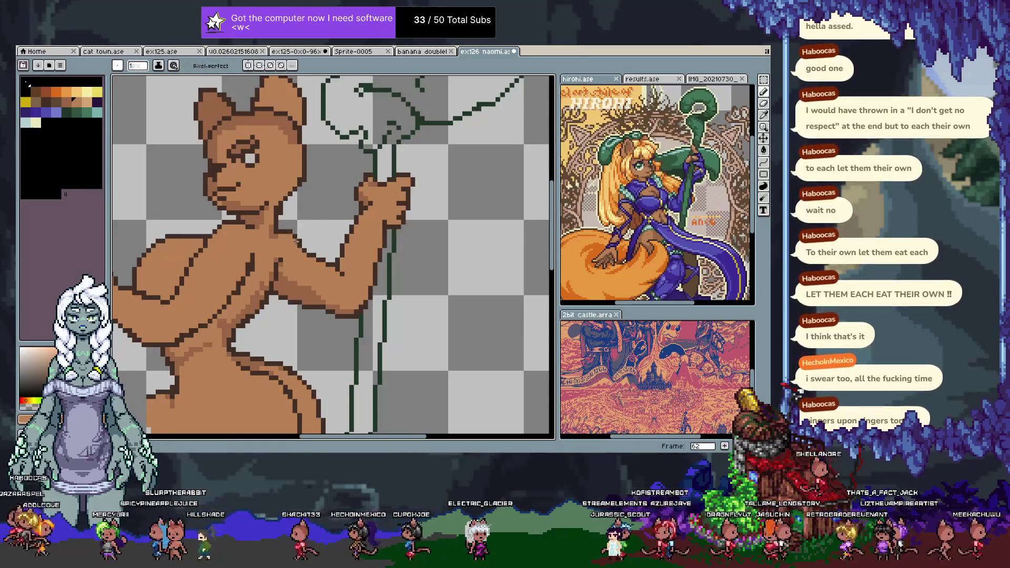
{"action": "left_click", "coordinate": [298, 244], "text": "alt"}
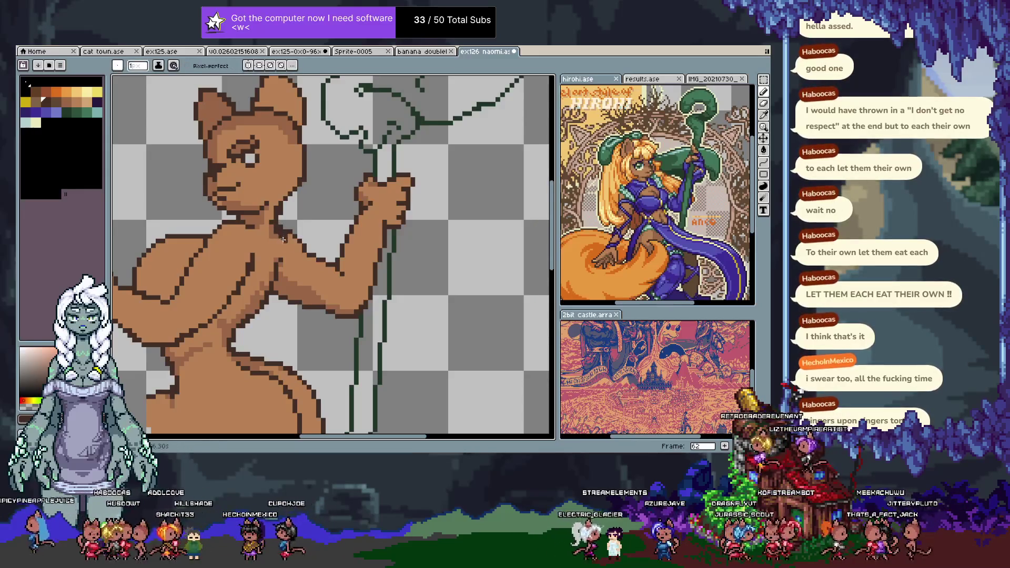
{"action": "left_click", "coordinate": [277, 228], "text": "alt"}
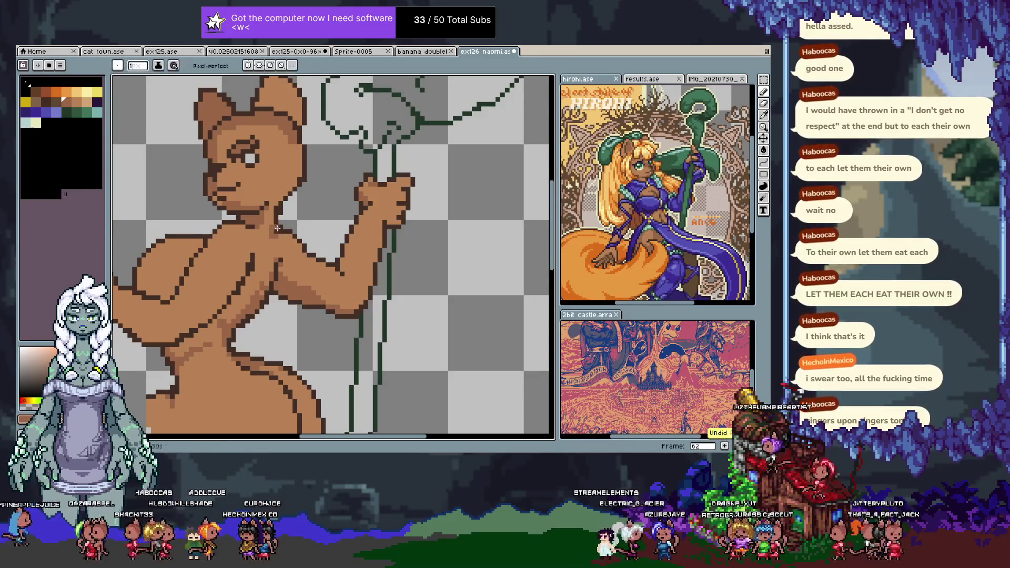
{"action": "left_click", "coordinate": [272, 235], "text": "alt"}
{"action": "left_click", "coordinate": [263, 231], "text": "alt"}
{"action": "left_click", "coordinate": [266, 232], "text": "alt"}
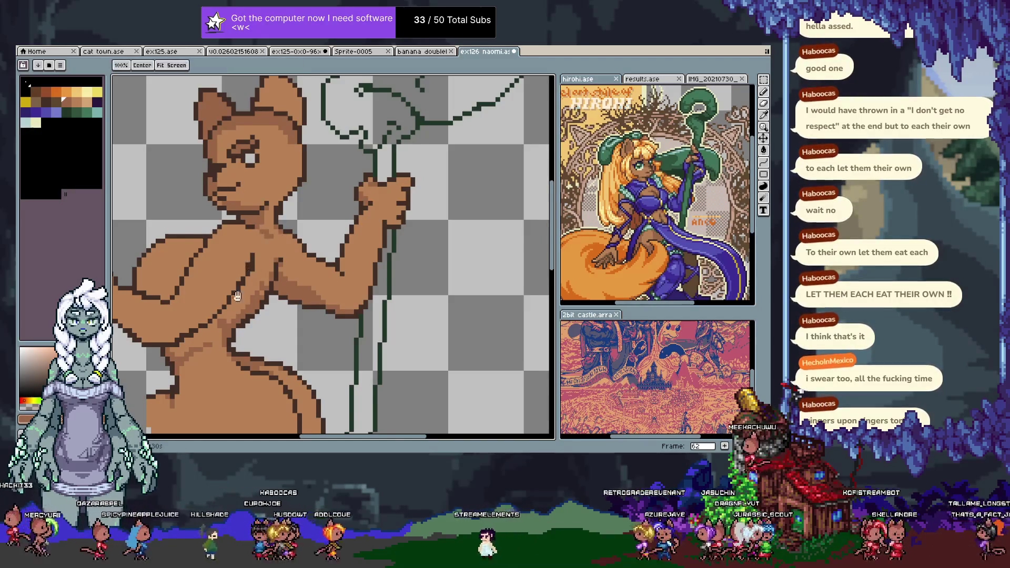
- Save the sprite again and show the layer timeline beneath the full figure
{"action": "left_click_drag", "start_coordinate": [251, 267], "coordinate": [341, 178]}
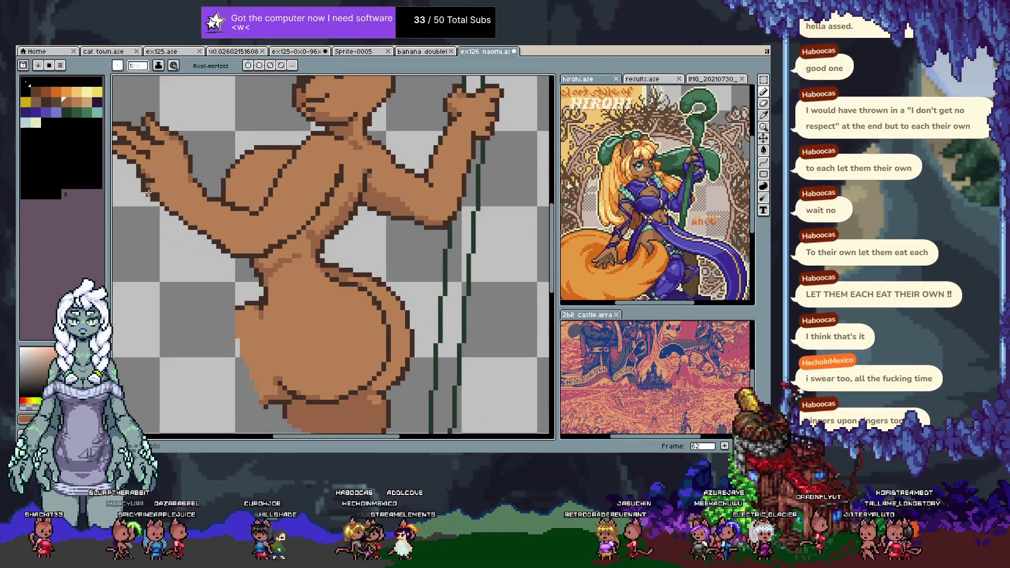
{"action": "scroll", "coordinate": [293, 240], "scroll_direction": "down", "scroll_amount": 3}
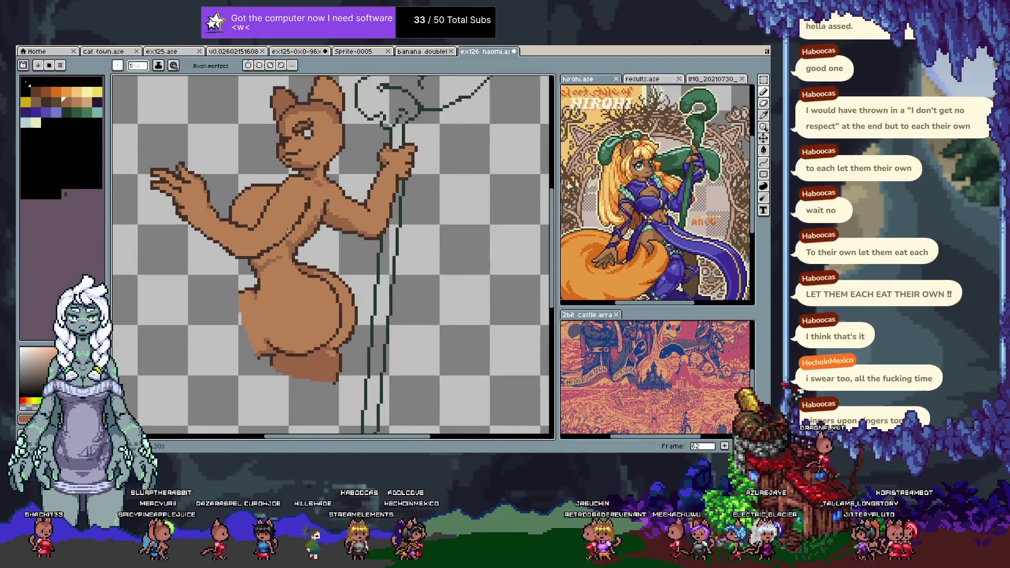
{"action": "key", "text": "ctrl+s"}
{"action": "key", "text": "Tab"}
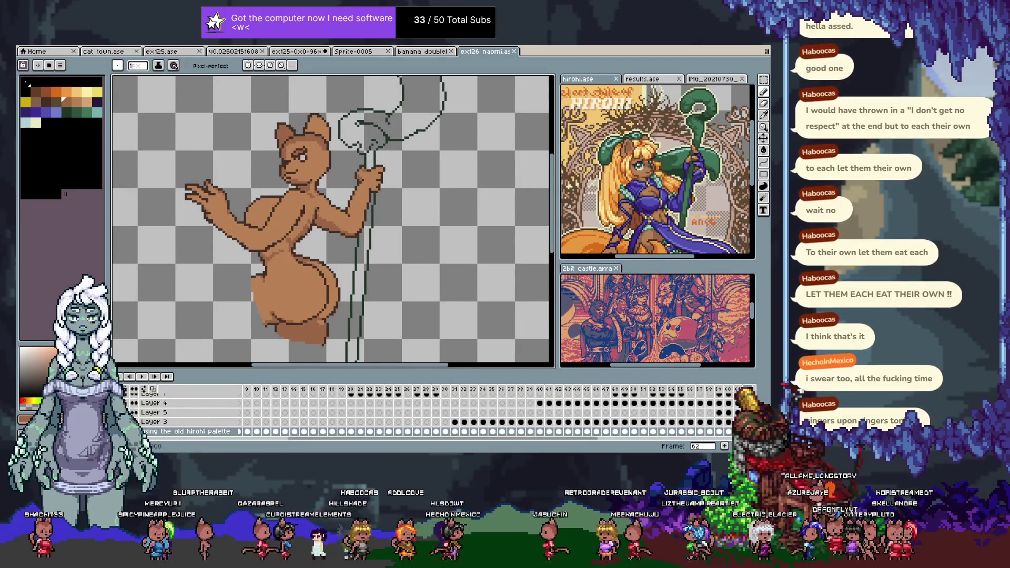
- Hide the timeline, save the sprite and pan to the character's head
{"action": "key", "text": "Tab"}
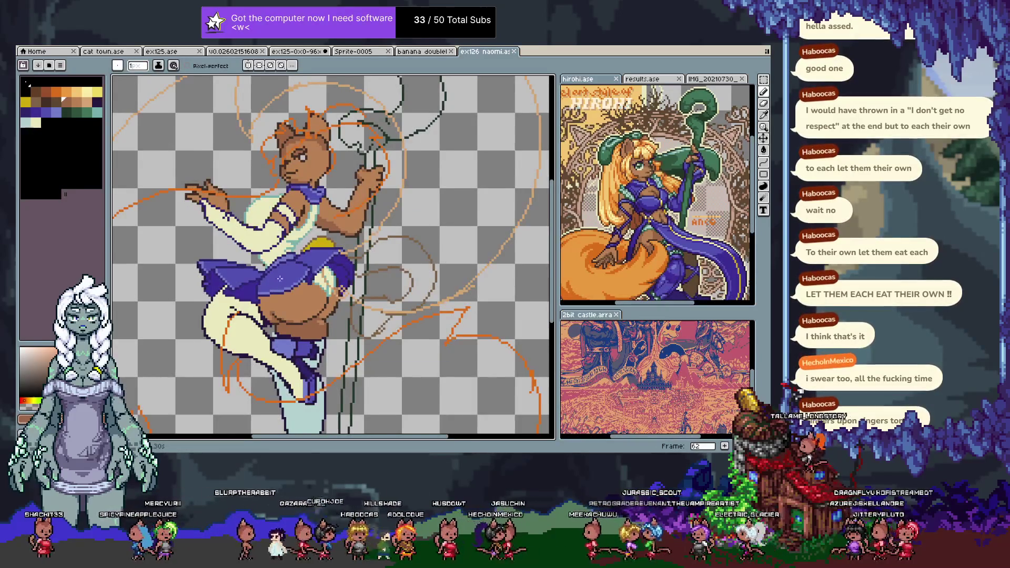
{"action": "scroll", "coordinate": [269, 281], "scroll_direction": "down", "scroll_amount": 1}
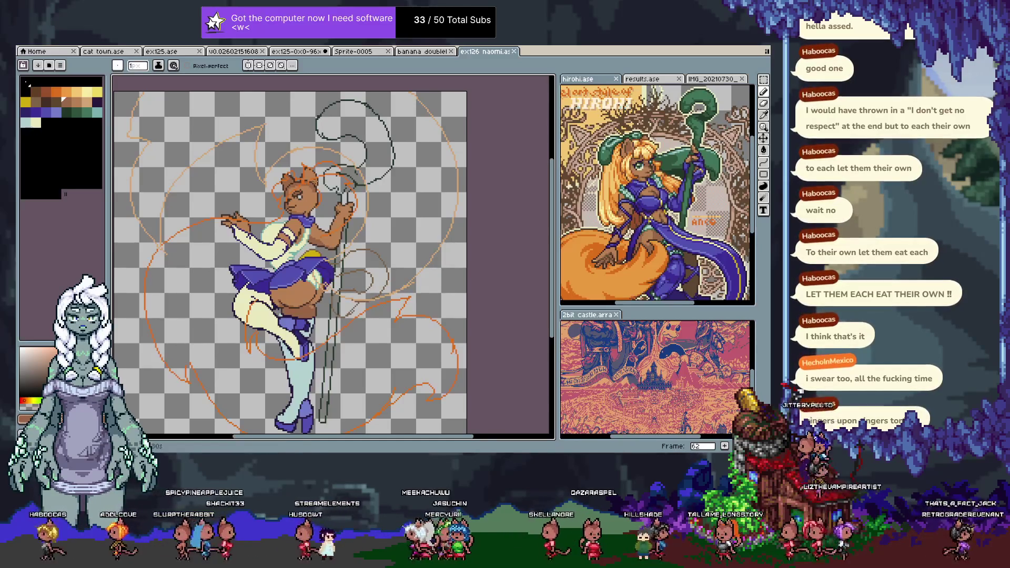
{"action": "scroll", "coordinate": [295, 198], "scroll_direction": "up", "scroll_amount": 3}
{"action": "key", "text": "ctrl+s"}
{"action": "mouse_move", "coordinate": [280, 220]}
{"action": "left_mouse_down"}
{"action": "mouse_move", "coordinate": [323, 190]}
{"action": "mouse_move", "coordinate": [363, 233]}
{"action": "left_mouse_up"}
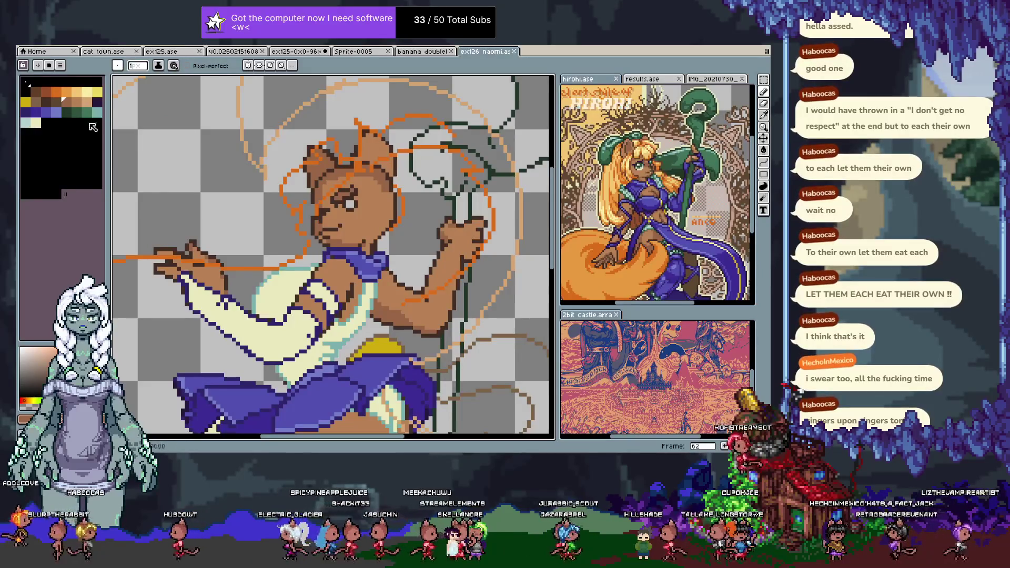
- Pick pale yellow, add frame 63 after frame 62, and make Layer 2 active
{"action": "left_click", "coordinate": [96, 92]}
{"action": "key", "text": "alt+n"}
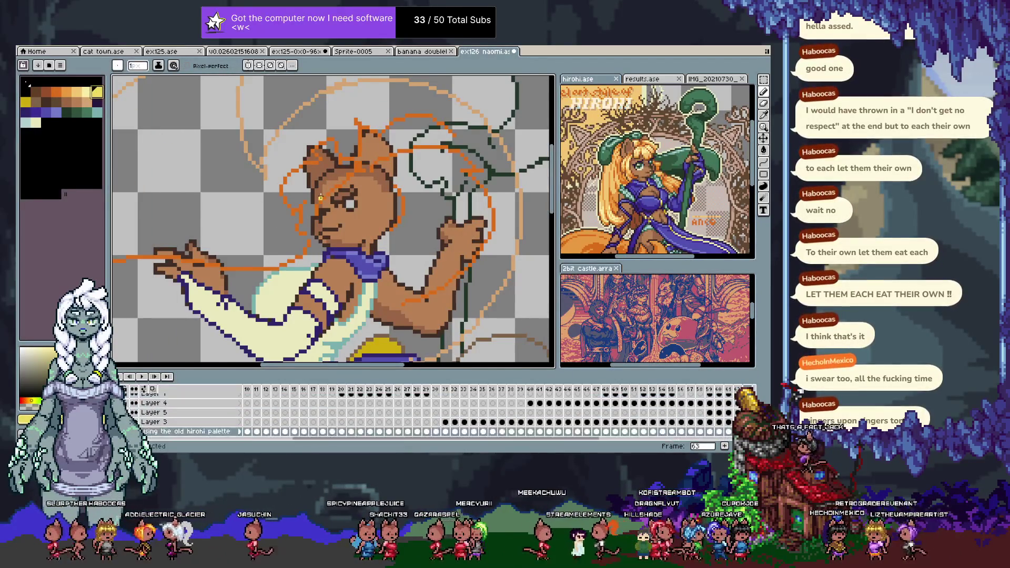
{"action": "left_click", "coordinate": [154, 398]}
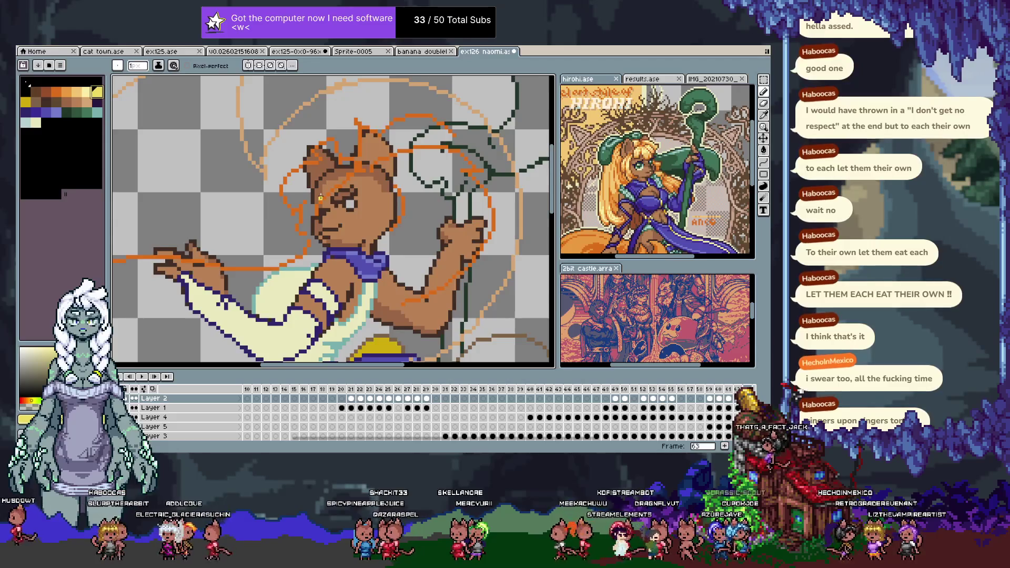
{"action": "key", "text": "Tab"}
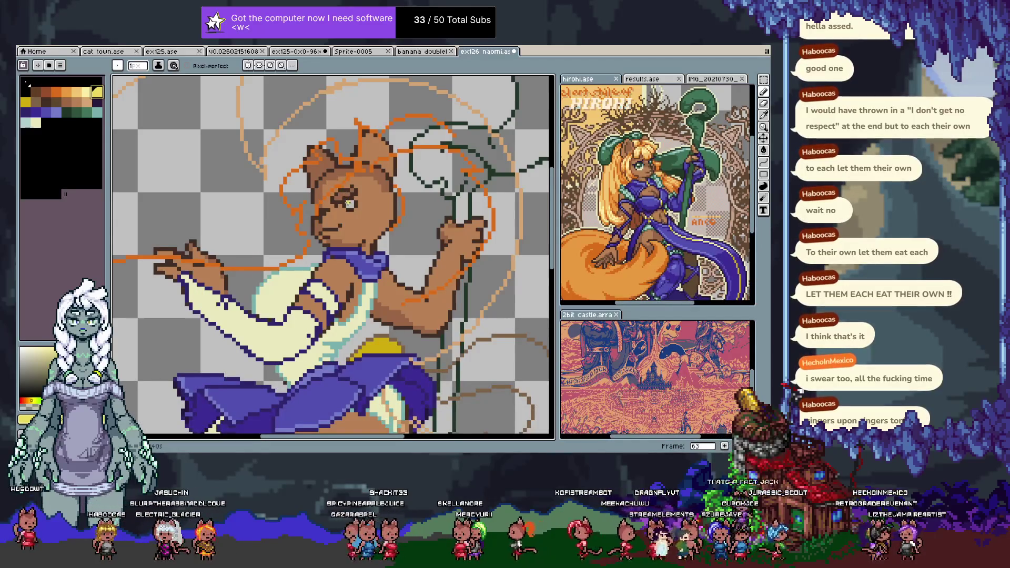
{"action": "scroll", "coordinate": [326, 197], "scroll_direction": "up", "scroll_amount": 2}
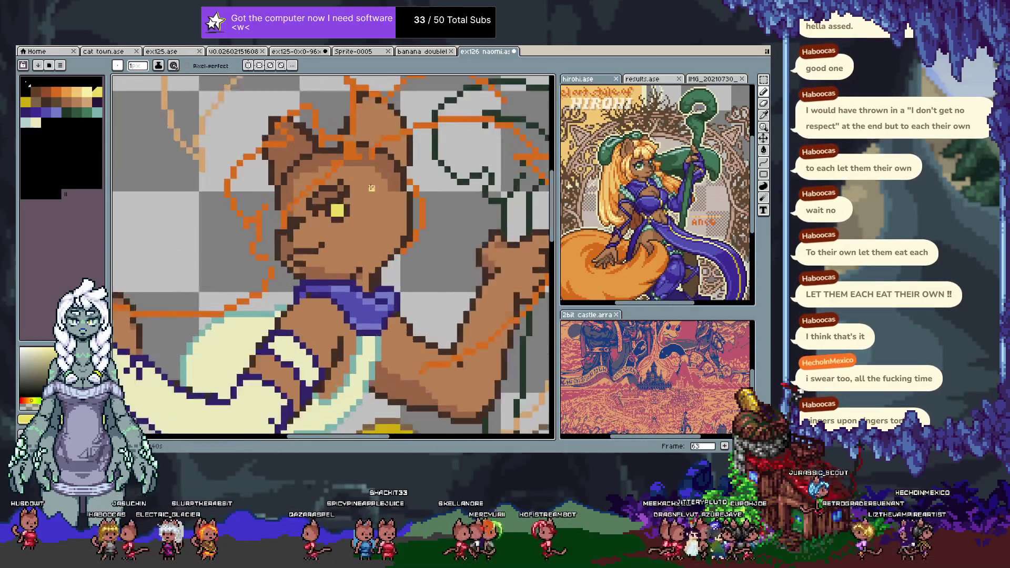
- Add pale cream and dark pixels around the yellow eye
{"action": "left_click", "coordinate": [251, 235], "text": "alt"}
{"action": "key", "text": "x"}
{"action": "key", "text": "x"}
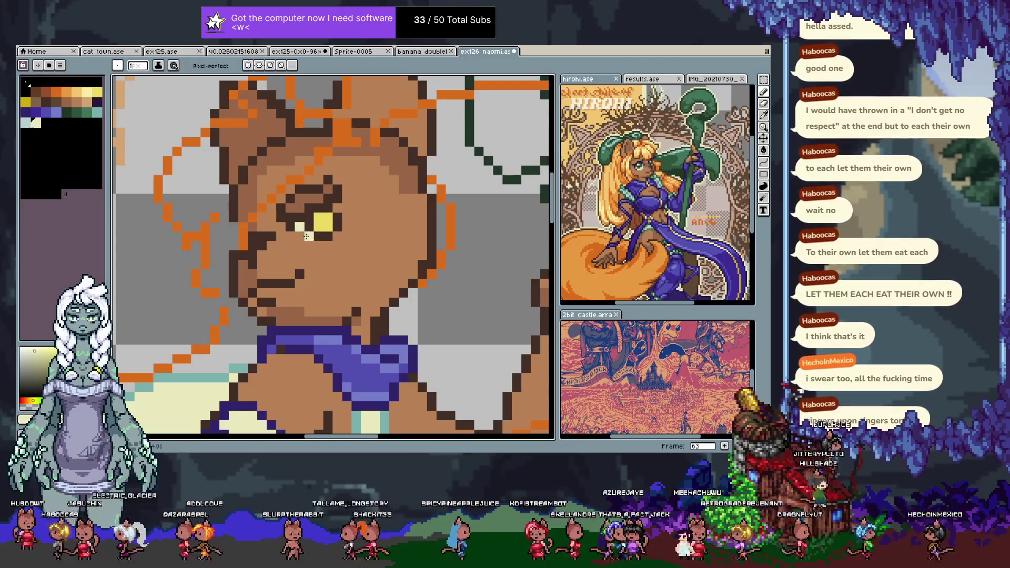
{"action": "left_click", "coordinate": [337, 207]}
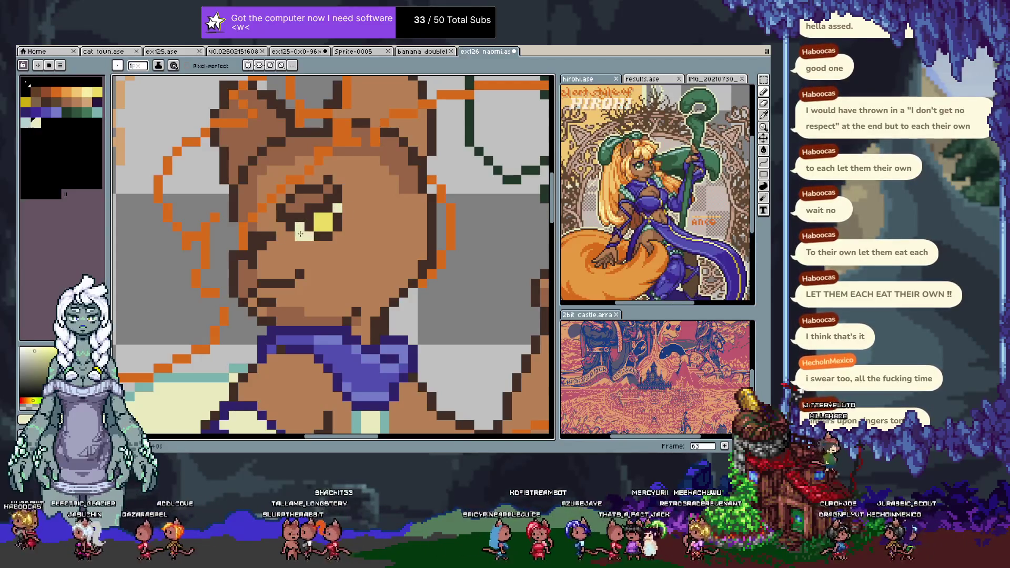
{"action": "left_click", "coordinate": [309, 245]}
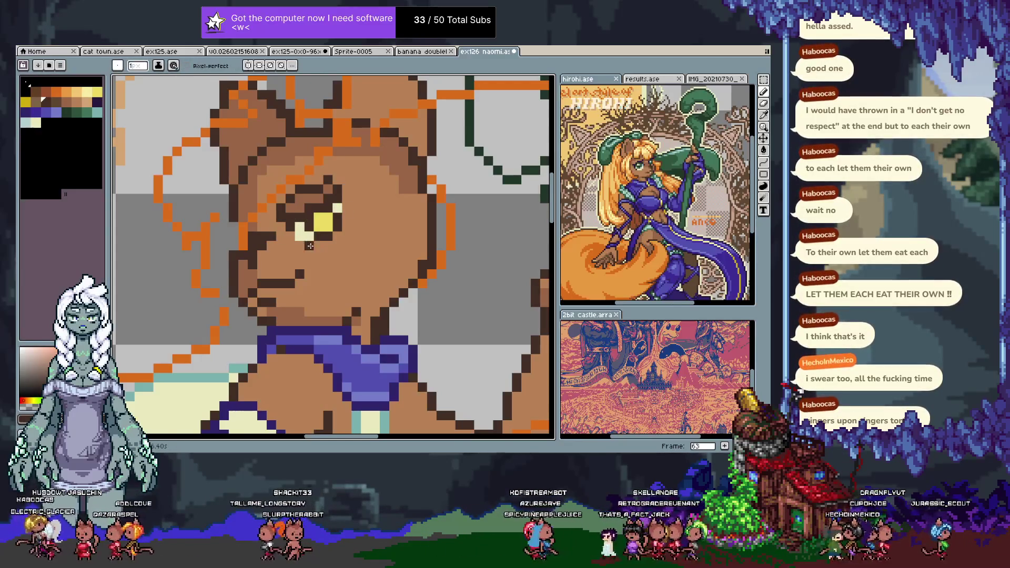
{"action": "left_click", "coordinate": [351, 226]}
{"action": "left_click", "coordinate": [337, 208], "text": "alt"}
{"action": "left_click", "coordinate": [347, 204]}
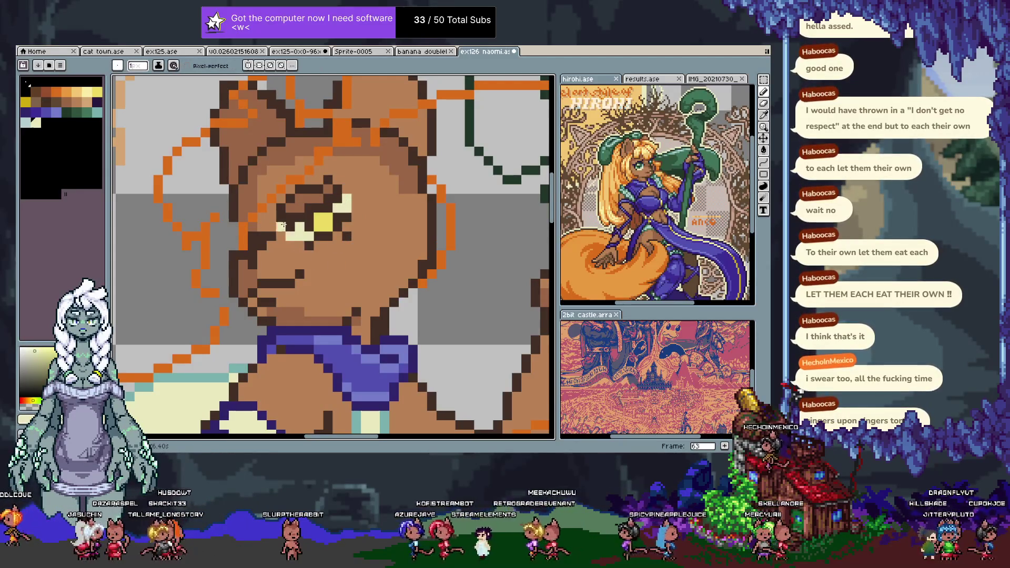
{"action": "key", "text": "ctrl+z"}
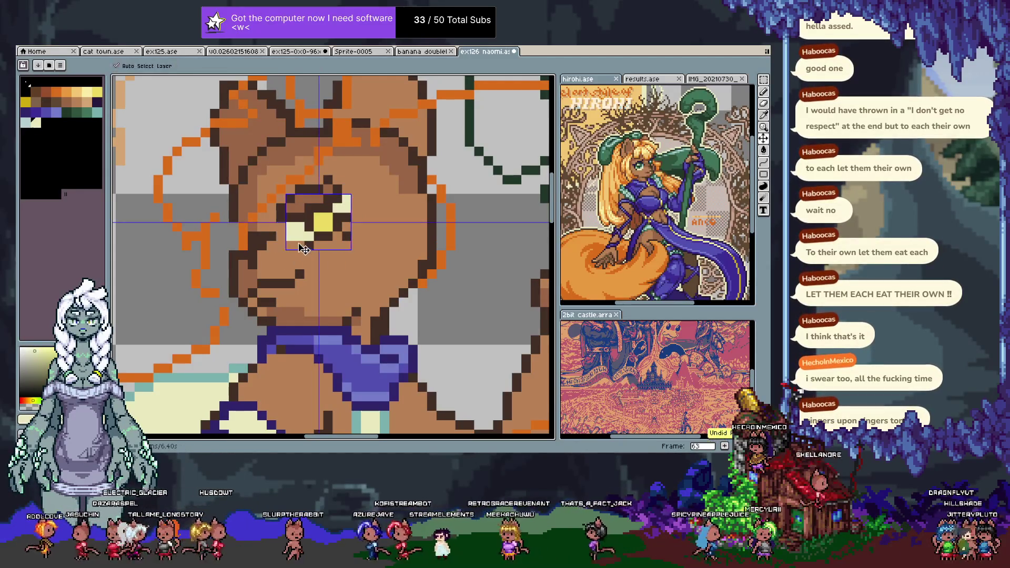
{"action": "scroll", "coordinate": [358, 260], "scroll_direction": "down", "scroll_amount": 5}
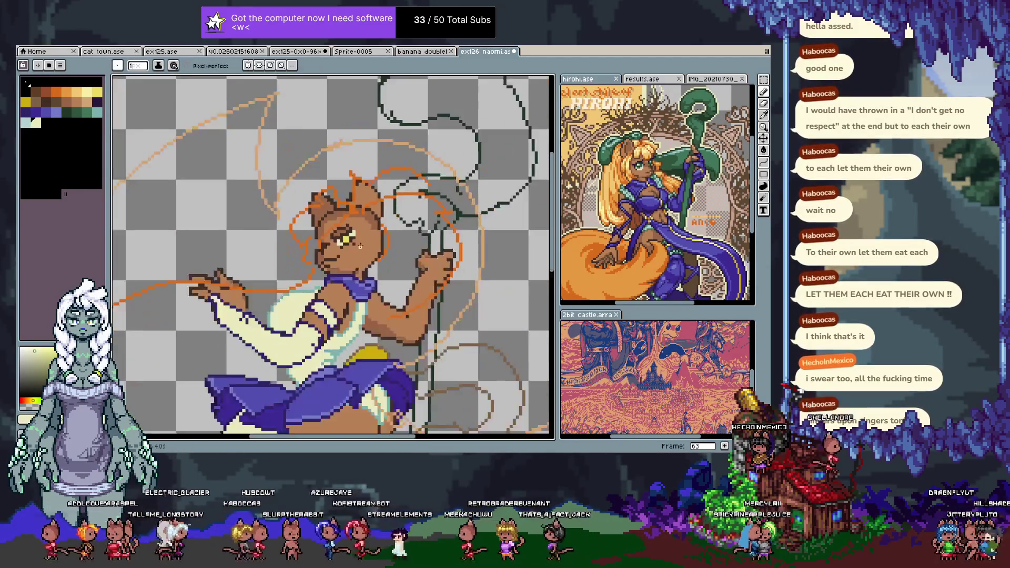
{"action": "scroll", "coordinate": [376, 238], "scroll_direction": "up", "scroll_amount": 6}
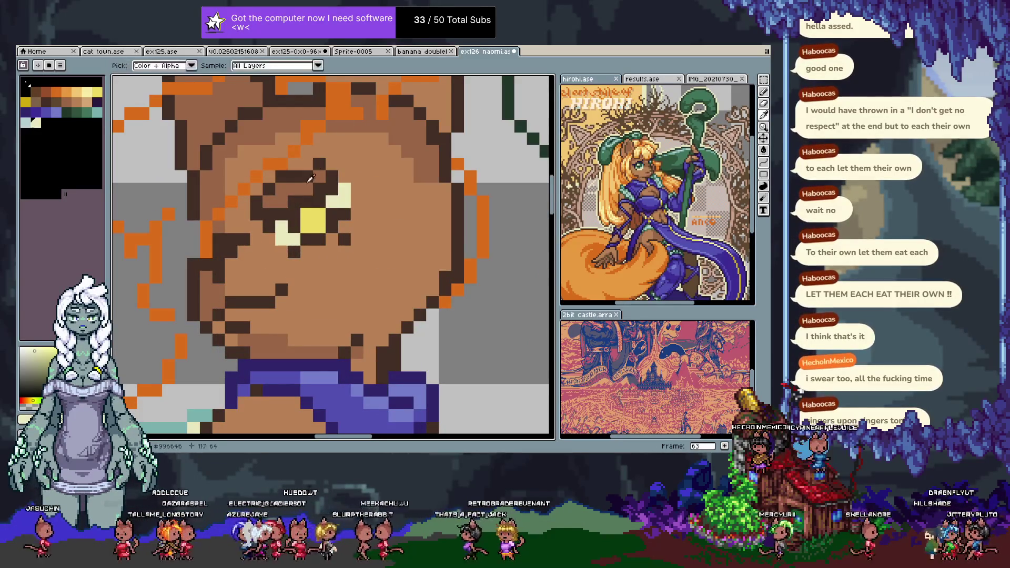
- Repaint the dark eyebrow and the pixel below it in brown skin tones
{"action": "left_click", "coordinate": [316, 153], "text": "alt"}
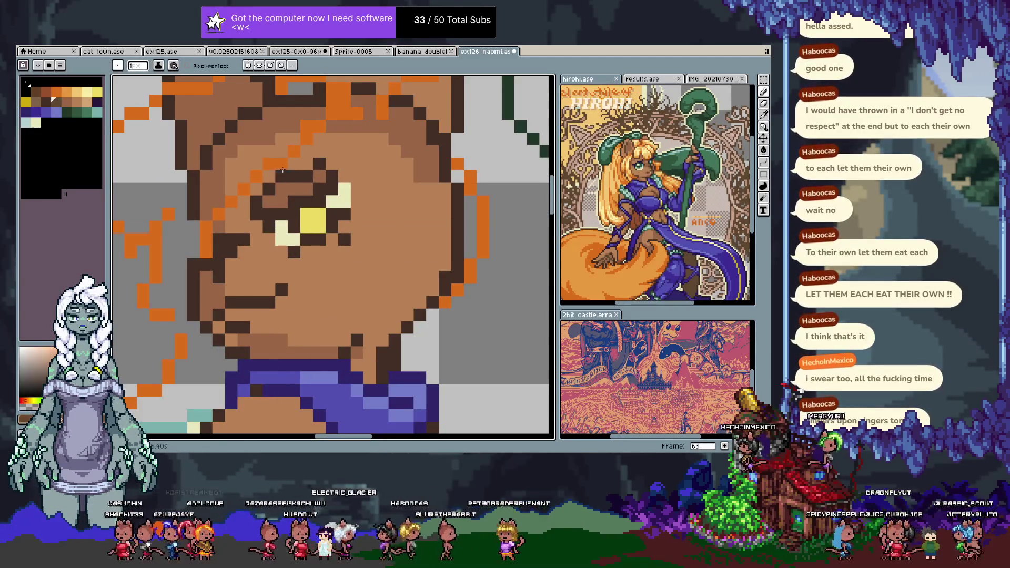
{"action": "mouse_move", "coordinate": [269, 187]}
{"action": "left_mouse_down"}
{"action": "mouse_move", "coordinate": [331, 163]}
{"action": "mouse_move", "coordinate": [328, 153]}
{"action": "left_mouse_up"}
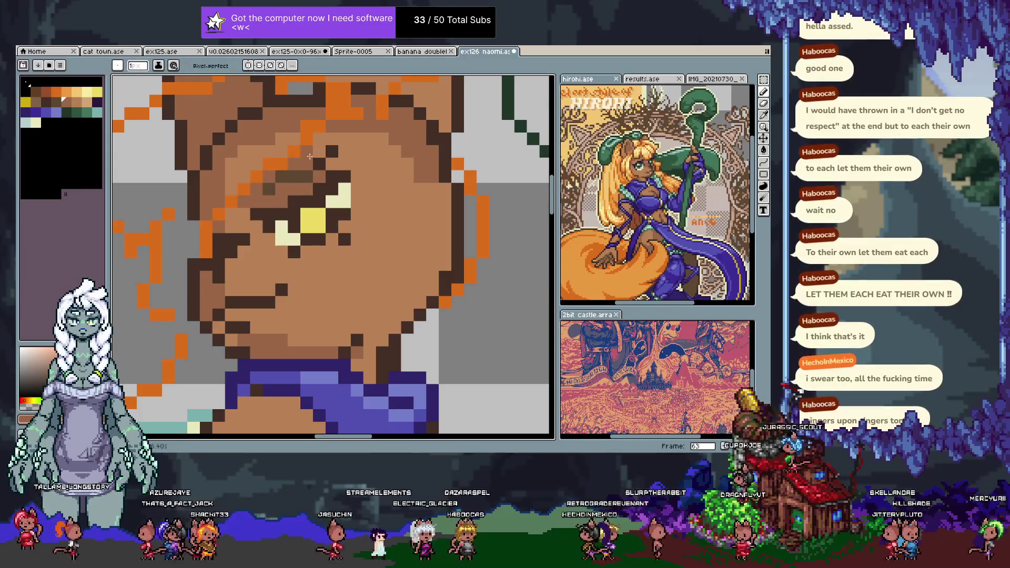
{"action": "key", "text": "i"}
{"action": "left_click", "coordinate": [299, 176]}
{"action": "key", "text": "b"}
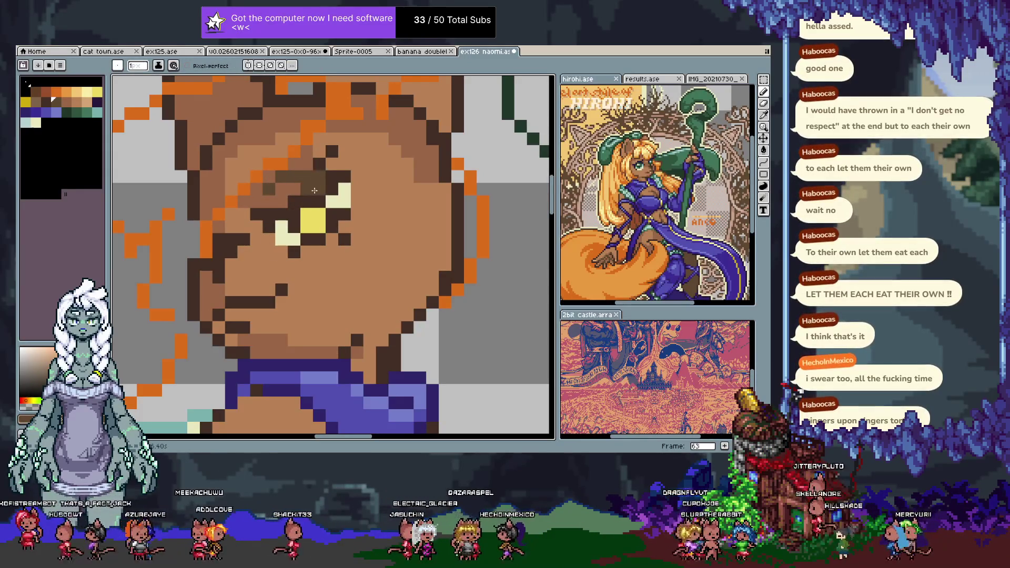
{"action": "left_click", "coordinate": [294, 202]}
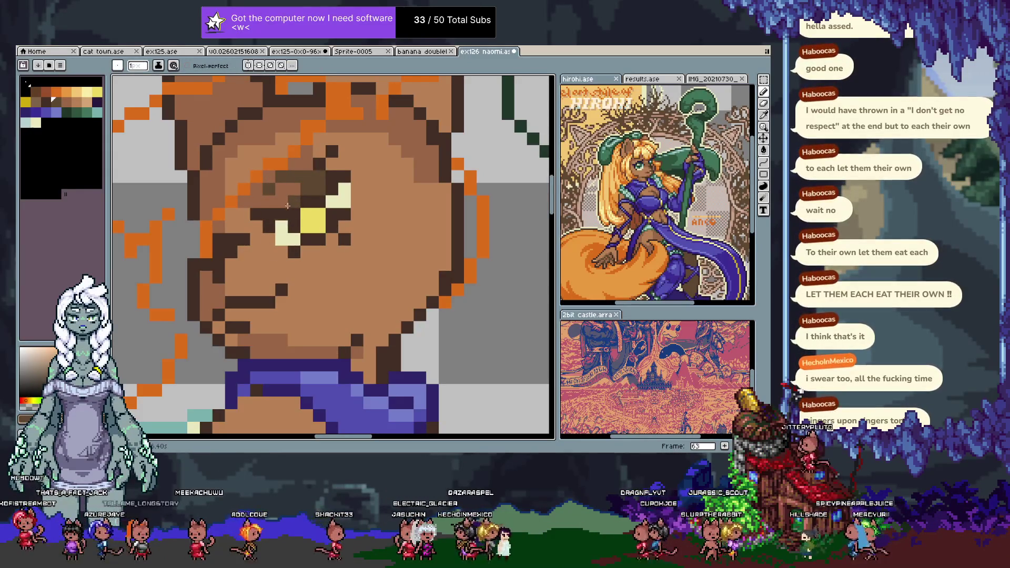
{"action": "left_click", "coordinate": [338, 163], "text": "alt"}
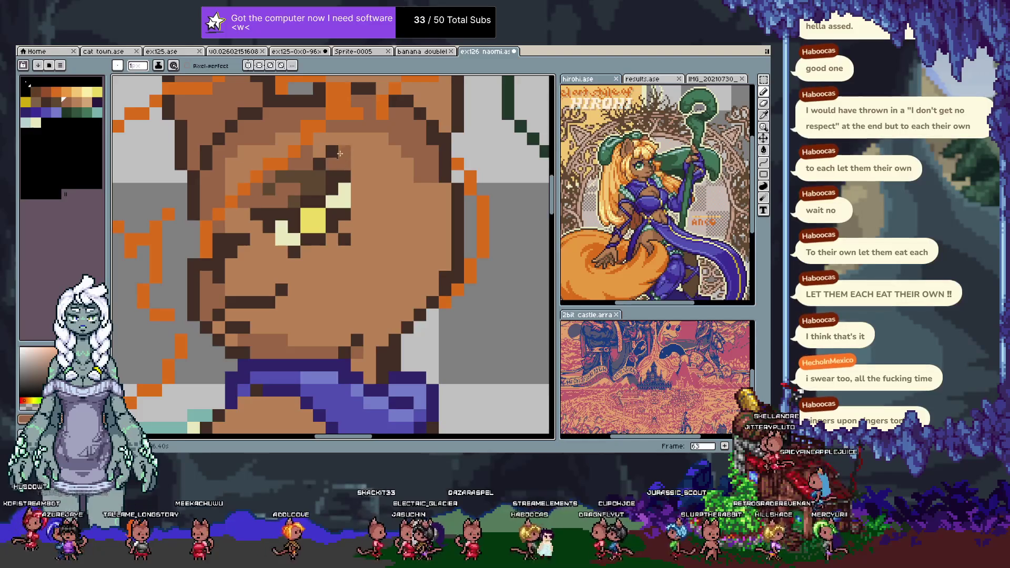
{"action": "left_click", "coordinate": [303, 175], "text": "alt"}
{"action": "left_click", "coordinate": [344, 151]}
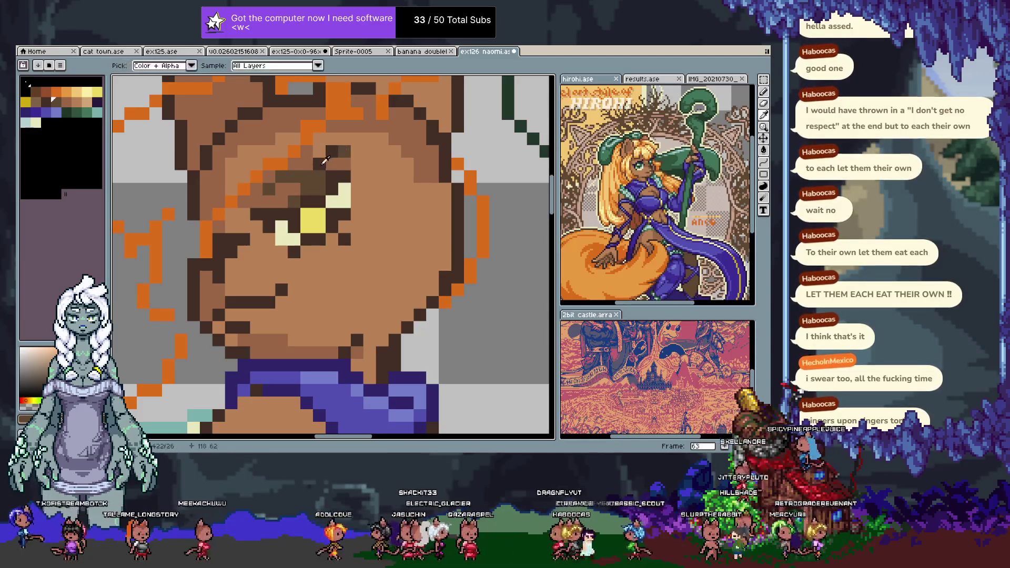
{"action": "scroll", "coordinate": [303, 176], "scroll_direction": "down", "scroll_amount": 5}
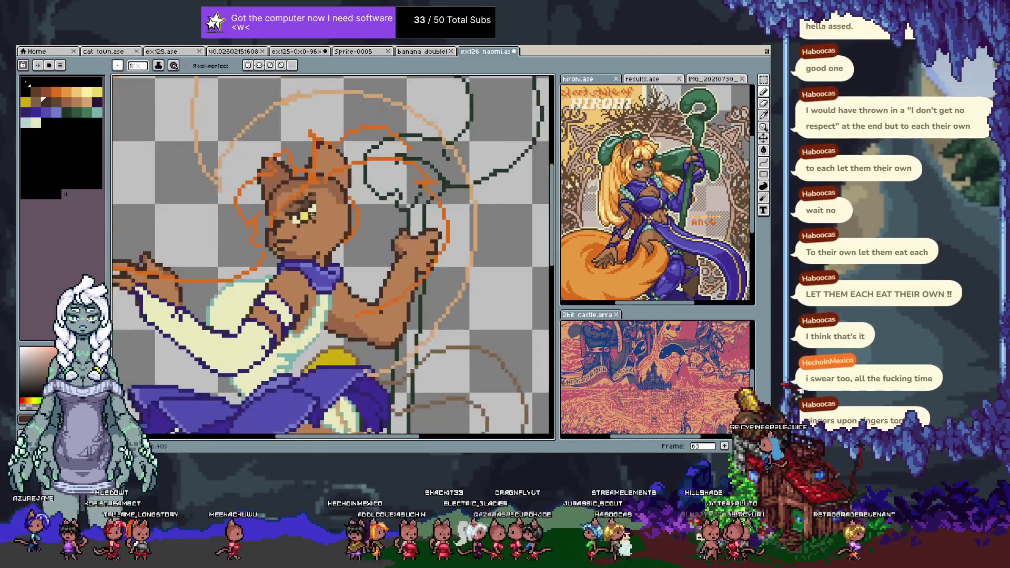
{"action": "scroll", "coordinate": [316, 219], "scroll_direction": "up", "scroll_amount": 5}
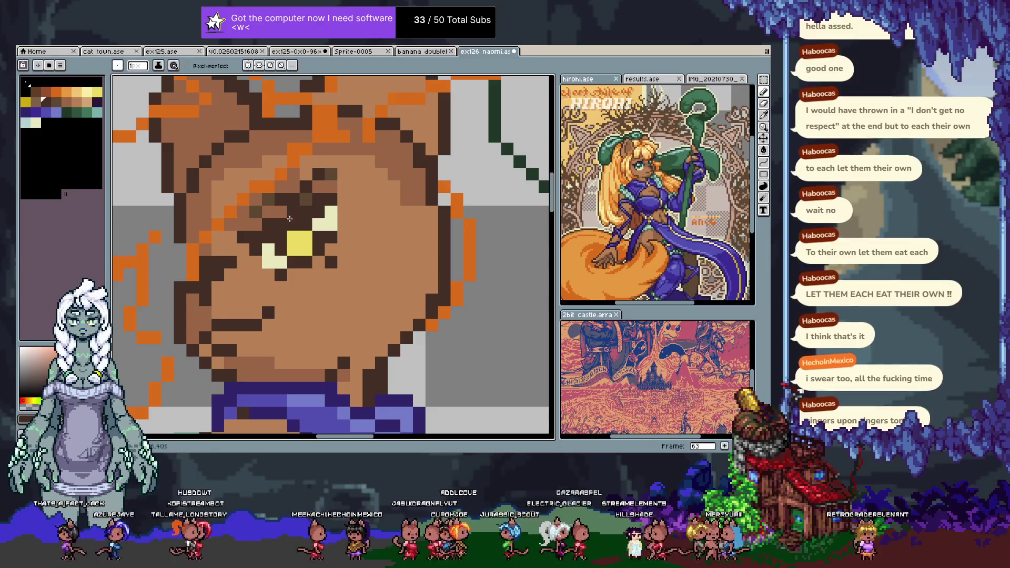
- Shade the eye in yellow and cream and touch up its outline pixels
{"action": "left_click", "coordinate": [270, 236], "text": "alt"}
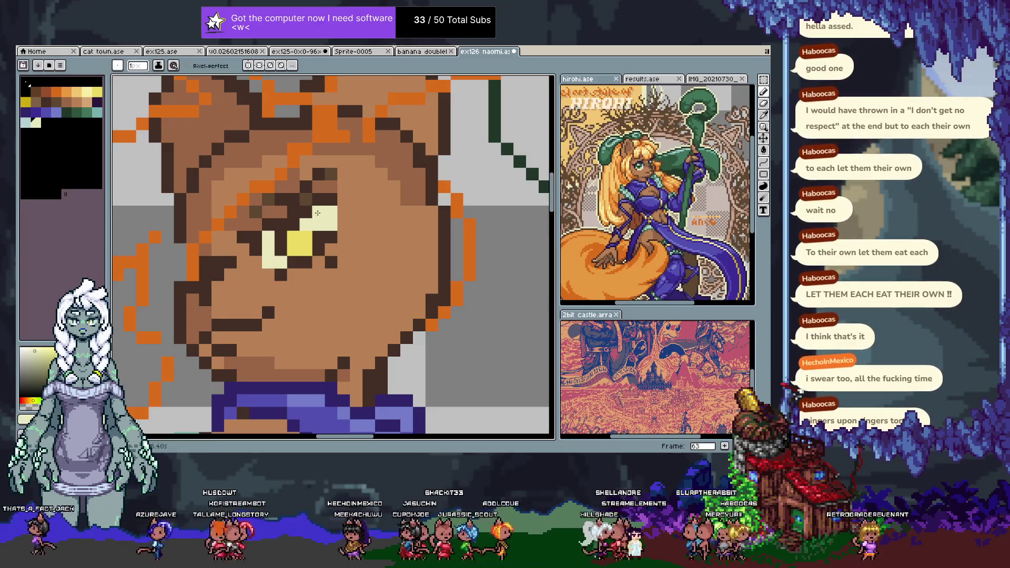
{"action": "left_click", "coordinate": [308, 224]}
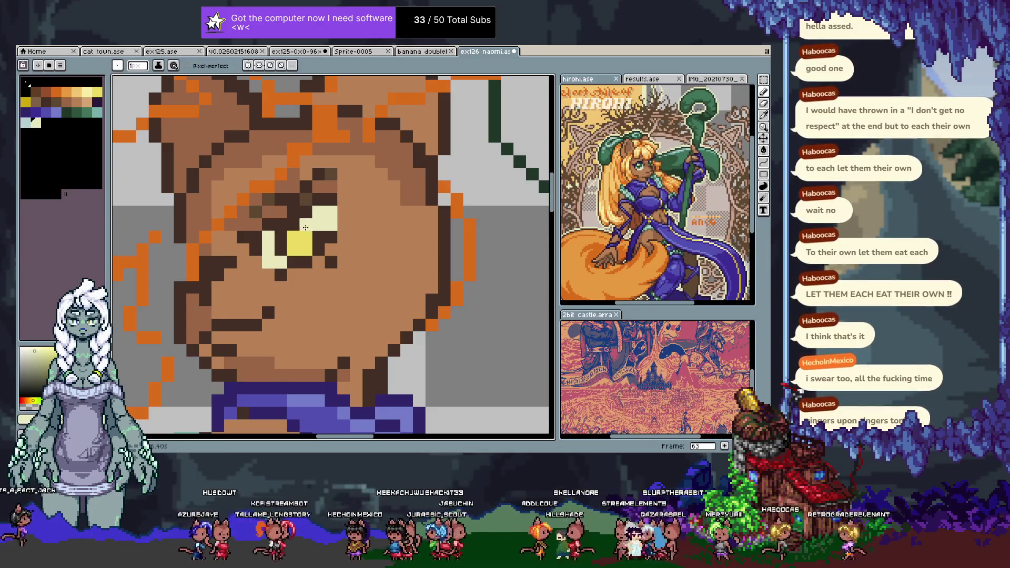
{"action": "left_click", "coordinate": [263, 241], "text": "alt"}
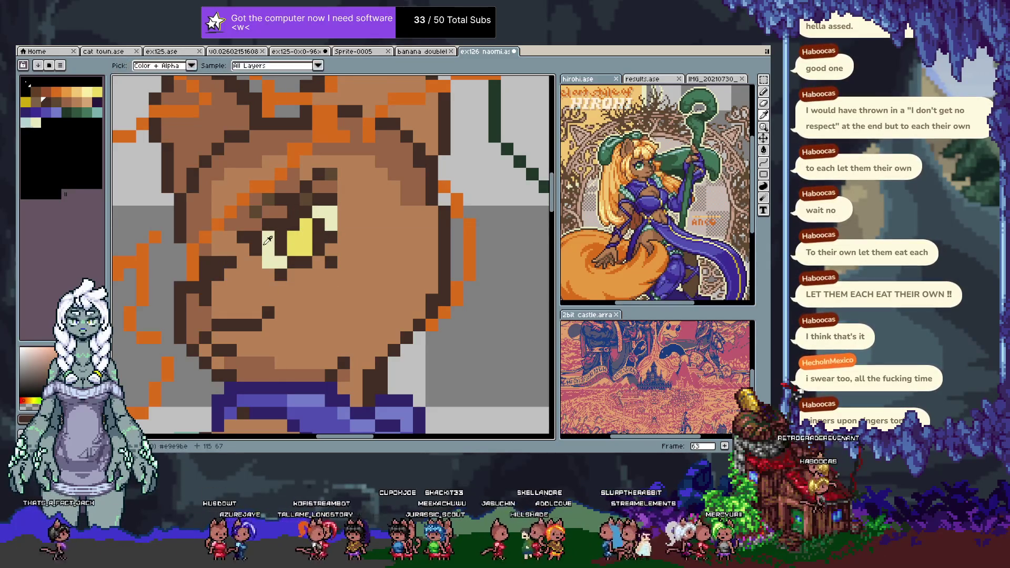
{"action": "left_click", "coordinate": [97, 92]}
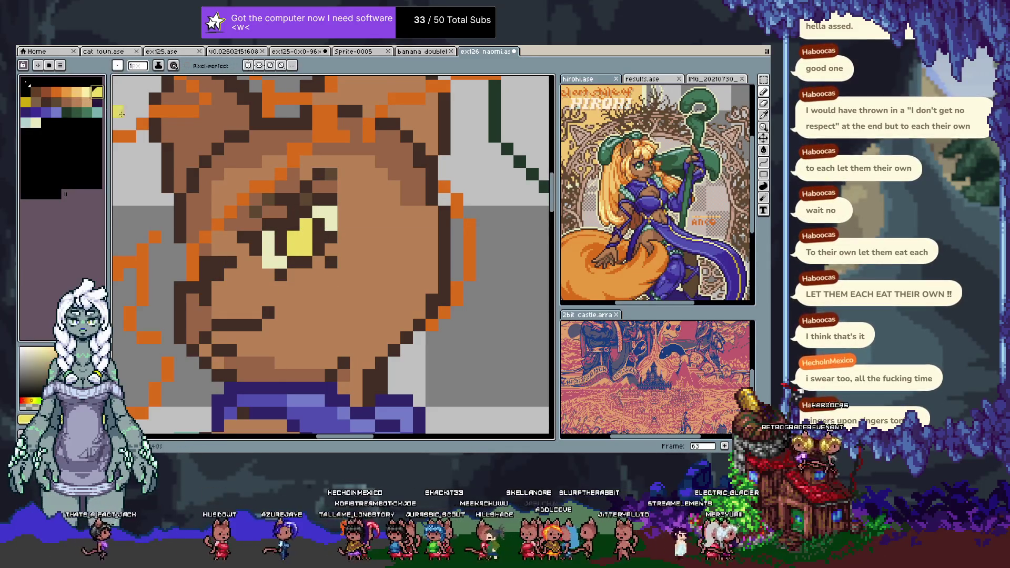
{"action": "left_click_drag", "start_coordinate": [269, 263], "coordinate": [280, 243]}
{"action": "left_click", "coordinate": [287, 255]}
{"action": "left_click", "coordinate": [316, 231]}
{"action": "left_click", "coordinate": [316, 232]}
{"action": "left_click", "coordinate": [319, 262]}
{"action": "left_click", "coordinate": [296, 260]}
{"action": "scroll", "coordinate": [315, 247], "scroll_direction": "down", "scroll_amount": 4}
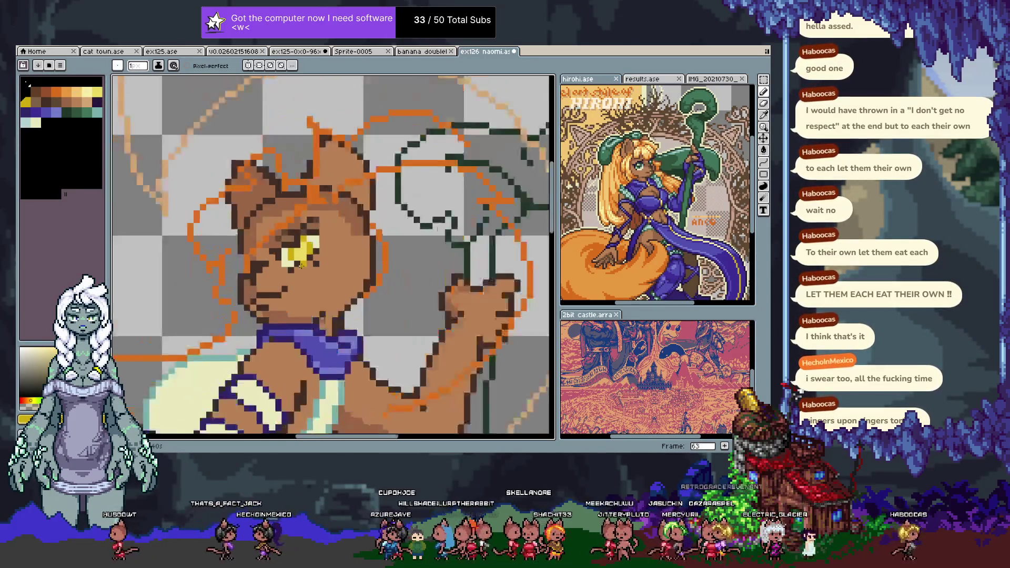
- Select the eye area, redo the undone eye edits and shift a dark pixel left
{"action": "scroll", "coordinate": [335, 214], "scroll_direction": "up", "scroll_amount": 4}
{"action": "scroll", "coordinate": [336, 214], "scroll_direction": "up", "scroll_amount": 2}
{"action": "key", "text": "m"}
{"action": "left_click_drag", "start_coordinate": [215, 135], "coordinate": [384, 304]}
{"action": "left_click_drag", "start_coordinate": [372, 165], "coordinate": [373, 165]}
{"action": "key", "text": "i"}
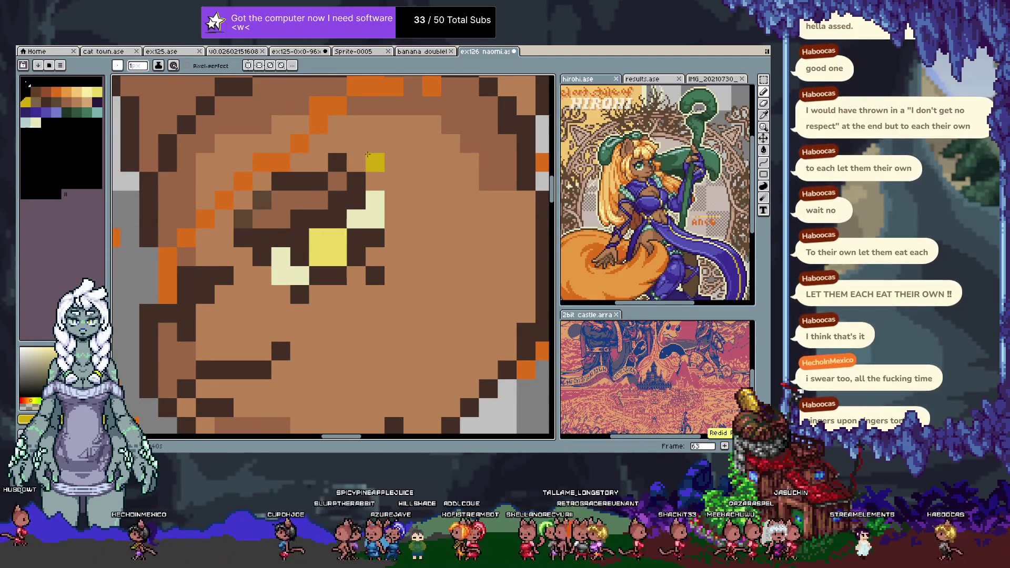
{"action": "key", "text": "ctrl+y"}
{"action": "left_click_drag", "start_coordinate": [368, 155], "coordinate": [363, 158]}
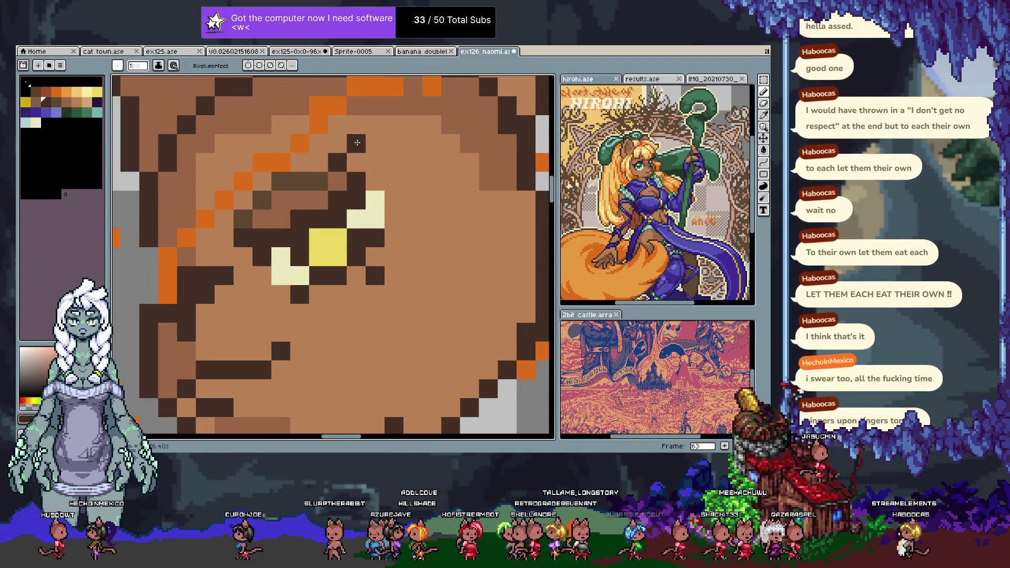
- Raise the eyebrow's end, cover stray eyebrow pixels with skin tone, and draw a dark row above the eye
{"action": "mouse_move", "coordinate": [300, 162]}
{"action": "left_mouse_down"}
{"action": "mouse_move", "coordinate": [319, 163]}
{"action": "mouse_move", "coordinate": [315, 184]}
{"action": "left_mouse_up"}
{"action": "left_click", "coordinate": [336, 182], "text": "alt"}
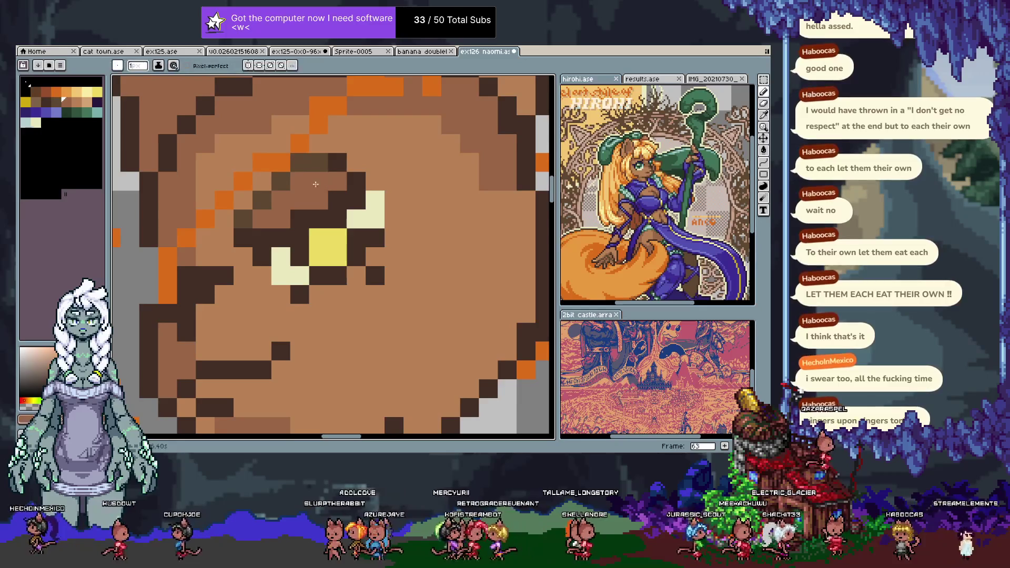
{"action": "left_click", "coordinate": [280, 182]}
{"action": "left_click", "coordinate": [295, 163]}
{"action": "left_click", "coordinate": [266, 202]}
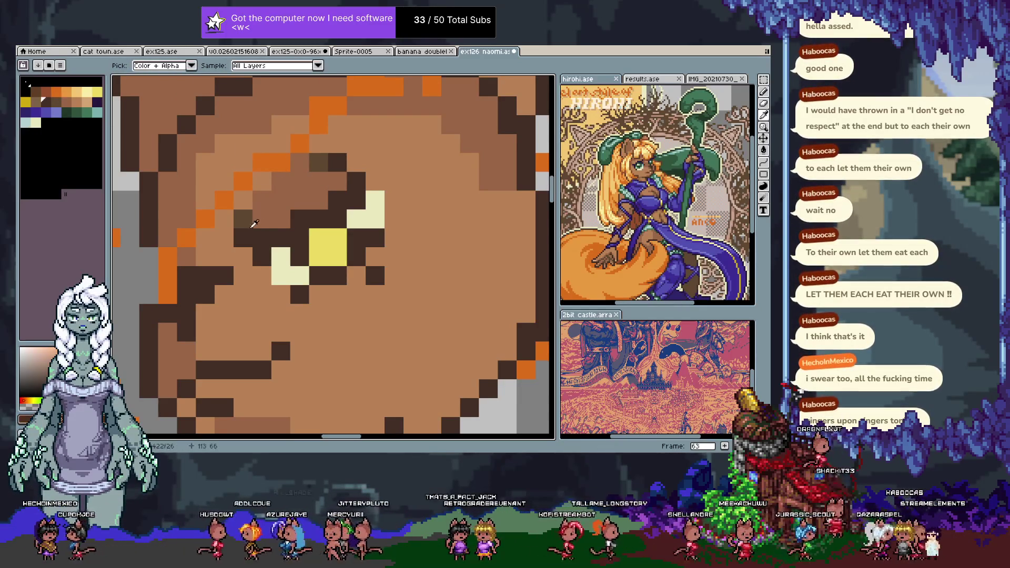
{"action": "mouse_move", "coordinate": [374, 181]}
{"action": "left_mouse_down"}
{"action": "mouse_move", "coordinate": [403, 177]}
{"action": "mouse_move", "coordinate": [357, 162]}
{"action": "left_mouse_up"}
{"action": "scroll", "coordinate": [410, 150], "scroll_direction": "down", "scroll_amount": 3}
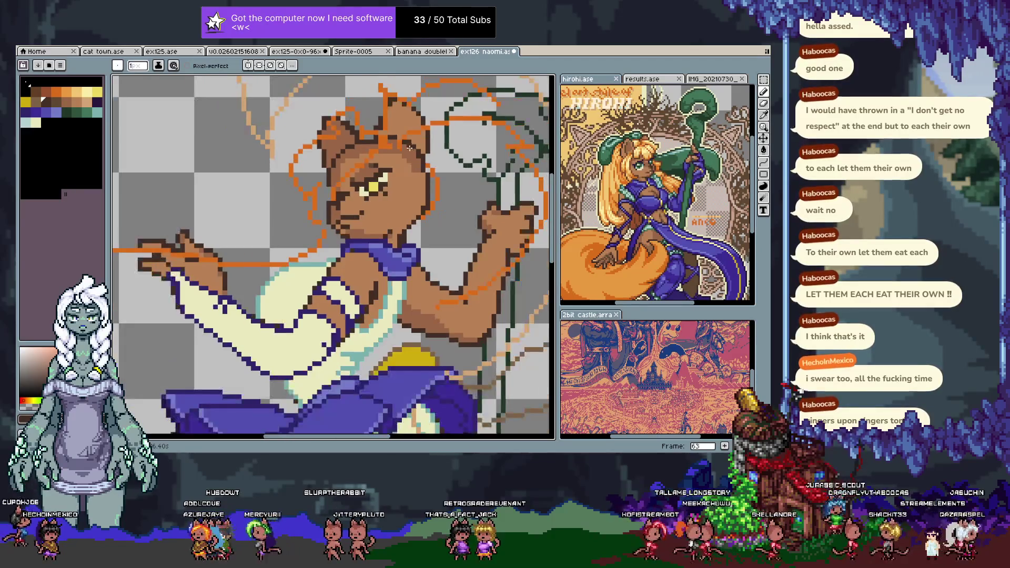
{"action": "scroll", "coordinate": [401, 141], "scroll_direction": "up", "scroll_amount": 1}
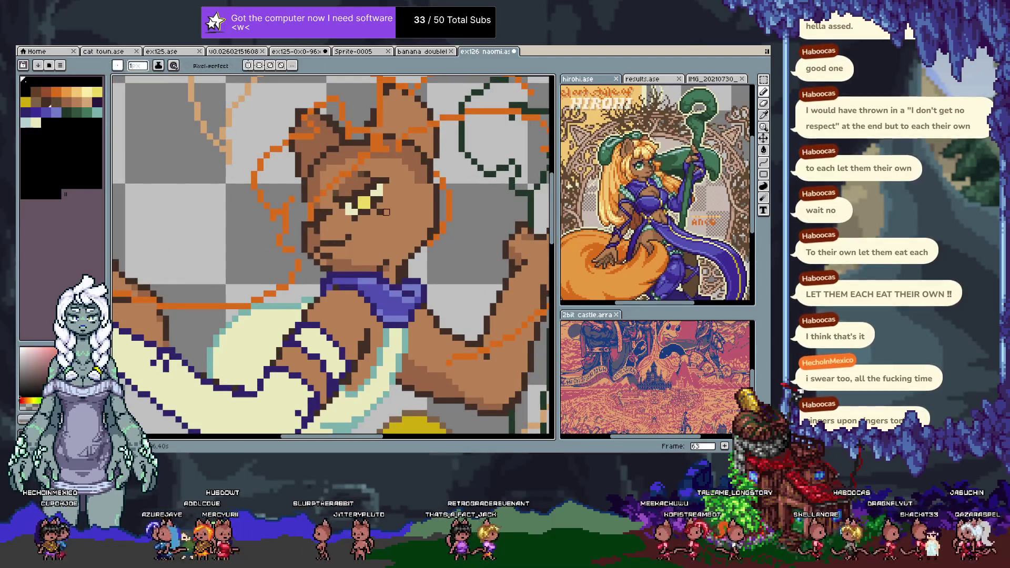
- Brighten eye pixels with pale cream, paint teal into the eye and add a light highlight
{"action": "left_click", "coordinate": [373, 196], "text": "alt"}
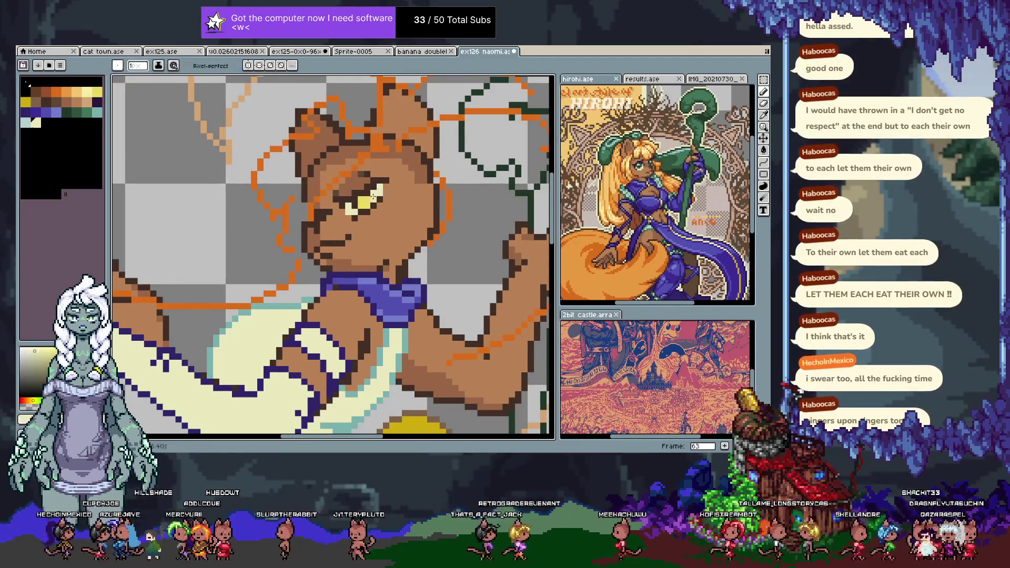
{"action": "left_click", "coordinate": [377, 191]}
{"action": "left_click", "coordinate": [98, 112]}
{"action": "key", "text": "bracketleft"}
{"action": "key", "text": "bracketleft"}
{"action": "key", "text": "bracketleft"}
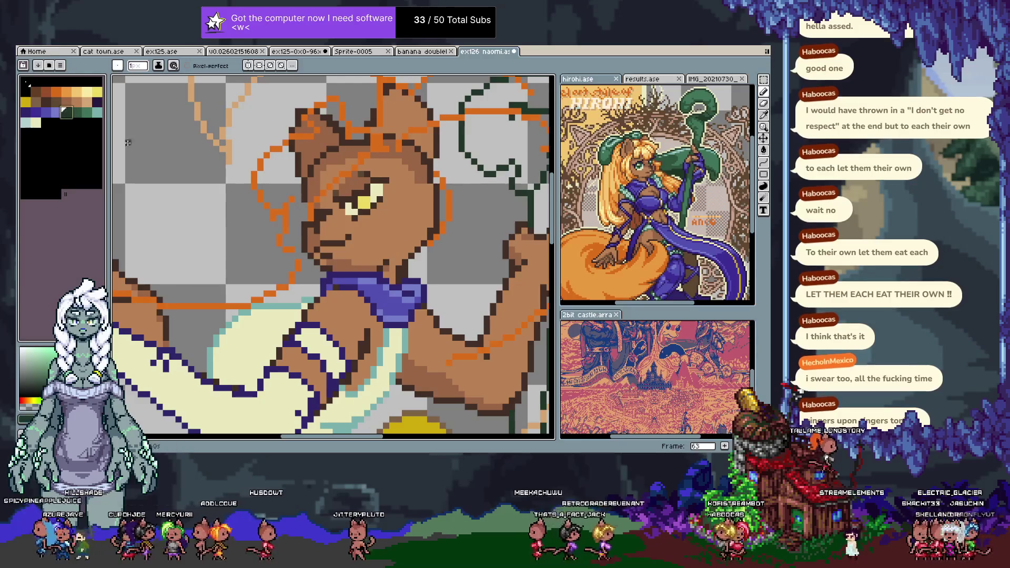
{"action": "left_click", "coordinate": [364, 197], "text": "alt"}
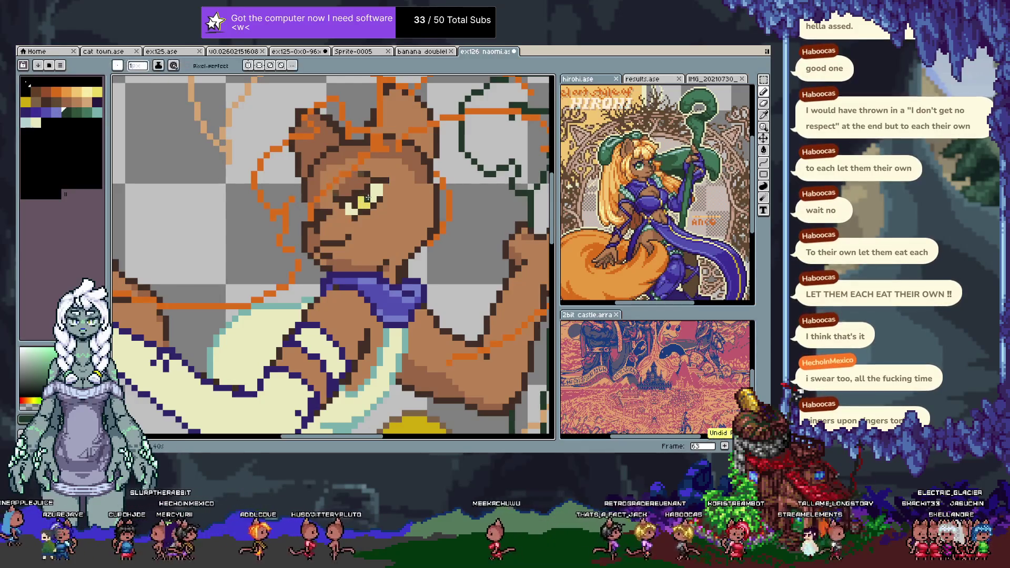
{"action": "left_click", "coordinate": [98, 112]}
{"action": "left_click_drag", "start_coordinate": [360, 204], "coordinate": [367, 205]}
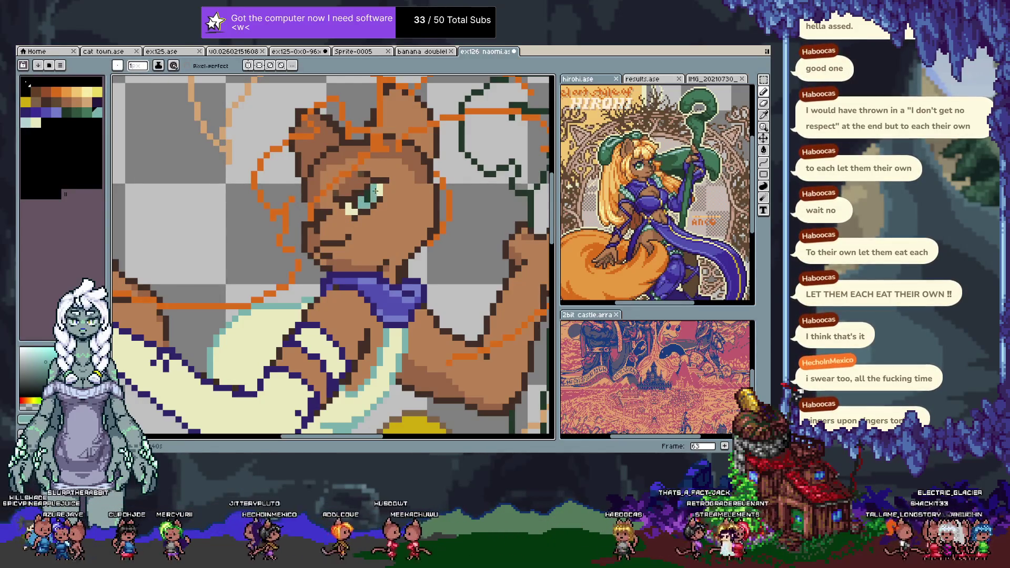
{"action": "left_click", "coordinate": [375, 194], "text": "alt"}
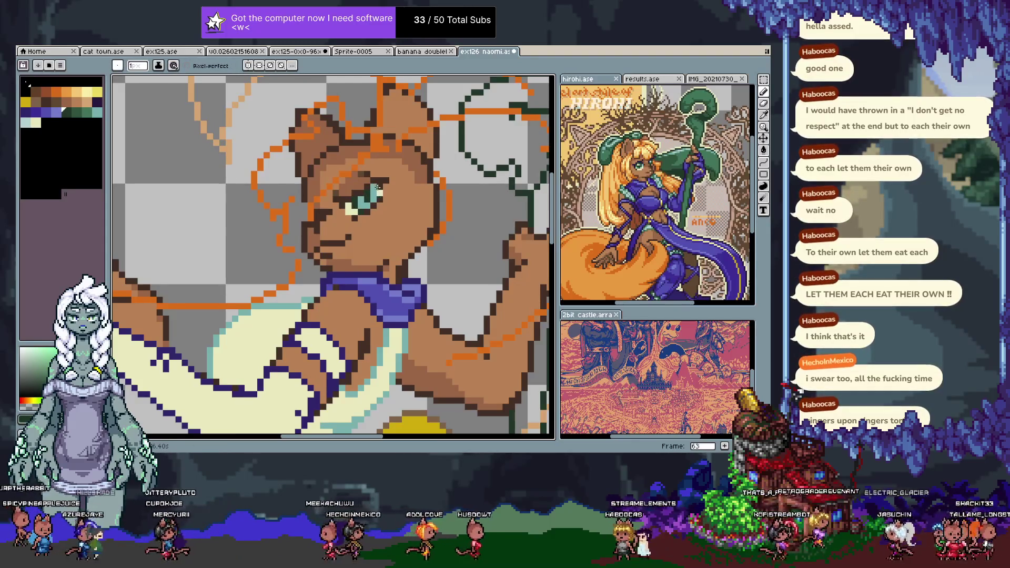
{"action": "left_click", "coordinate": [346, 195], "text": "alt"}
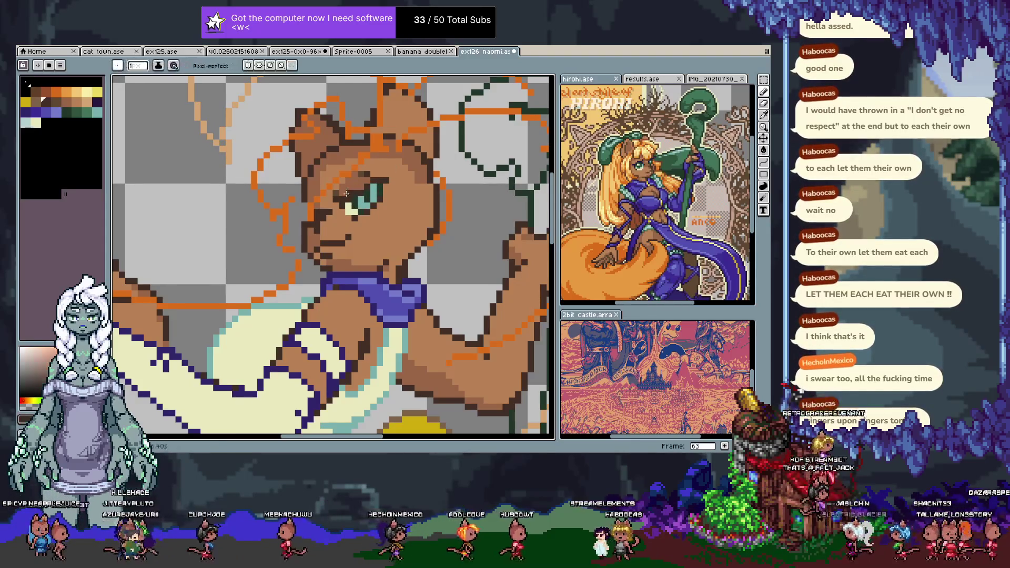
{"action": "left_click", "coordinate": [365, 190], "text": "alt"}
{"action": "left_click", "coordinate": [353, 197]}
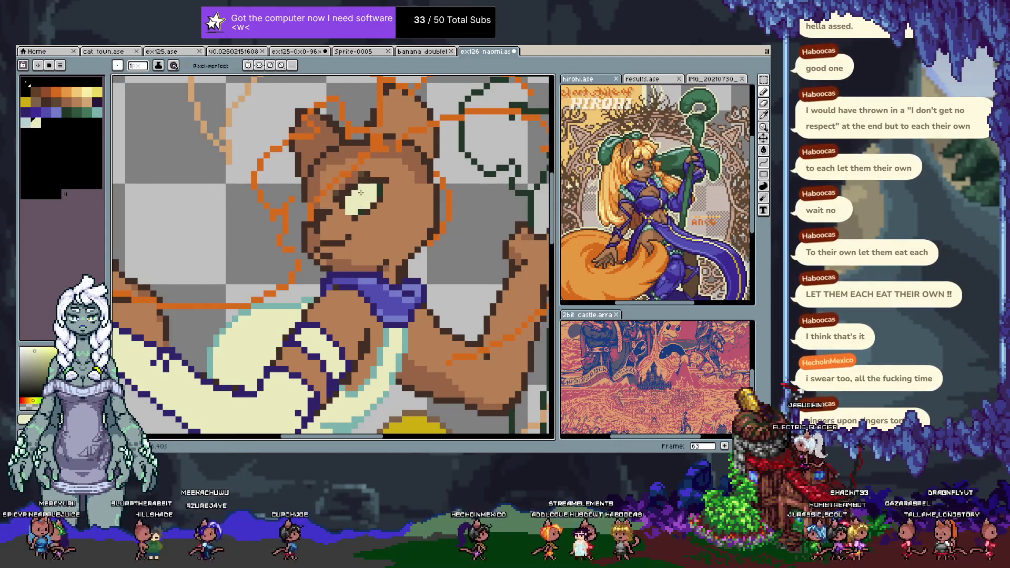
- Resample browns, dark green and pale tones, add another pale eye pixel, and choose dark navy
{"action": "left_click", "coordinate": [372, 174], "text": "alt"}
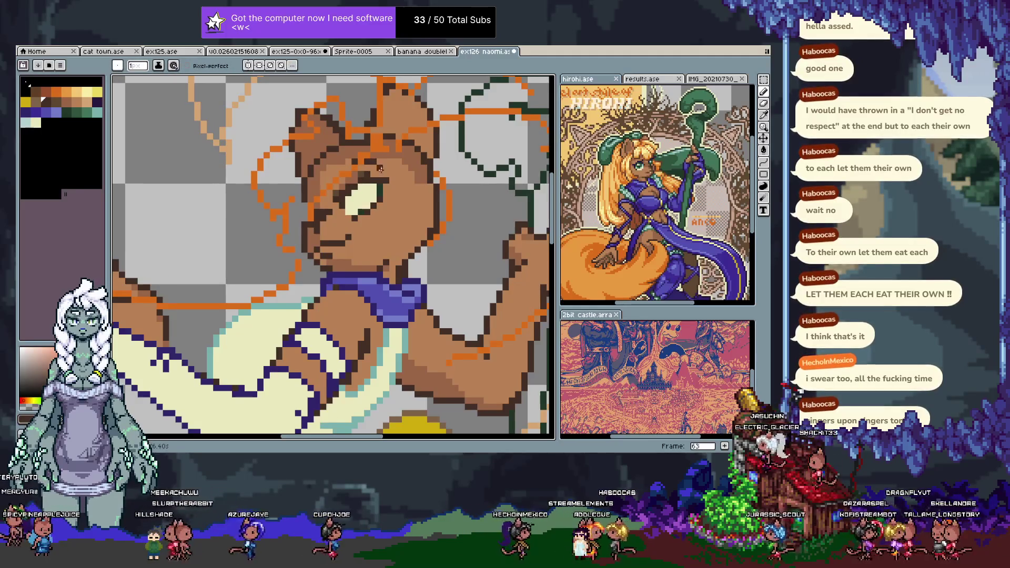
{"action": "left_click", "coordinate": [360, 191], "text": "alt"}
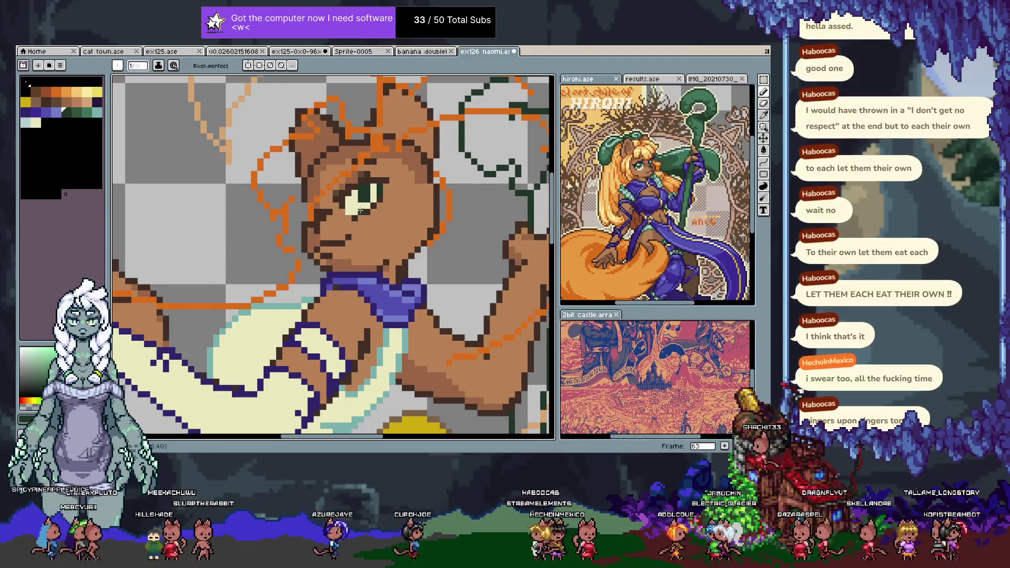
{"action": "left_click", "coordinate": [368, 192], "text": "alt"}
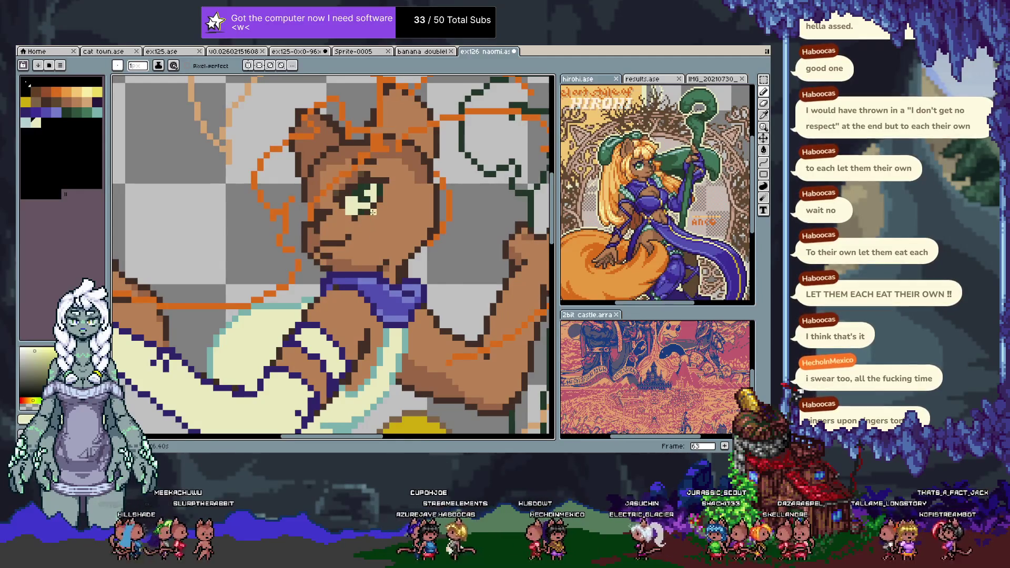
{"action": "left_click", "coordinate": [363, 211], "text": "alt"}
{"action": "left_click", "coordinate": [361, 223], "text": "alt"}
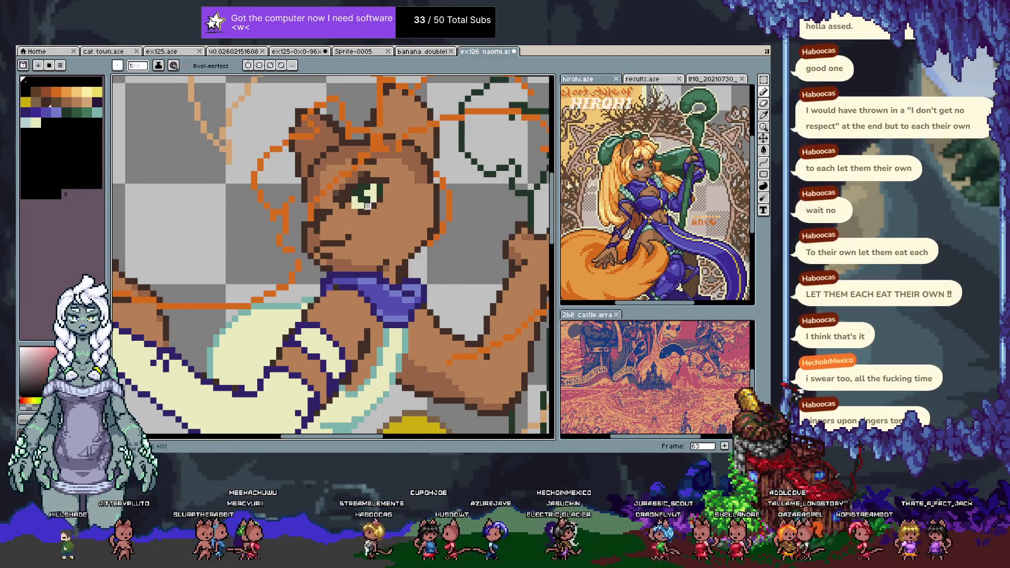
{"action": "left_click", "coordinate": [348, 206], "text": "alt"}
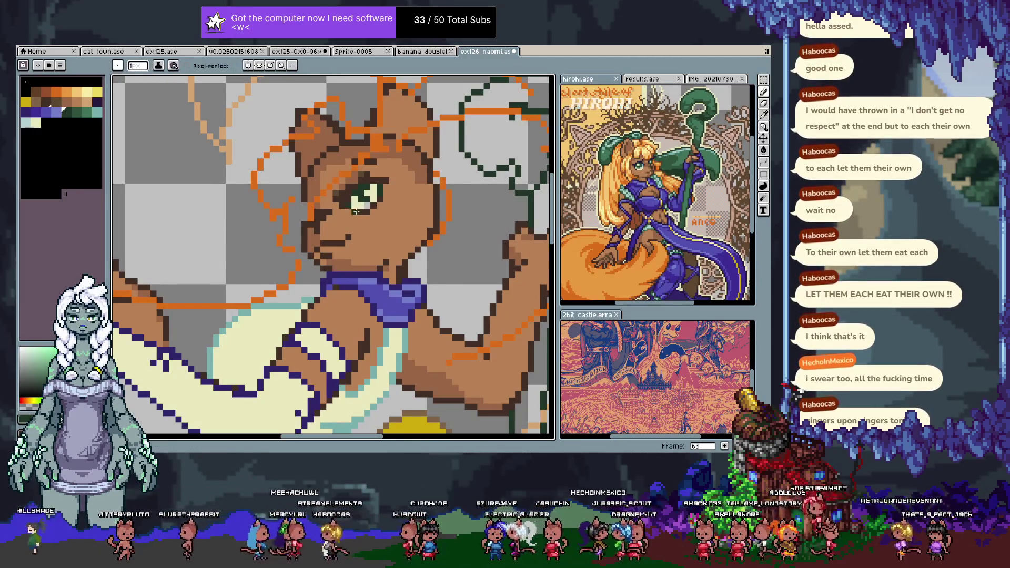
{"action": "left_click", "coordinate": [361, 202], "text": "alt"}
{"action": "left_click", "coordinate": [366, 197]}
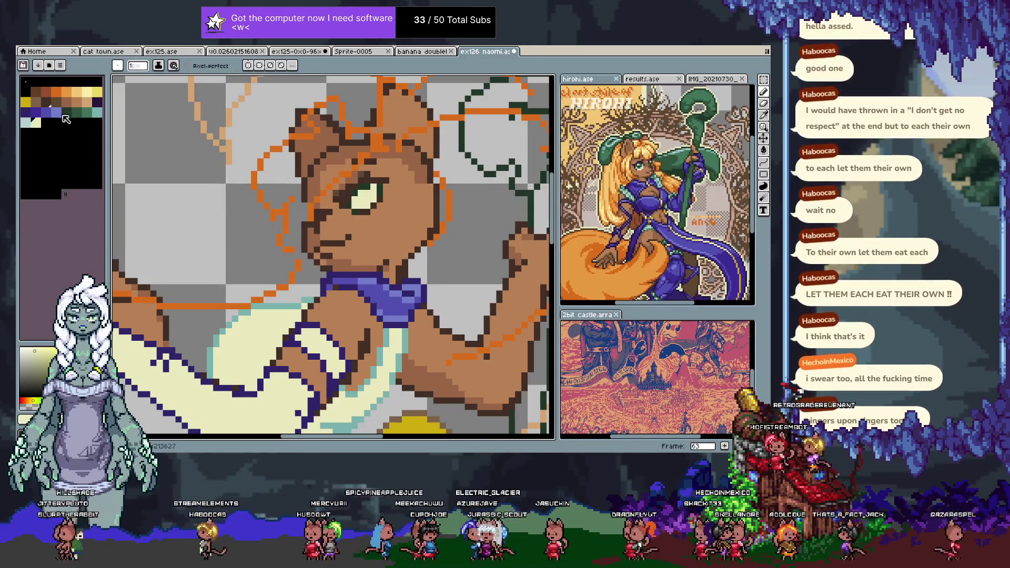
{"action": "left_click", "coordinate": [25, 111]}
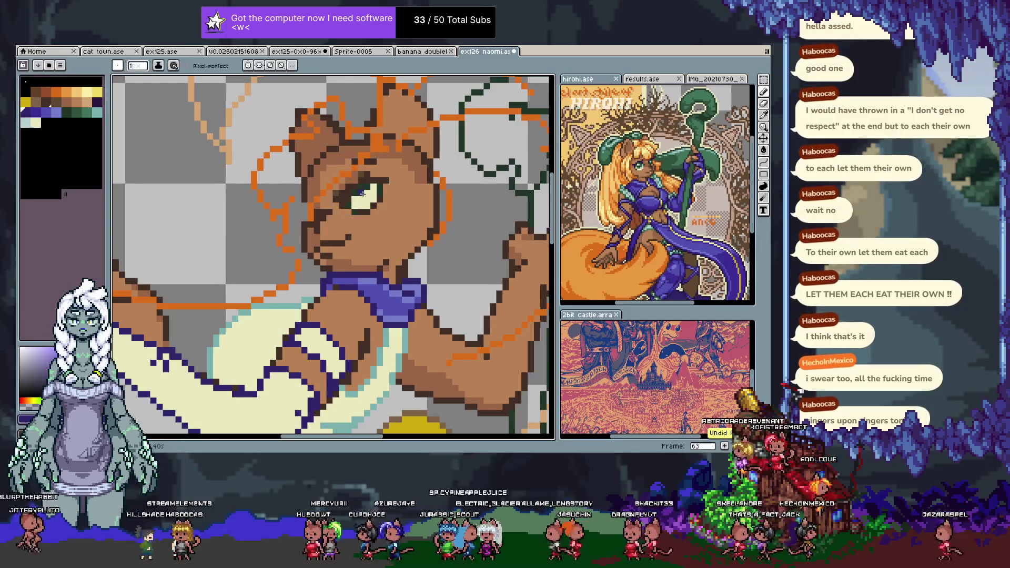
- Step through frames 61–63 to compare the eye, then move to frame 64
{"action": "key", "text": "i"}
{"action": "left_click", "coordinate": [372, 211], "text": "alt"}
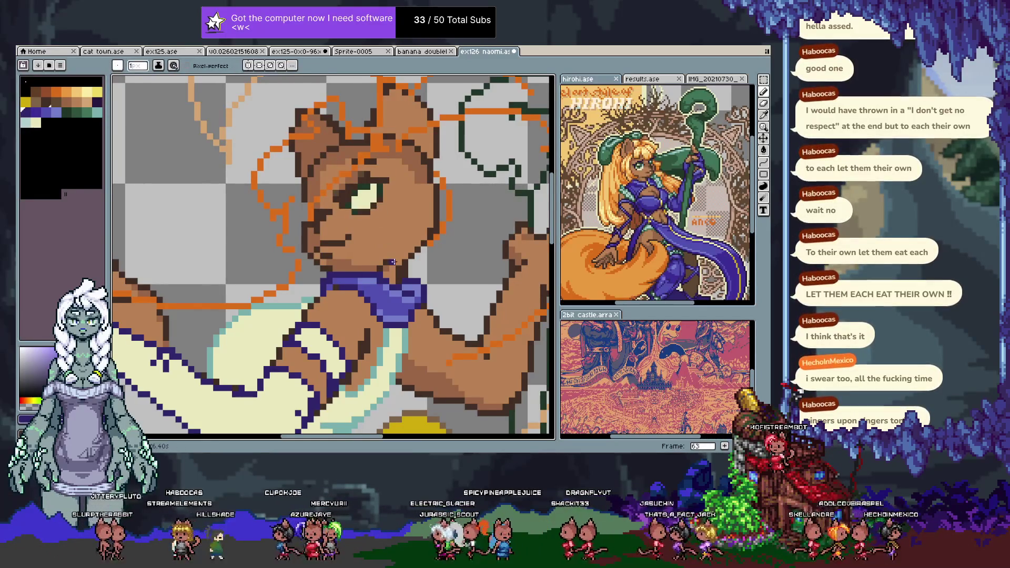
{"action": "key", "text": "Left"}
{"action": "key", "text": "Left"}
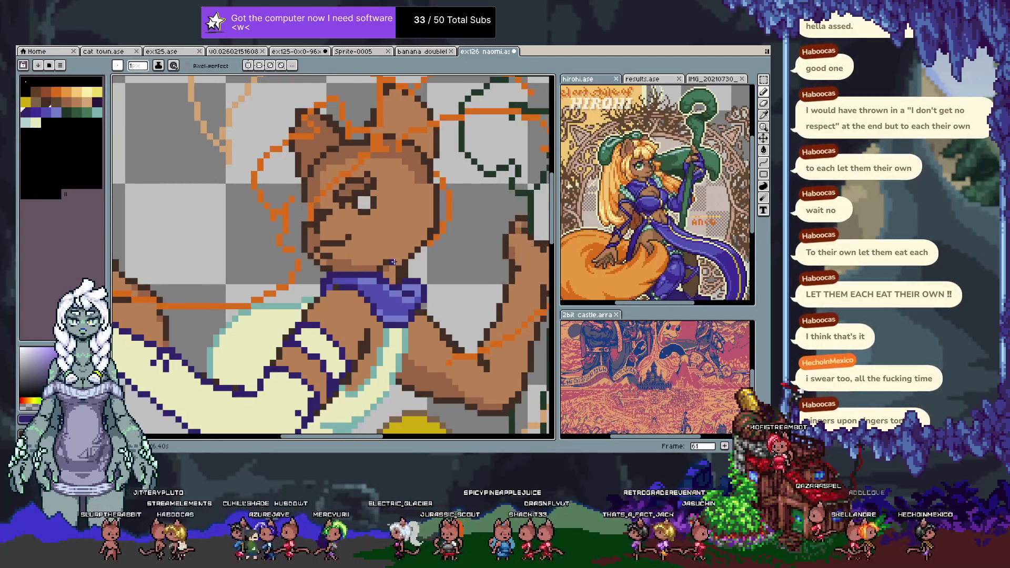
{"action": "key", "text": "Right"}
{"action": "key", "text": "Right"}
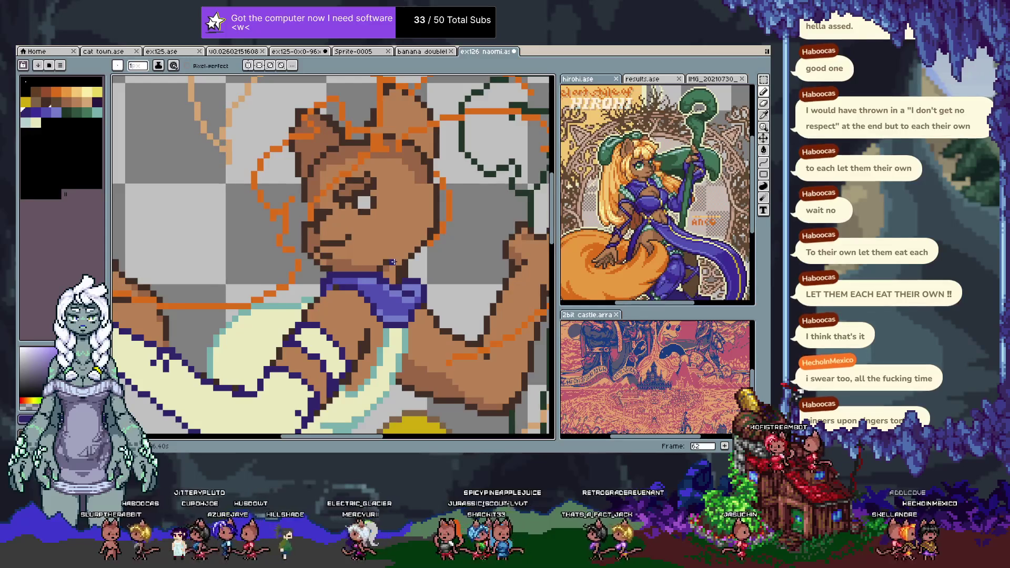
{"action": "key", "text": "Right"}
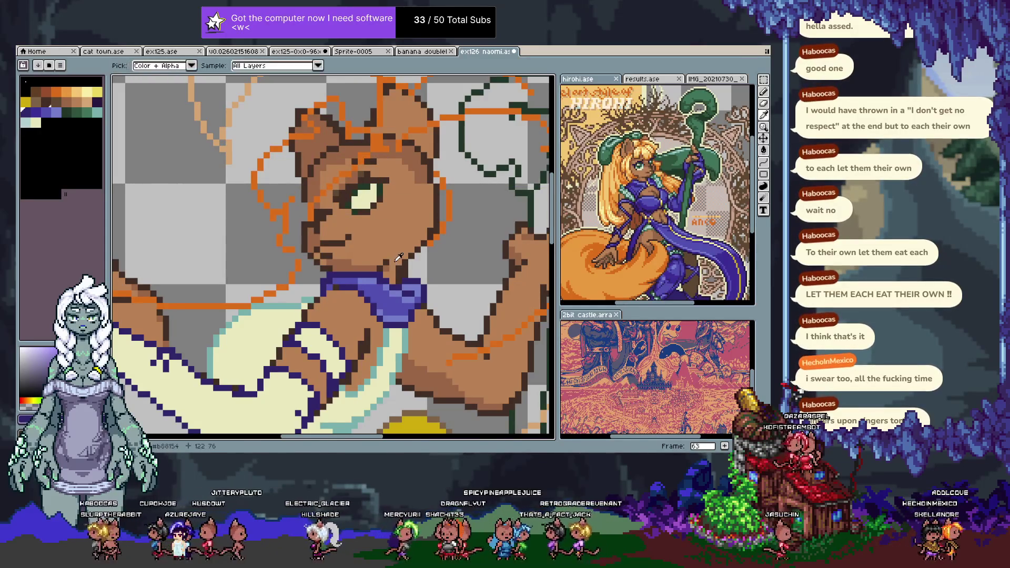
{"action": "key", "text": "Tab"}
{"action": "key", "text": "Right"}
- Pan the view across the character on frame 64
{"action": "key", "text": "Tab"}
{"action": "left_click_drag", "start_coordinate": [404, 236], "coordinate": [420, 255]}
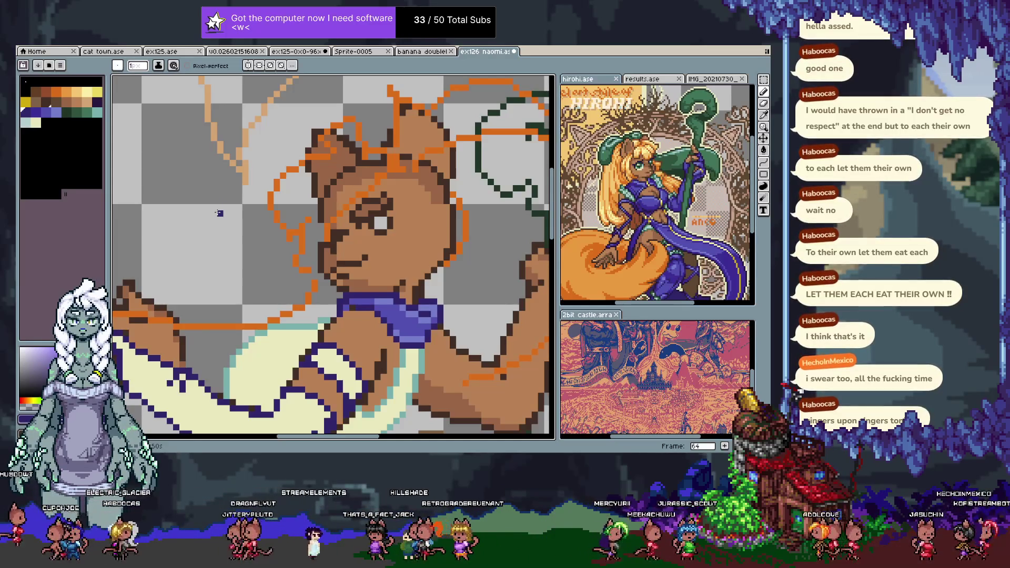
{"action": "key", "text": "i"}
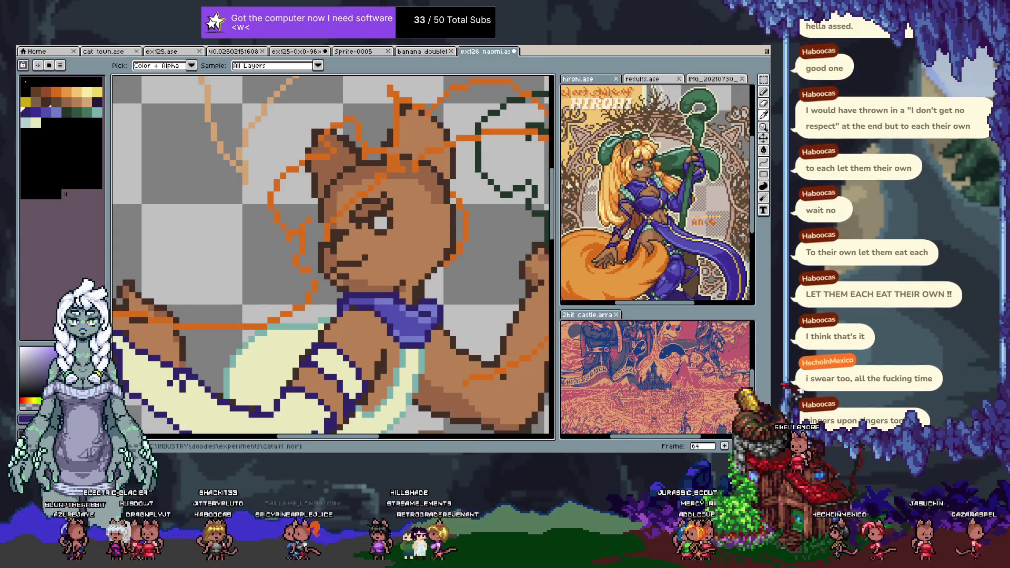
{"action": "key", "text": "b"}
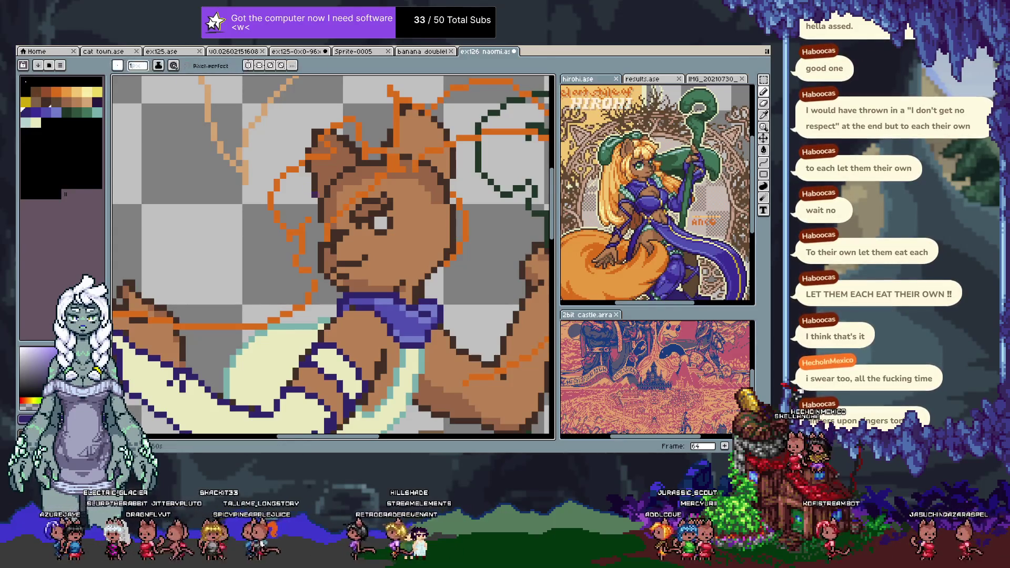
{"action": "left_click_drag", "start_coordinate": [371, 213], "coordinate": [348, 168]}
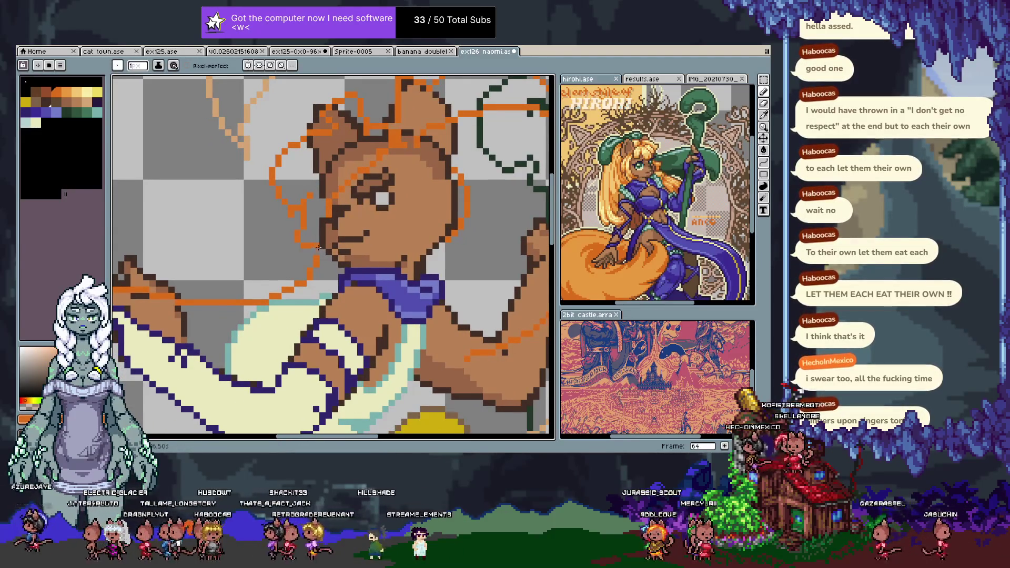
{"action": "scroll", "coordinate": [397, 243], "scroll_direction": "down", "scroll_amount": 2}
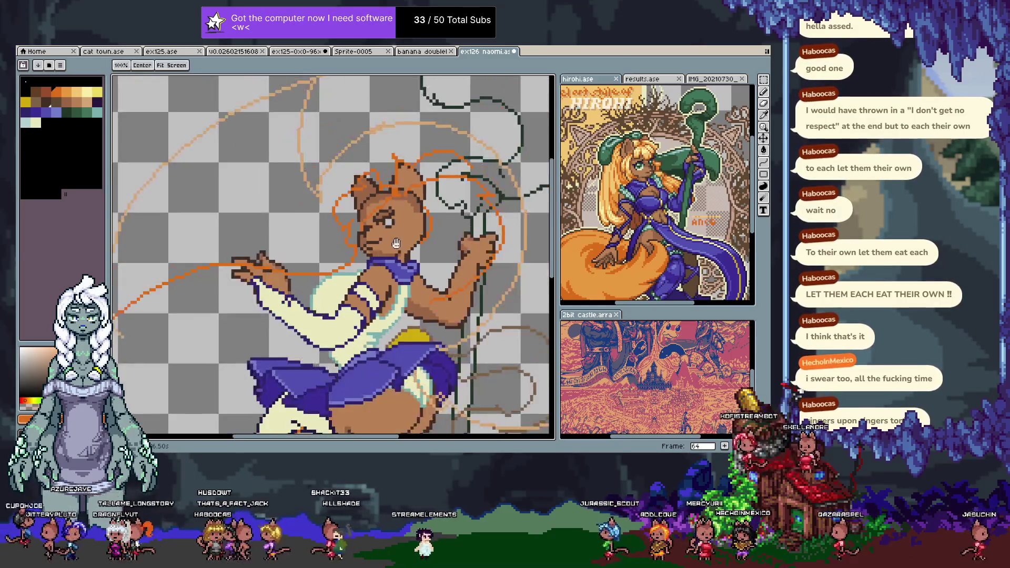
{"action": "scroll", "coordinate": [397, 244], "scroll_direction": "up", "scroll_amount": 2}
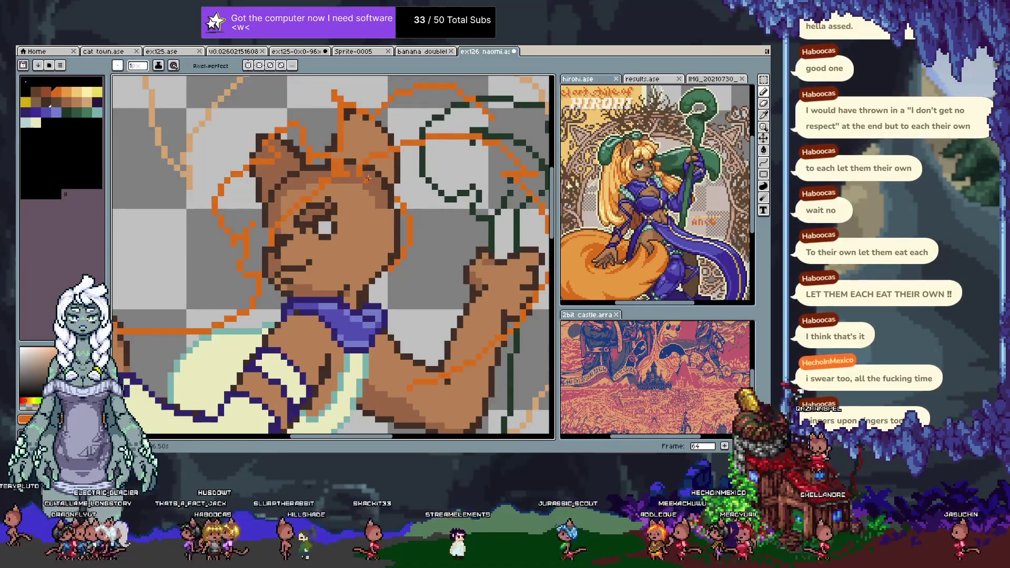
{"action": "key", "text": "v"}
{"action": "key", "text": "b"}
{"action": "left_click_drag", "start_coordinate": [353, 194], "coordinate": [397, 294]}
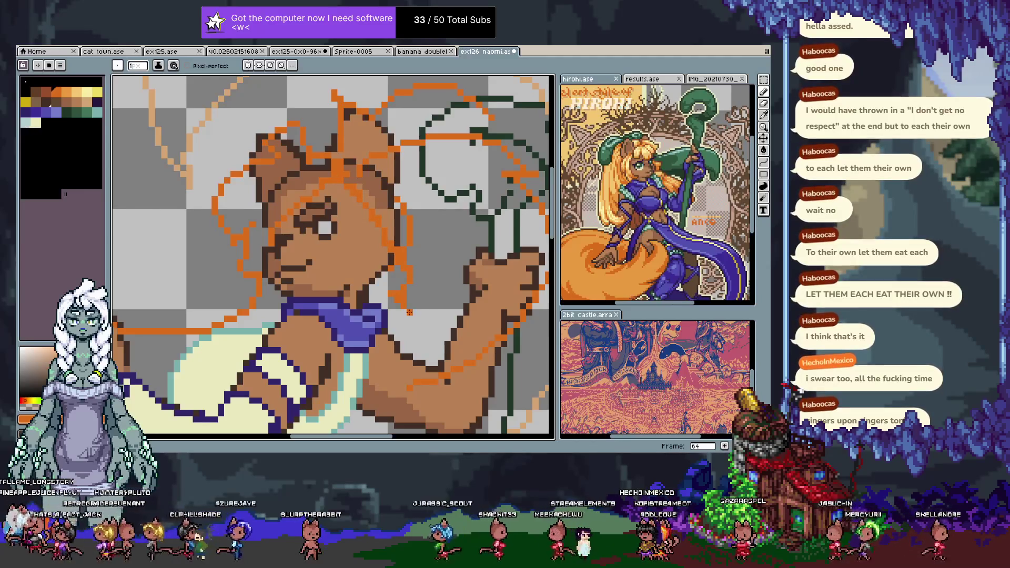
{"action": "mouse_move", "coordinate": [387, 234]}
{"action": "left_mouse_down"}
{"action": "mouse_move", "coordinate": [347, 152]}
{"action": "mouse_move", "coordinate": [350, 225]}
{"action": "left_mouse_up"}
{"action": "key", "text": "v"}
{"action": "key", "text": "b"}
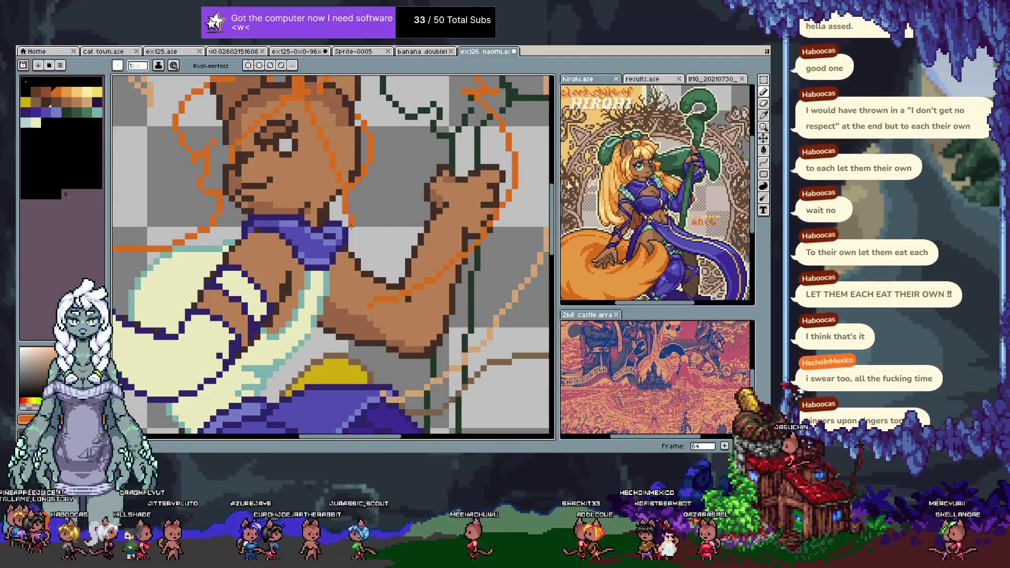
{"action": "left_click_drag", "start_coordinate": [362, 121], "coordinate": [385, 201]}
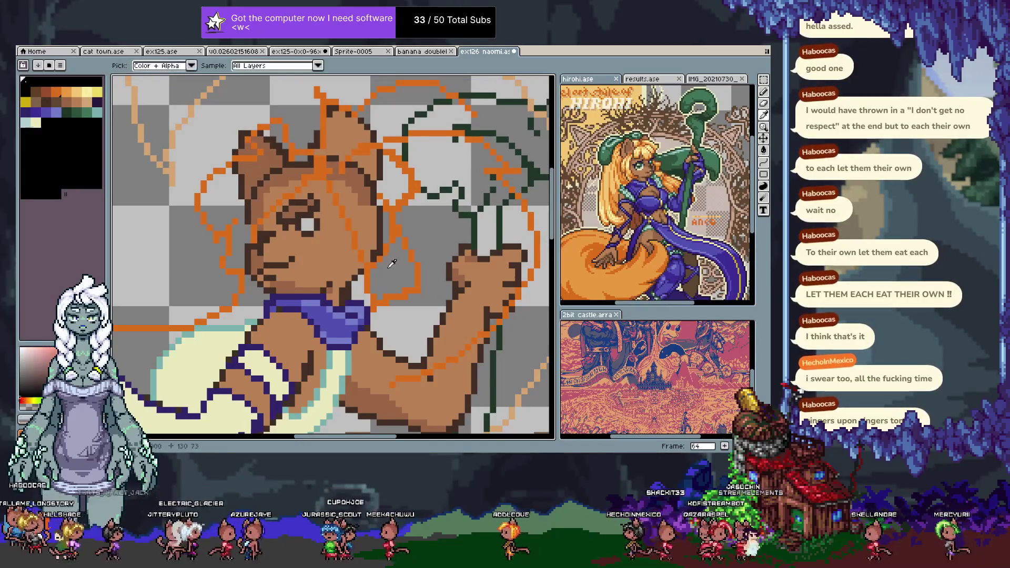
{"action": "left_click", "coordinate": [354, 260], "text": "alt"}
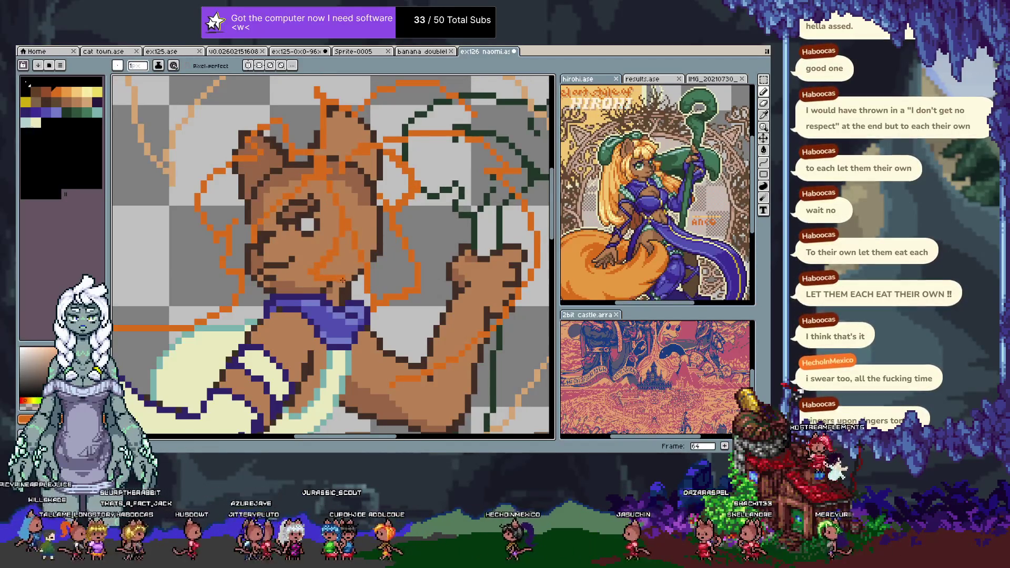
{"action": "key", "text": "ctrl+z"}
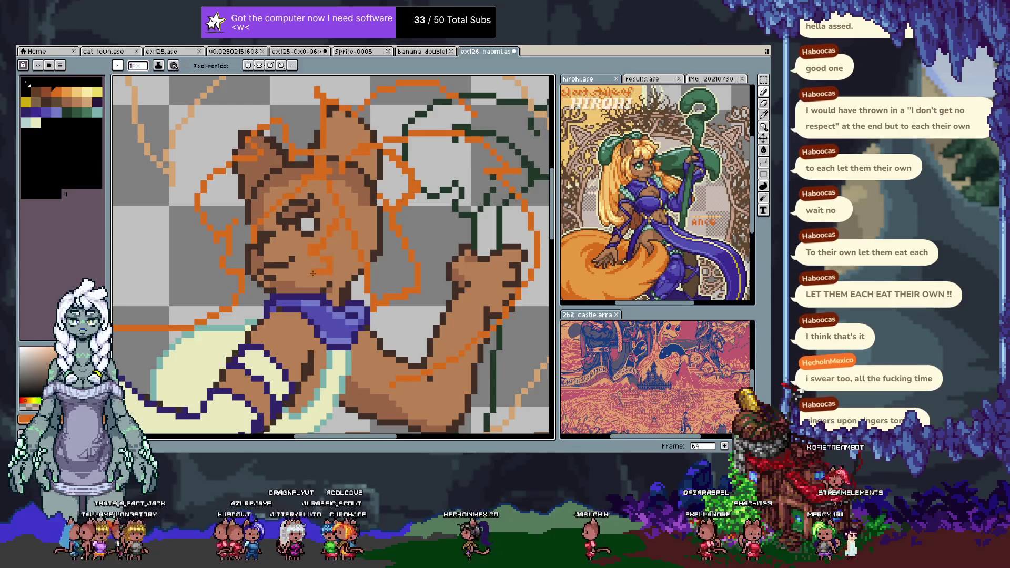
{"action": "key", "text": "b"}
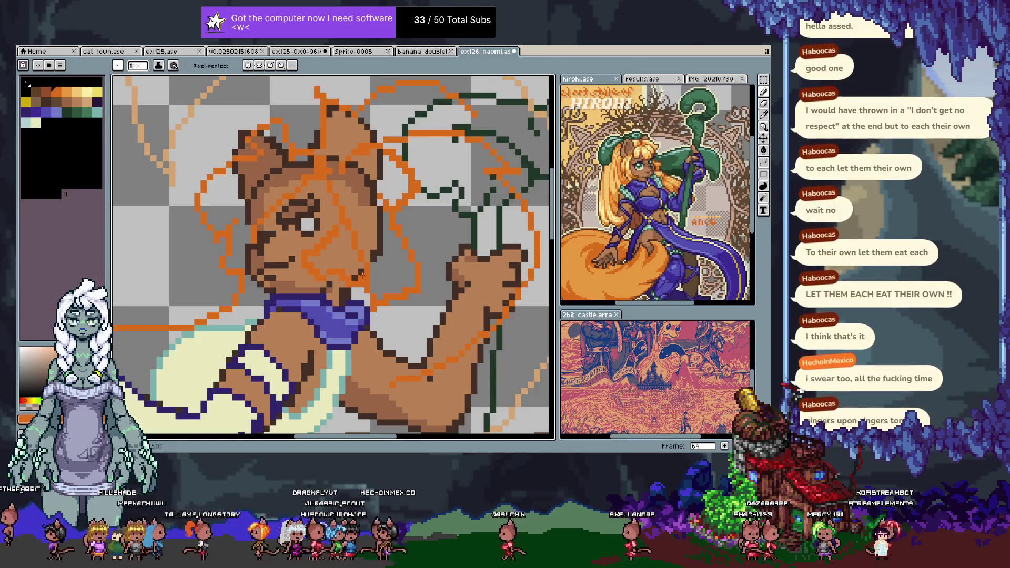
{"action": "key", "text": "x"}
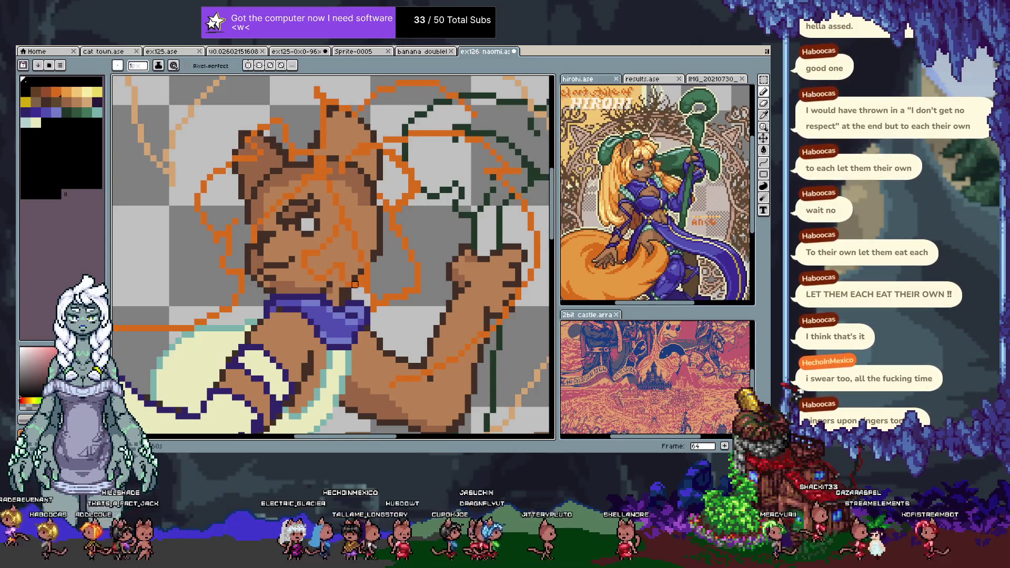
{"action": "left_click", "coordinate": [355, 283], "text": "alt"}
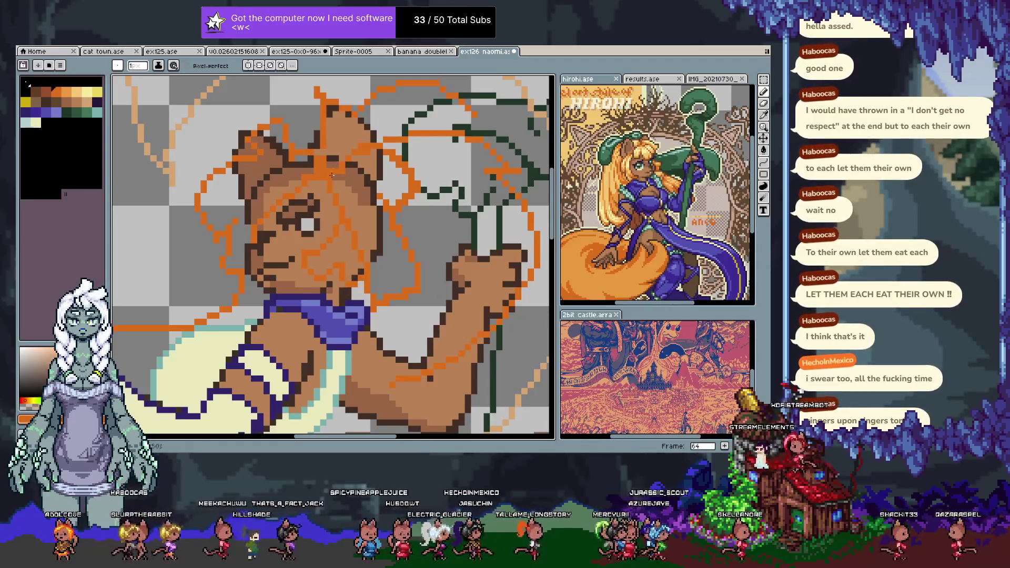
{"action": "key", "text": "x"}
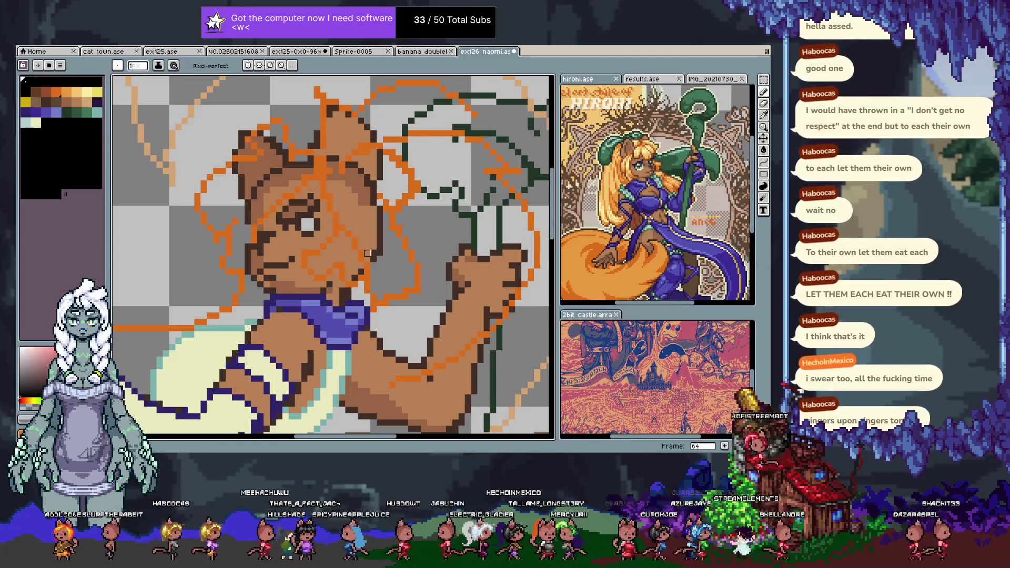
{"action": "left_click", "coordinate": [332, 143], "text": "alt"}
{"action": "key", "text": "x"}
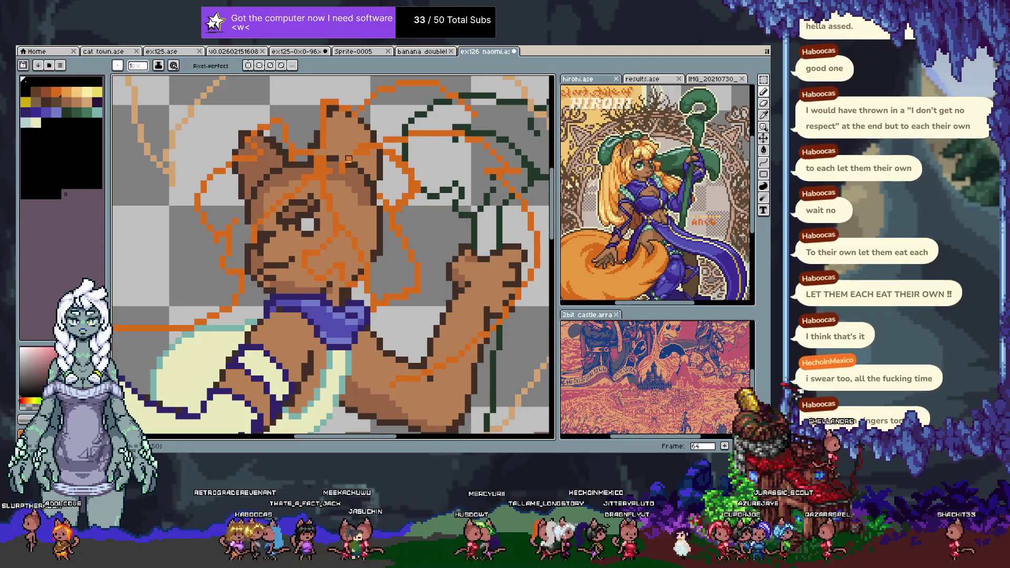
{"action": "scroll", "coordinate": [358, 163], "scroll_direction": "down", "scroll_amount": 3}
{"action": "scroll", "coordinate": [366, 167], "scroll_direction": "down", "scroll_amount": 1}
{"action": "scroll", "coordinate": [366, 167], "scroll_direction": "down", "scroll_amount": 1}
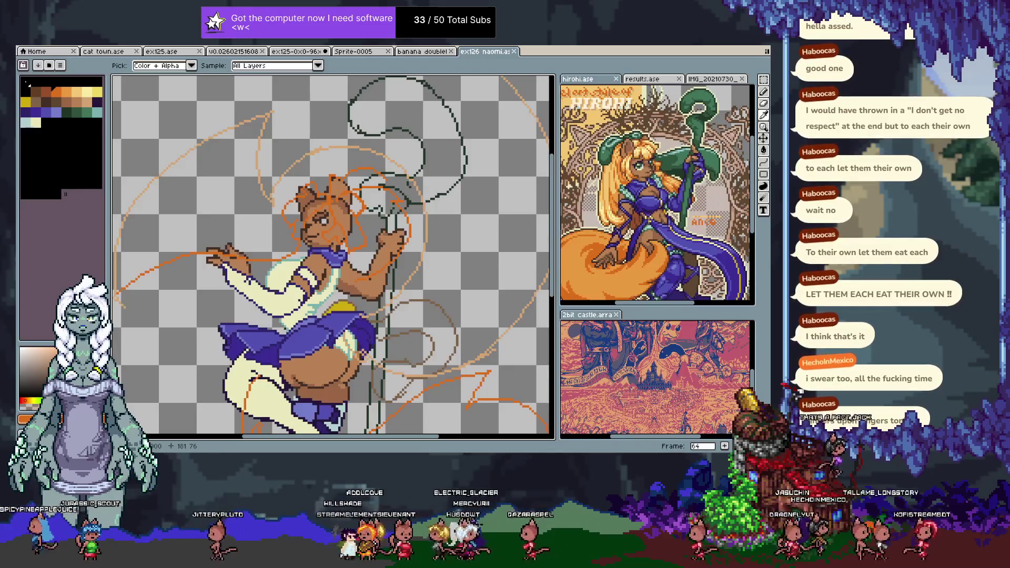
- Centre the whole figure in view and duplicate the drawing into new frame 65
{"action": "key", "text": "b"}
{"action": "mouse_move", "coordinate": [343, 394]}
{"action": "left_mouse_down"}
{"action": "mouse_move", "coordinate": [347, 341]}
{"action": "mouse_move", "coordinate": [376, 357]}
{"action": "mouse_move", "coordinate": [369, 302]}
{"action": "left_mouse_up"}
{"action": "key", "text": "v"}
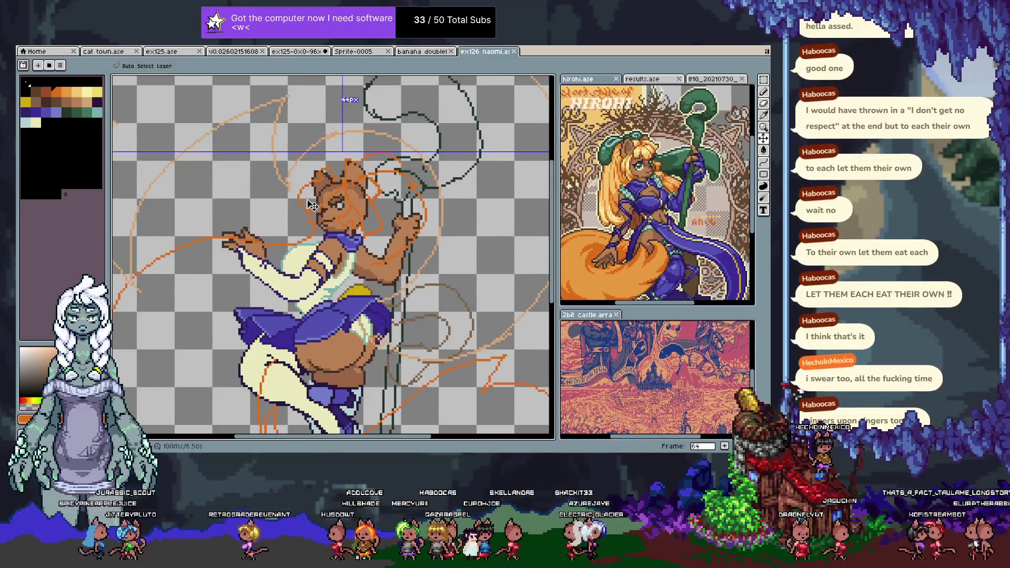
{"action": "key", "text": "h"}
{"action": "mouse_move", "coordinate": [312, 203]}
{"action": "left_mouse_down"}
{"action": "mouse_move", "coordinate": [347, 174]}
{"action": "mouse_move", "coordinate": [334, 159]}
{"action": "left_mouse_up"}
{"action": "key", "text": "b"}
{"action": "scroll", "coordinate": [335, 158], "scroll_direction": "down", "scroll_amount": 2}
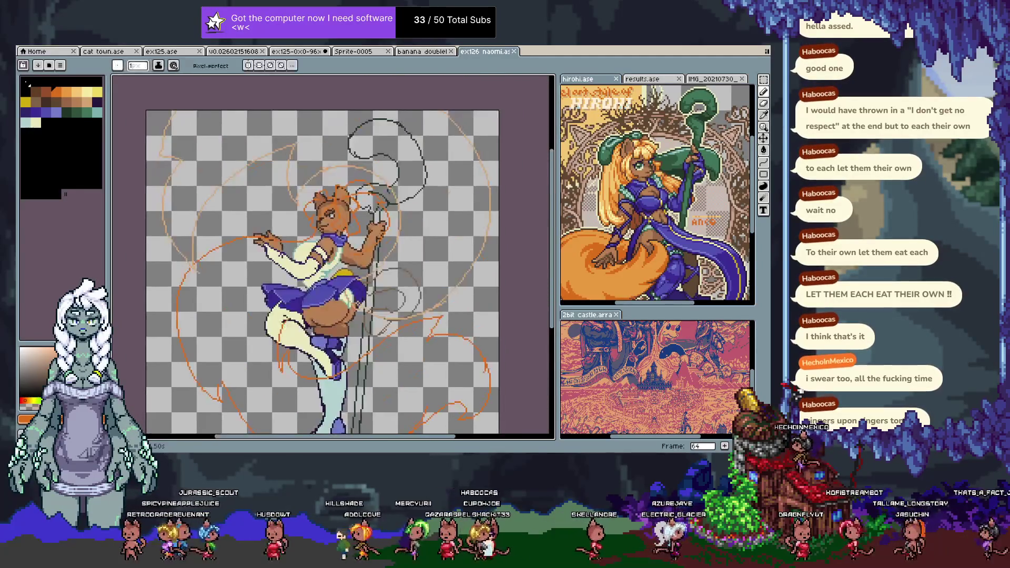
{"action": "scroll", "coordinate": [319, 275], "scroll_direction": "down", "scroll_amount": 2}
{"action": "scroll", "coordinate": [318, 275], "scroll_direction": "up", "scroll_amount": 2}
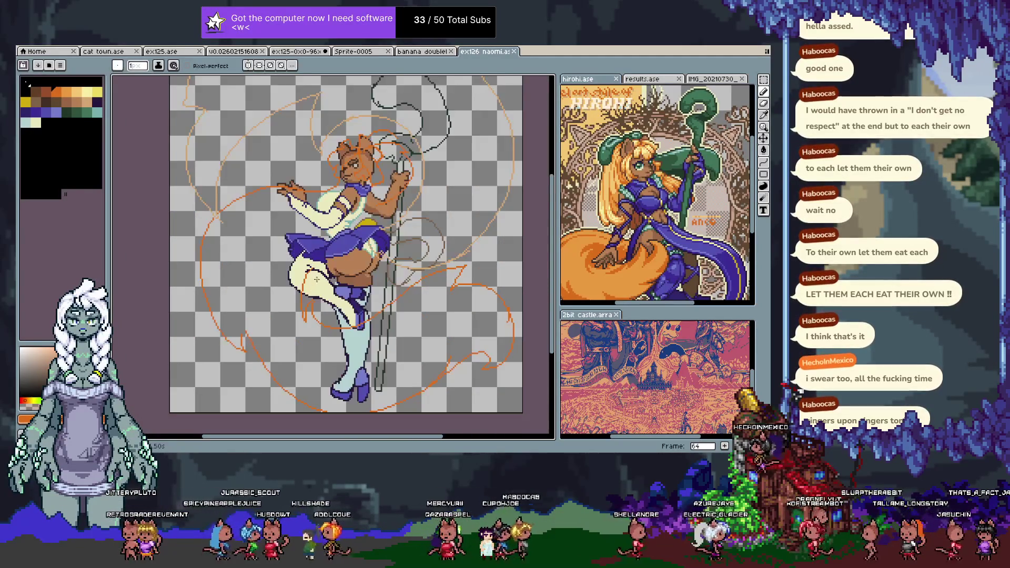
{"action": "left_click_drag", "start_coordinate": [318, 275], "coordinate": [297, 296]}
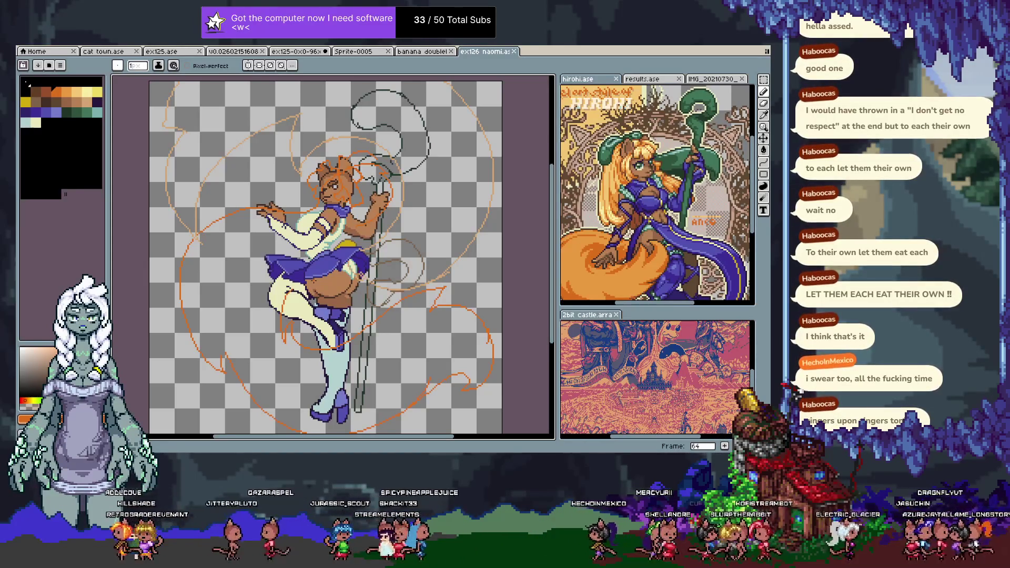
{"action": "key", "text": "alt+n"}
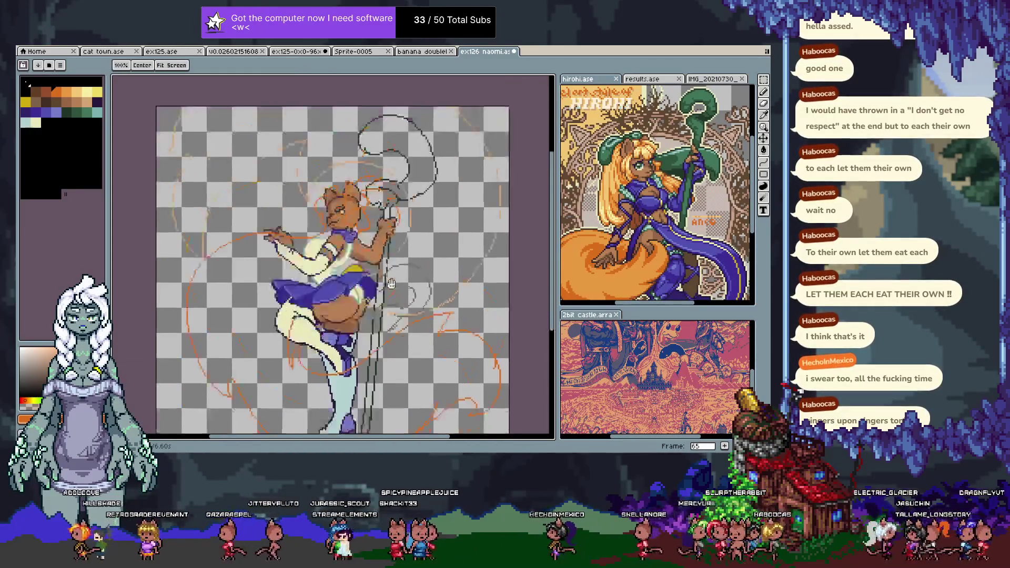
- Resize the canvas to 224 × 272 px, adding 24 px at top and bottom
{"action": "key", "text": "ctrl+alt+c"}
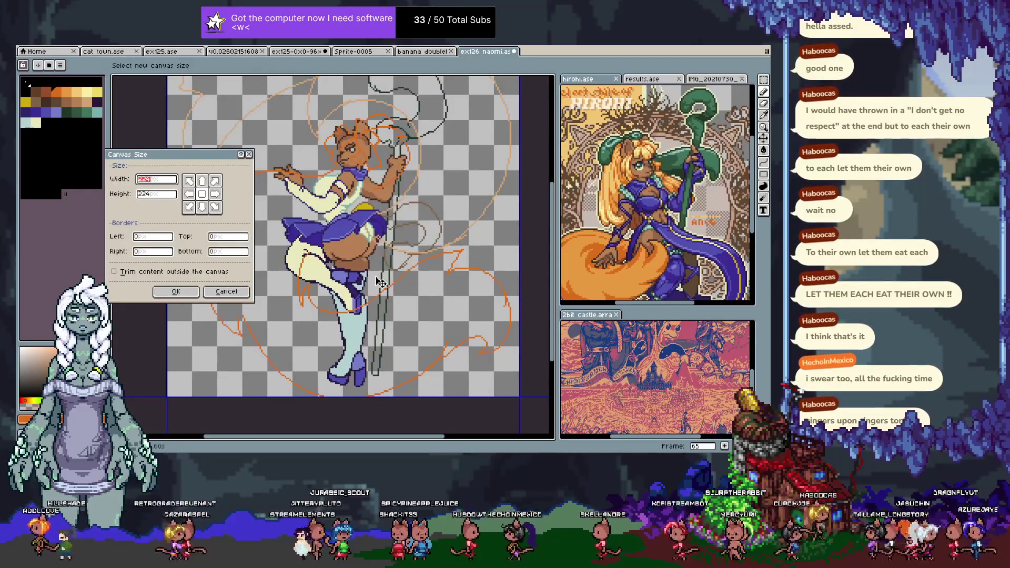
{"action": "key", "text": "Tab"}
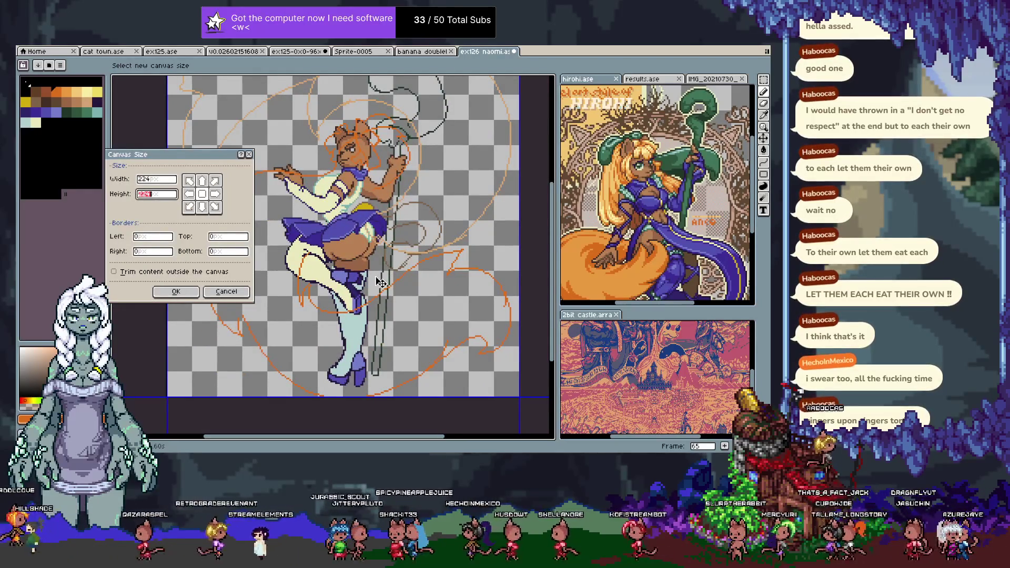
{"action": "type", "text": "280"}
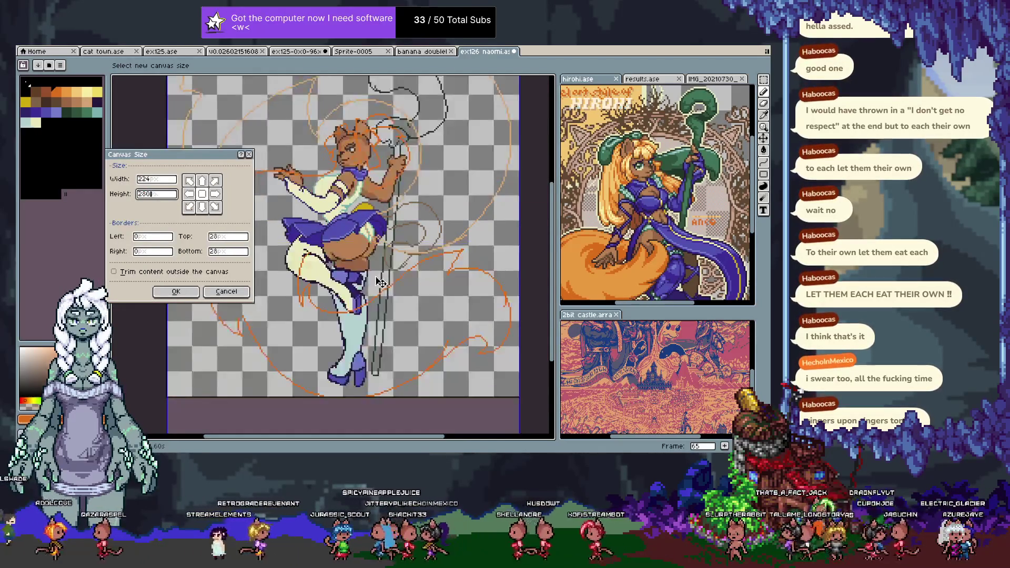
{"action": "key", "text": "BackSpace"}
{"action": "key", "text": "BackSpace"}
{"action": "type", "text": "72"}
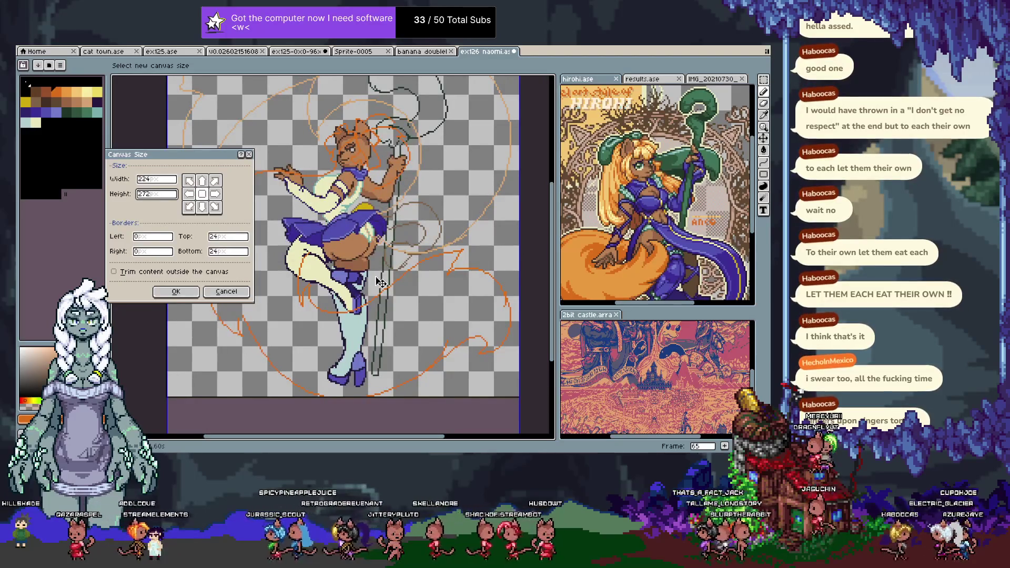
{"action": "key", "text": "Return"}
{"action": "scroll", "coordinate": [342, 252], "scroll_direction": "down", "scroll_amount": 3}
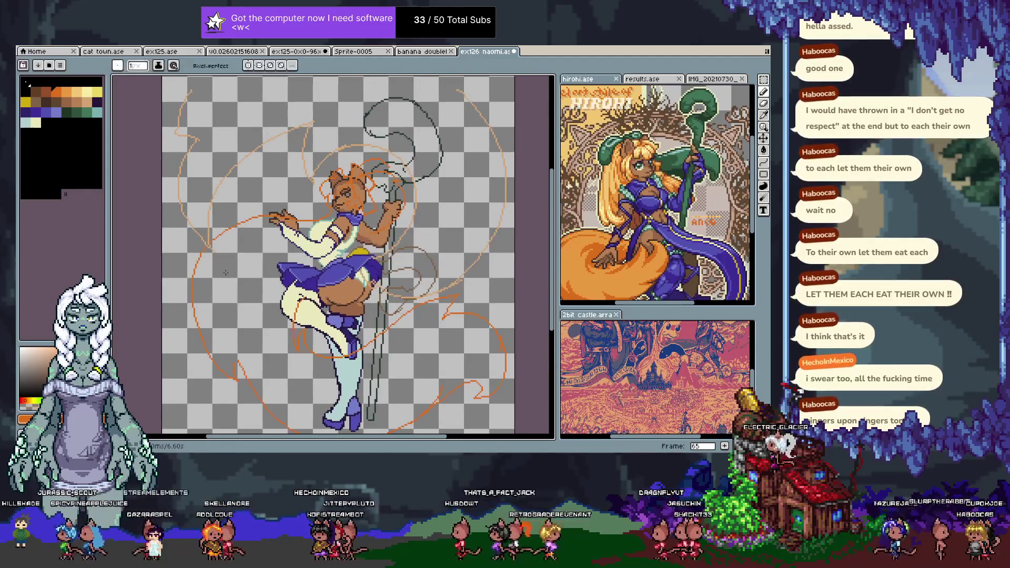
- Lasso the old sketch lines around the skirt and legs and delete them
{"action": "scroll", "coordinate": [174, 274], "scroll_direction": "up", "scroll_amount": 3}
{"action": "scroll", "coordinate": [188, 266], "scroll_direction": "down", "scroll_amount": 4}
{"action": "key", "text": "b"}
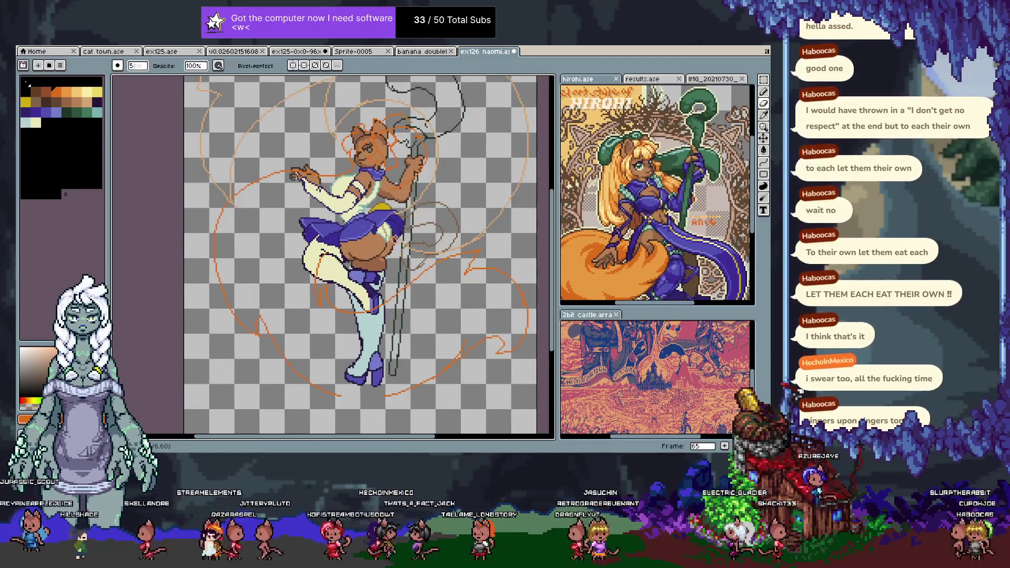
{"action": "key", "text": "q"}
{"action": "left_click_drag", "start_coordinate": [249, 165], "coordinate": [272, 220]}
{"action": "mouse_move", "coordinate": [265, 296]}
{"action": "left_mouse_down"}
{"action": "mouse_move", "coordinate": [315, 240]}
{"action": "mouse_move", "coordinate": [436, 247]}
{"action": "mouse_move", "coordinate": [496, 410]}
{"action": "mouse_move", "coordinate": [225, 235]}
{"action": "mouse_move", "coordinate": [258, 371]}
{"action": "mouse_move", "coordinate": [293, 158]}
{"action": "mouse_move", "coordinate": [310, 135]}
{"action": "left_mouse_up"}
{"action": "key", "text": "Delete"}
{"action": "key", "text": "ctrl+d"}
- Draw an orange arc sweeping around the legs, with trimmed hooked flame strokes on the right
{"action": "left_click_drag", "start_coordinate": [404, 165], "coordinate": [394, 205]}
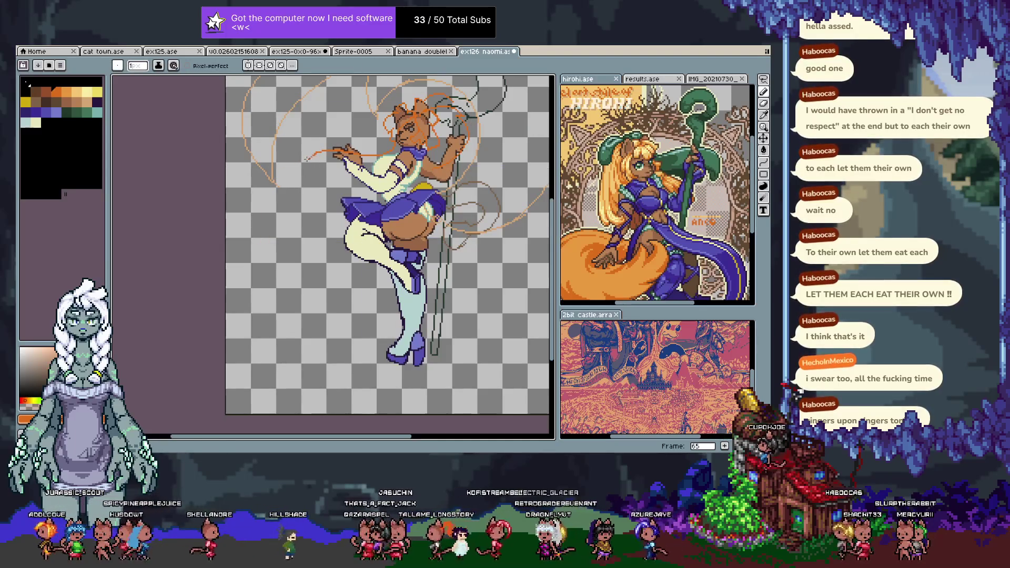
{"action": "key", "text": "ctrl+z"}
{"action": "mouse_move", "coordinate": [315, 151]}
{"action": "left_mouse_down"}
{"action": "mouse_move", "coordinate": [262, 198]}
{"action": "mouse_move", "coordinate": [276, 305]}
{"action": "mouse_move", "coordinate": [316, 363]}
{"action": "mouse_move", "coordinate": [338, 352]}
{"action": "left_mouse_up"}
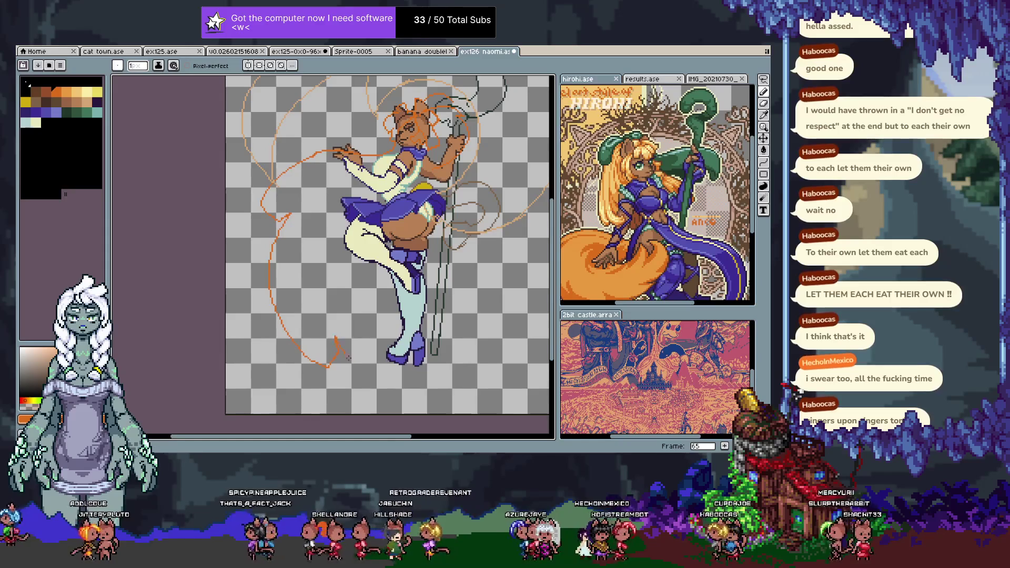
{"action": "mouse_move", "coordinate": [523, 340]}
{"action": "left_mouse_down"}
{"action": "mouse_move", "coordinate": [533, 315]}
{"action": "mouse_move", "coordinate": [495, 327]}
{"action": "mouse_move", "coordinate": [502, 258]}
{"action": "left_mouse_up"}
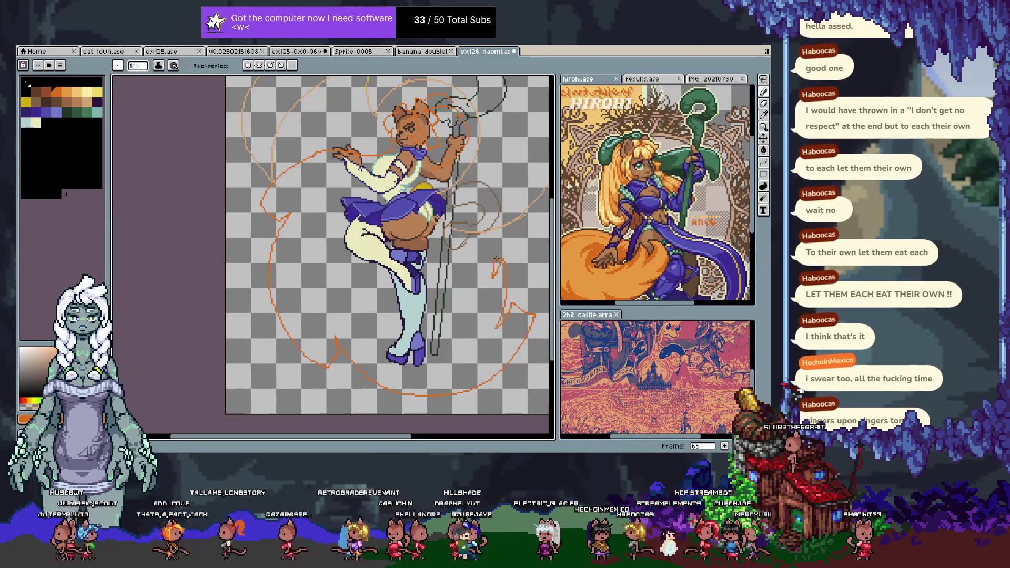
{"action": "key", "text": "e"}
{"action": "left_click_drag", "start_coordinate": [493, 252], "coordinate": [497, 276]}
{"action": "key", "text": "b"}
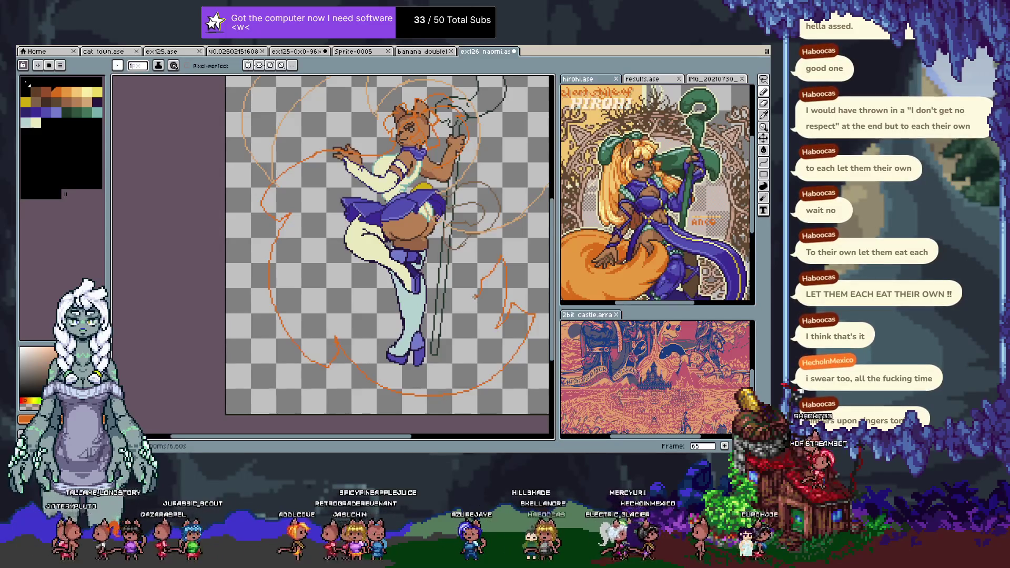
{"action": "left_click_drag", "start_coordinate": [475, 295], "coordinate": [457, 257]}
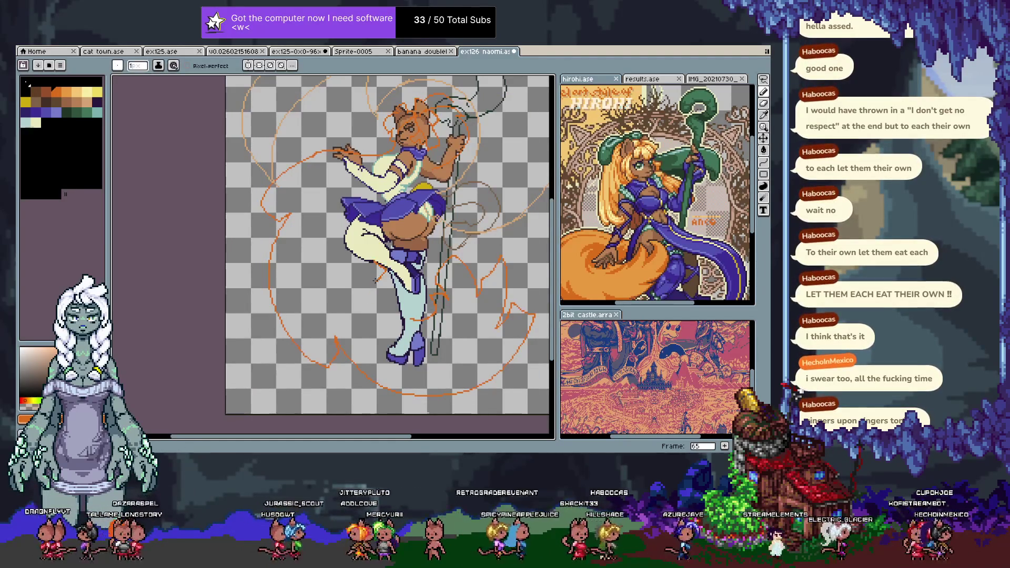
{"action": "scroll", "coordinate": [364, 246], "scroll_direction": "up", "scroll_amount": 3}
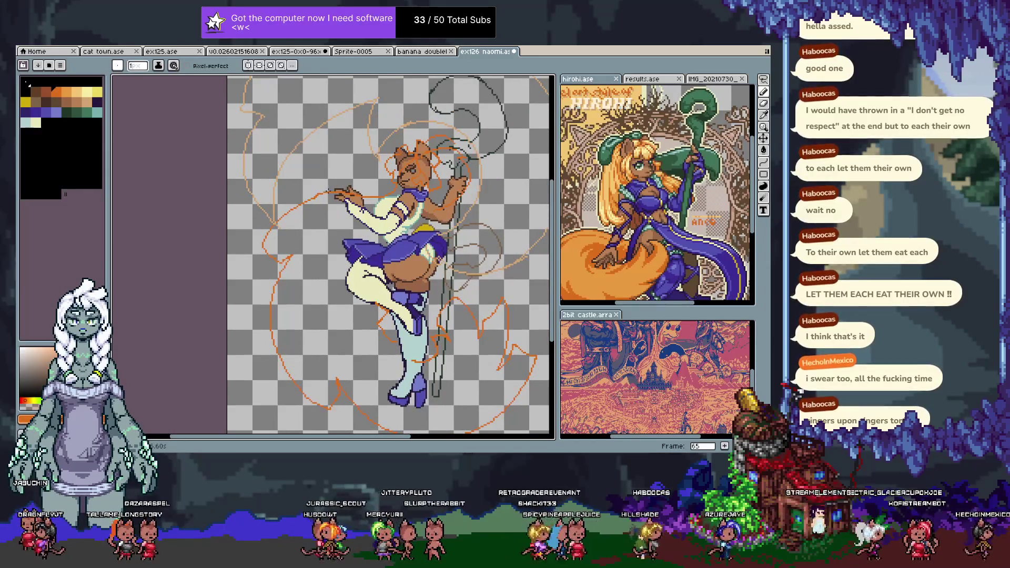
- Undo the small strokes near the raised hand and draw an orange zigzag flame left of it
{"action": "key", "text": "ctrl+z"}
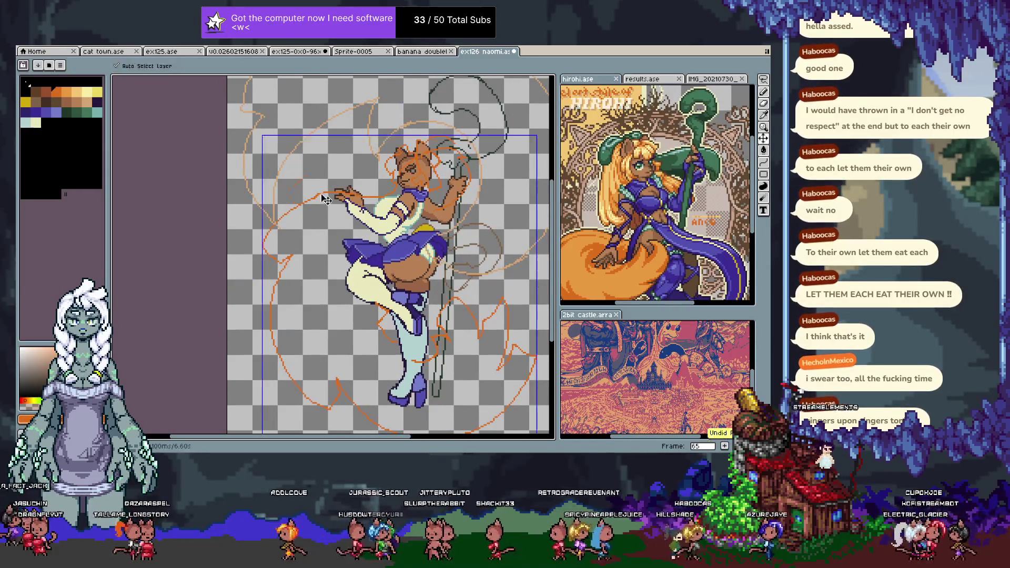
{"action": "key", "text": "e"}
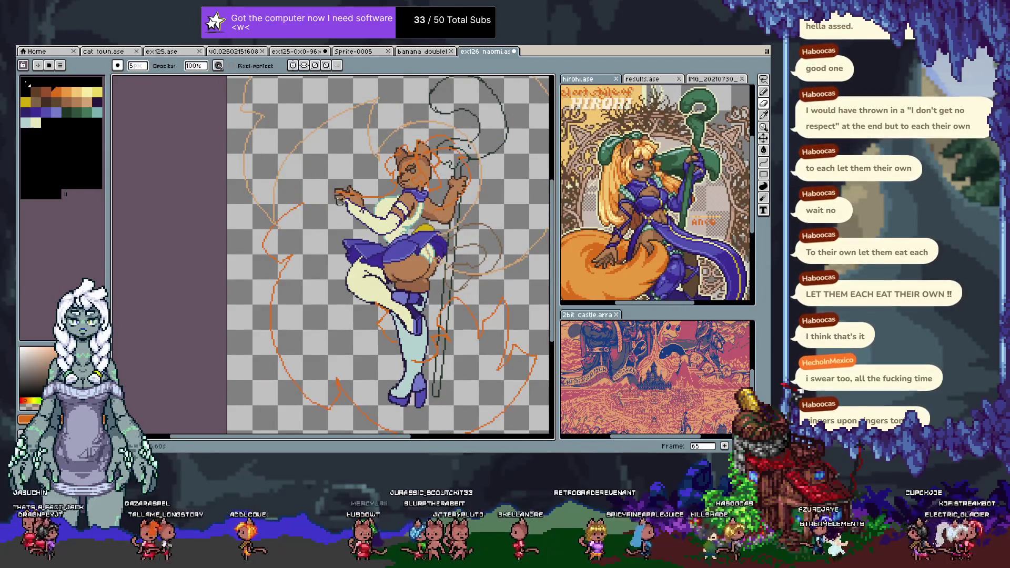
{"action": "key", "text": "b"}
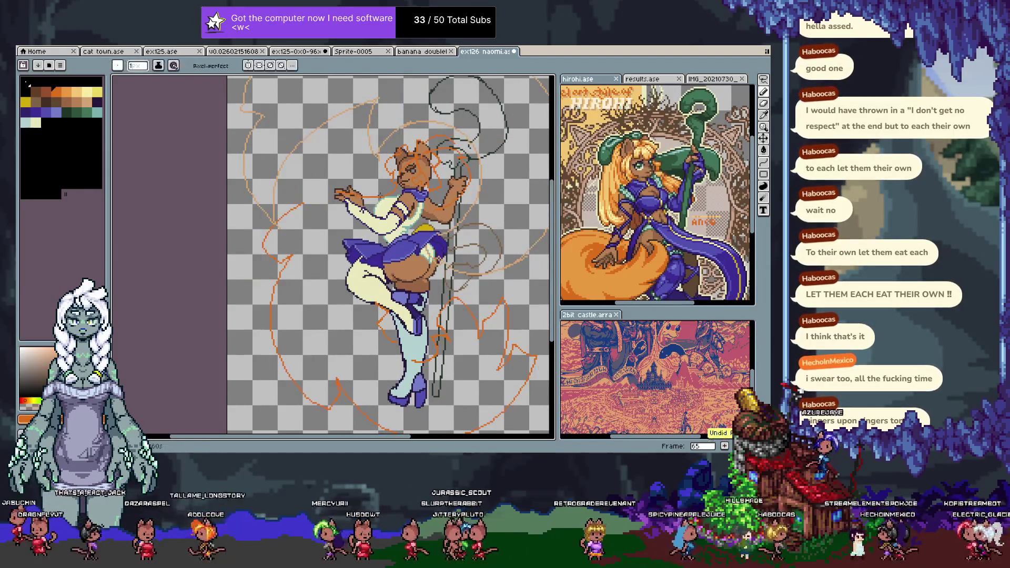
{"action": "key", "text": "e"}
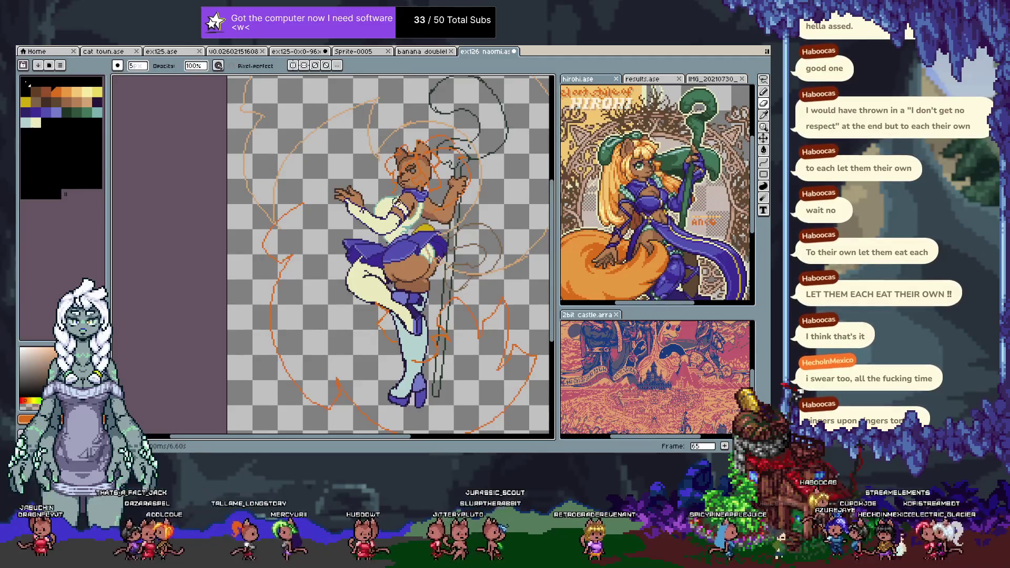
{"action": "key", "text": "b"}
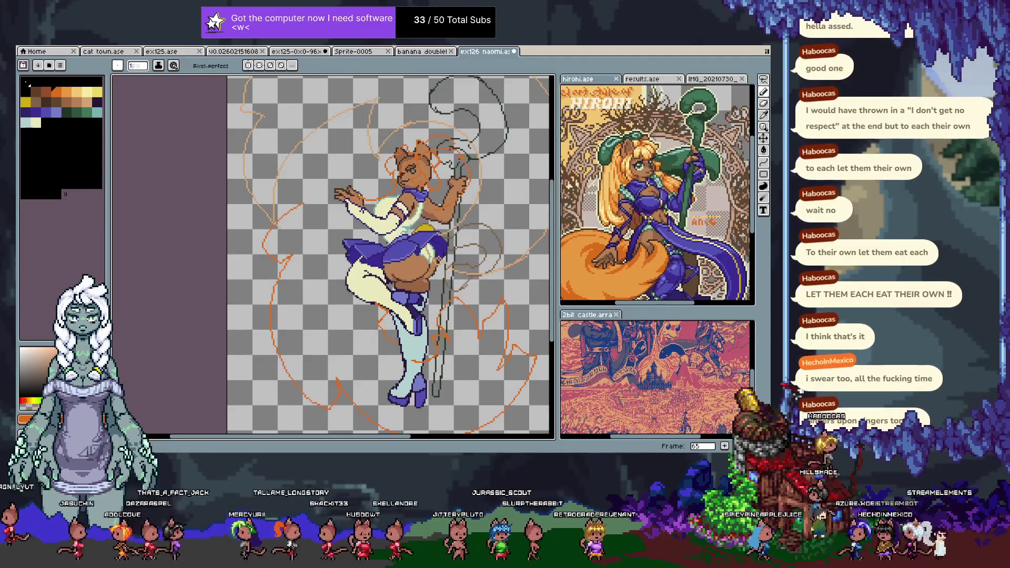
{"action": "key", "text": "ctrl+z"}
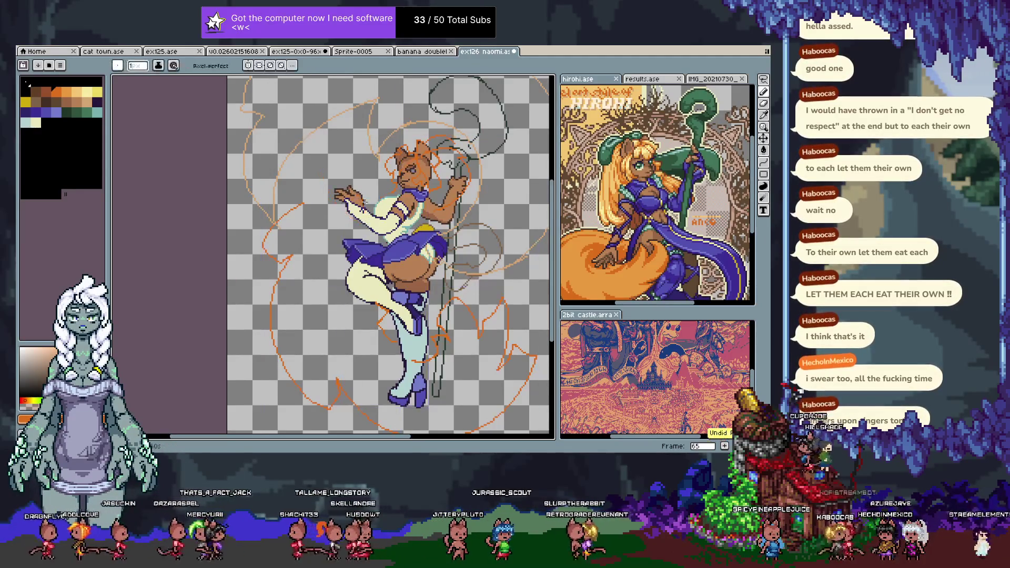
{"action": "key", "text": "ctrl+z"}
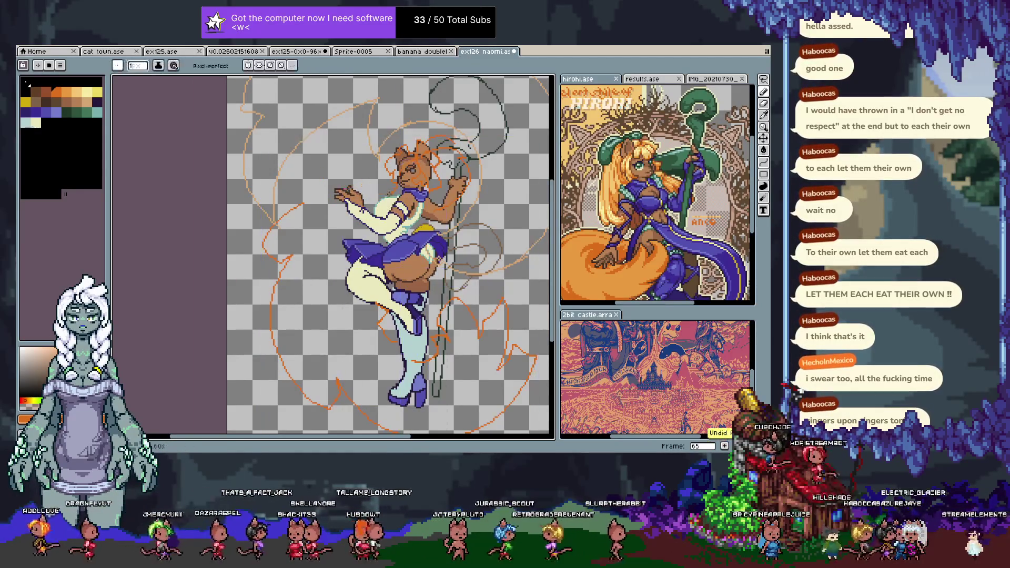
{"action": "left_click_drag", "start_coordinate": [361, 186], "coordinate": [375, 180]}
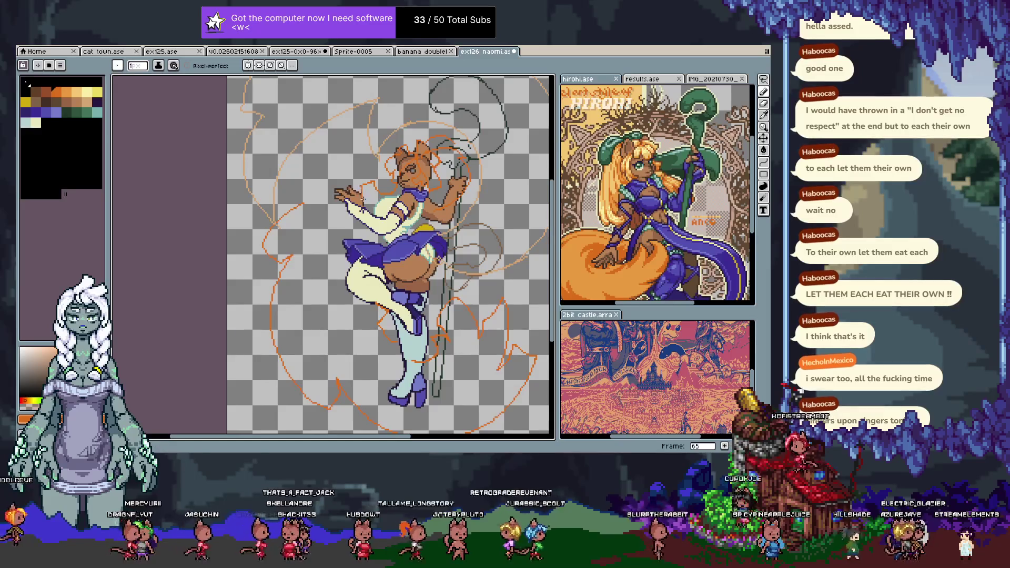
{"action": "key", "text": "ctrl+z"}
{"action": "left_click_drag", "start_coordinate": [336, 194], "coordinate": [297, 194]}
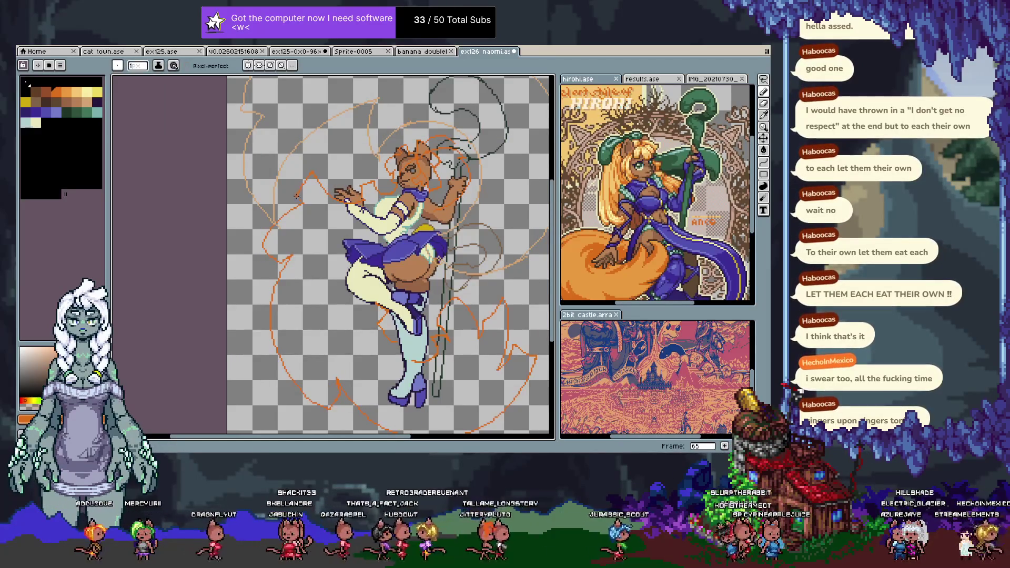
- Pan the view and begin a freehand selection around the lower flame lines
{"action": "key", "text": "space"}
{"action": "mouse_move", "coordinate": [356, 236]}
{"action": "left_mouse_down"}
{"action": "mouse_move", "coordinate": [331, 189]}
{"action": "mouse_move", "coordinate": [334, 246]}
{"action": "left_mouse_up"}
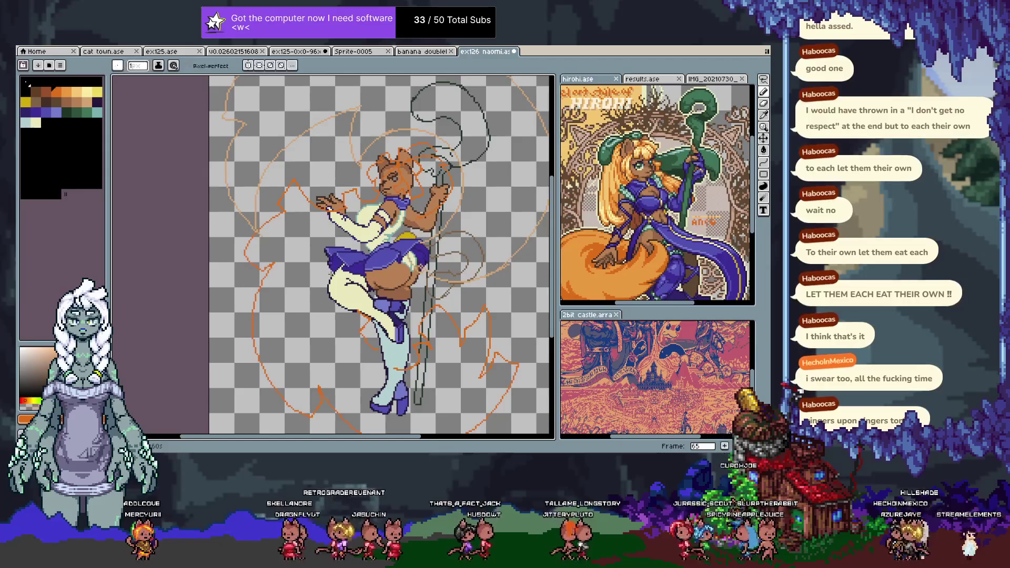
{"action": "key", "text": "Tab"}
{"action": "key", "text": "Tab"}
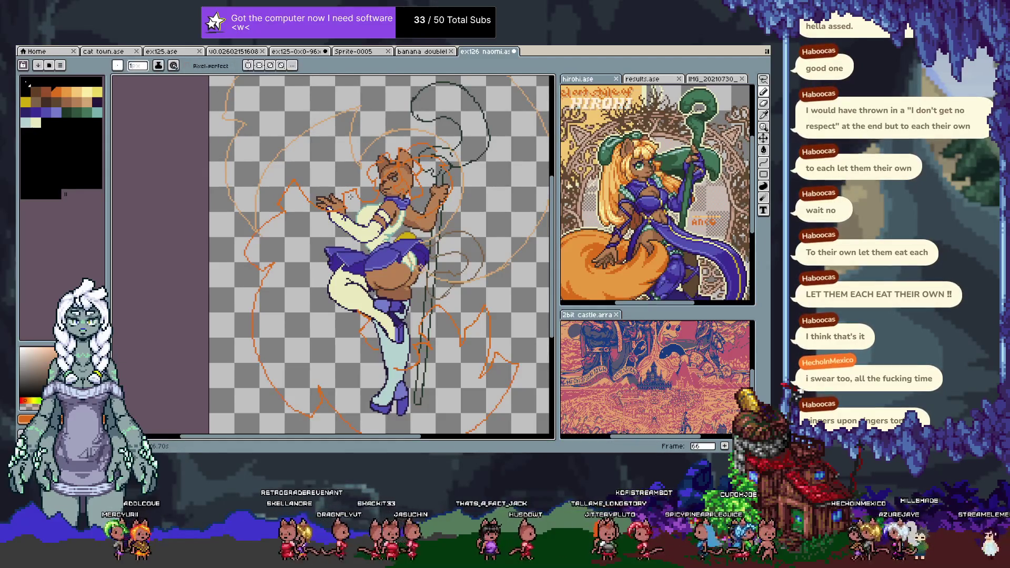
{"action": "key", "text": "m"}
{"action": "mouse_move", "coordinate": [358, 182]}
{"action": "left_mouse_down"}
{"action": "mouse_move", "coordinate": [388, 227]}
{"action": "mouse_move", "coordinate": [513, 339]}
{"action": "mouse_move", "coordinate": [509, 403]}
{"action": "mouse_move", "coordinate": [399, 436]}
{"action": "mouse_move", "coordinate": [271, 361]}
{"action": "mouse_move", "coordinate": [266, 214]}
{"action": "mouse_move", "coordinate": [318, 283]}
{"action": "mouse_move", "coordinate": [247, 274]}
{"action": "mouse_move", "coordinate": [252, 210]}
{"action": "mouse_move", "coordinate": [316, 155]}
{"action": "mouse_move", "coordinate": [405, 131]}
{"action": "mouse_move", "coordinate": [368, 160]}
{"action": "left_mouse_up"}
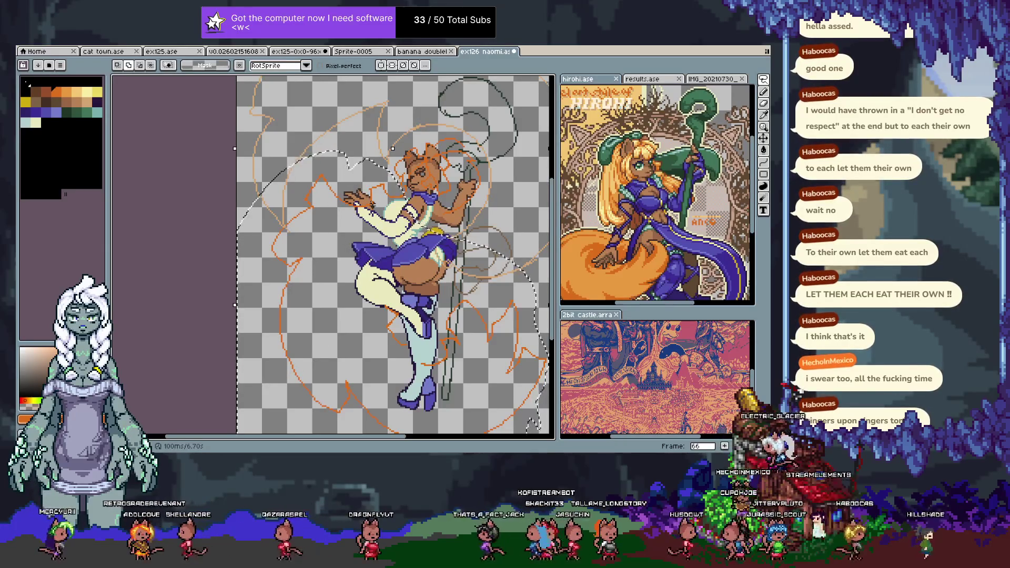
- Delete the selected old flame lines and draw a long orange stroke down the figure's left side
{"action": "key", "text": "Delete"}
{"action": "key", "text": "b"}
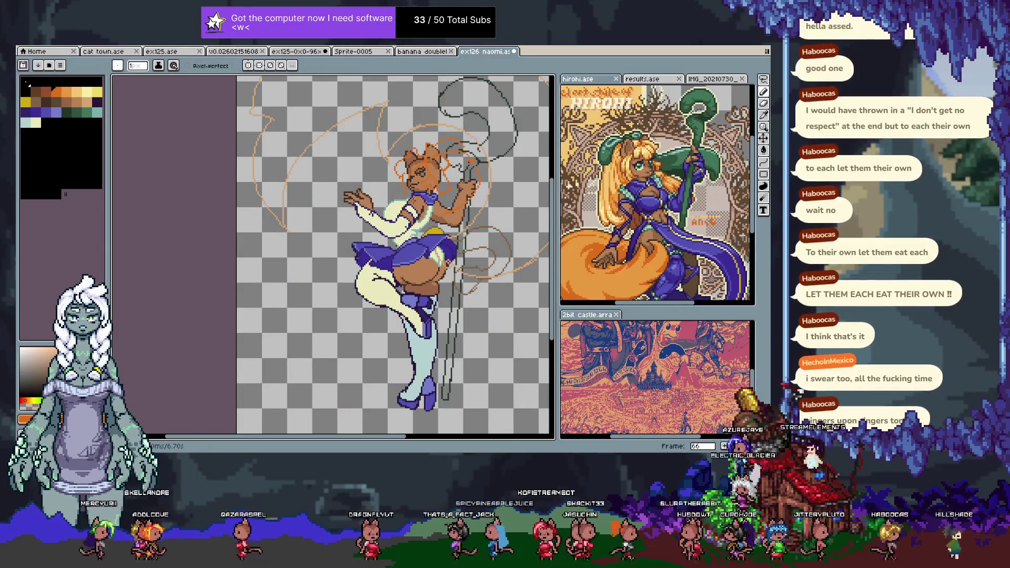
{"action": "mouse_move", "coordinate": [353, 174]}
{"action": "left_mouse_down"}
{"action": "mouse_move", "coordinate": [290, 234]}
{"action": "mouse_move", "coordinate": [286, 315]}
{"action": "mouse_move", "coordinate": [378, 406]}
{"action": "mouse_move", "coordinate": [375, 345]}
{"action": "left_mouse_up"}
{"action": "key", "text": "space"}
{"action": "key", "text": "ctrl+z"}
{"action": "key", "text": "ctrl+z"}
{"action": "key", "text": "ctrl+y"}
{"action": "key", "text": "ctrl+y"}
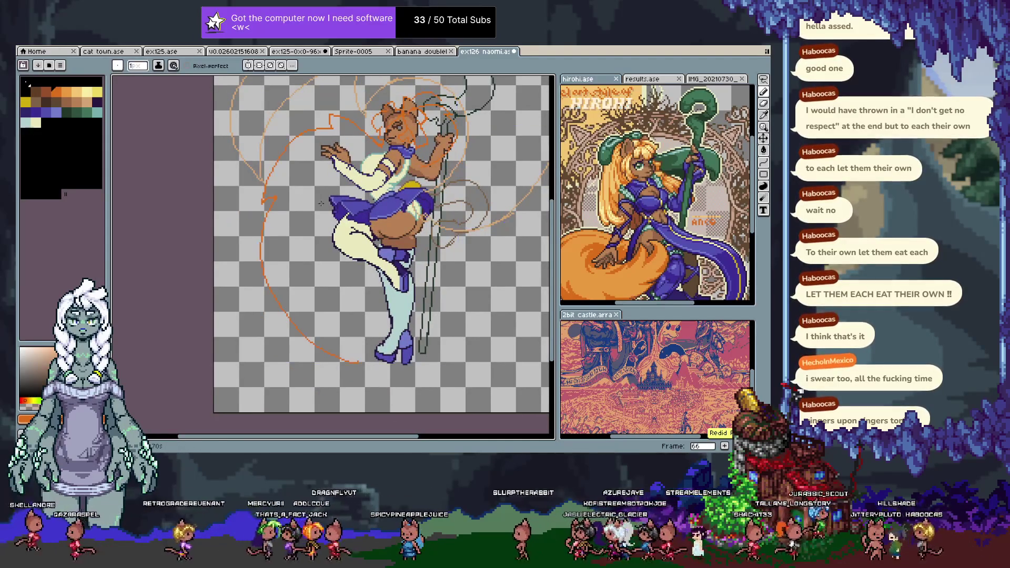
- Lasso and delete the flame line around the leg, redraw a new curve down the left side, removing a stray stroke
{"action": "key", "text": "q"}
{"action": "mouse_move", "coordinate": [279, 193]}
{"action": "left_mouse_down"}
{"action": "mouse_move", "coordinate": [242, 226]}
{"action": "mouse_move", "coordinate": [413, 355]}
{"action": "mouse_move", "coordinate": [368, 248]}
{"action": "left_mouse_up"}
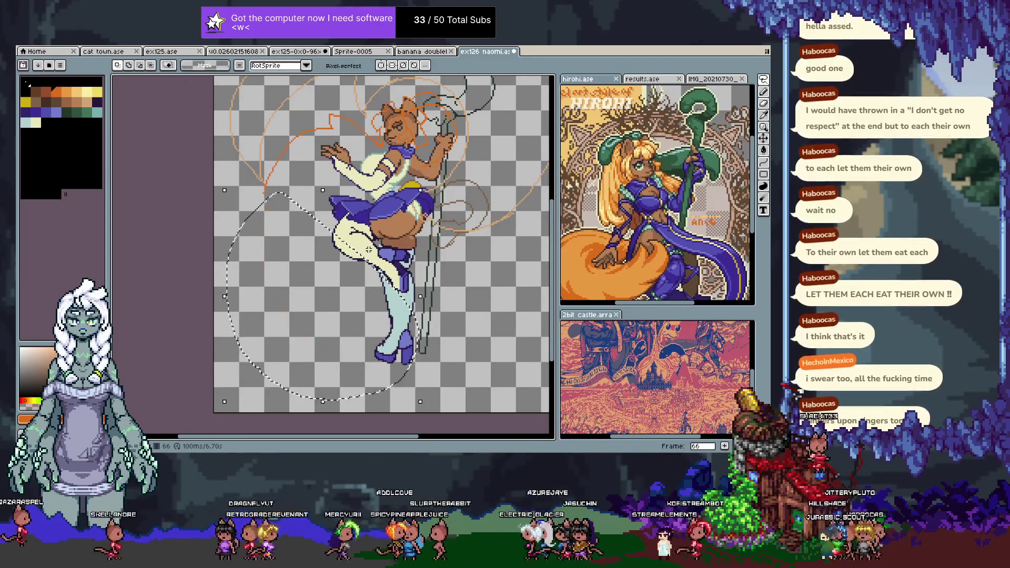
{"action": "key", "text": "Delete"}
{"action": "key", "text": "ctrl+d"}
{"action": "key", "text": "b"}
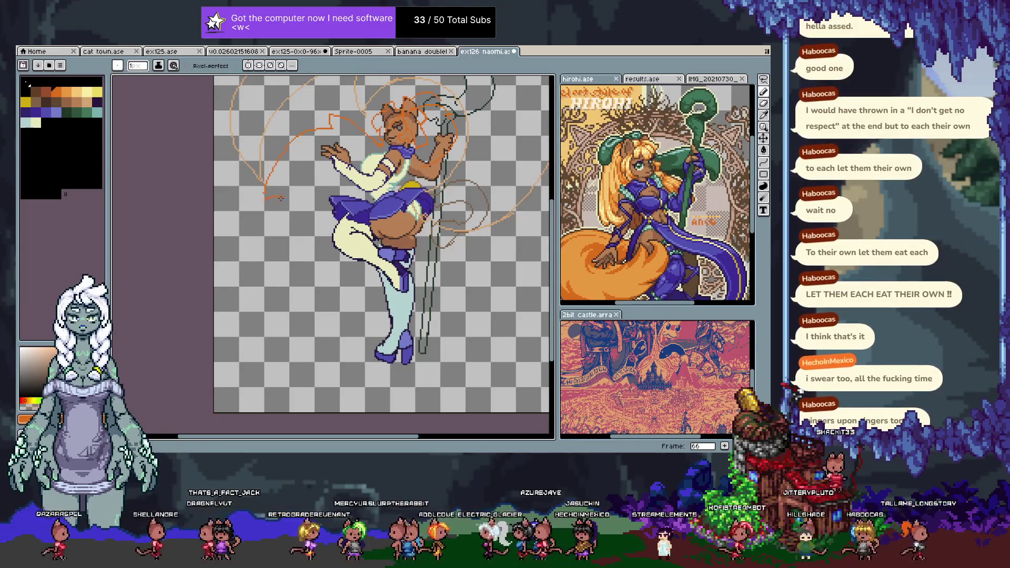
{"action": "left_click_drag", "start_coordinate": [265, 194], "coordinate": [333, 347]}
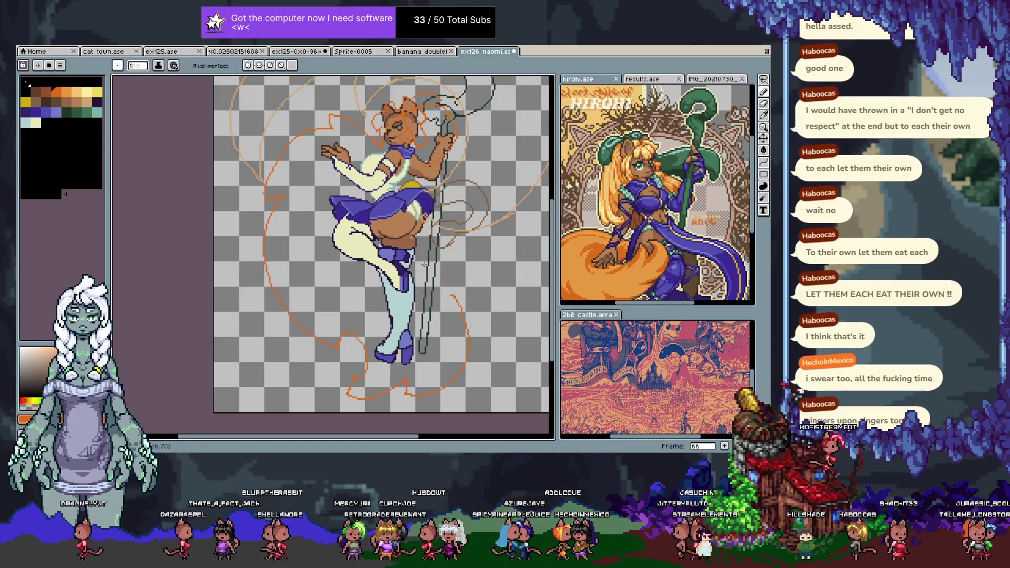
{"action": "key", "text": "ctrl+z"}
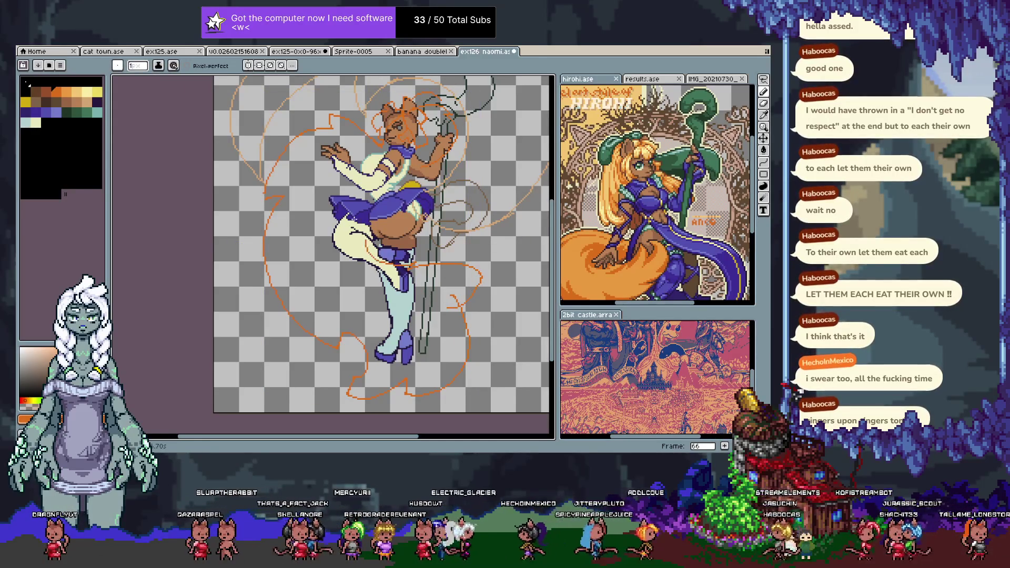
{"action": "left_click_drag", "start_coordinate": [389, 190], "coordinate": [381, 243]}
{"action": "left_click_drag", "start_coordinate": [387, 305], "coordinate": [344, 174]}
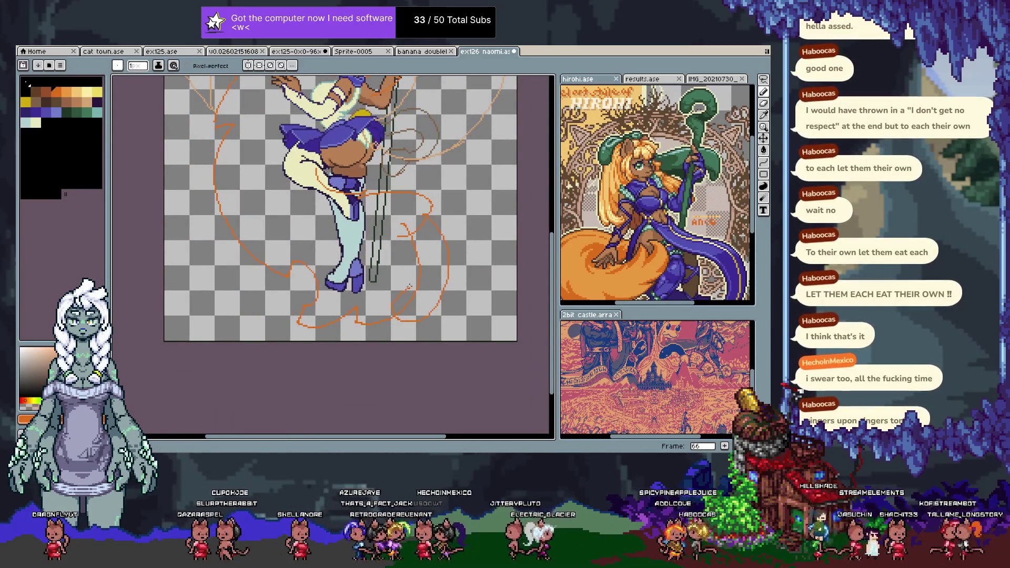
{"action": "key", "text": "e"}
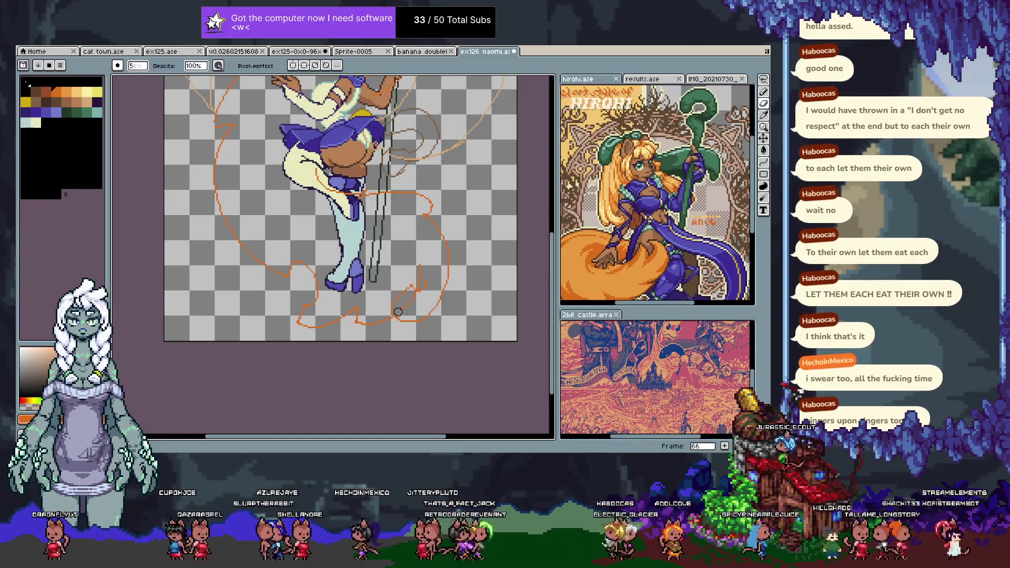
- Check the layer bounds and remove the faint older orange sketch lines, keeping the darker flames
{"action": "key", "text": "b"}
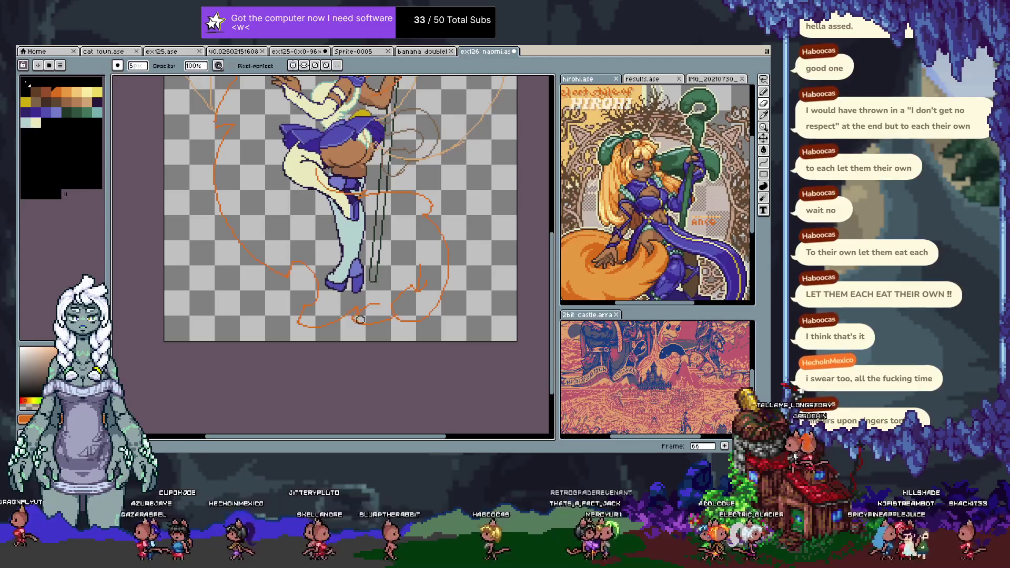
{"action": "left_click_drag", "start_coordinate": [314, 310], "coordinate": [319, 411]}
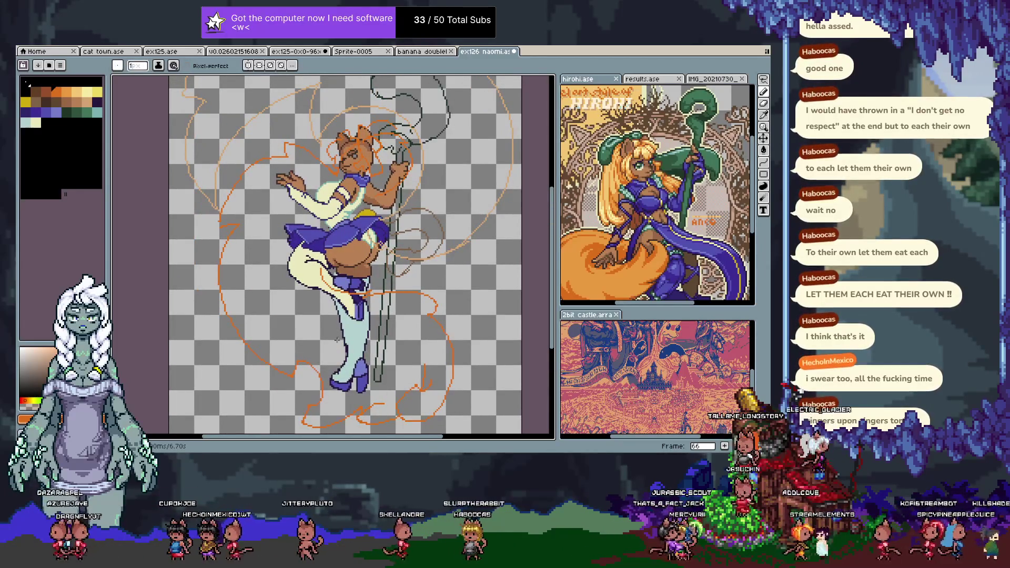
{"action": "left_click_drag", "start_coordinate": [306, 273], "coordinate": [307, 308]}
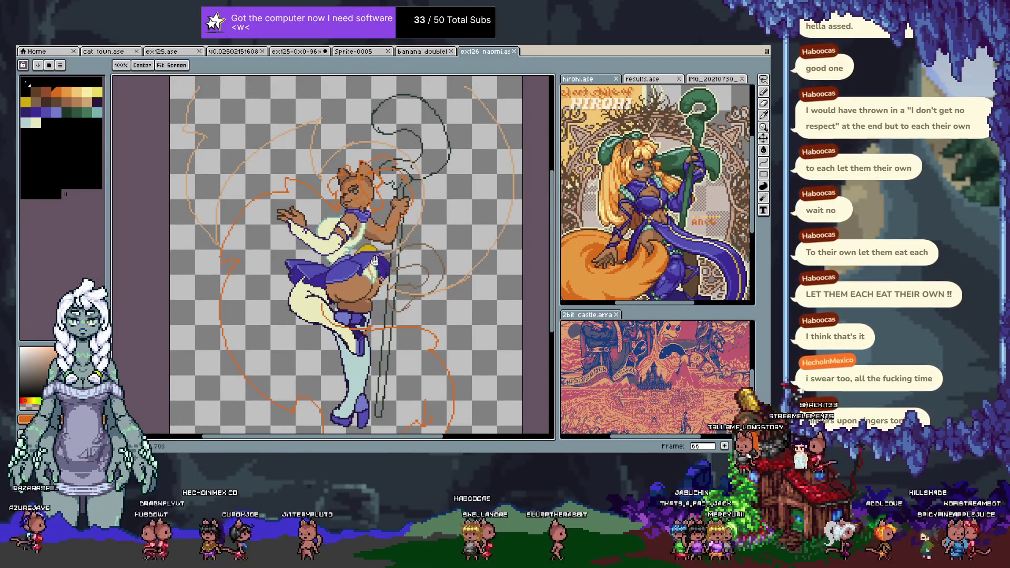
{"action": "left_click_drag", "start_coordinate": [378, 266], "coordinate": [372, 280]}
{"action": "key", "text": "v"}
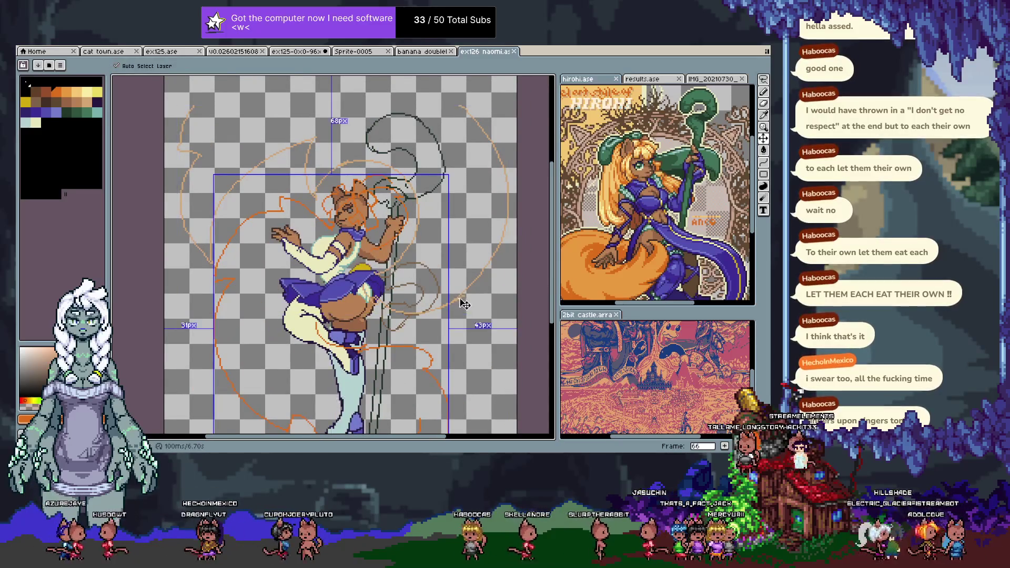
{"action": "key", "text": "b"}
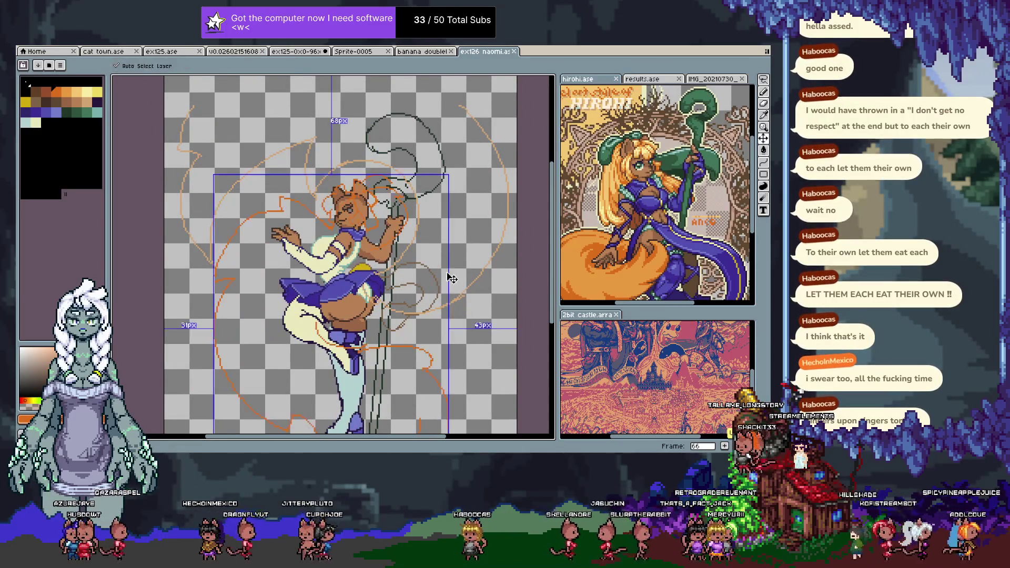
{"action": "key", "text": "v"}
{"action": "key", "text": "ctrl+z"}
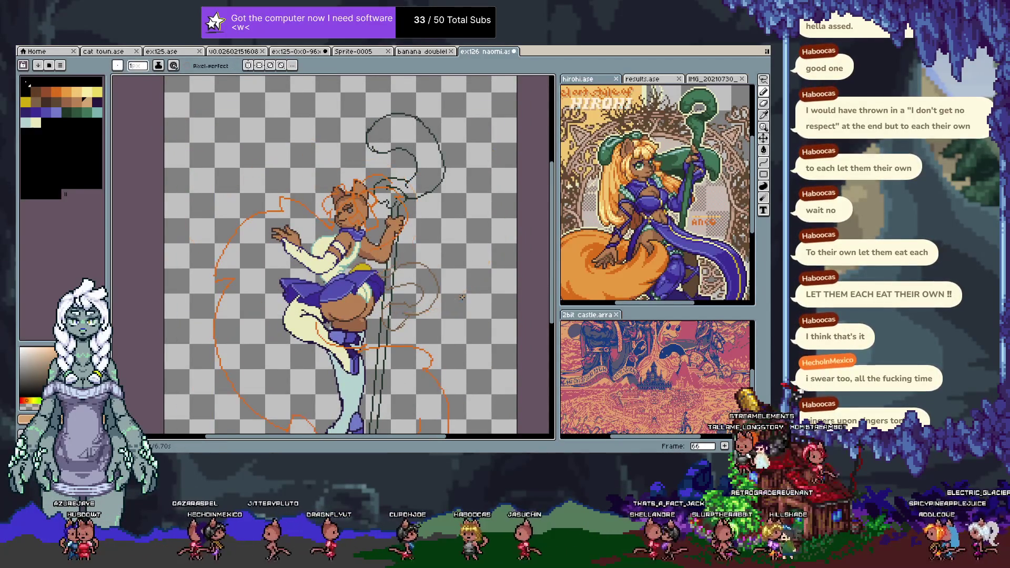
{"action": "left_click_drag", "start_coordinate": [462, 297], "coordinate": [452, 312]}
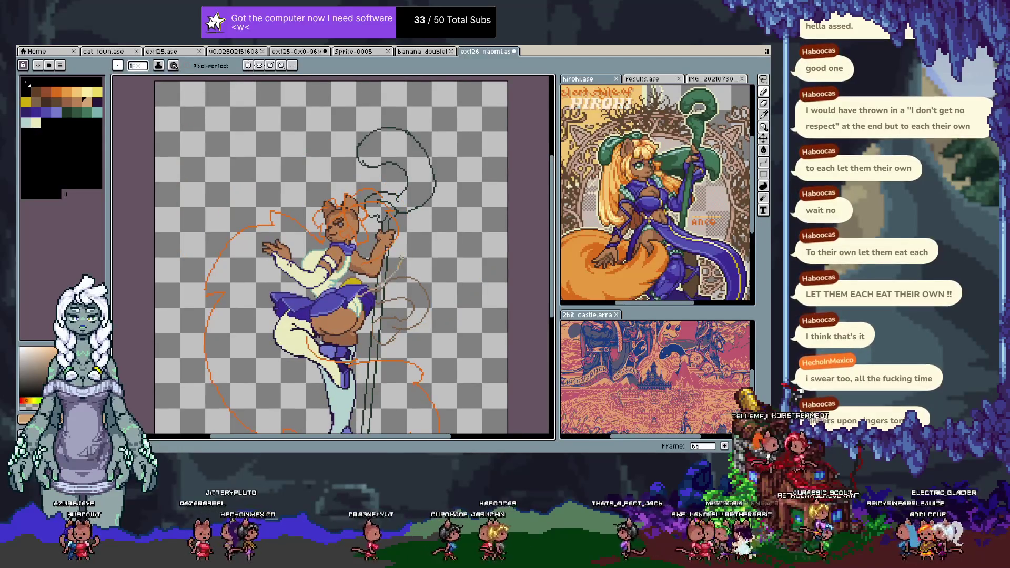
{"action": "key", "text": "ctrl+z"}
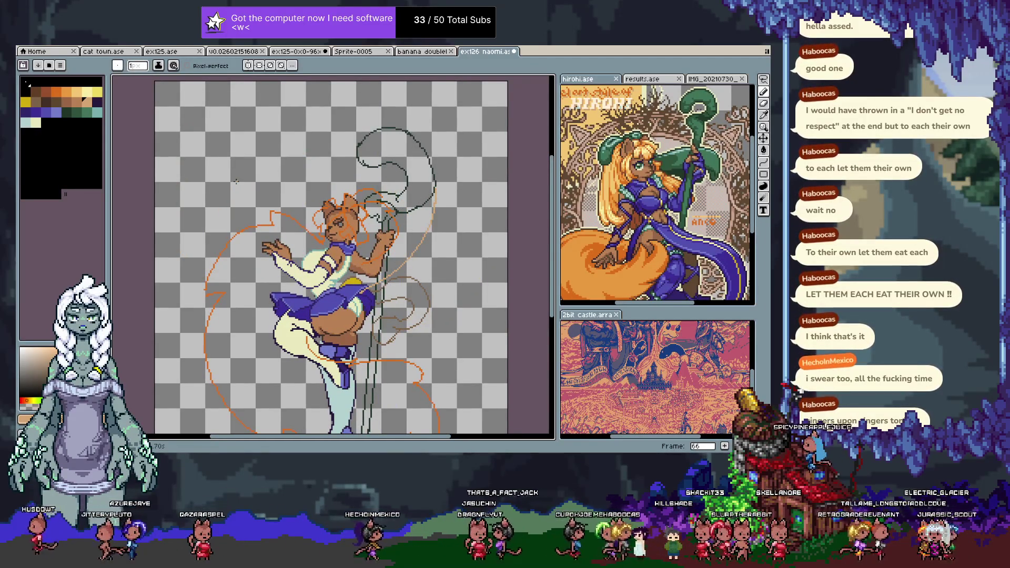
- Adjust the zoom and show the timeline with its layer list
{"action": "scroll", "coordinate": [295, 207], "scroll_direction": "down", "scroll_amount": 1}
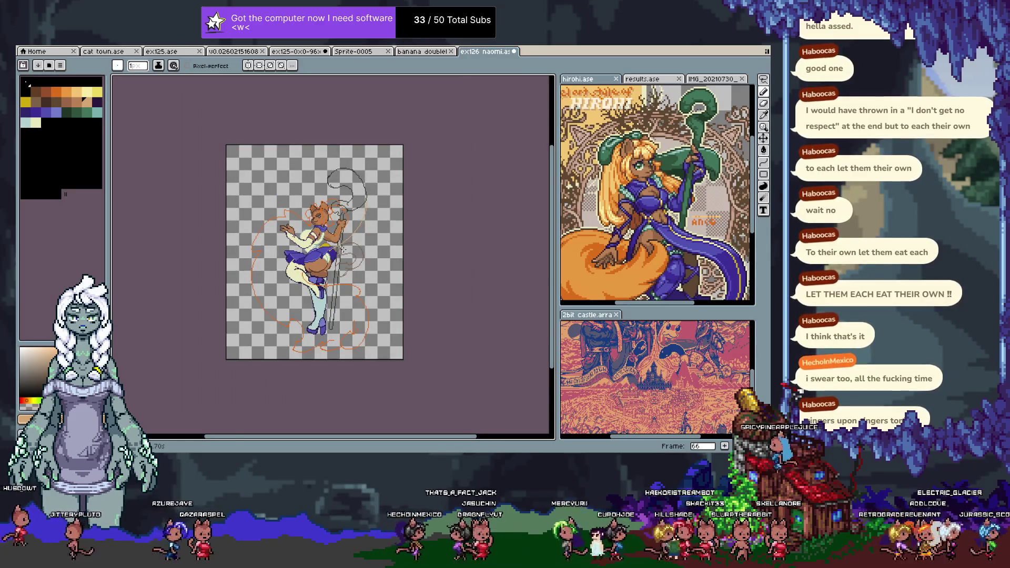
{"action": "scroll", "coordinate": [343, 249], "scroll_direction": "up", "scroll_amount": 1}
{"action": "scroll", "coordinate": [306, 249], "scroll_direction": "down", "scroll_amount": 1}
{"action": "scroll", "coordinate": [253, 148], "scroll_direction": "up", "scroll_amount": 1}
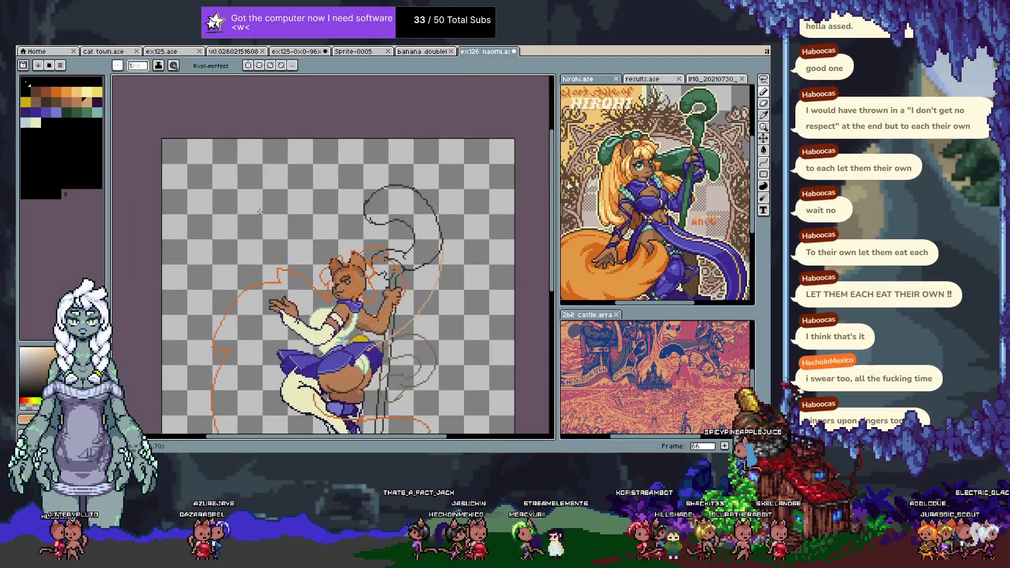
{"action": "scroll", "coordinate": [254, 148], "scroll_direction": "down", "scroll_amount": 1}
{"action": "scroll", "coordinate": [247, 284], "scroll_direction": "up", "scroll_amount": 1}
{"action": "key", "text": "Tab"}
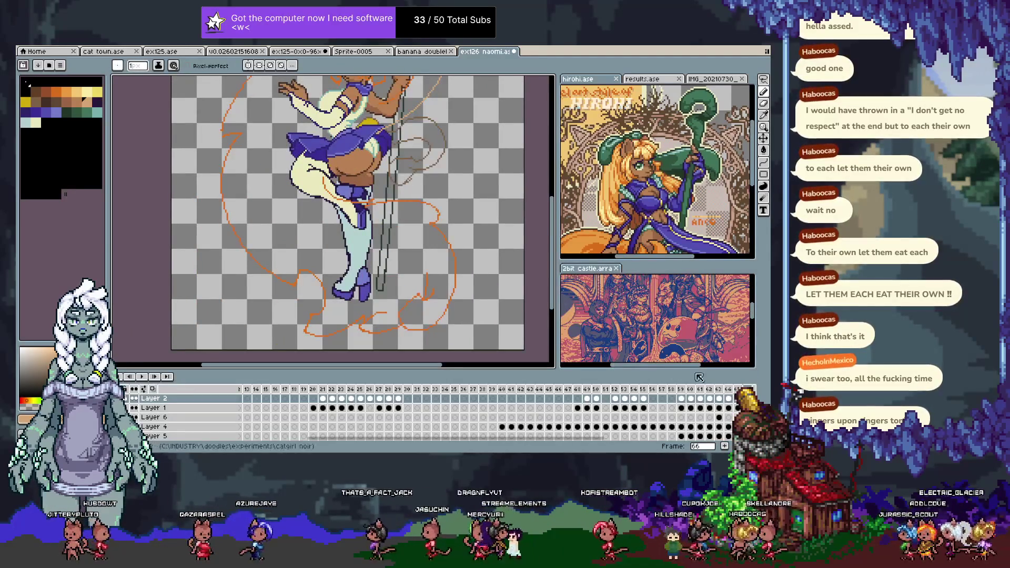
{"action": "scroll", "coordinate": [421, 415], "scroll_direction": "down", "scroll_amount": 1}
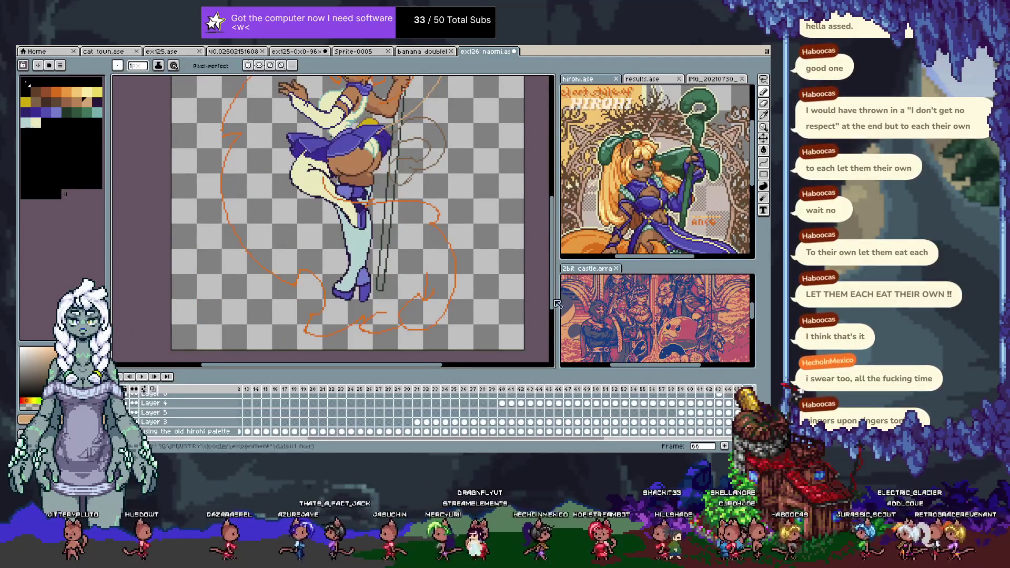
{"action": "key", "text": "v"}
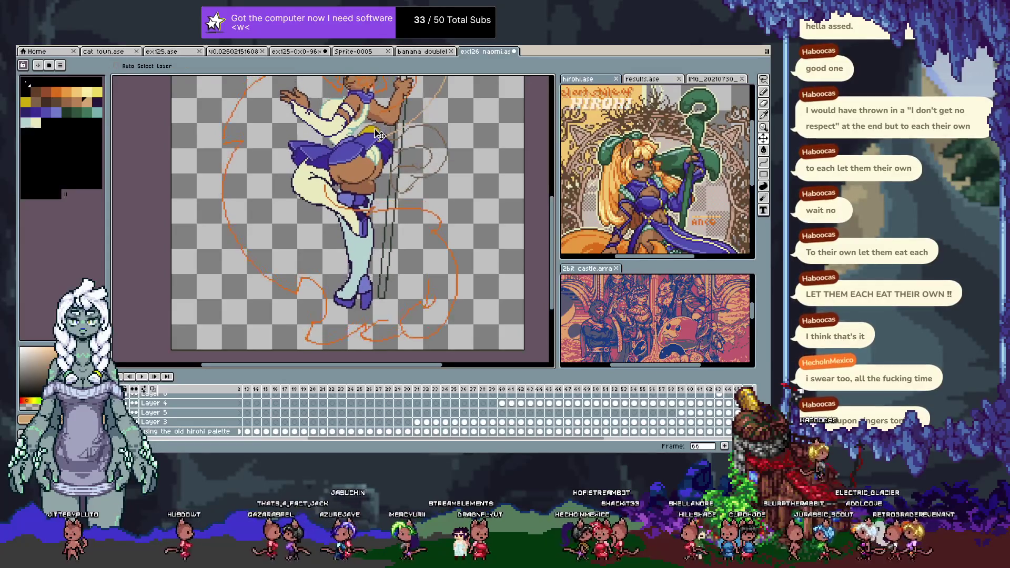
{"action": "scroll", "coordinate": [440, 239], "scroll_direction": "up", "scroll_amount": 1}
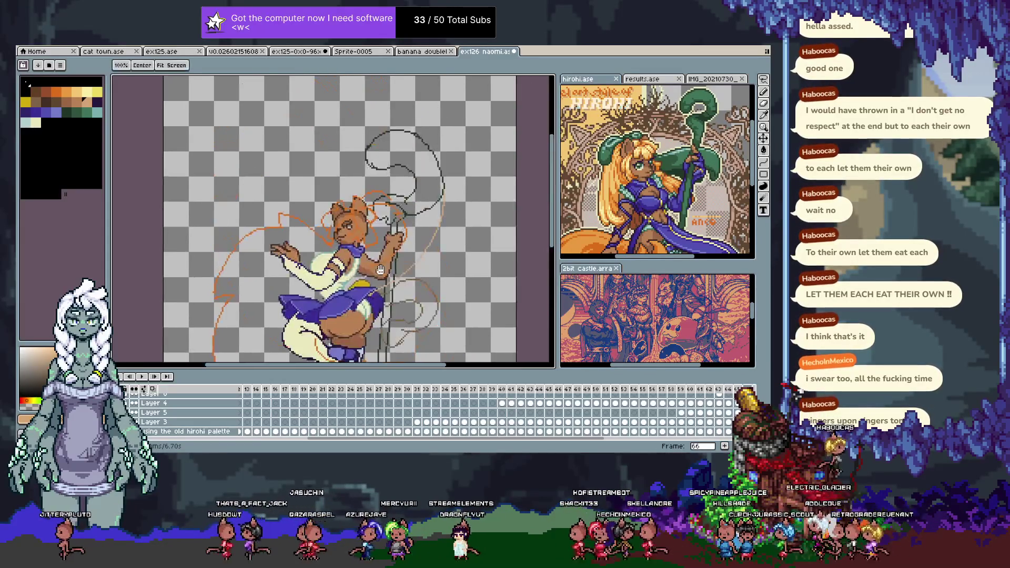
{"action": "key", "text": "Tab"}
{"action": "key", "text": "Tab"}
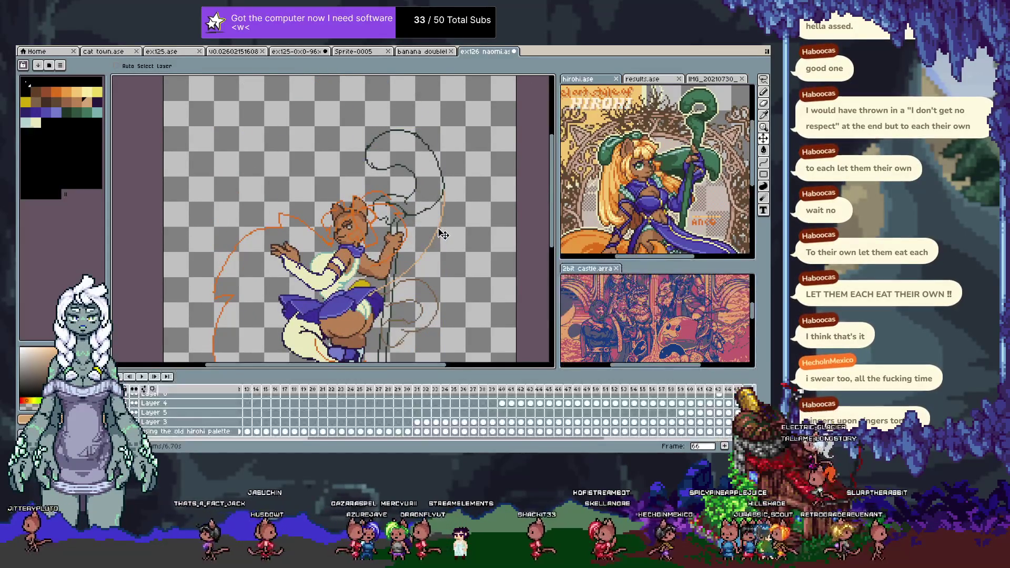
{"action": "key", "text": "ctrl"}
{"action": "key", "text": "Tab"}
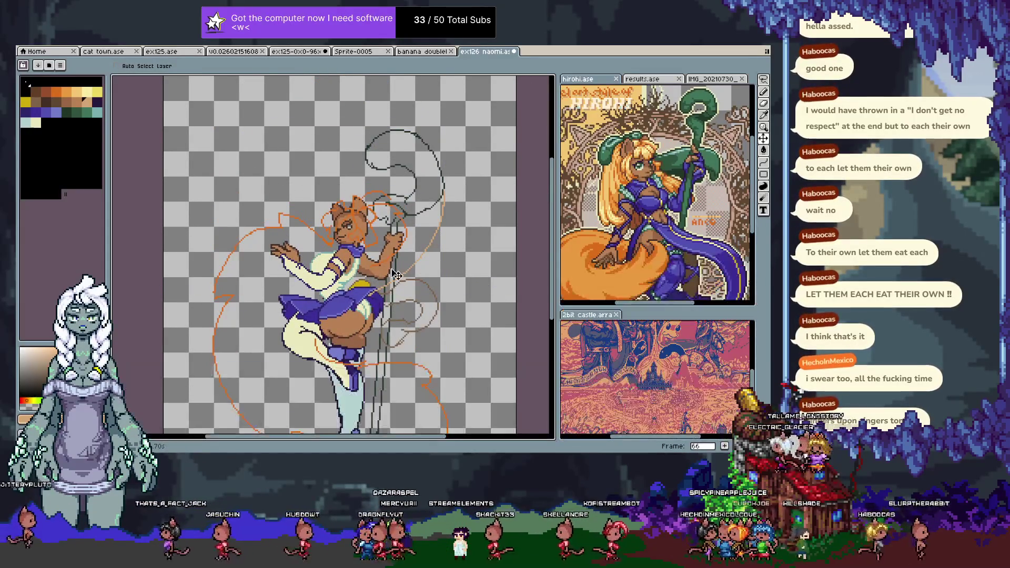
{"action": "key", "text": "ctrl"}
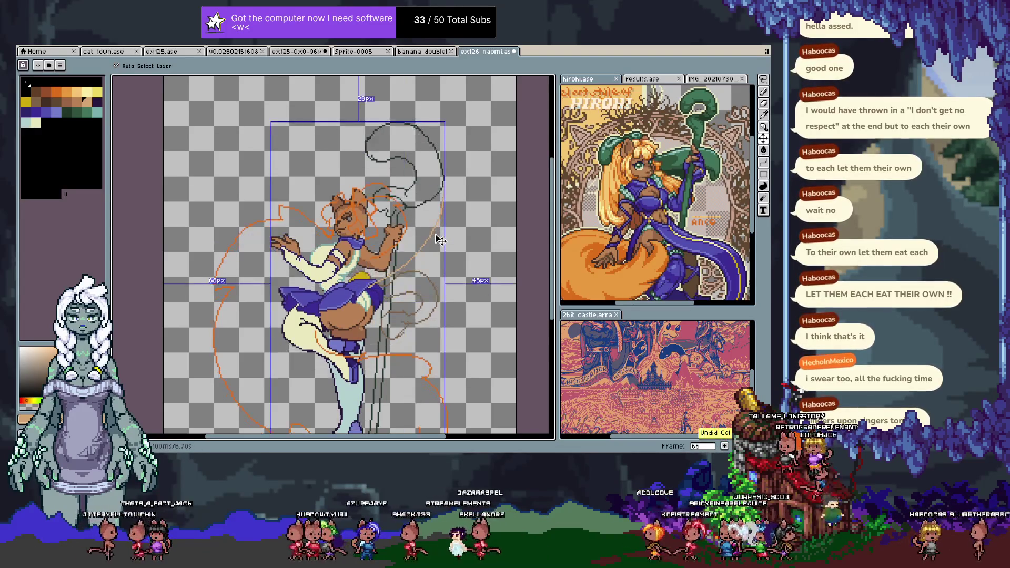
{"action": "scroll", "coordinate": [440, 239], "scroll_direction": "up", "scroll_amount": 2}
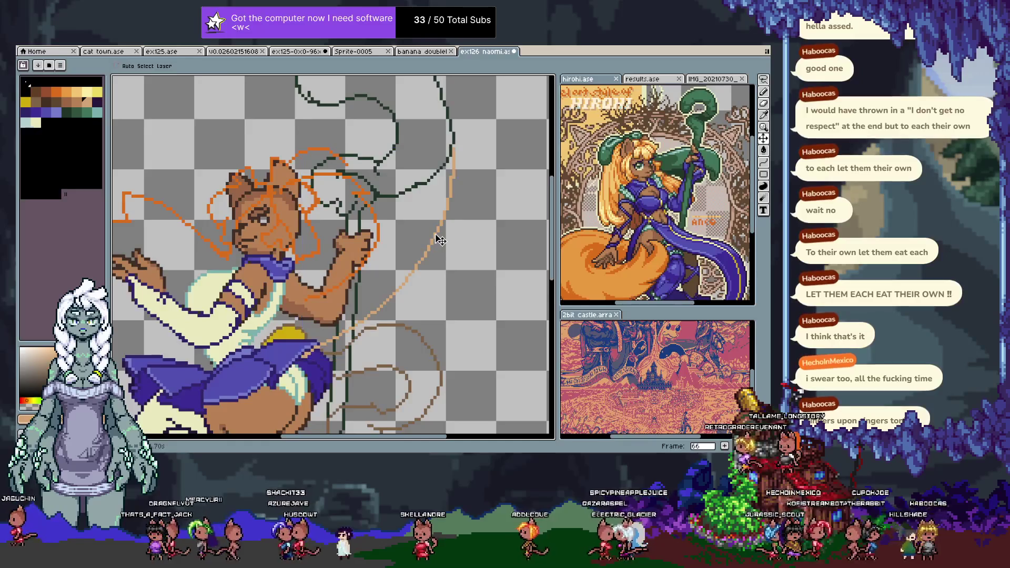
{"action": "key", "text": "b"}
{"action": "scroll", "coordinate": [441, 239], "scroll_direction": "down", "scroll_amount": 4}
{"action": "scroll", "coordinate": [435, 230], "scroll_direction": "up", "scroll_amount": 4}
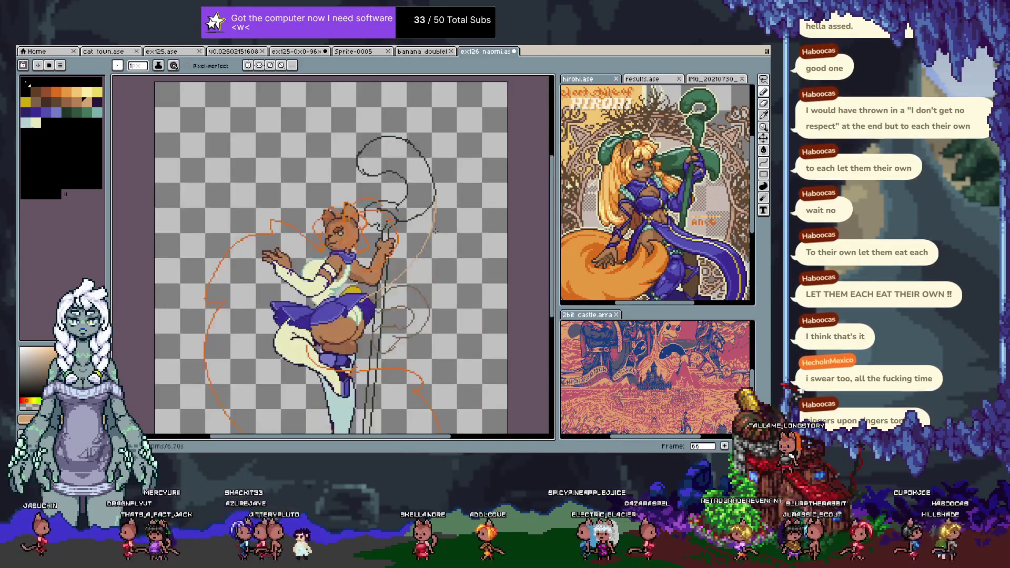
- Sketch a short orange line right of the hand on frame 66, discarding a diagonal beside the staff
{"action": "key", "text": "e"}
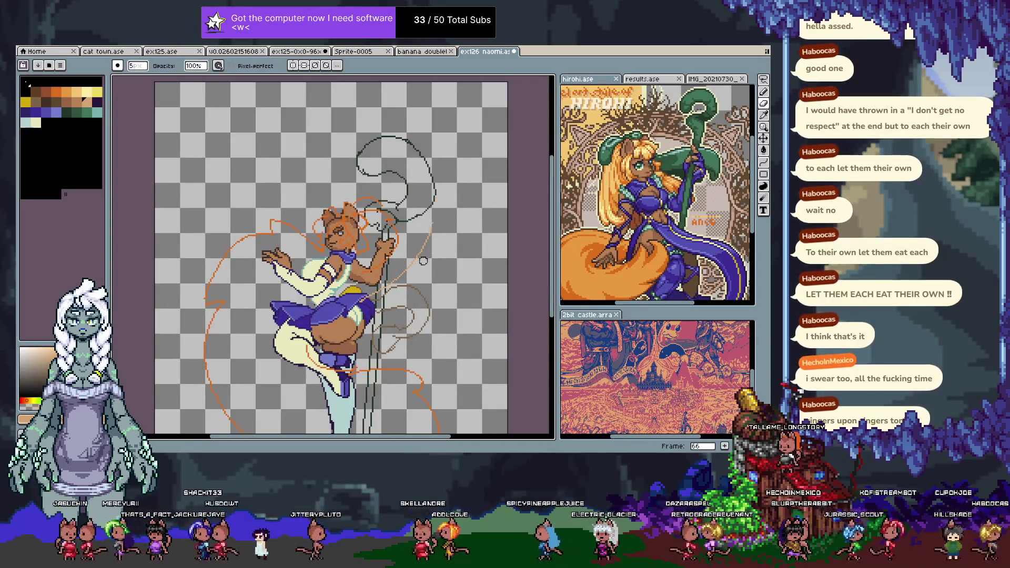
{"action": "key", "text": "comma"}
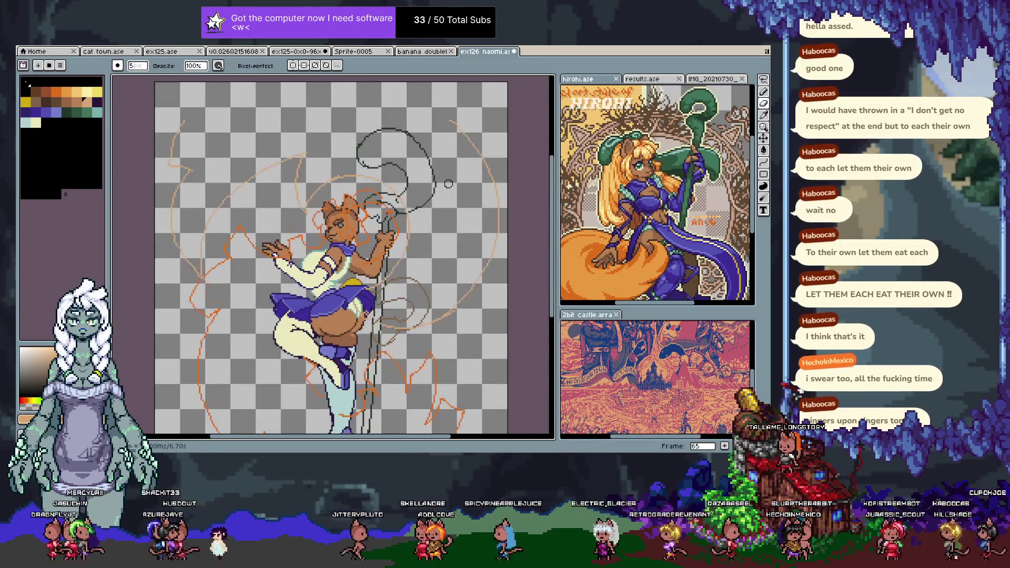
{"action": "key", "text": "period"}
{"action": "key", "text": "b"}
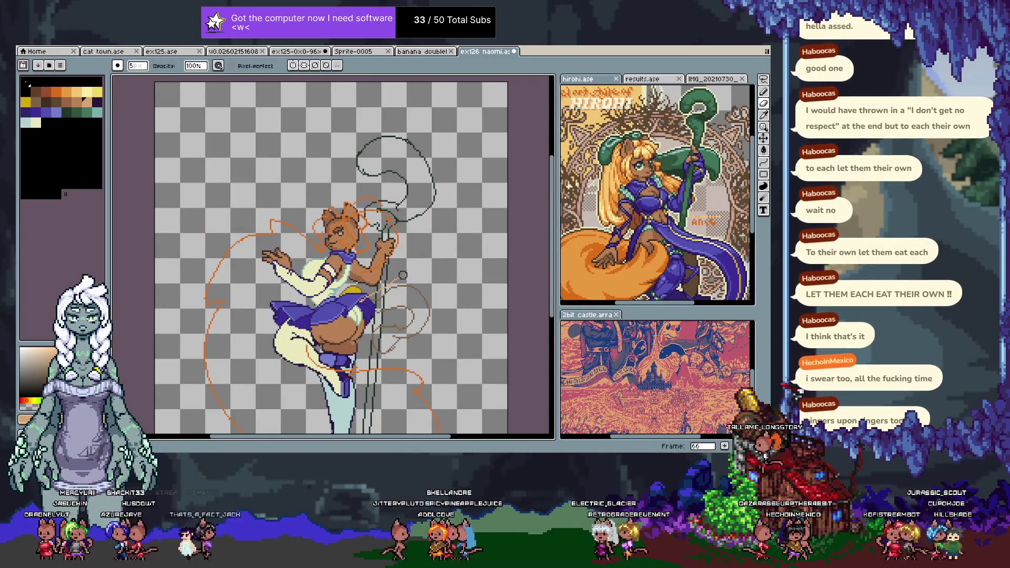
{"action": "left_click_drag", "start_coordinate": [410, 235], "coordinate": [410, 268]}
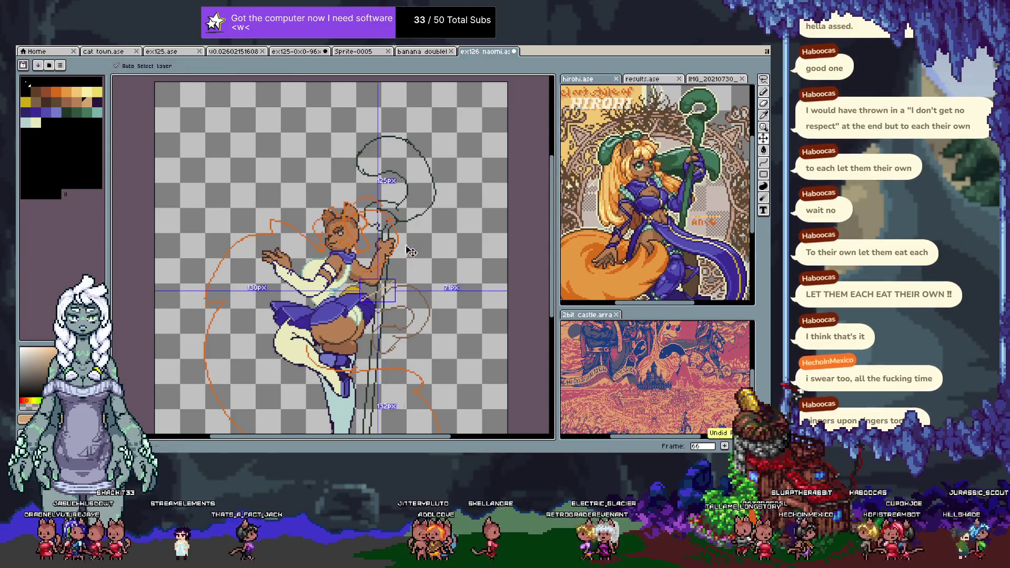
{"action": "left_click_drag", "start_coordinate": [368, 297], "coordinate": [407, 258]}
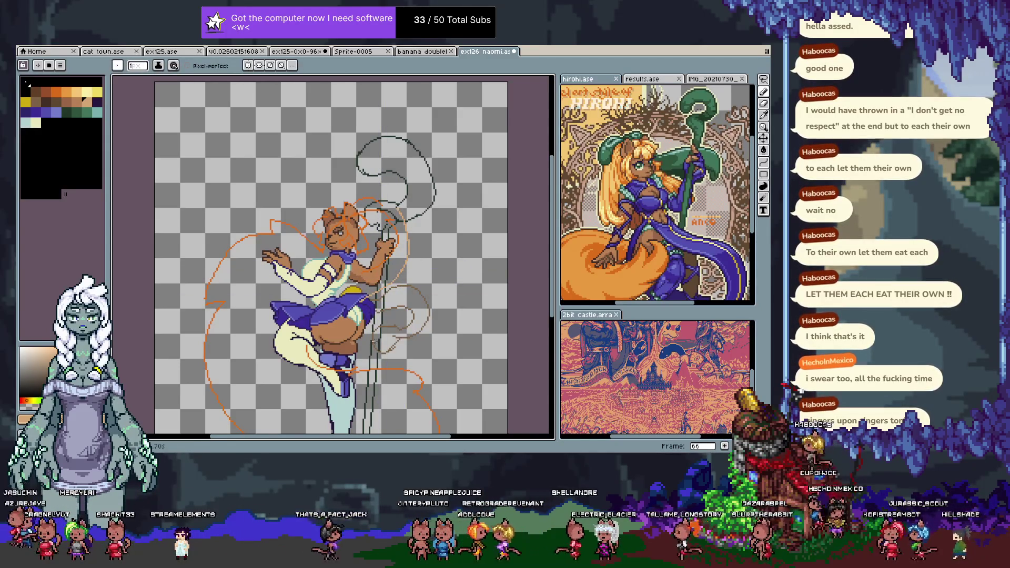
{"action": "key", "text": "ctrl+z"}
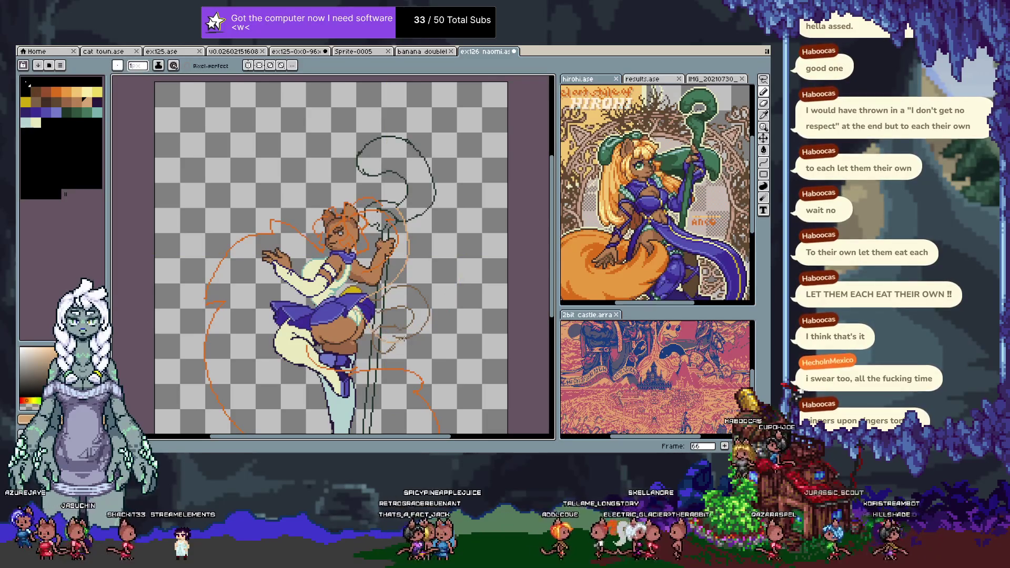
- Draw a big orange flame arc around the figure and over the head, plus a light-orange stroke
{"action": "mouse_move", "coordinate": [464, 306]}
{"action": "left_mouse_down"}
{"action": "mouse_move", "coordinate": [419, 103]}
{"action": "mouse_move", "coordinate": [430, 149]}
{"action": "left_mouse_up"}
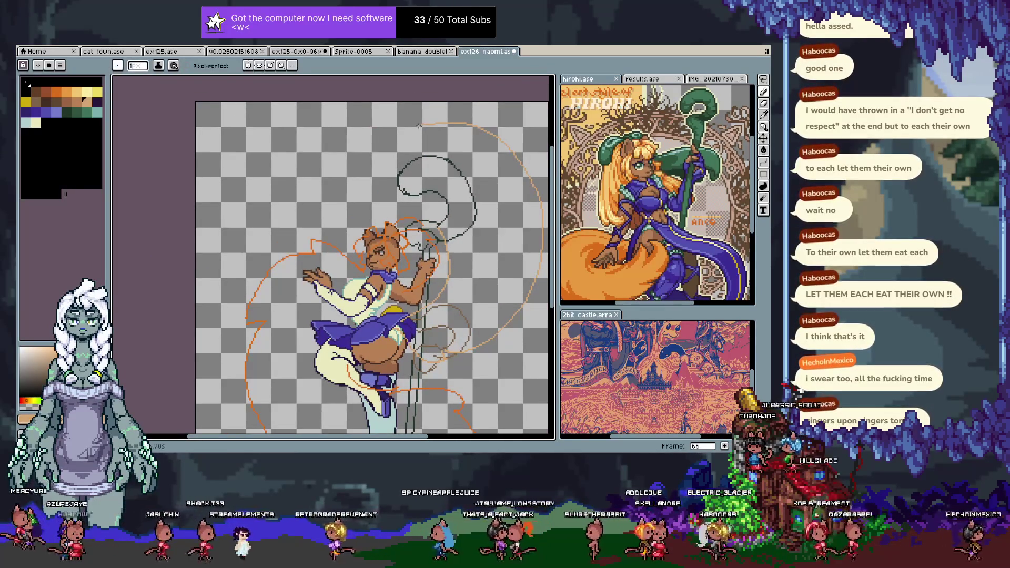
{"action": "left_click_drag", "start_coordinate": [384, 117], "coordinate": [272, 149]}
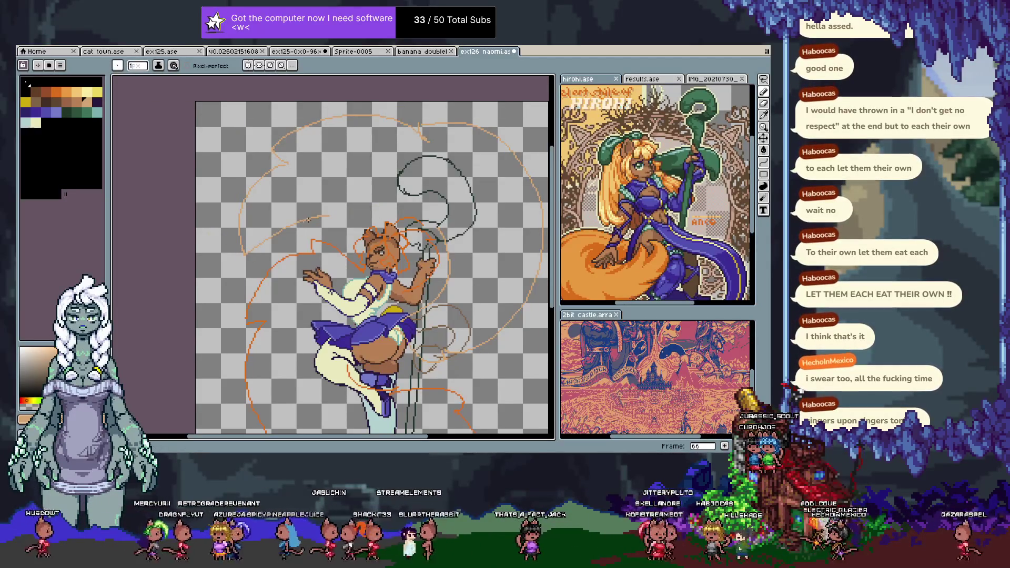
{"action": "left_click_drag", "start_coordinate": [347, 216], "coordinate": [409, 214]}
{"action": "left_click_drag", "start_coordinate": [314, 232], "coordinate": [391, 202]}
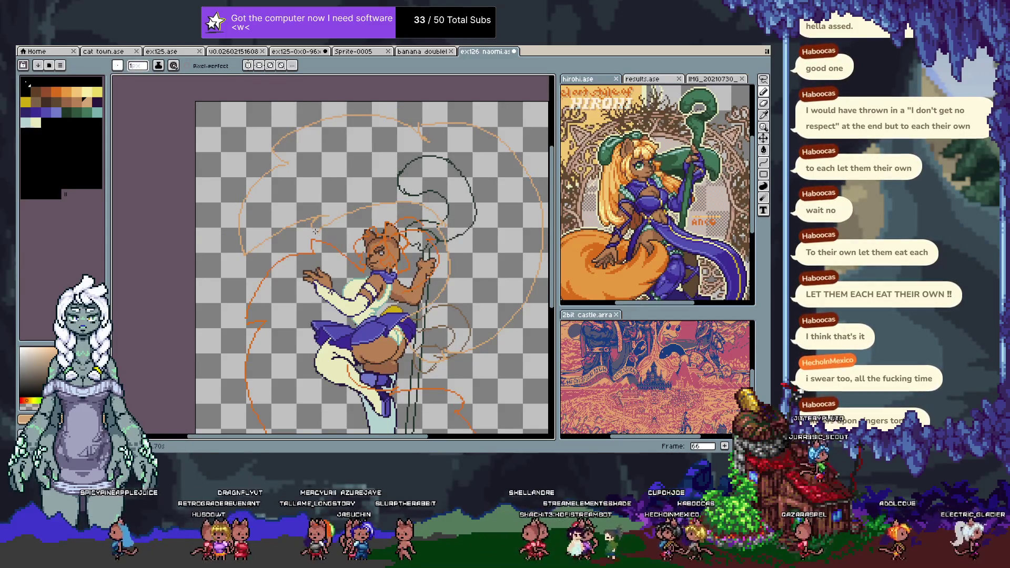
{"action": "mouse_move", "coordinate": [482, 137]}
{"action": "left_mouse_down"}
{"action": "mouse_move", "coordinate": [476, 126]}
{"action": "mouse_move", "coordinate": [473, 162]}
{"action": "left_mouse_up"}
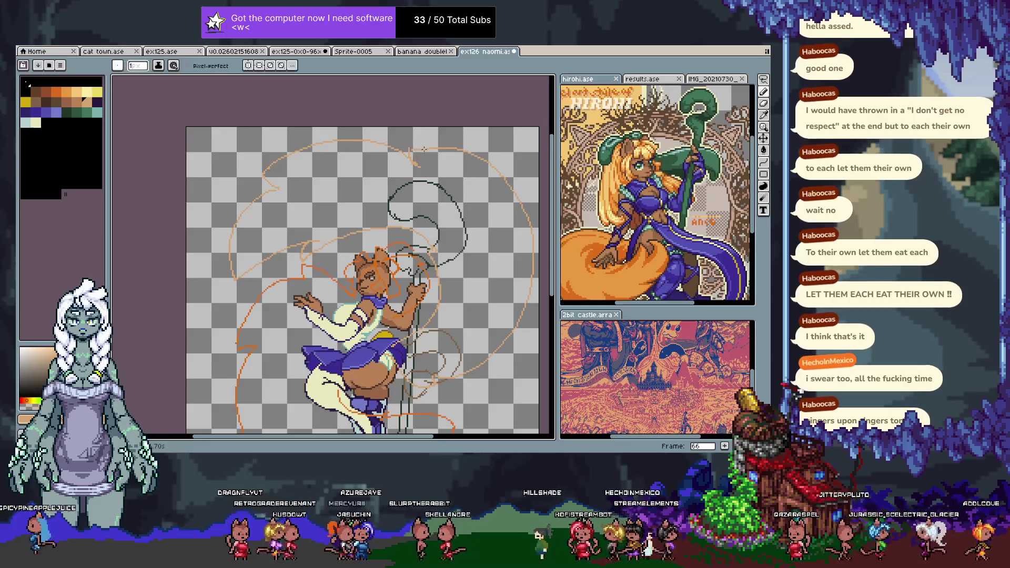
- Erase the left part of the orange flame arc
{"action": "key", "text": "b"}
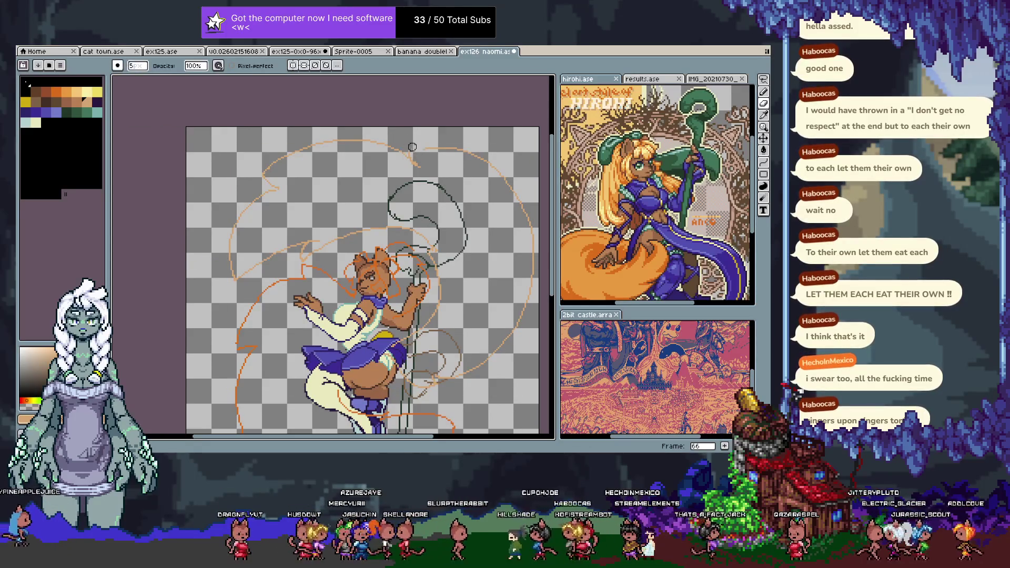
{"action": "key", "text": "v"}
{"action": "key", "text": "b"}
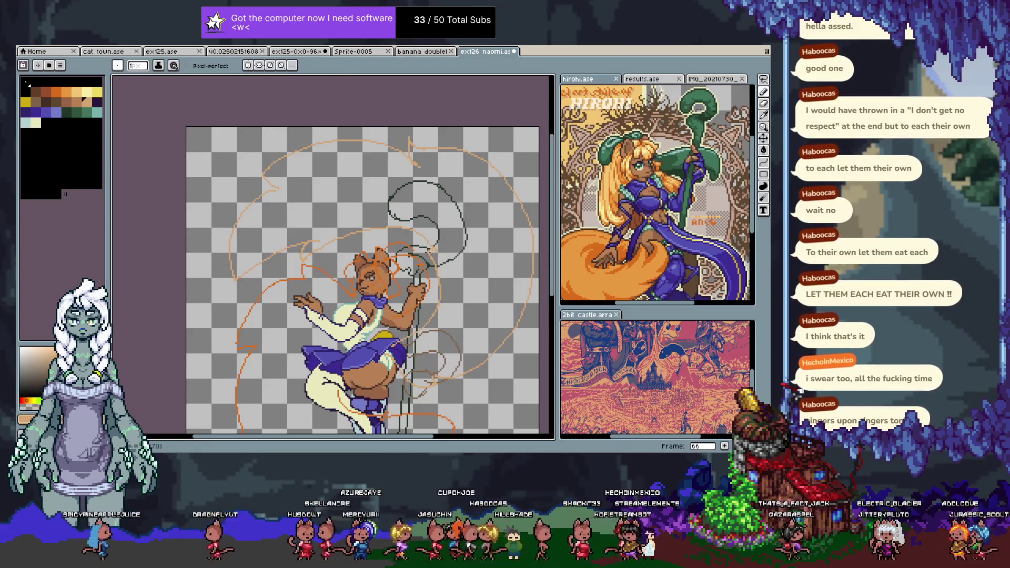
{"action": "scroll", "coordinate": [317, 302], "scroll_direction": "down", "scroll_amount": 1}
{"action": "scroll", "coordinate": [317, 302], "scroll_direction": "up", "scroll_amount": 1}
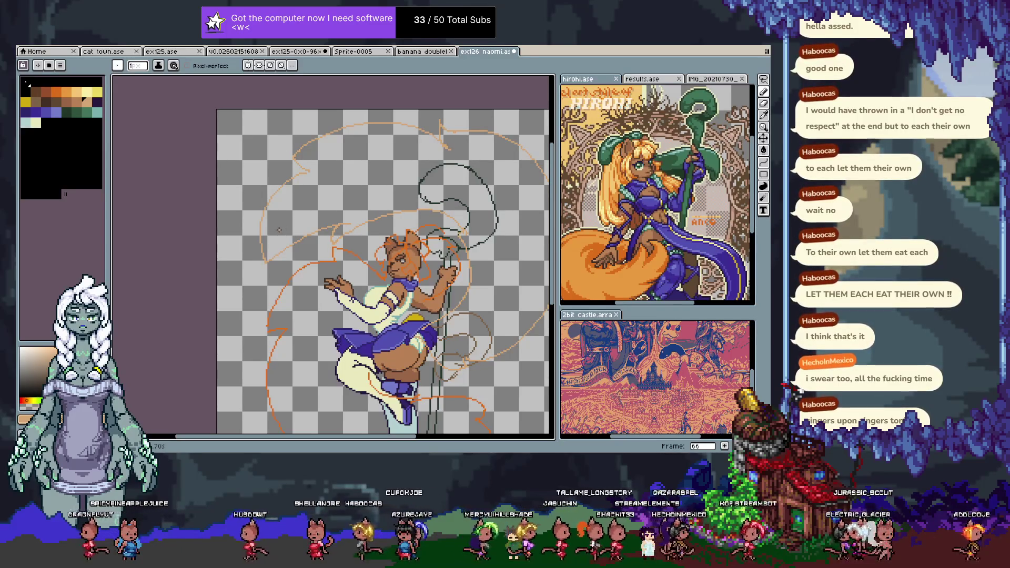
{"action": "key", "text": "b"}
{"action": "left_click_drag", "start_coordinate": [295, 179], "coordinate": [262, 260]}
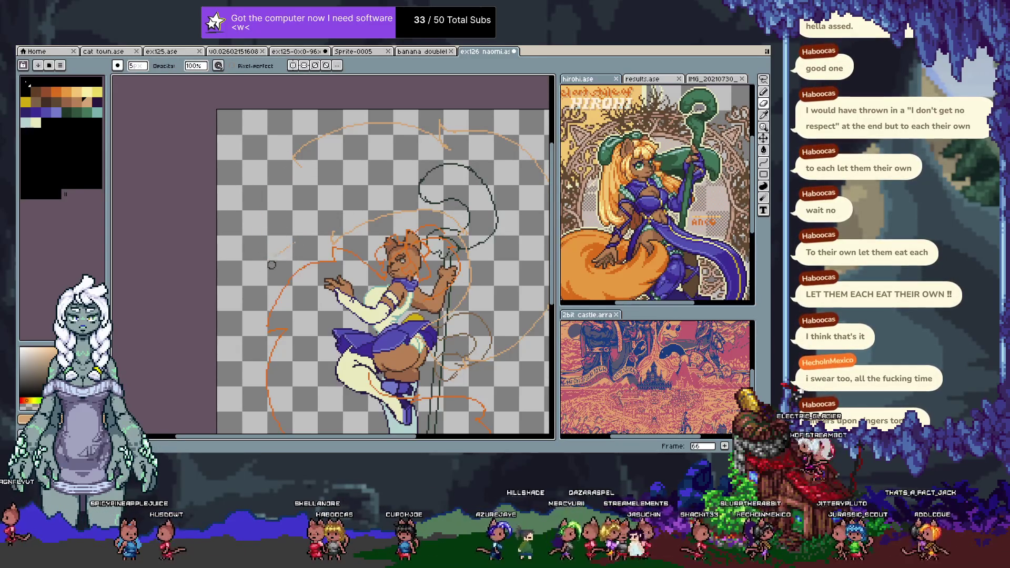
- Redraw the flame swirl's left curve sweeping down the figure's side, undoing an unwanted stroke
{"action": "key", "text": "b"}
{"action": "mouse_move", "coordinate": [299, 168]}
{"action": "left_mouse_down"}
{"action": "mouse_move", "coordinate": [269, 179]}
{"action": "mouse_move", "coordinate": [232, 226]}
{"action": "mouse_move", "coordinate": [231, 278]}
{"action": "mouse_move", "coordinate": [251, 347]}
{"action": "mouse_move", "coordinate": [295, 259]}
{"action": "left_mouse_up"}
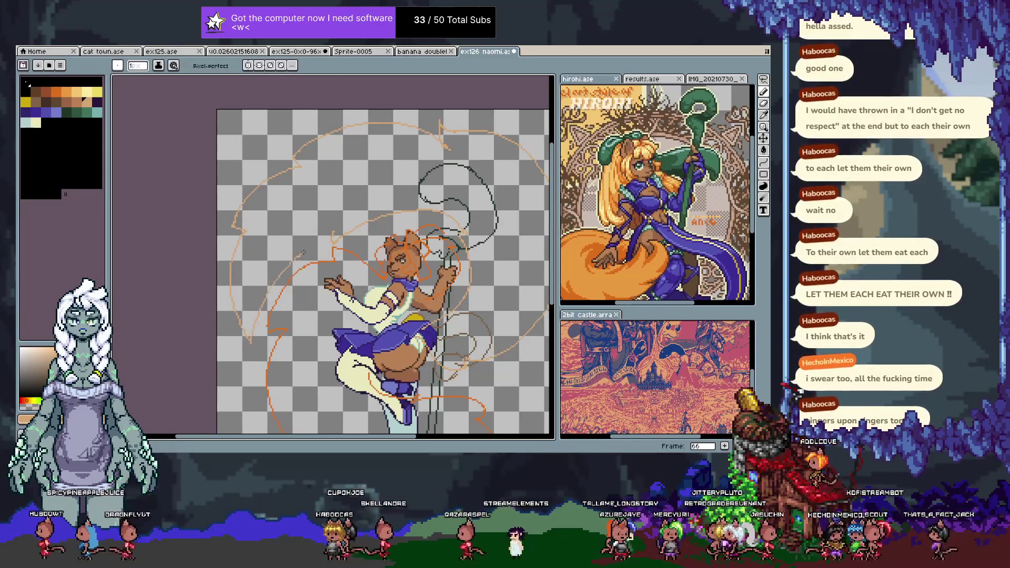
{"action": "key", "text": "e"}
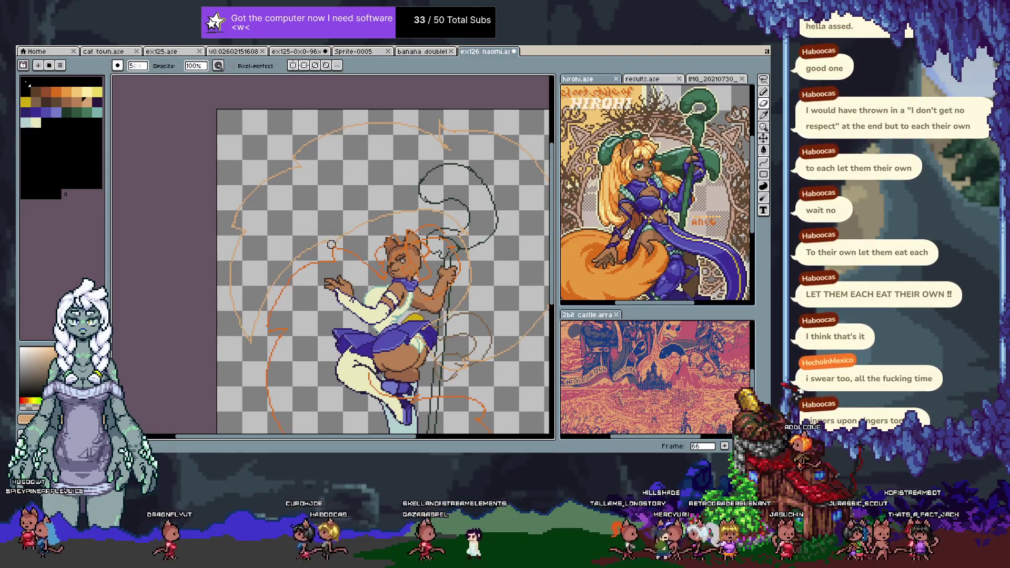
{"action": "key", "text": "b"}
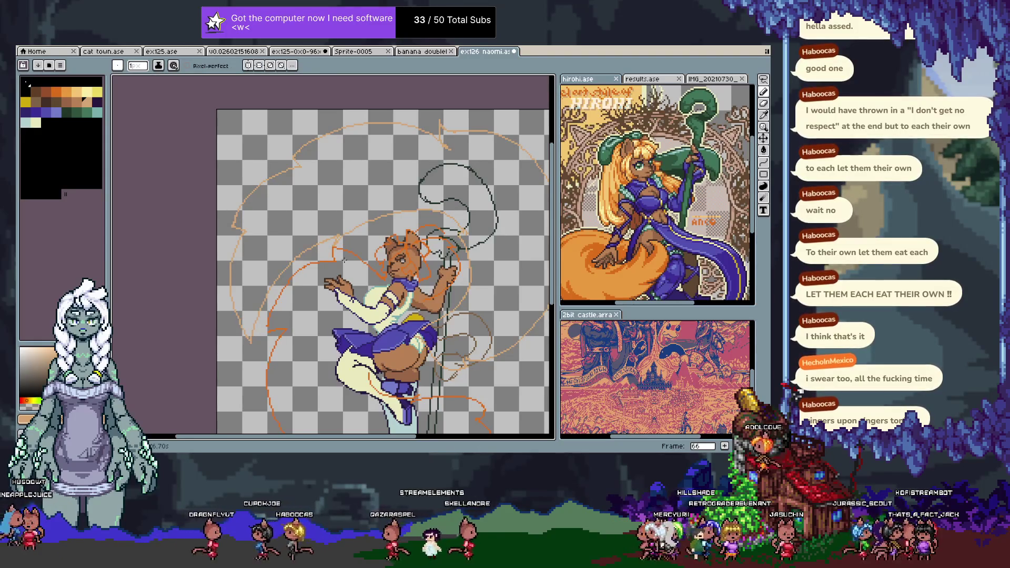
{"action": "key", "text": "ctrl+z"}
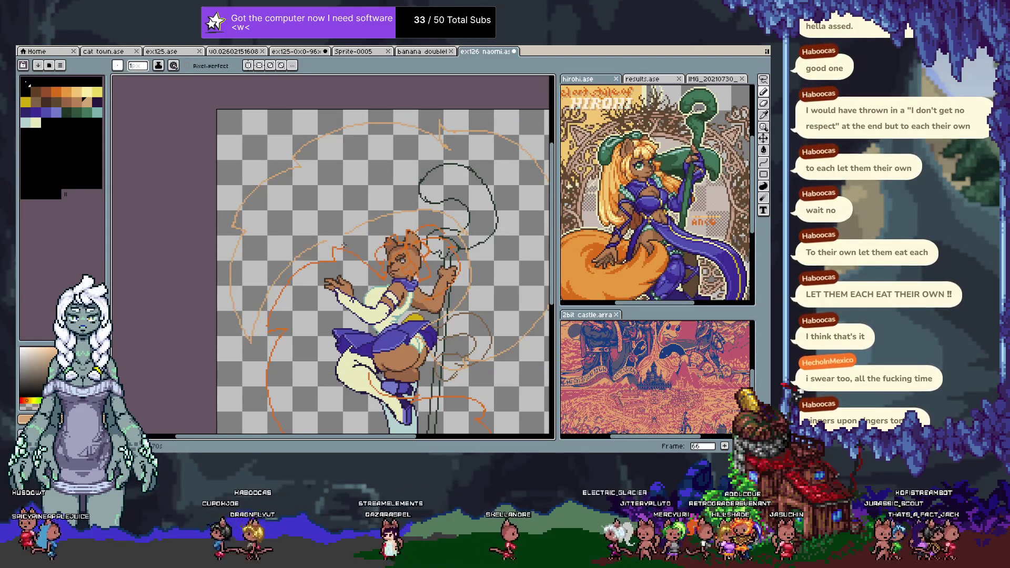
{"action": "scroll", "coordinate": [342, 248], "scroll_direction": "down", "scroll_amount": 2}
{"action": "key", "text": "e"}
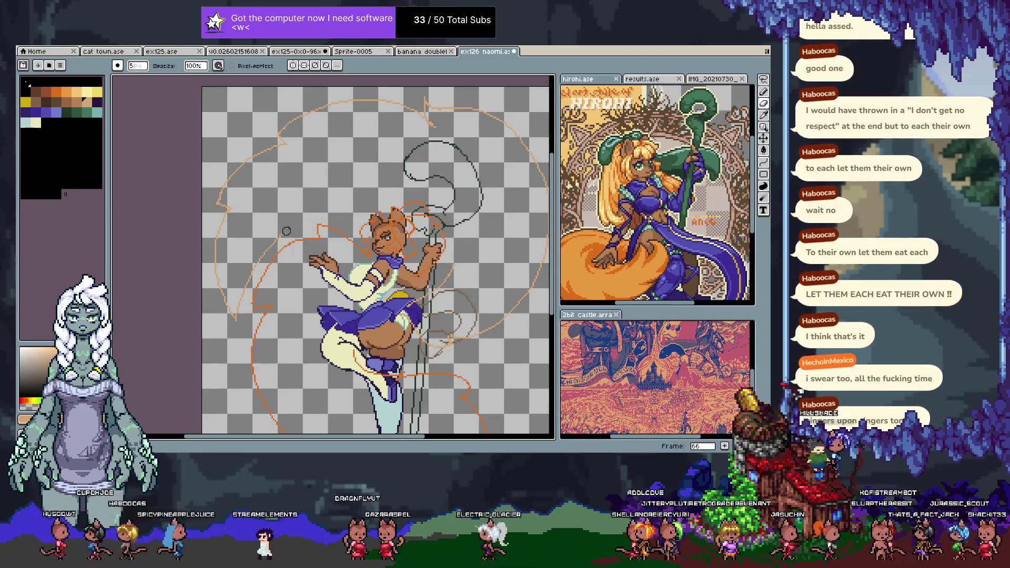
{"action": "key", "text": "b"}
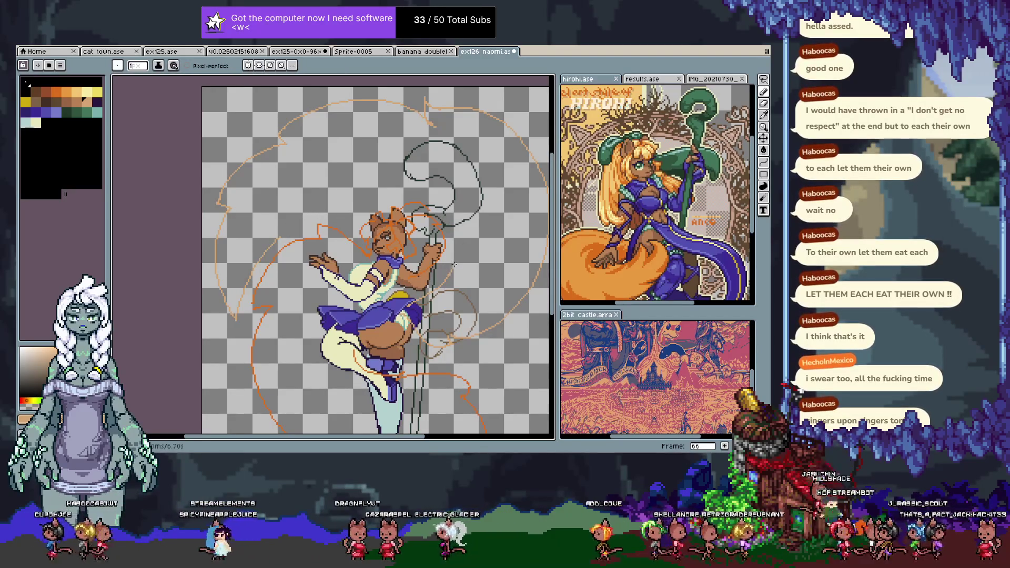
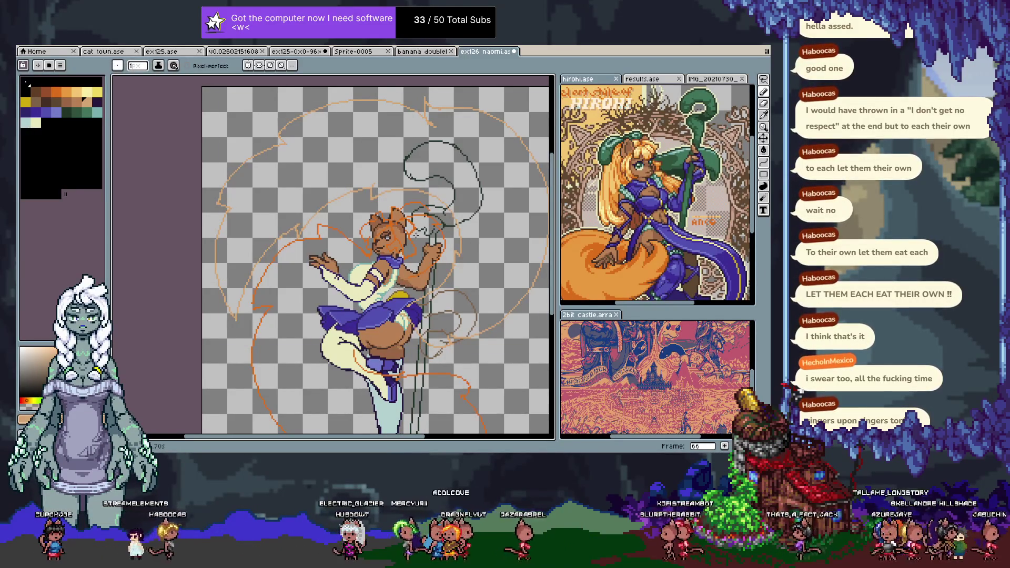
- Zoom out and flip between frames 65 and 66 to compare them
{"action": "key", "text": "minus"}
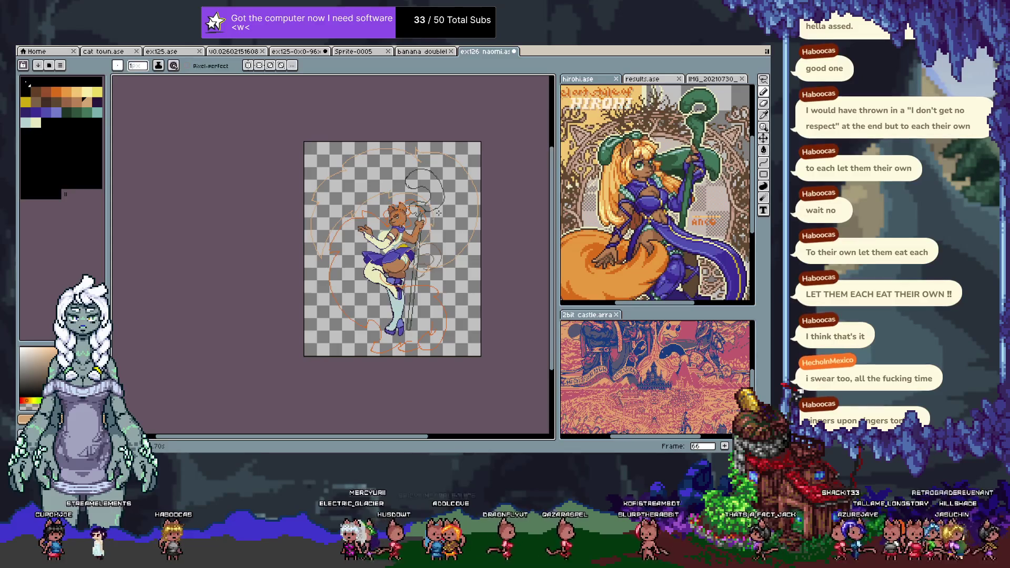
{"action": "key", "text": "comma"}
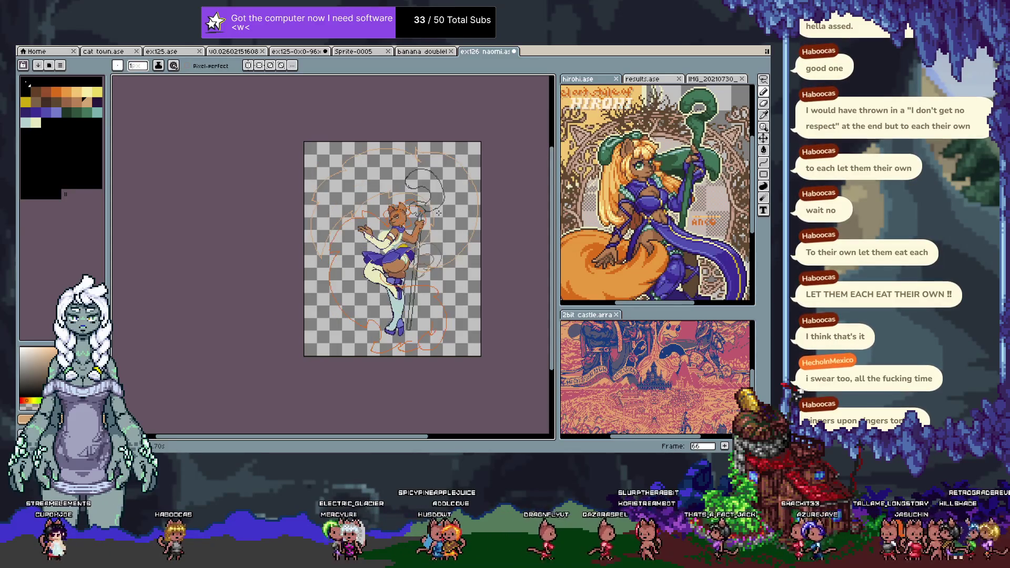
{"action": "key", "text": "period"}
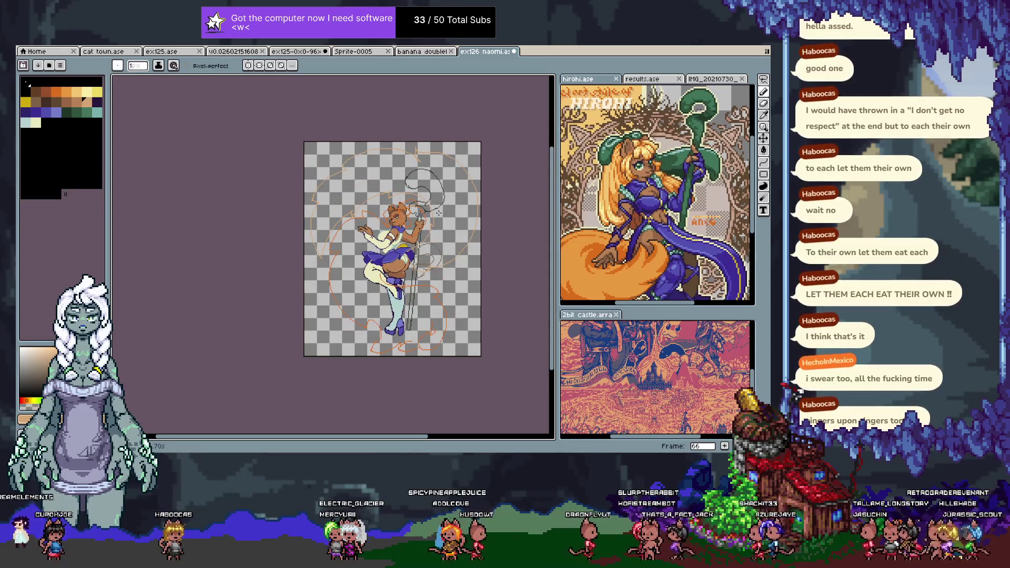
{"action": "key", "text": "comma"}
{"action": "key", "text": "period"}
{"action": "key", "text": "comma"}
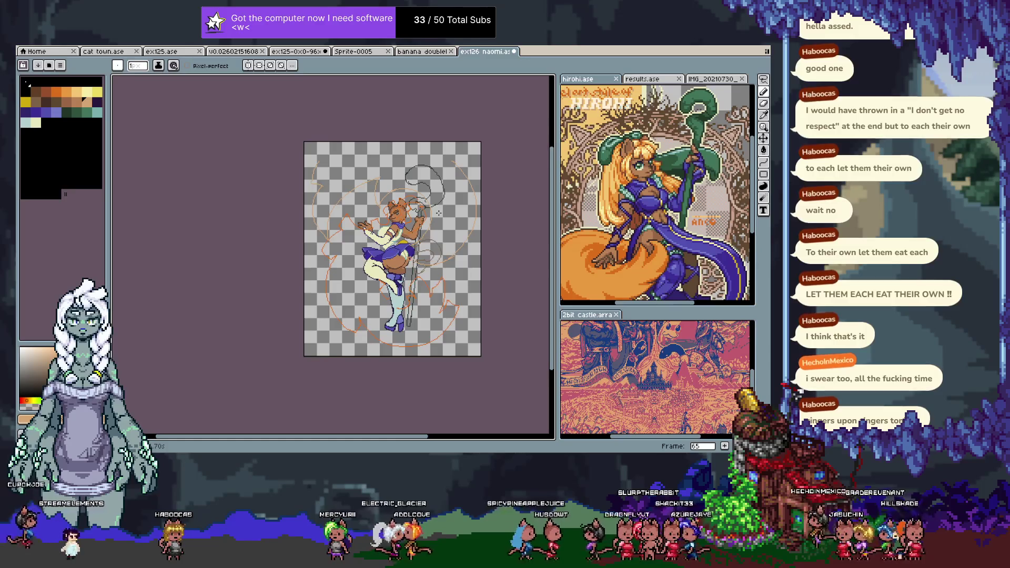
{"action": "key", "text": "period"}
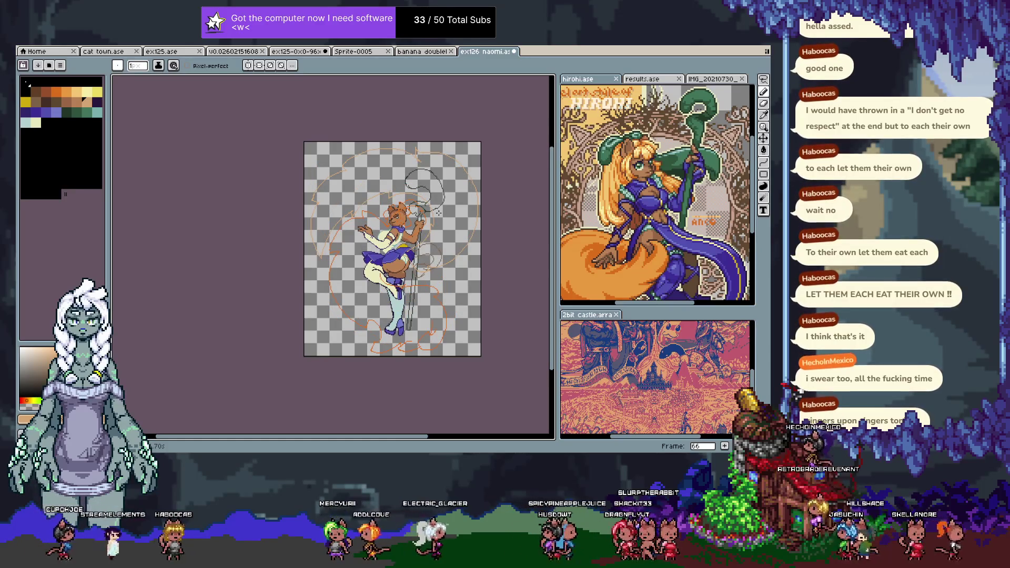
{"action": "key", "text": "period"}
{"action": "key", "text": "comma"}
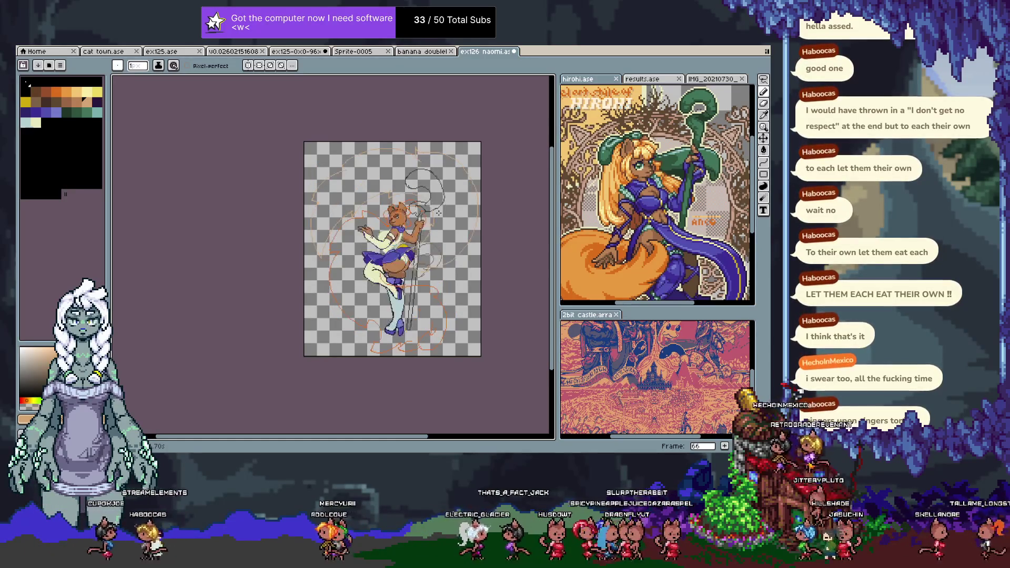
- Settle on frame 67 and extend the orange tail sketch upward
{"action": "key", "text": "Tab"}
{"action": "key", "text": "period"}
{"action": "key", "text": "Tab"}
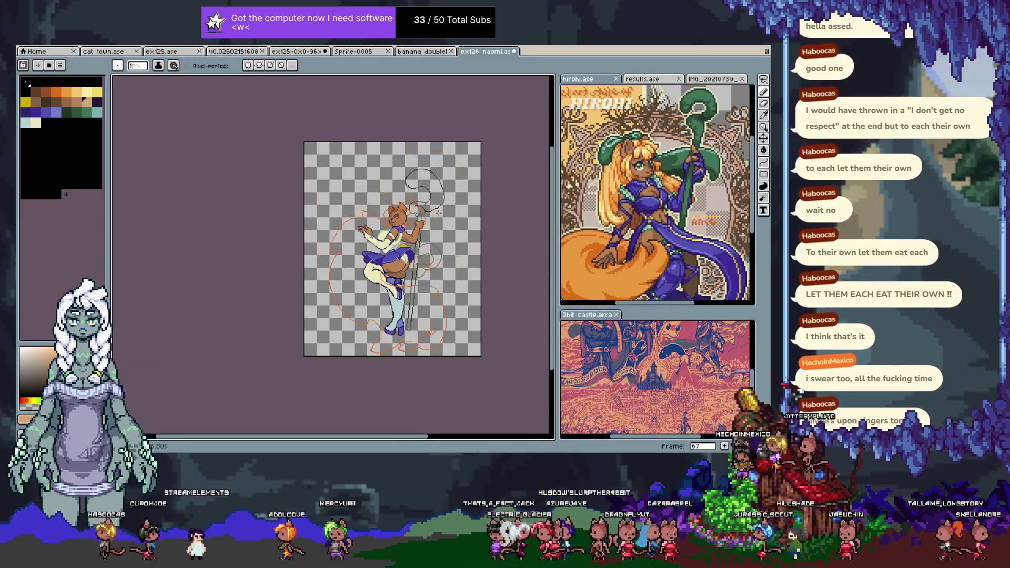
{"action": "scroll", "coordinate": [384, 176], "scroll_direction": "up", "scroll_amount": 3}
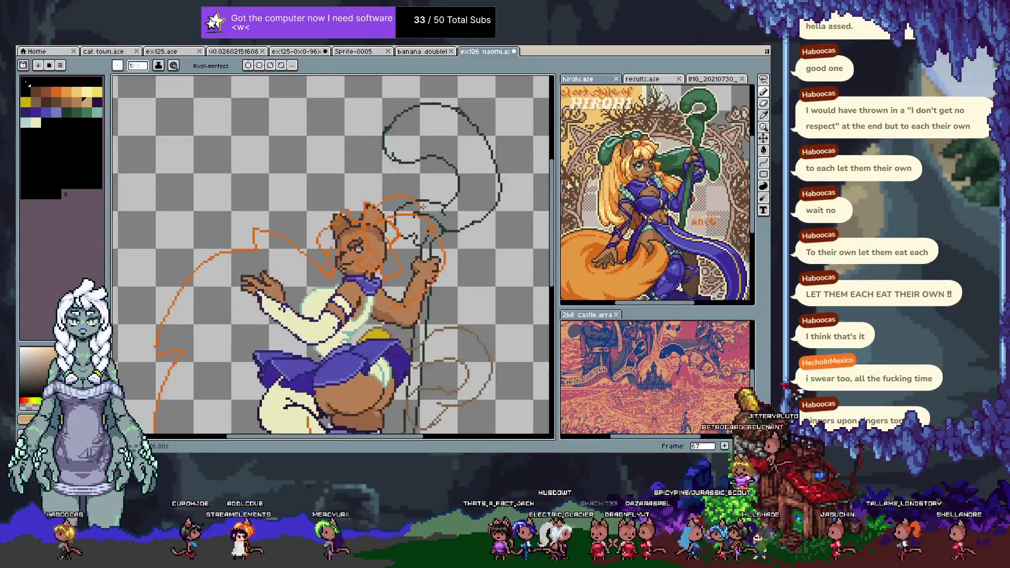
{"action": "scroll", "coordinate": [374, 241], "scroll_direction": "down", "scroll_amount": 1}
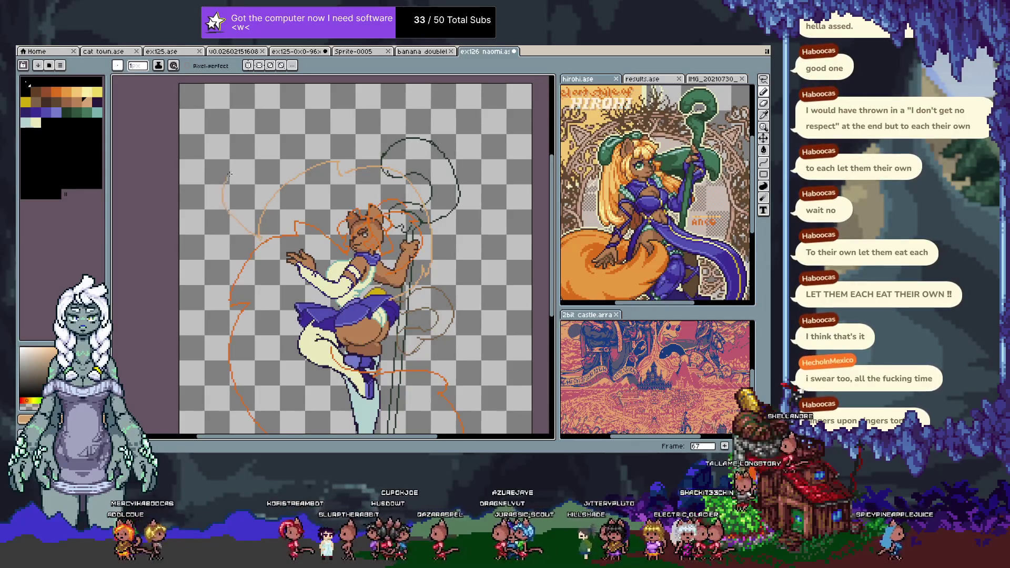
{"action": "left_click_drag", "start_coordinate": [266, 98], "coordinate": [277, 85]}
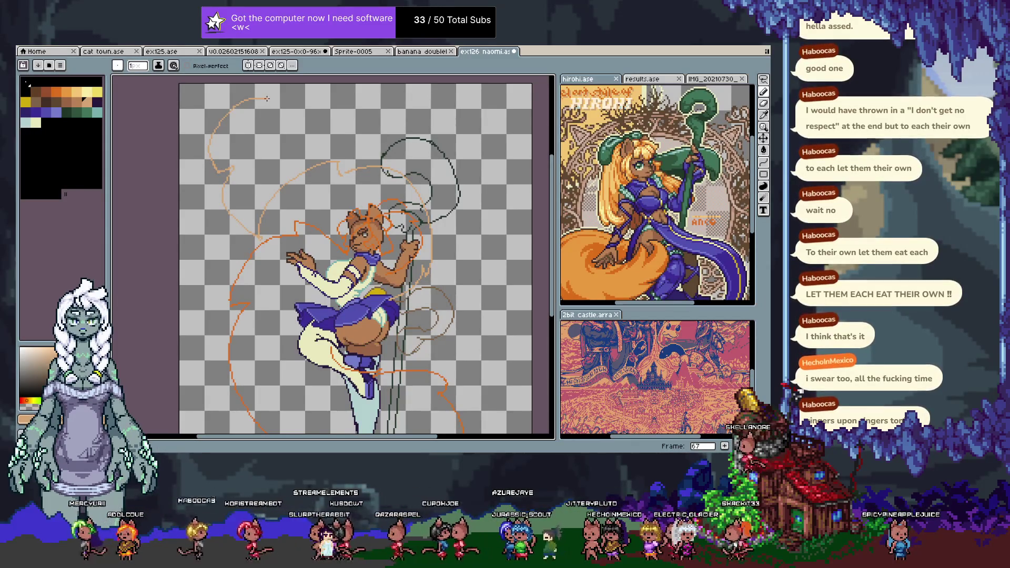
- Sketch a new orange tail curve on the right, switching between 1px and 5px brushes
{"action": "left_click_drag", "start_coordinate": [484, 84], "coordinate": [497, 217]}
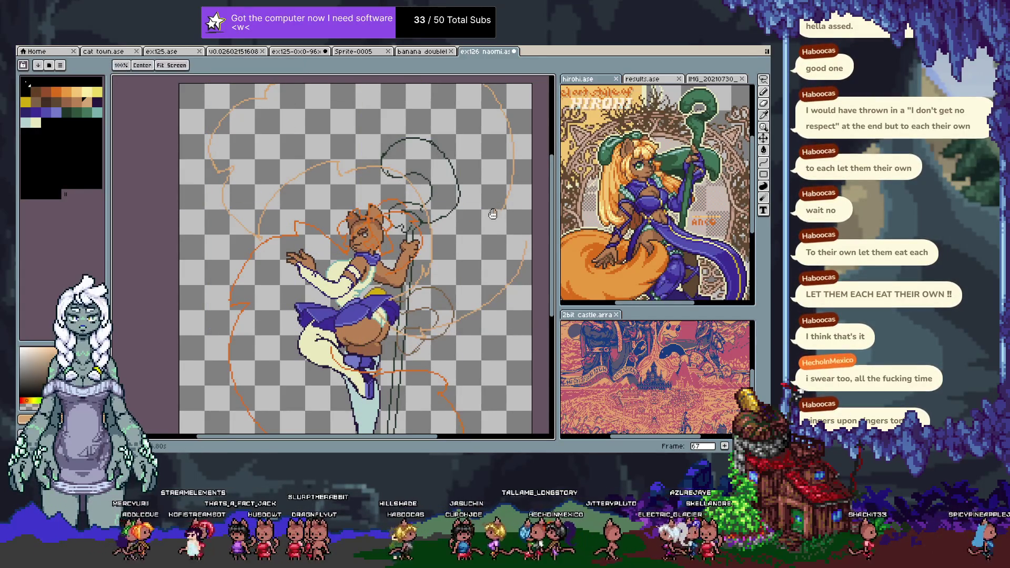
{"action": "left_click_drag", "start_coordinate": [499, 218], "coordinate": [441, 263]}
{"action": "key", "text": "e"}
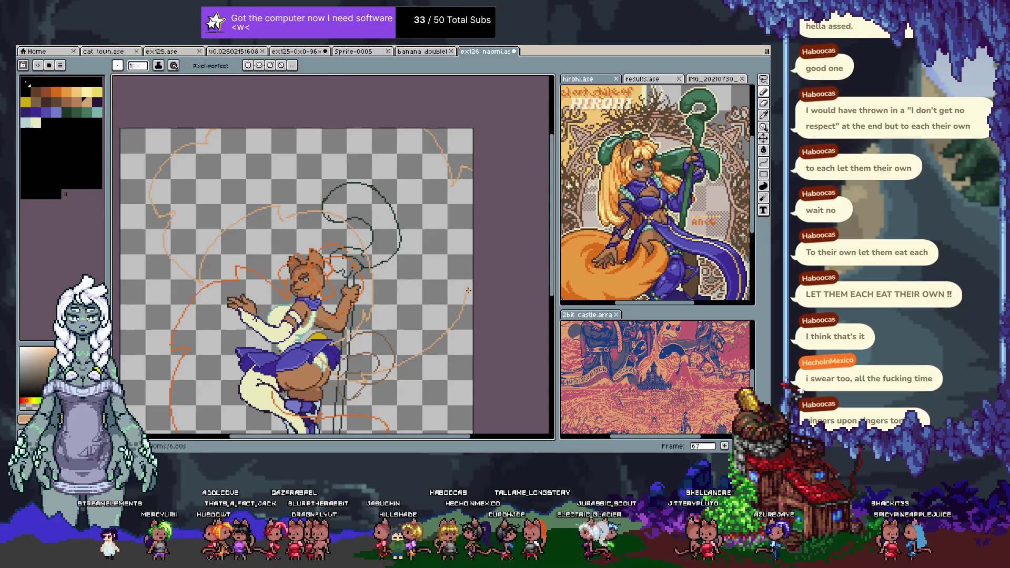
{"action": "key", "text": "b"}
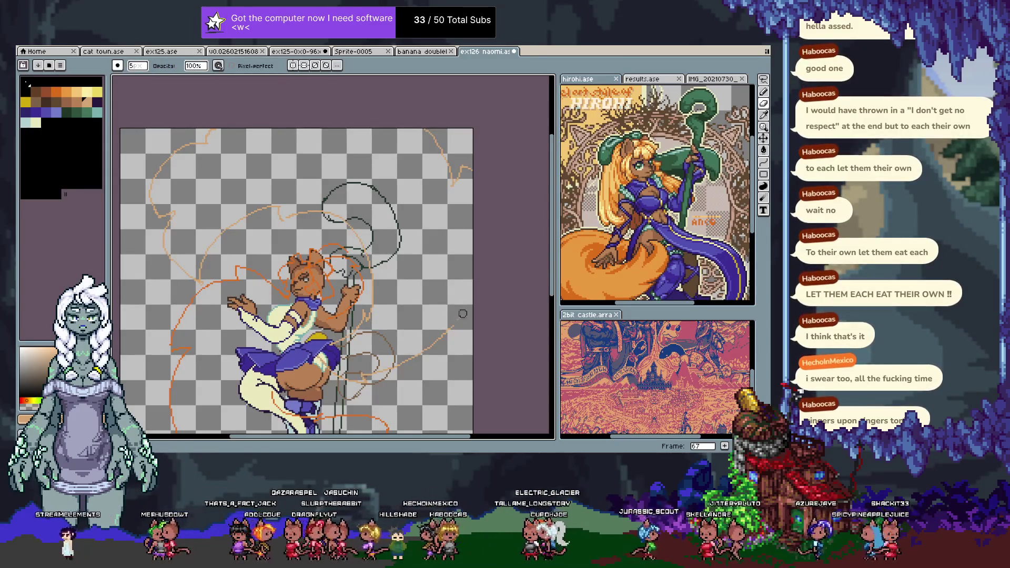
{"action": "key", "text": "e"}
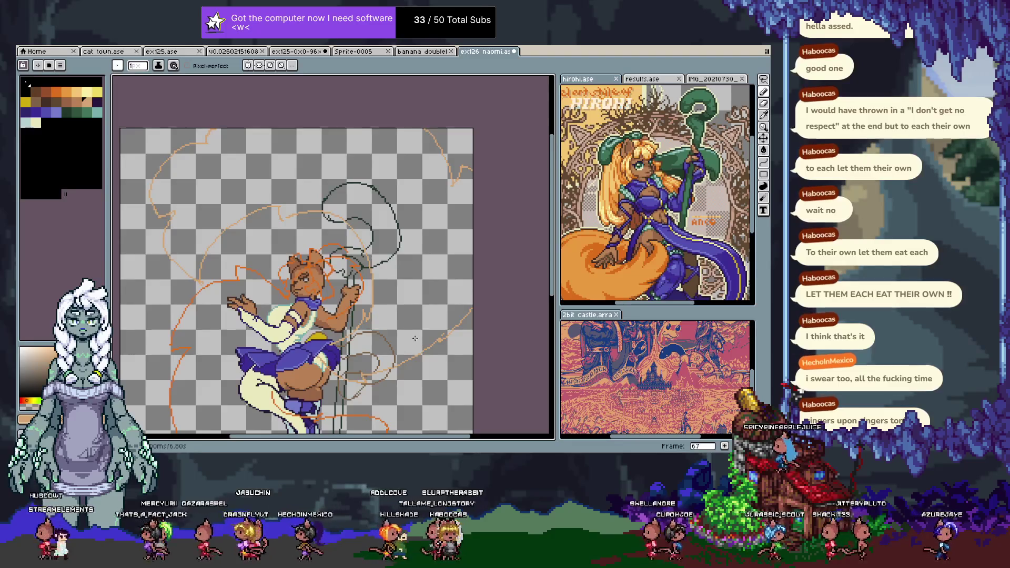
{"action": "scroll", "coordinate": [375, 358], "scroll_direction": "up", "scroll_amount": 1}
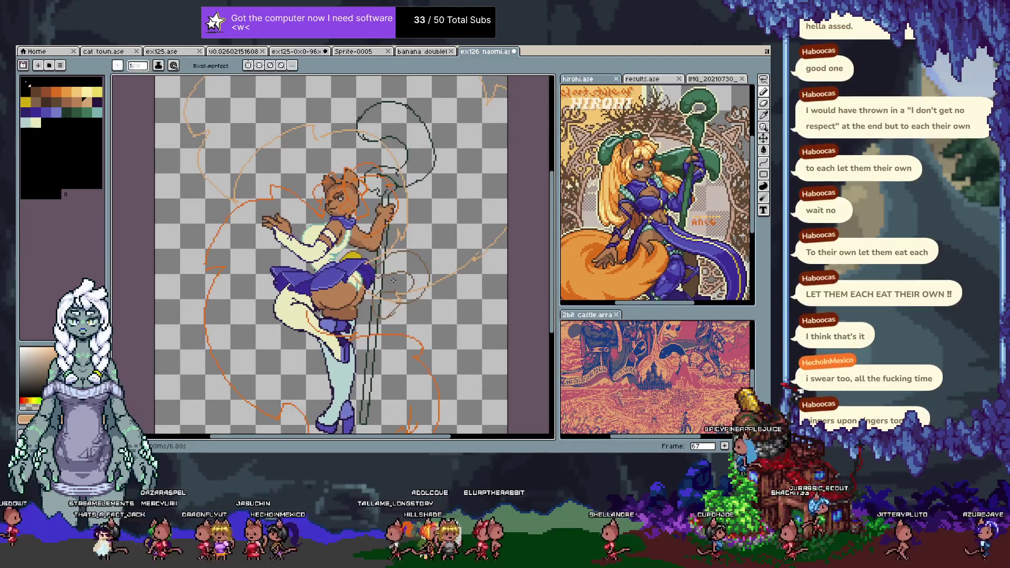
{"action": "scroll", "coordinate": [382, 274], "scroll_direction": "up", "scroll_amount": 1}
{"action": "scroll", "coordinate": [382, 274], "scroll_direction": "up", "scroll_amount": 1}
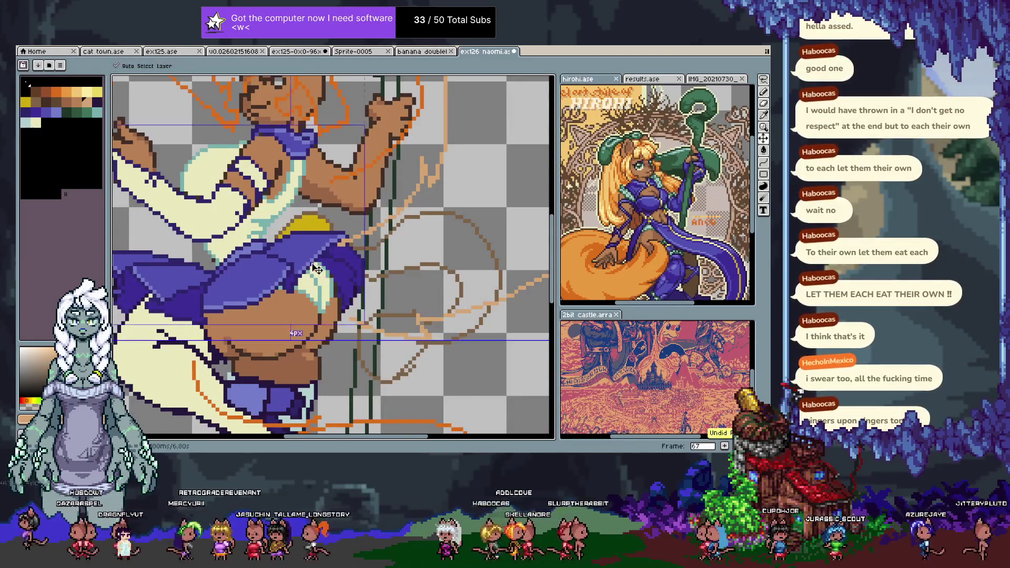
- Pick a new drawing colour from the palette and bring up the layer timeline
{"action": "key", "text": "b"}
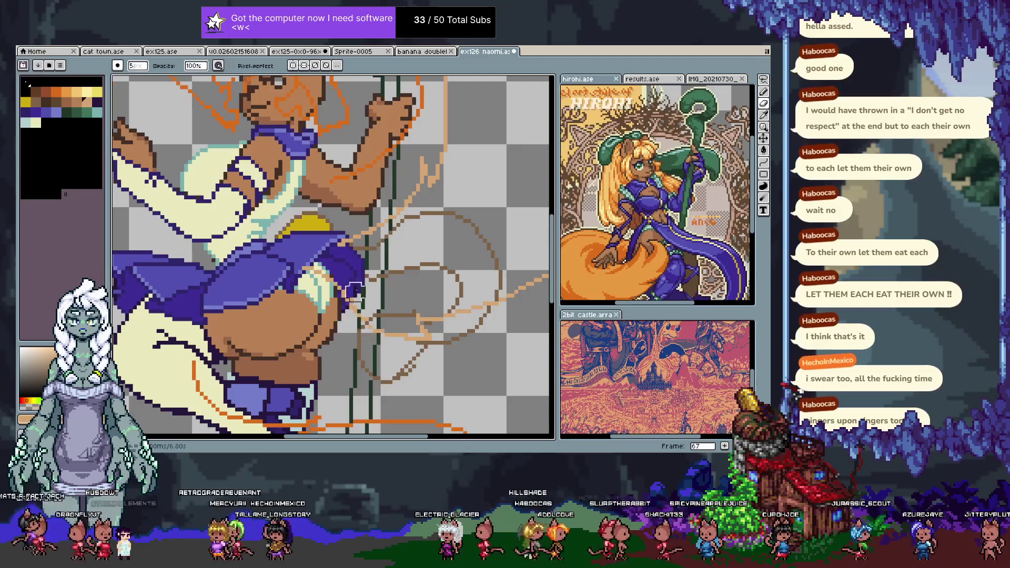
{"action": "key", "text": "e"}
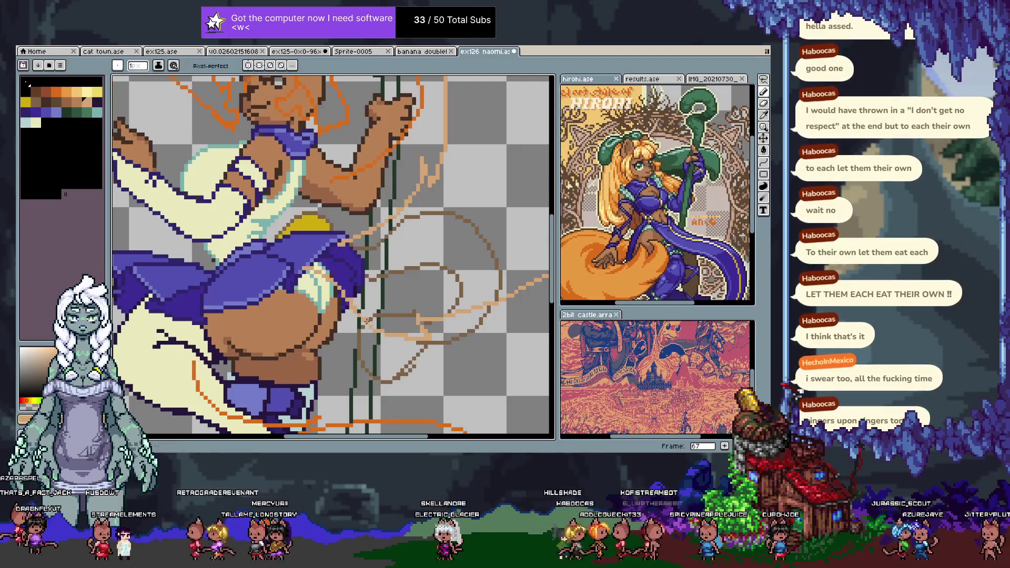
{"action": "left_click", "coordinate": [304, 269], "text": "alt"}
{"action": "left_click", "coordinate": [320, 253], "text": "alt"}
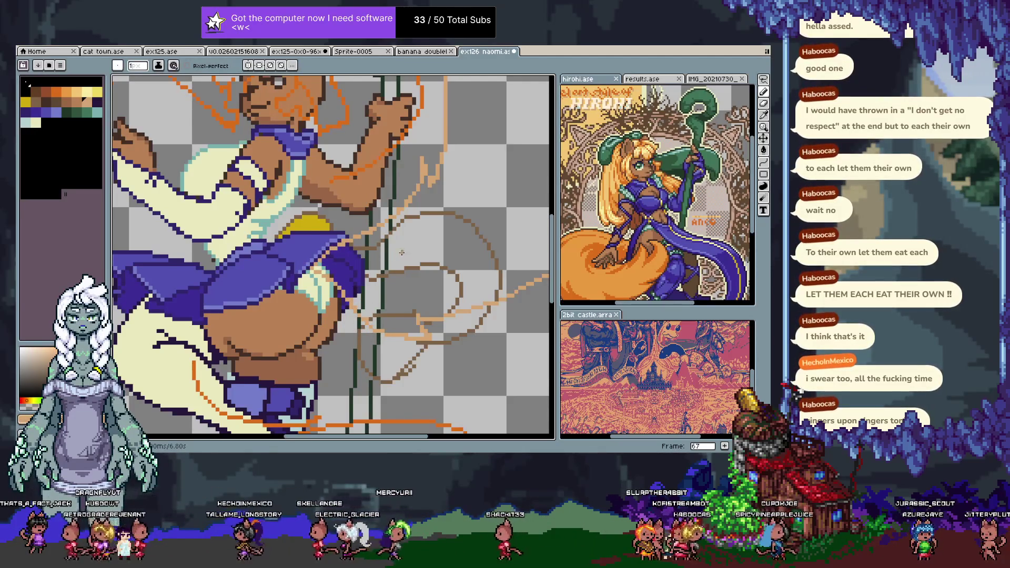
{"action": "scroll", "coordinate": [400, 253], "scroll_direction": "down", "scroll_amount": 3}
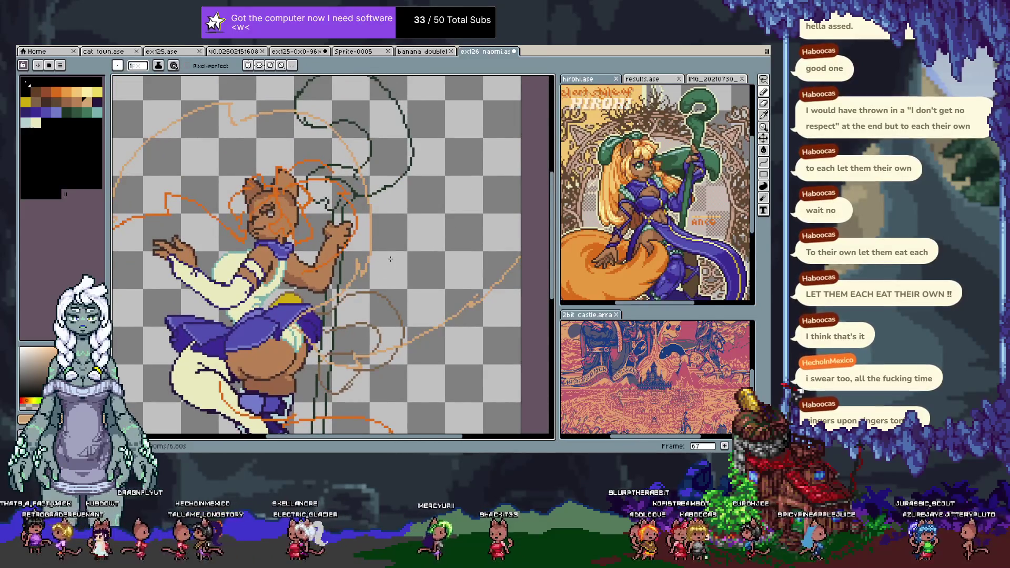
{"action": "key", "text": "Tab"}
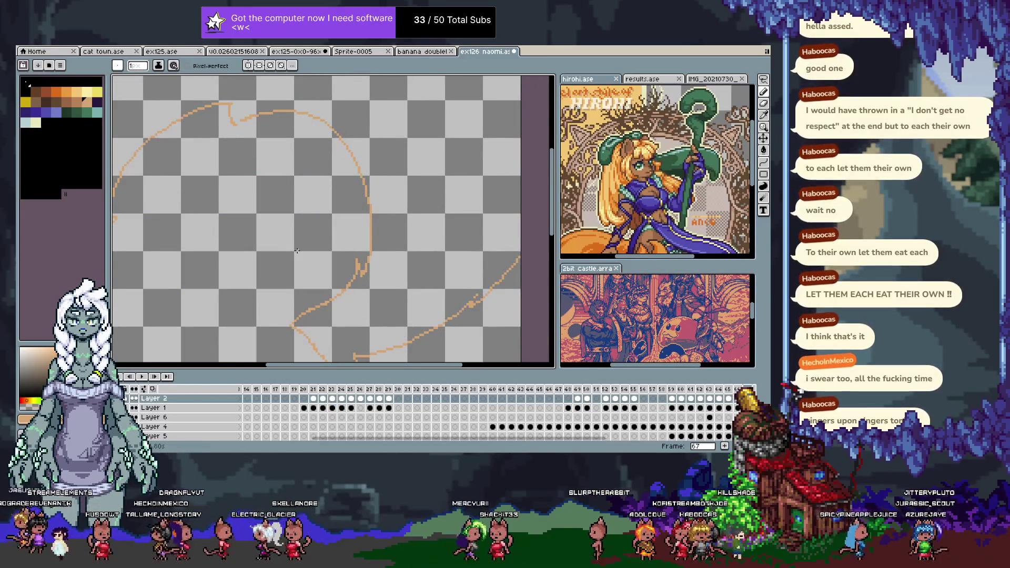
- Try filling the tail outline with orange, then undo the fill
{"action": "scroll", "coordinate": [315, 234], "scroll_direction": "down", "scroll_amount": 2}
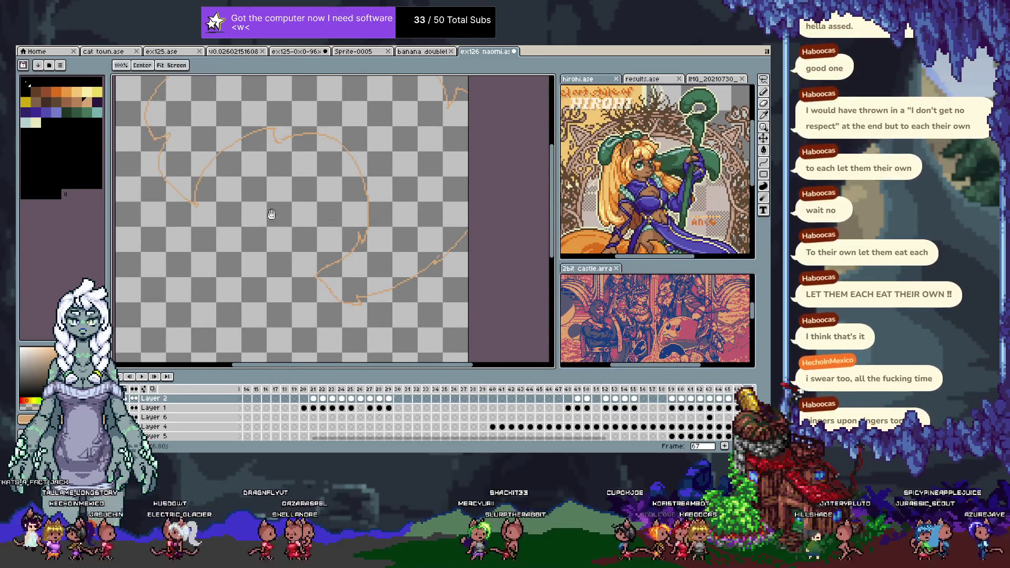
{"action": "mouse_move", "coordinate": [273, 150]}
{"action": "left_mouse_down"}
{"action": "mouse_move", "coordinate": [269, 224]}
{"action": "mouse_move", "coordinate": [266, 214]}
{"action": "left_mouse_up"}
{"action": "left_click", "coordinate": [379, 181]}
{"action": "key", "text": "ctrl+z"}
{"action": "key", "text": "g"}
{"action": "left_click", "coordinate": [373, 187]}
{"action": "key", "text": "ctrl+z"}
{"action": "left_click", "coordinate": [368, 196]}
{"action": "key", "text": "v"}
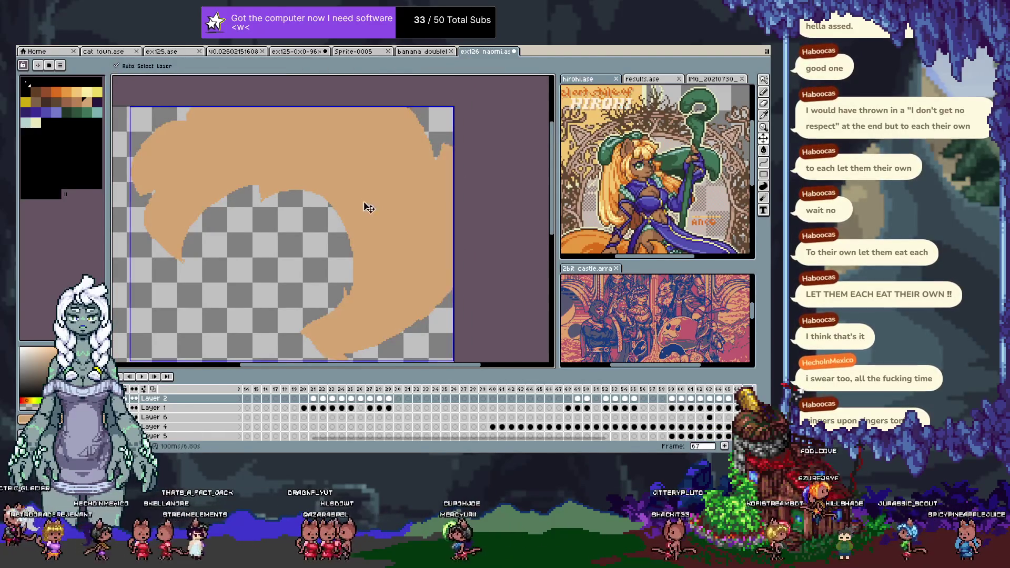
{"action": "key", "text": "ctrl+z"}
- Fill the tail outline with the light orange swatch and show the character layers again
{"action": "key", "text": "w"}
{"action": "scroll", "coordinate": [357, 221], "scroll_direction": "down", "scroll_amount": 2}
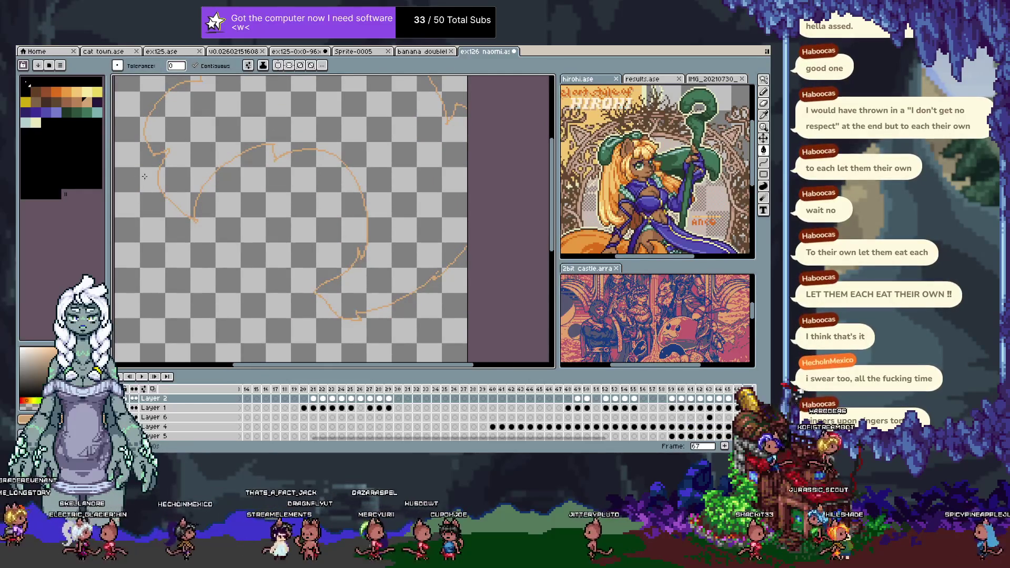
{"action": "left_click", "coordinate": [76, 101]}
{"action": "left_click", "coordinate": [76, 93]}
{"action": "left_click", "coordinate": [404, 215]}
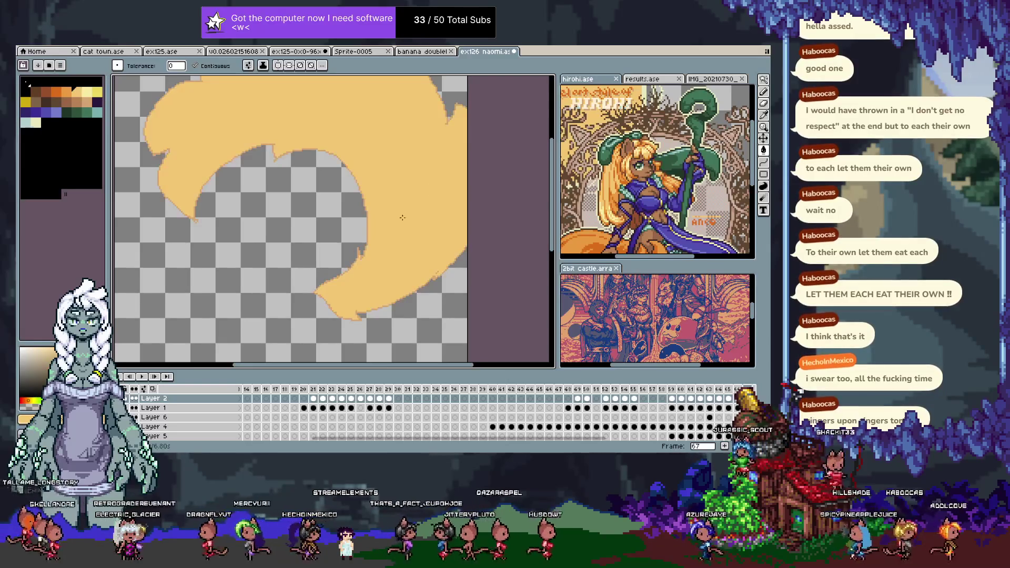
{"action": "left_click", "coordinate": [126, 403]}
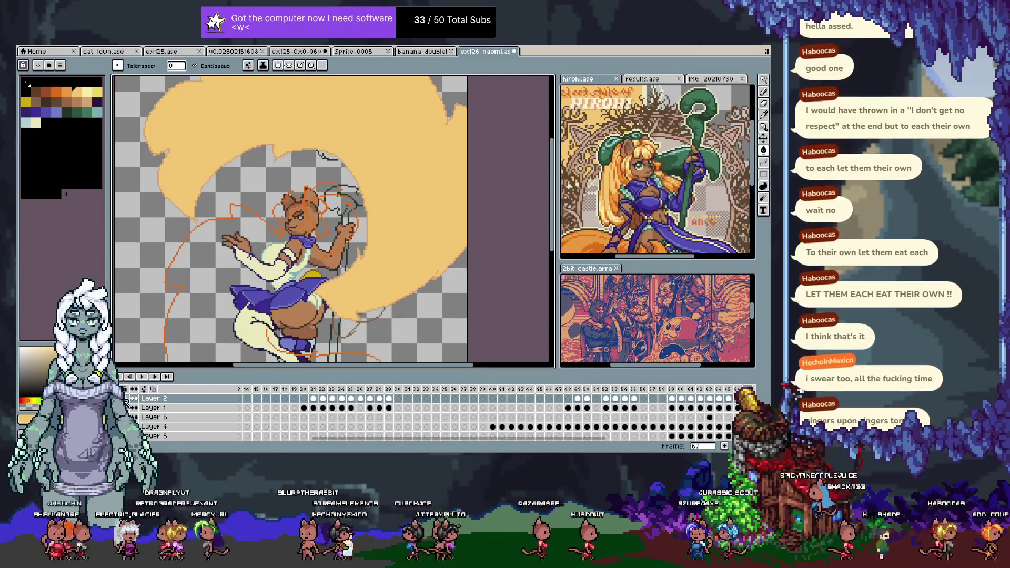
- Pan to the character's legs and undo an accidental cel change
{"action": "left_click_drag", "start_coordinate": [343, 290], "coordinate": [321, 193]}
{"action": "key", "text": "v"}
{"action": "left_click", "coordinate": [309, 292]}
{"action": "key", "text": "ctrl+z"}
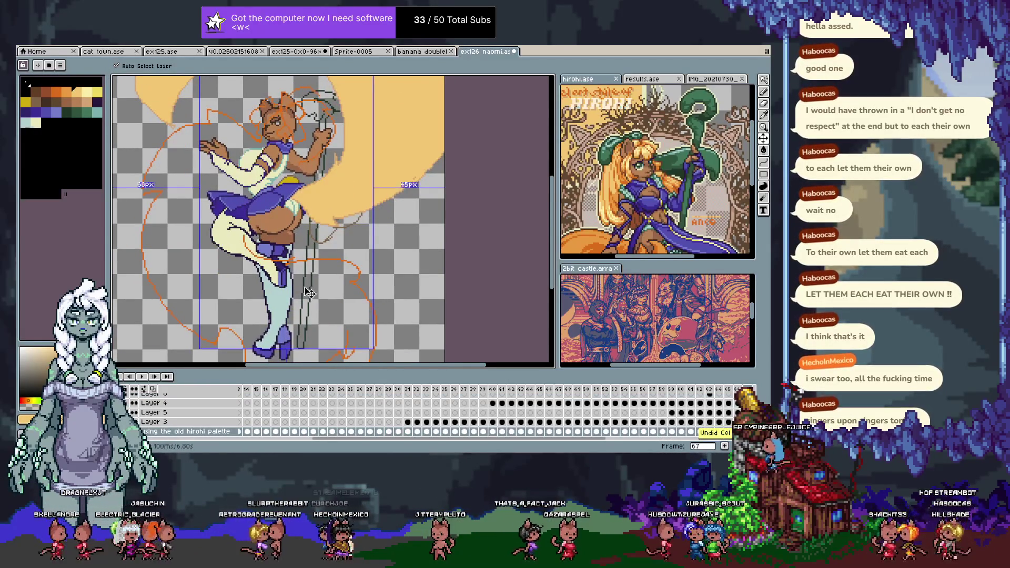
{"action": "key", "text": "w"}
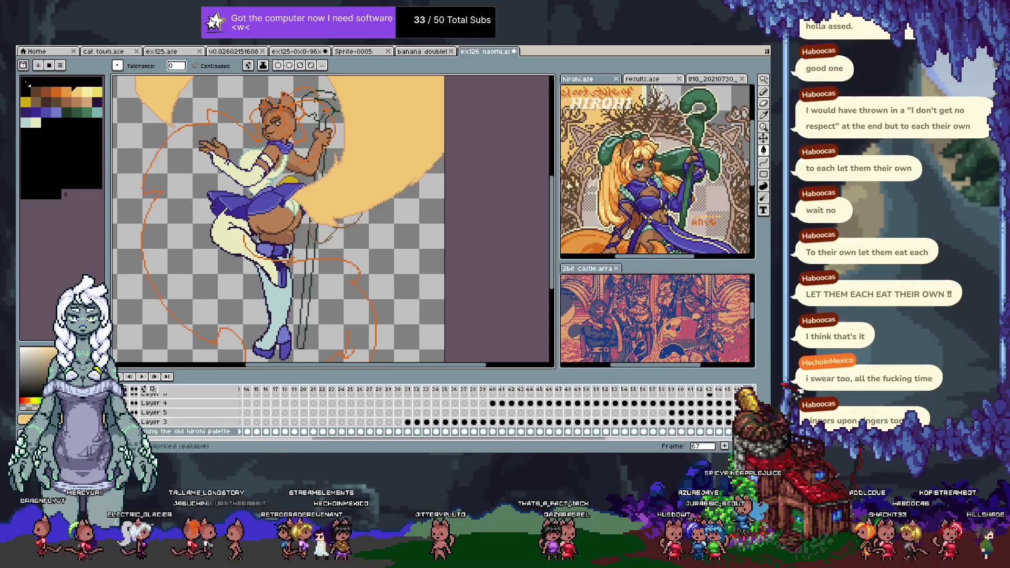
{"action": "key", "text": "Tab"}
{"action": "scroll", "coordinate": [335, 149], "scroll_direction": "up", "scroll_amount": 4}
- Fill the upper and lower staff outlines with flat green
{"action": "key", "text": "i"}
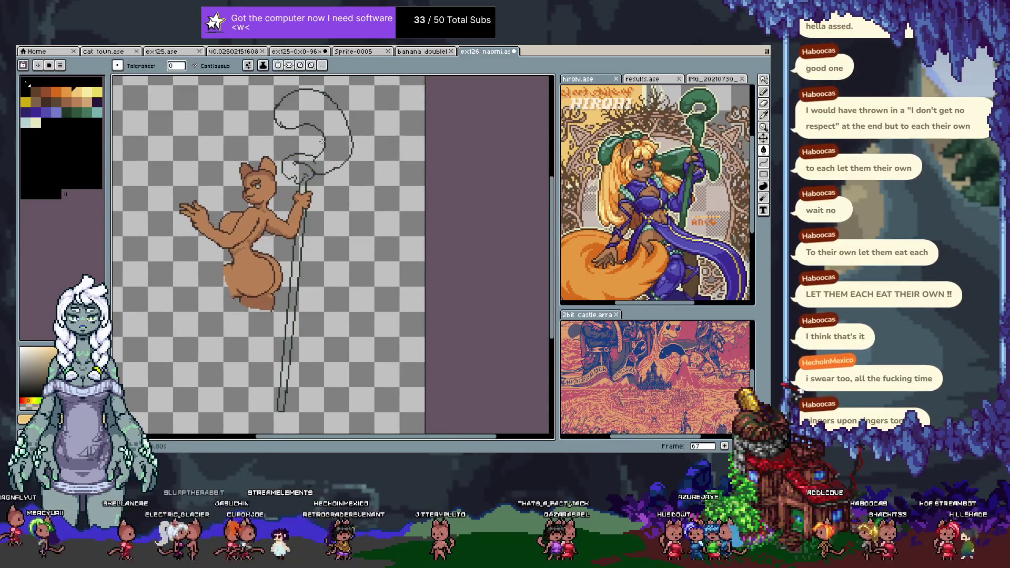
{"action": "key", "text": "g"}
{"action": "left_click", "coordinate": [363, 146]}
{"action": "scroll", "coordinate": [366, 146], "scroll_direction": "down", "scroll_amount": 1}
{"action": "left_click", "coordinate": [300, 328]}
{"action": "scroll", "coordinate": [299, 327], "scroll_direction": "down", "scroll_amount": 1}
{"action": "mouse_move", "coordinate": [299, 327]}
{"action": "left_mouse_down"}
{"action": "mouse_move", "coordinate": [310, 121]}
{"action": "mouse_move", "coordinate": [340, 282]}
{"action": "left_mouse_up"}
{"action": "scroll", "coordinate": [305, 171], "scroll_direction": "up", "scroll_amount": 2}
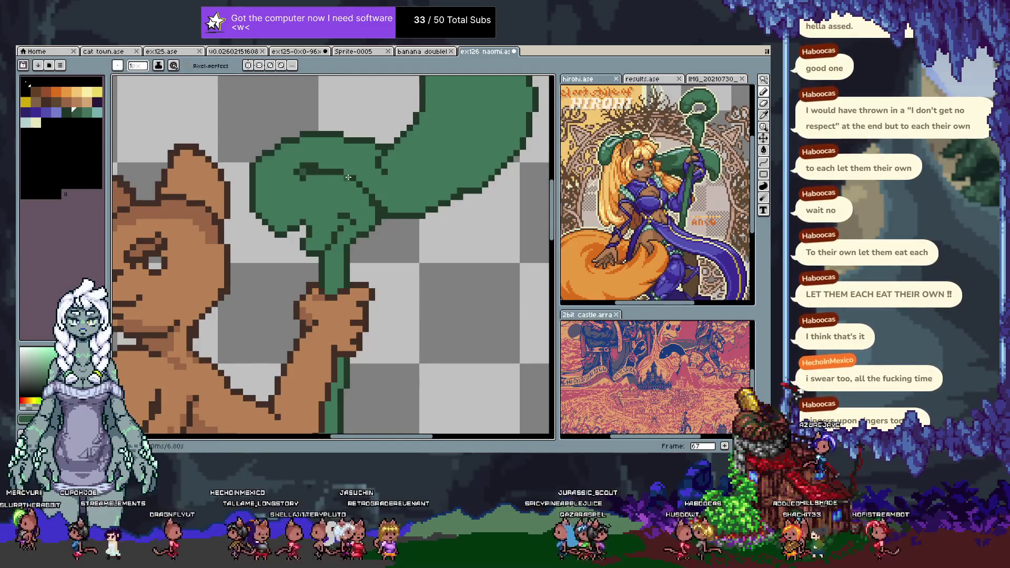
{"action": "left_click_drag", "start_coordinate": [347, 175], "coordinate": [314, 245]}
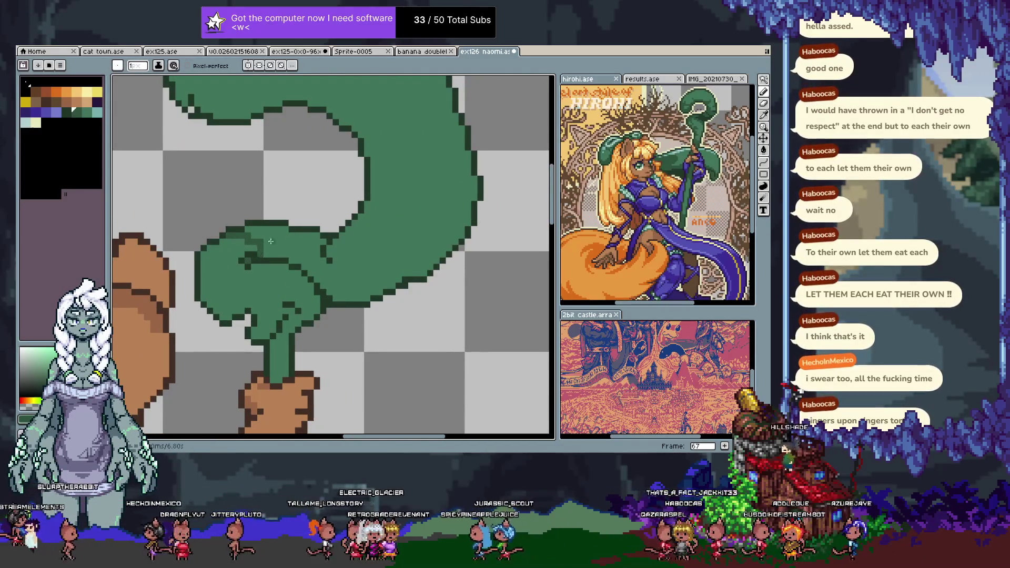
- Shade the staff curl's inner band darker green
{"action": "mouse_move", "coordinate": [374, 276]}
{"action": "left_mouse_down"}
{"action": "mouse_move", "coordinate": [434, 245]}
{"action": "mouse_move", "coordinate": [467, 197]}
{"action": "left_mouse_up"}
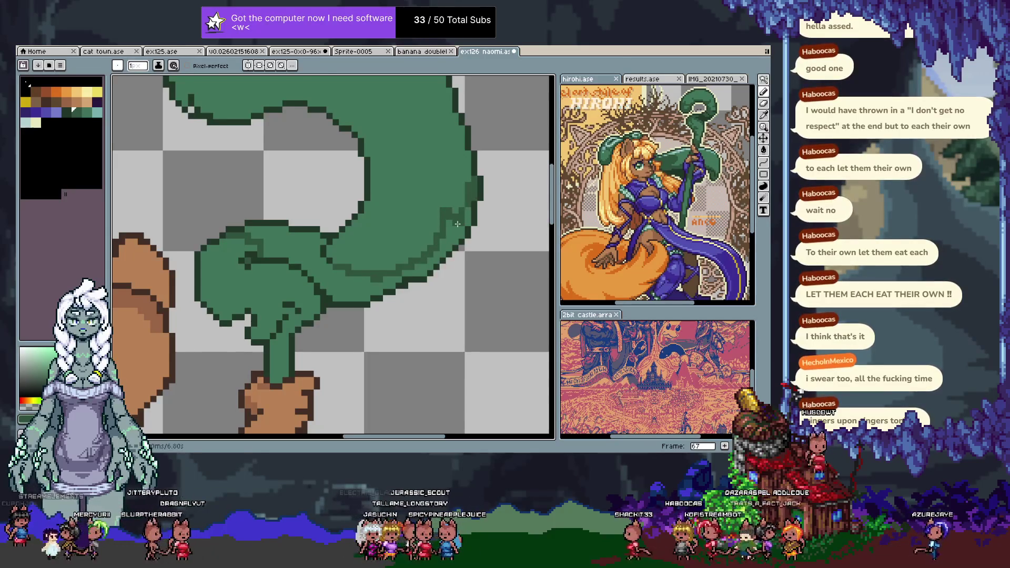
{"action": "key", "text": "g"}
{"action": "left_click", "coordinate": [288, 274]}
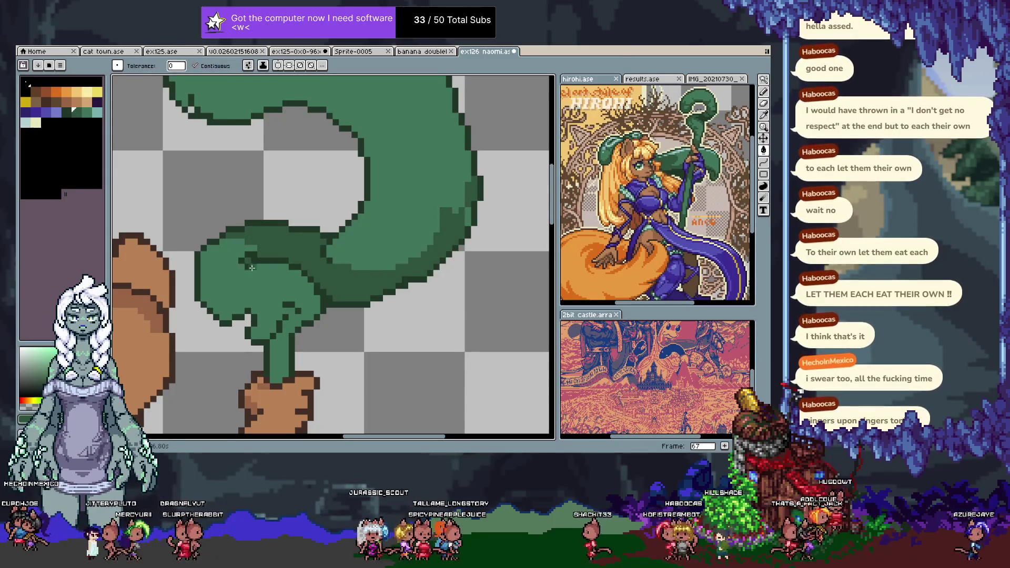
{"action": "key", "text": "b"}
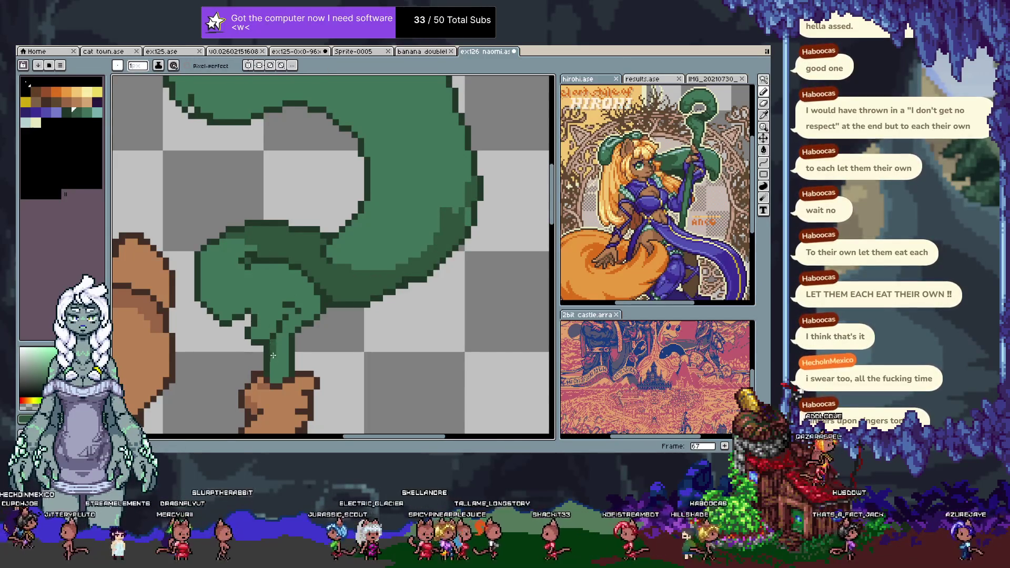
- Shade the gripping hand's lower part with darker green pixels
{"action": "key", "text": "g"}
{"action": "left_click", "coordinate": [309, 307]}
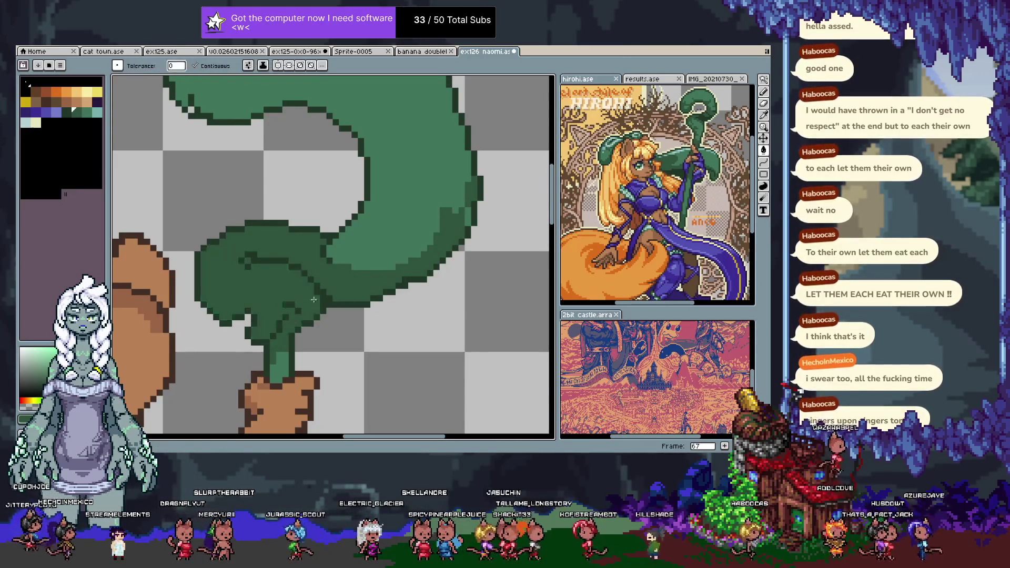
{"action": "key", "text": "ctrl+z"}
{"action": "key", "text": "b"}
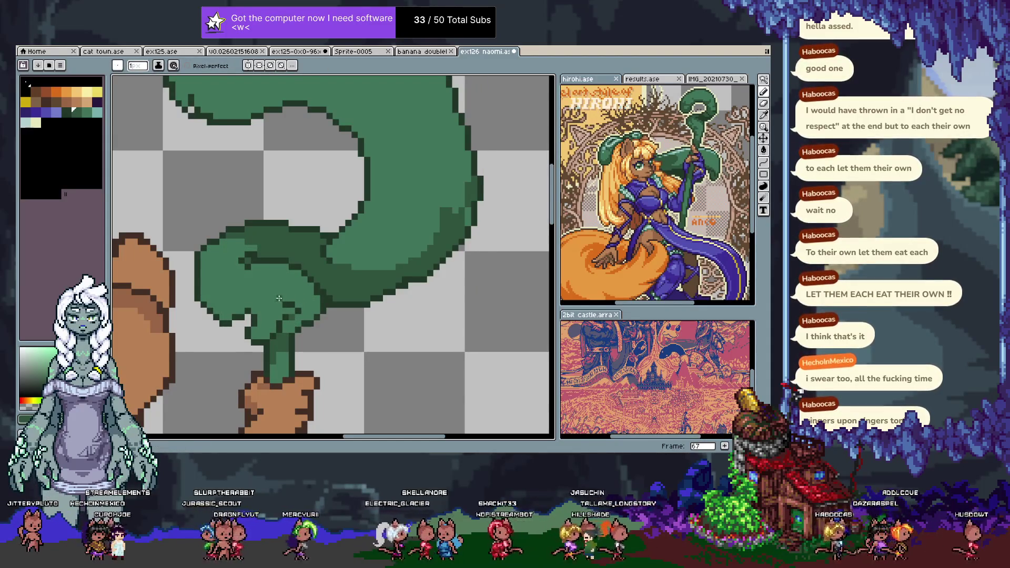
{"action": "key", "text": "g"}
{"action": "left_click", "coordinate": [305, 315]}
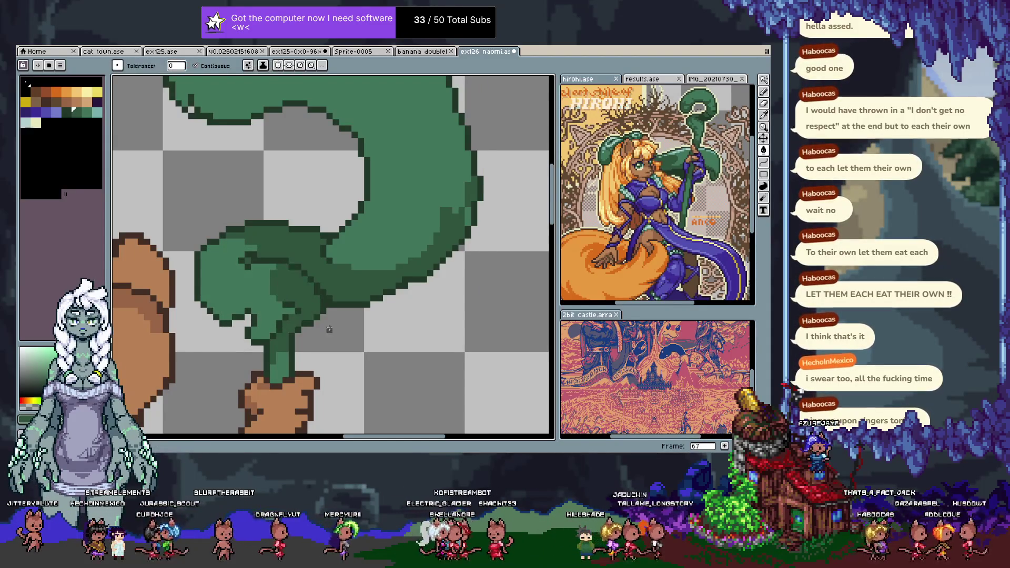
{"action": "key", "text": "ctrl+z"}
{"action": "key", "text": "v"}
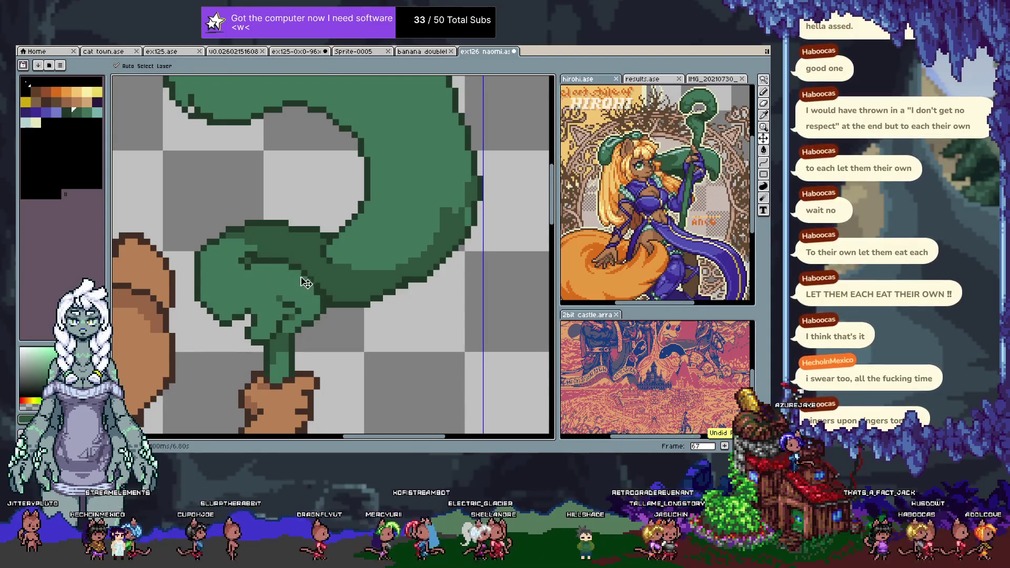
{"action": "key", "text": "b"}
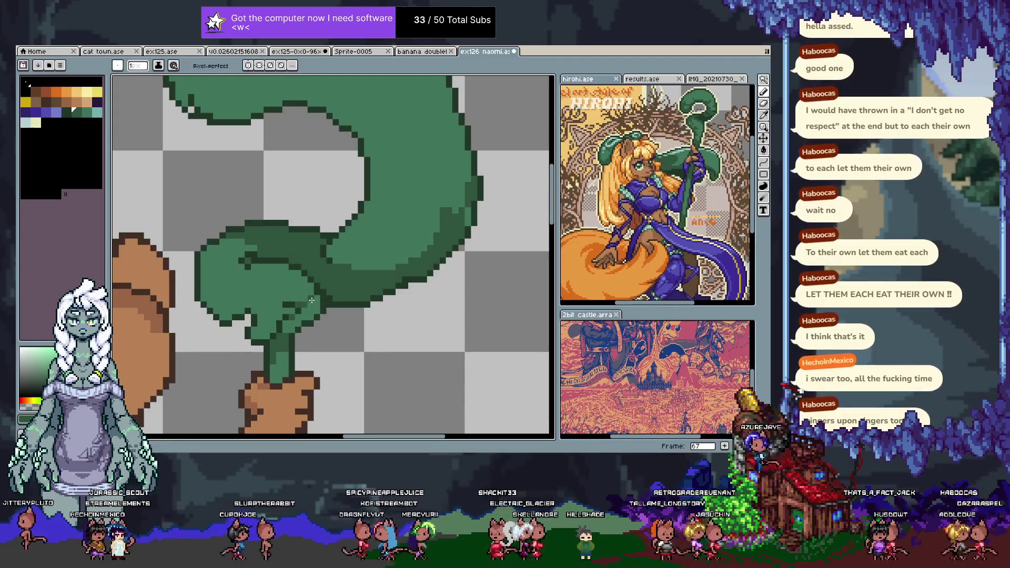
{"action": "left_click_drag", "start_coordinate": [300, 305], "coordinate": [287, 316]}
{"action": "left_click", "coordinate": [259, 337]}
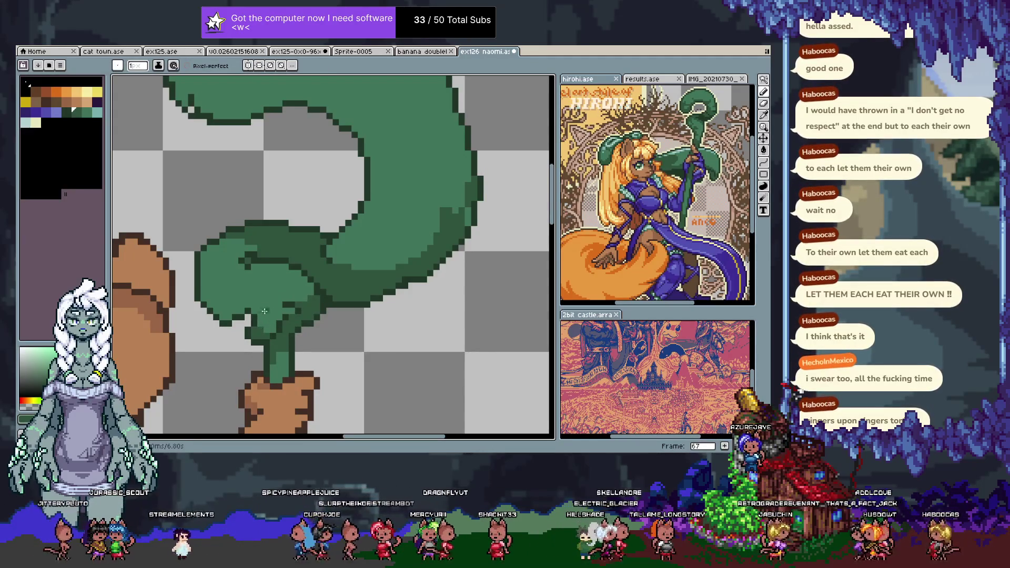
- Sample a darker green and draw a dark outline along the shape's left edge
{"action": "left_click", "coordinate": [225, 278], "text": "alt"}
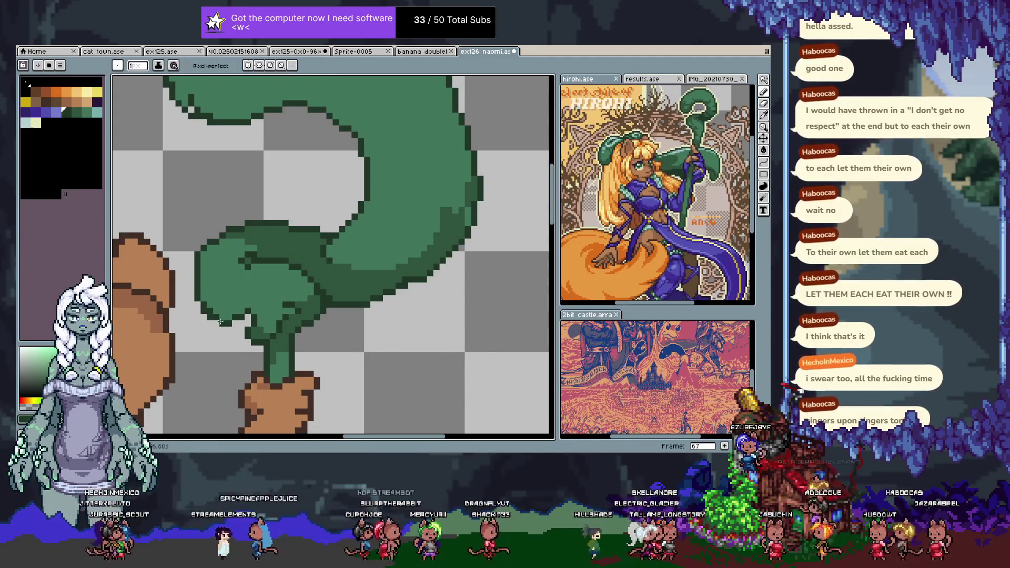
{"action": "left_click", "coordinate": [208, 309], "text": "alt"}
{"action": "left_click", "coordinate": [216, 316], "text": "alt"}
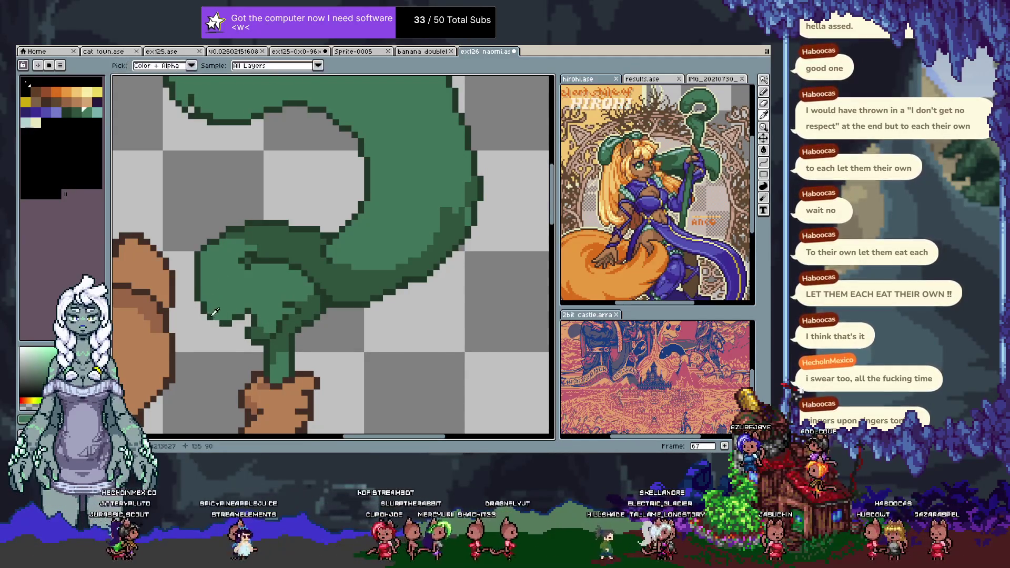
{"action": "left_click", "coordinate": [295, 325], "text": "alt"}
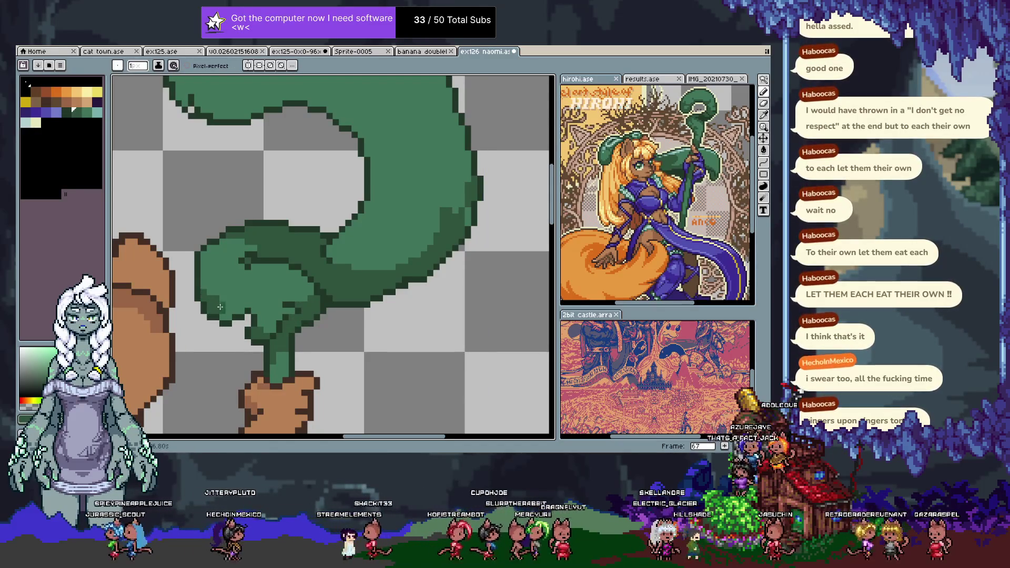
{"action": "left_click", "coordinate": [222, 301], "text": "alt"}
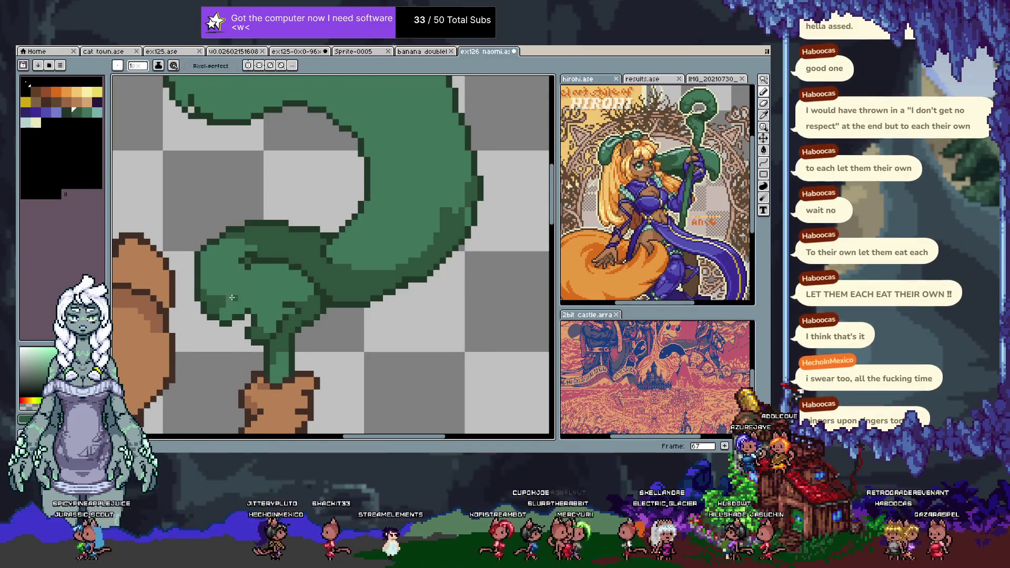
{"action": "left_click_drag", "start_coordinate": [192, 254], "coordinate": [192, 297]}
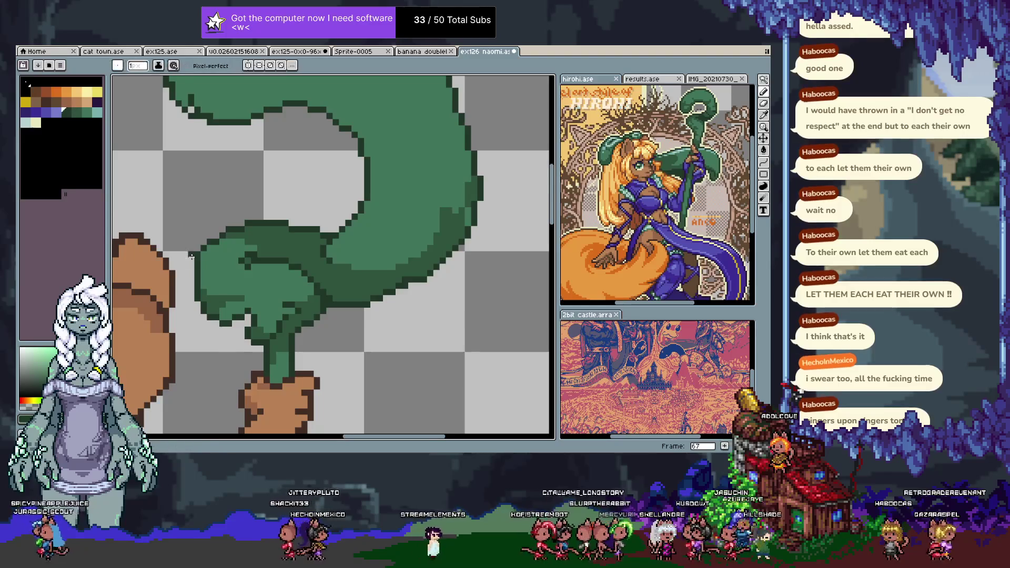
{"action": "left_click", "coordinate": [215, 291], "text": "alt"}
- Add dark upper-left outline pixels and repaint dark pixels with another green
{"action": "left_click", "coordinate": [202, 249], "text": "alt"}
{"action": "left_click", "coordinate": [202, 250], "text": "alt"}
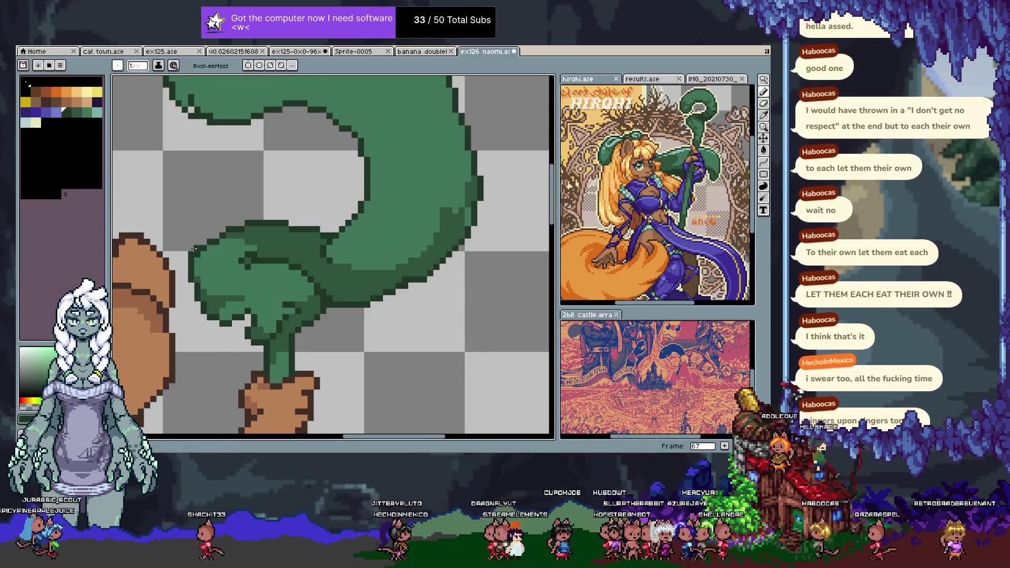
{"action": "left_click", "coordinate": [193, 248]}
{"action": "left_click", "coordinate": [202, 257], "text": "alt"}
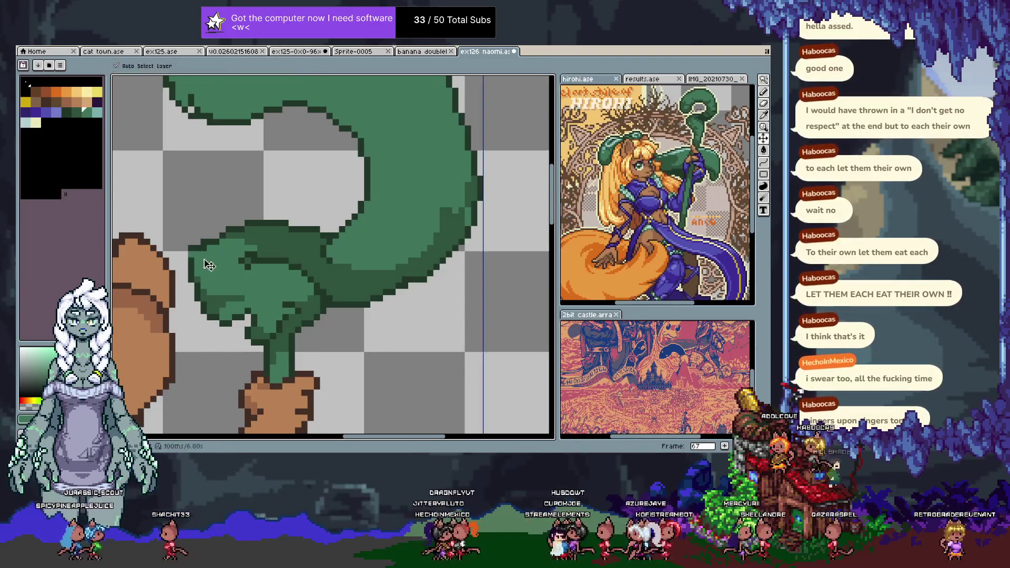
{"action": "left_click", "coordinate": [201, 258], "text": "alt"}
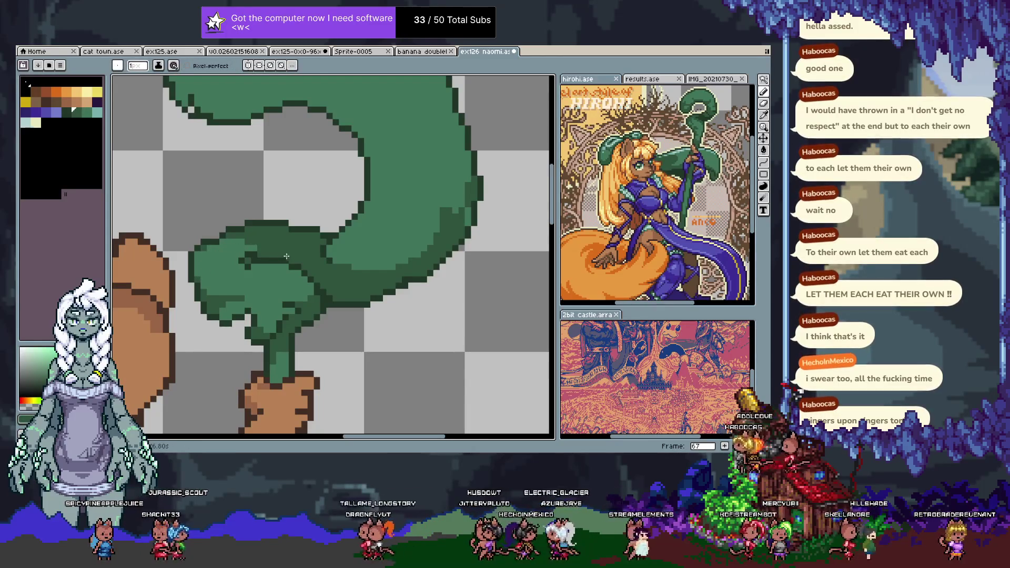
{"action": "left_click", "coordinate": [272, 266], "text": "alt"}
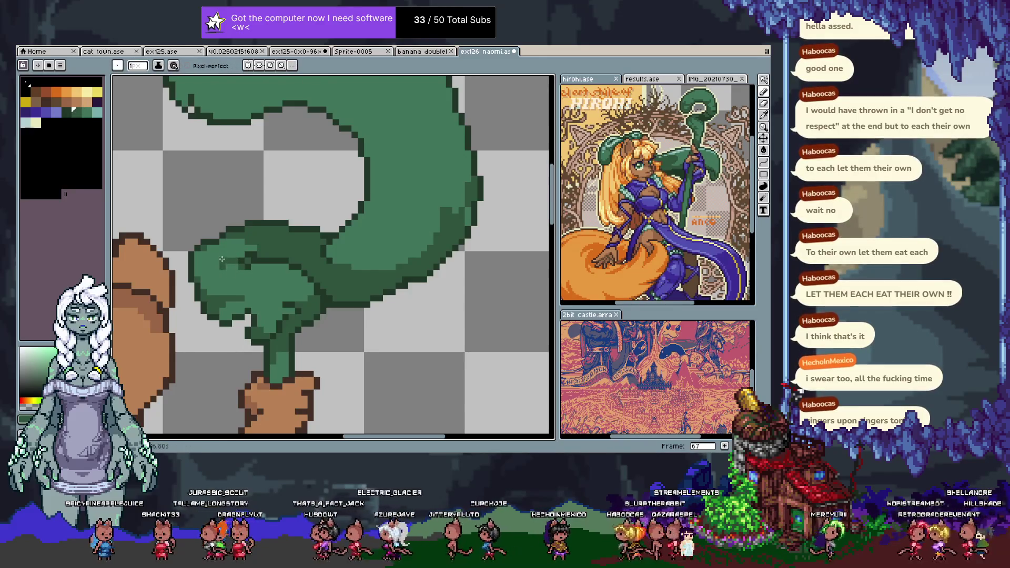
{"action": "left_click", "coordinate": [233, 272]}
{"action": "left_click", "coordinate": [244, 247], "text": "alt"}
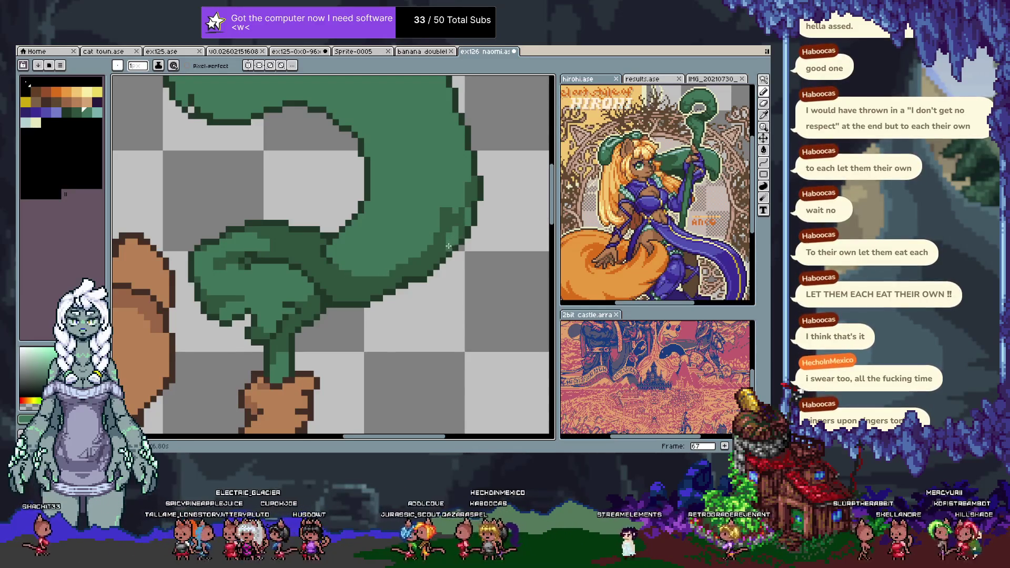
- Add a dark green shadow, lighter highlights and a darker line on the staff curl
{"action": "left_click_drag", "start_coordinate": [354, 225], "coordinate": [339, 305]}
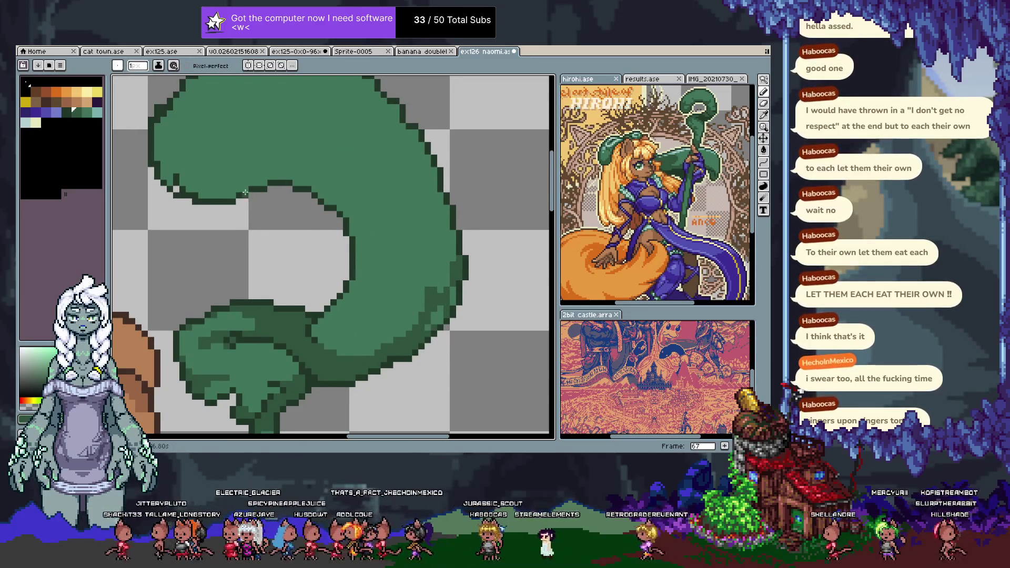
{"action": "mouse_move", "coordinate": [234, 191]}
{"action": "left_mouse_down"}
{"action": "mouse_move", "coordinate": [336, 153]}
{"action": "mouse_move", "coordinate": [392, 253]}
{"action": "mouse_move", "coordinate": [352, 294]}
{"action": "left_mouse_up"}
{"action": "key", "text": "g"}
{"action": "left_click", "coordinate": [331, 197]}
{"action": "key", "text": "b"}
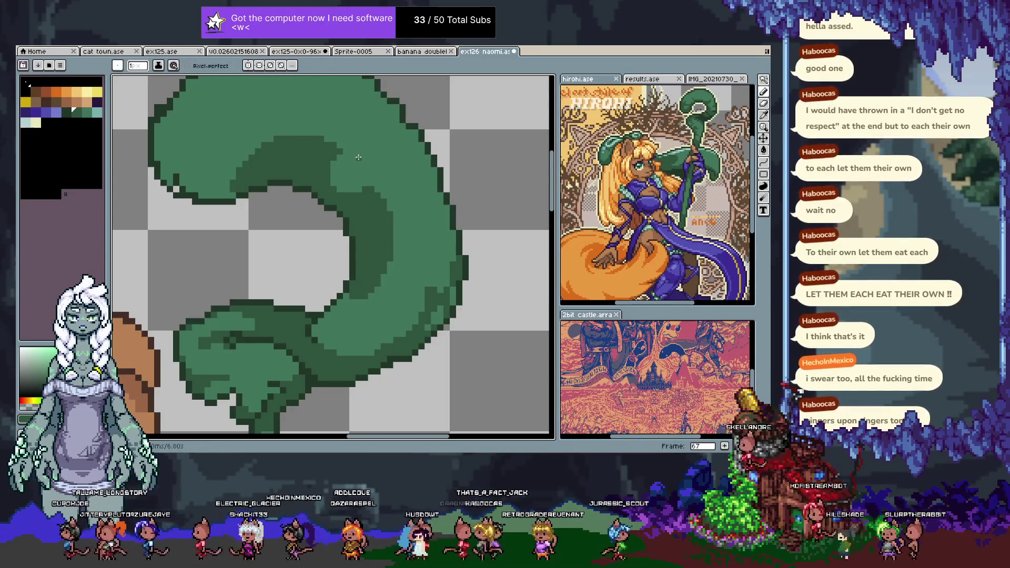
{"action": "left_click_drag", "start_coordinate": [363, 151], "coordinate": [389, 176]}
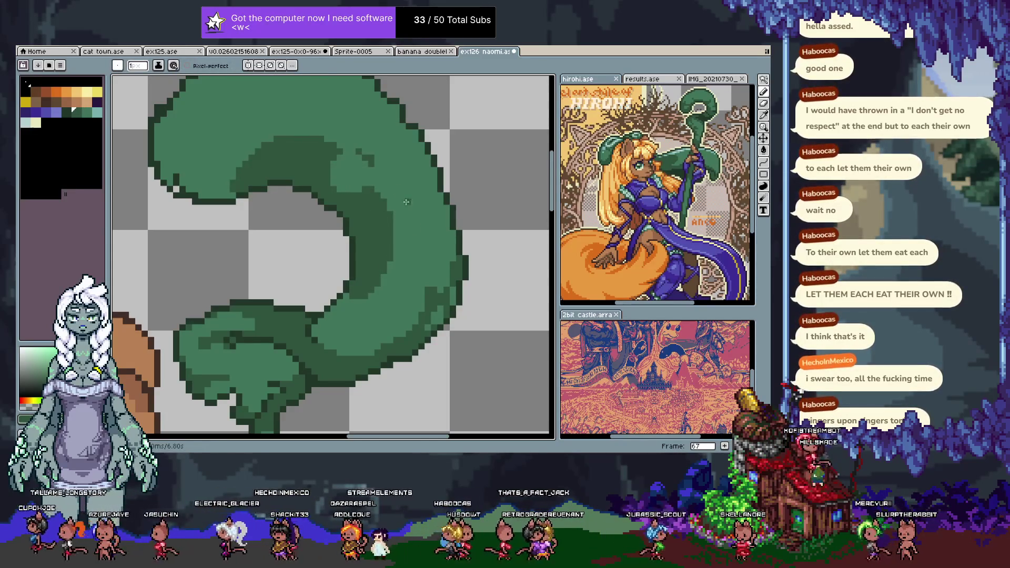
{"action": "left_click_drag", "start_coordinate": [453, 232], "coordinate": [423, 226]}
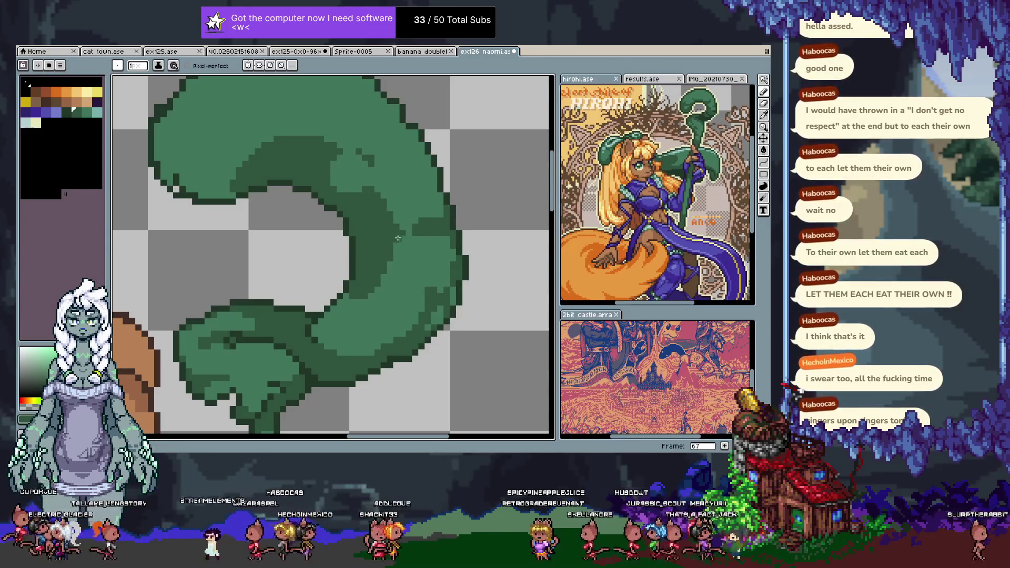
- Outline and fill a darker green shadow inside the ring's upper-left edge
{"action": "left_click_drag", "start_coordinate": [163, 197], "coordinate": [195, 252]}
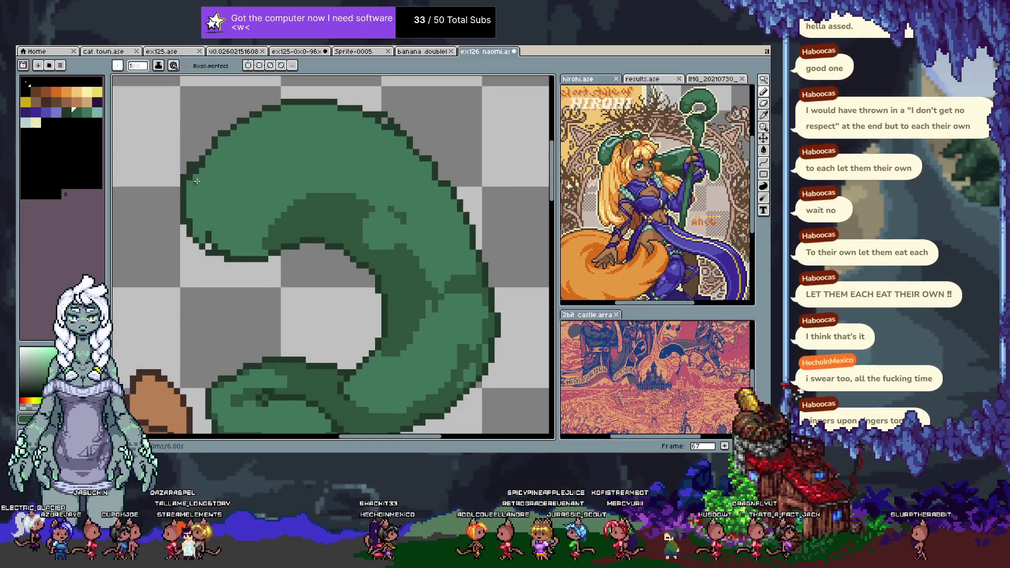
{"action": "mouse_move", "coordinate": [196, 179]}
{"action": "left_mouse_down"}
{"action": "mouse_move", "coordinate": [208, 206]}
{"action": "mouse_move", "coordinate": [285, 110]}
{"action": "left_mouse_up"}
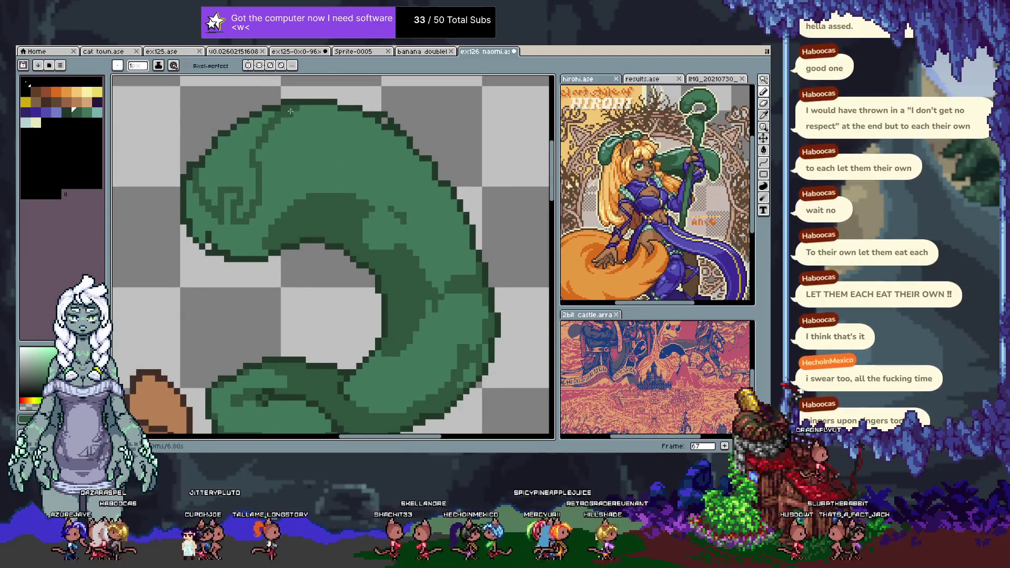
{"action": "key", "text": "g"}
{"action": "left_click", "coordinate": [206, 207]}
{"action": "key", "text": "b"}
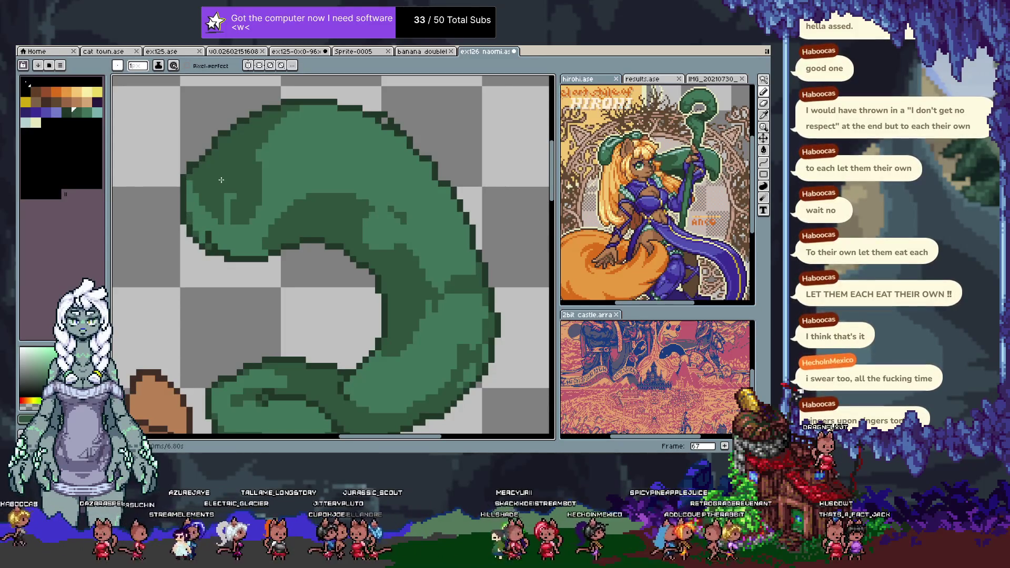
{"action": "scroll", "coordinate": [216, 177], "scroll_direction": "down", "scroll_amount": 3}
{"action": "left_click_drag", "start_coordinate": [328, 302], "coordinate": [363, 207]}
{"action": "scroll", "coordinate": [362, 209], "scroll_direction": "down", "scroll_amount": 2}
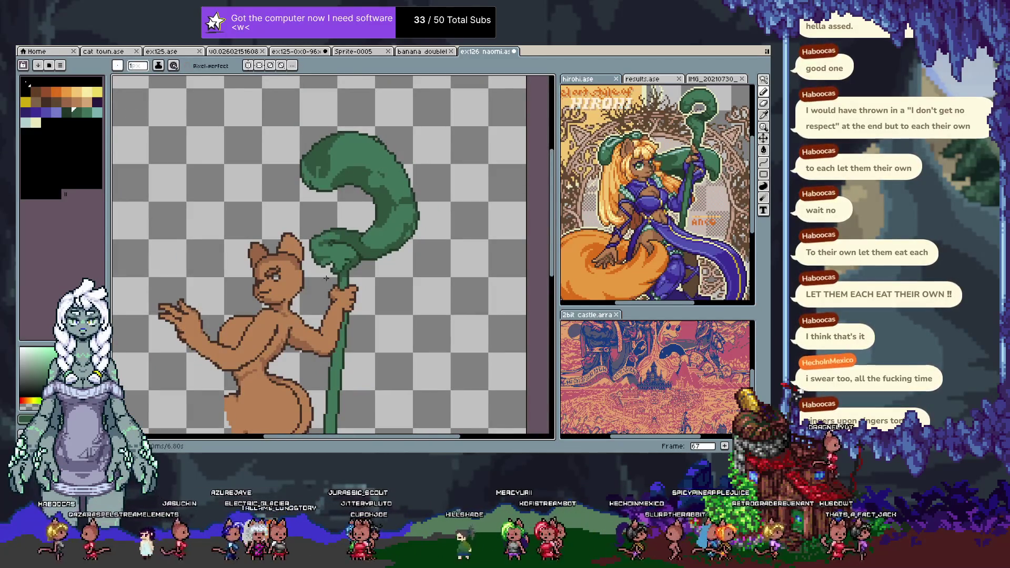
- Pan across the head and place a brown 974f2b pixel beside the face
{"action": "key", "text": "Tab"}
{"action": "scroll", "coordinate": [368, 221], "scroll_direction": "down", "scroll_amount": 2}
{"action": "key", "text": "Tab"}
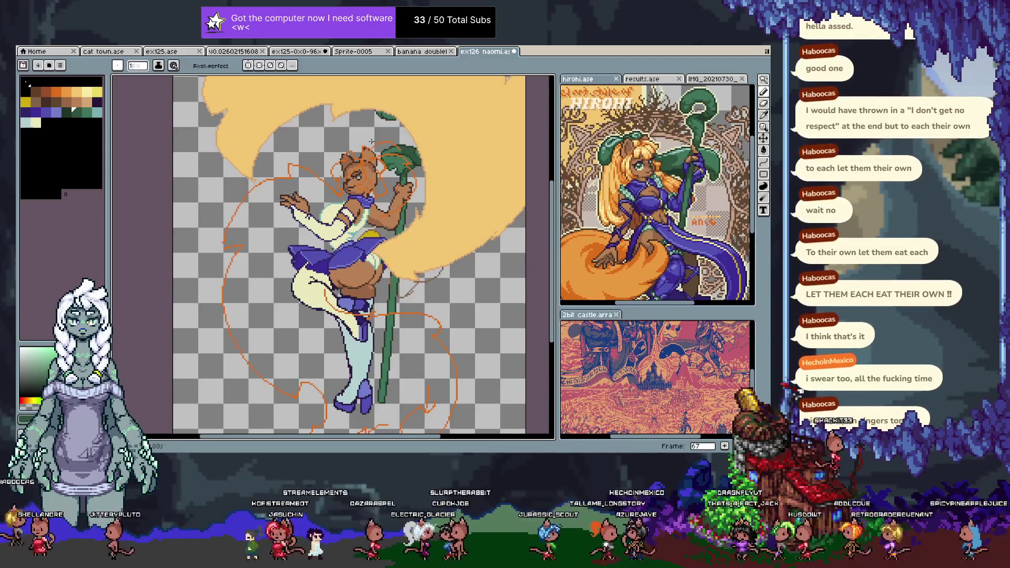
{"action": "scroll", "coordinate": [380, 142], "scroll_direction": "up", "scroll_amount": 2}
{"action": "scroll", "coordinate": [380, 142], "scroll_direction": "up", "scroll_amount": 1}
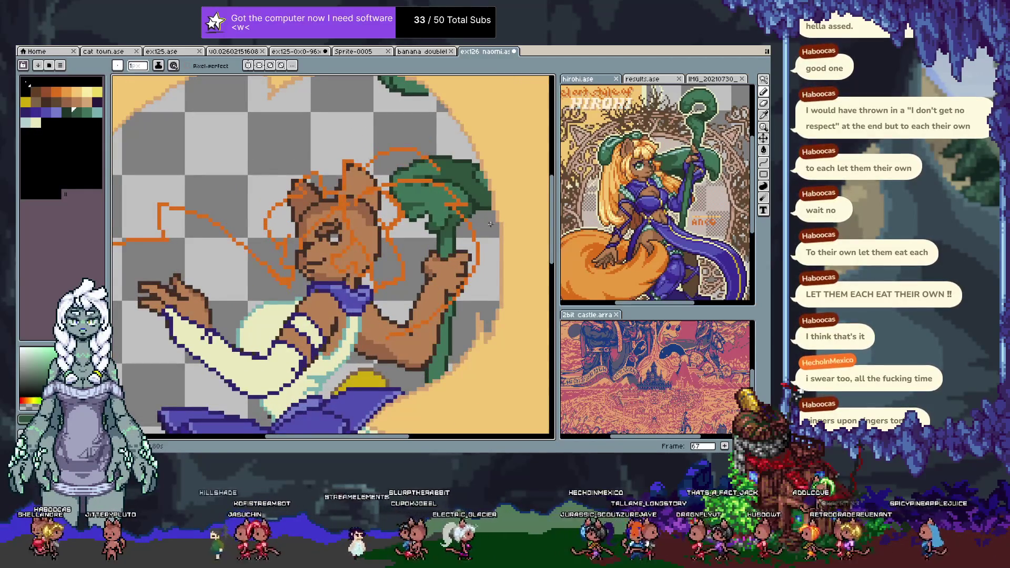
{"action": "scroll", "coordinate": [382, 145], "scroll_direction": "down", "scroll_amount": 2}
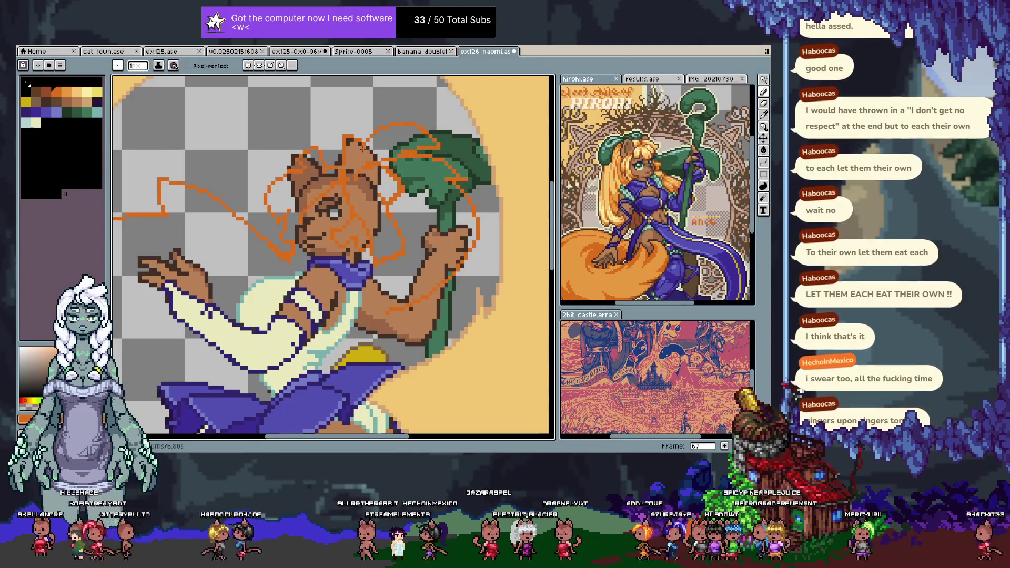
{"action": "left_click_drag", "start_coordinate": [349, 172], "coordinate": [375, 157]}
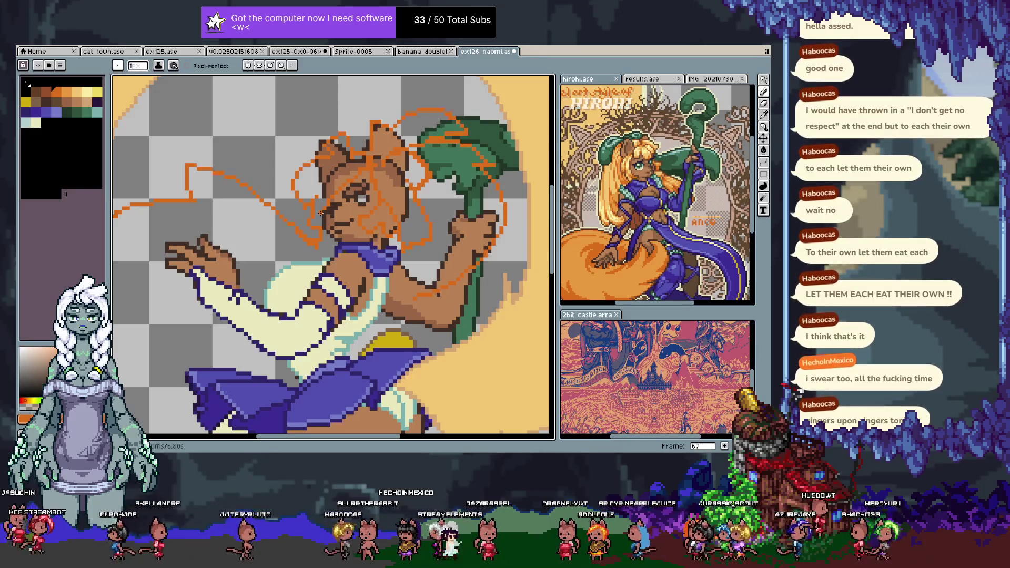
{"action": "left_click", "coordinate": [46, 93]}
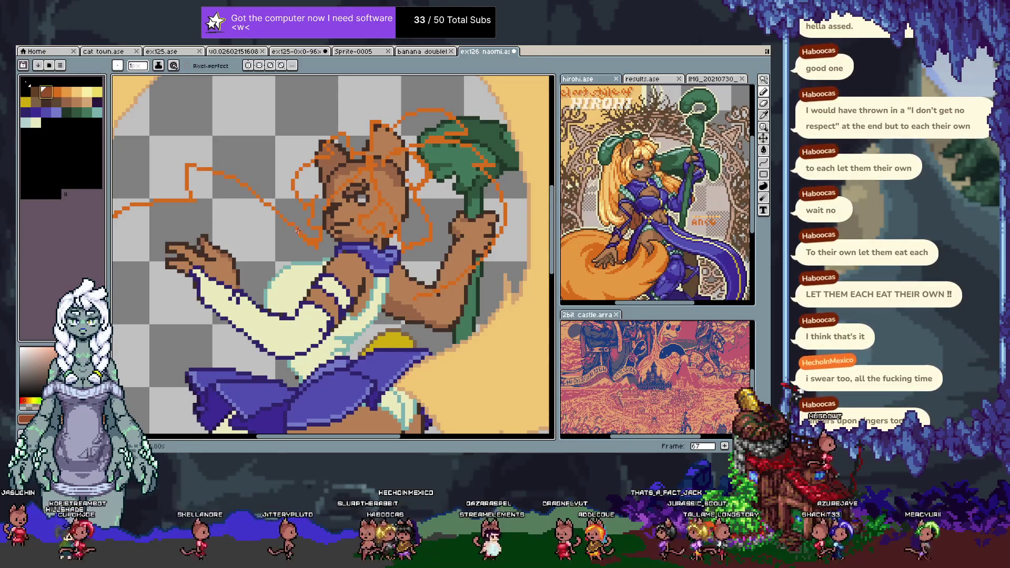
{"action": "left_click", "coordinate": [317, 223]}
- Hide the coloured layers and flood-fill the hair area with dark brown
{"action": "key", "text": "Tab"}
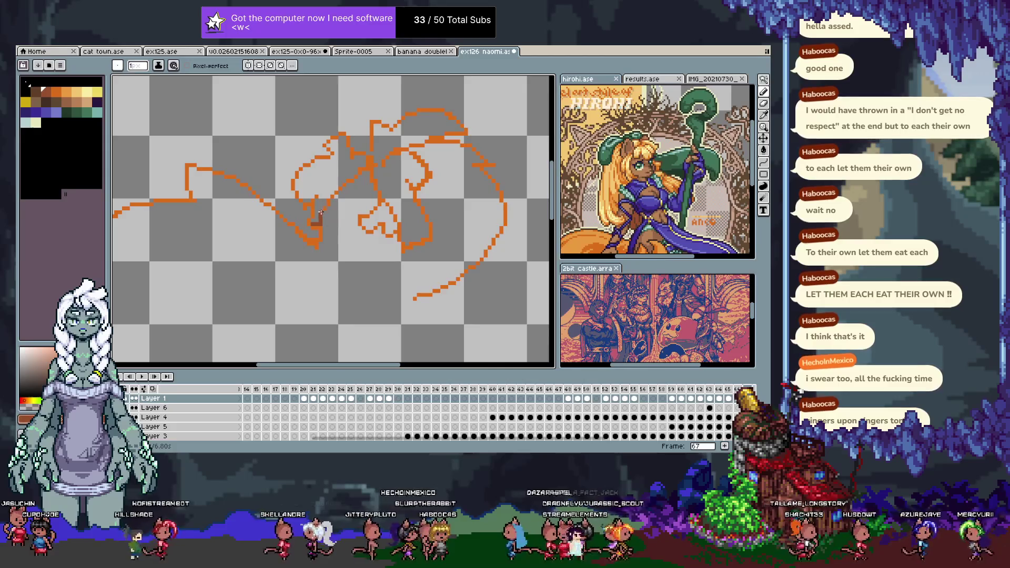
{"action": "key", "text": "g"}
{"action": "left_click", "coordinate": [325, 196]}
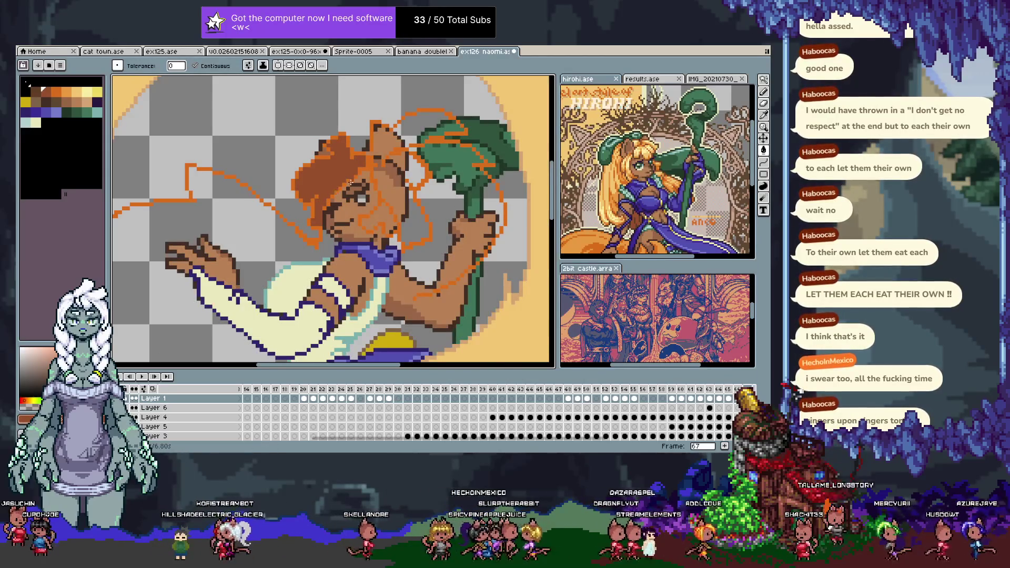
- Restore the artwork layers, undo a bright orange hair fill and recentre the head
{"action": "key", "text": "Tab"}
{"action": "left_click", "coordinate": [348, 158]}
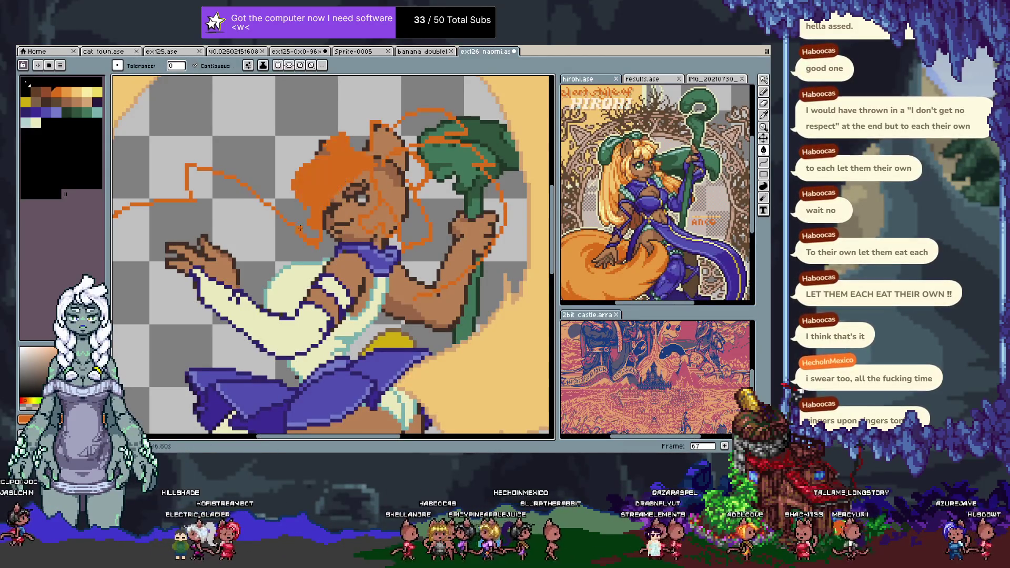
{"action": "key", "text": "ctrl+z"}
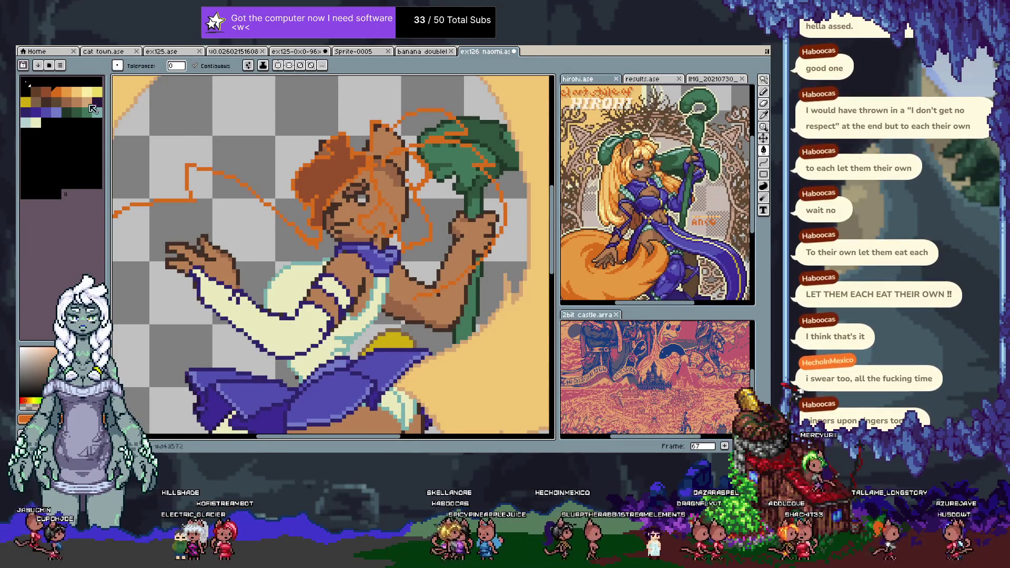
{"action": "left_click", "coordinate": [45, 93]}
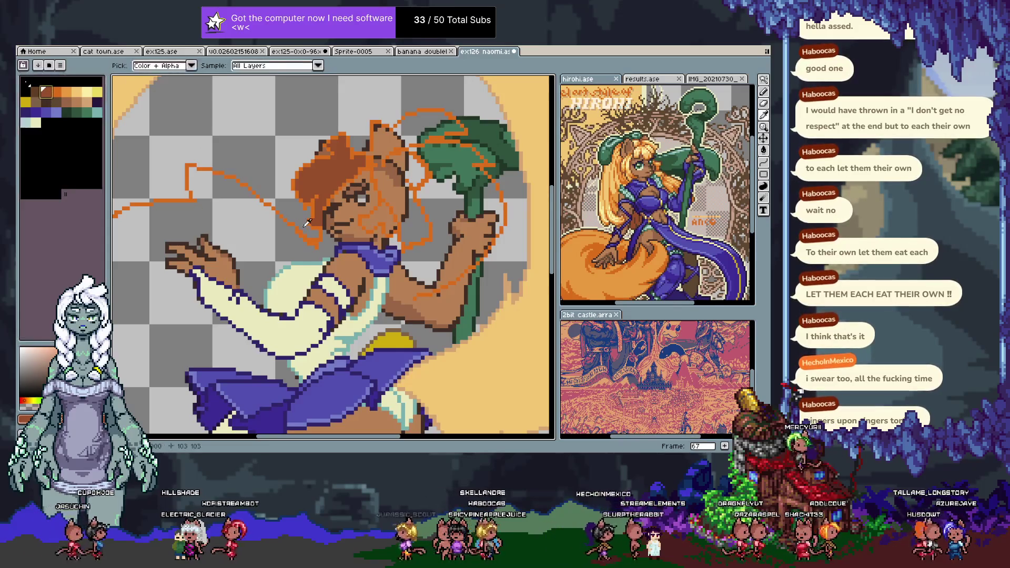
{"action": "left_click_drag", "start_coordinate": [303, 227], "coordinate": [322, 261]}
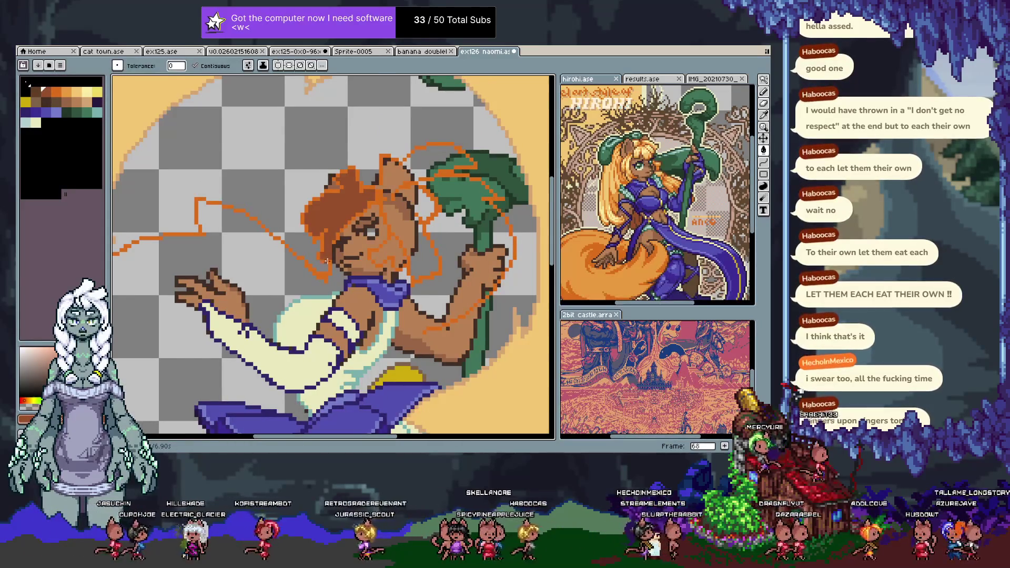
- Refill the hair with a lighter orange swatch using the Paint Bucket
{"action": "key", "text": "b"}
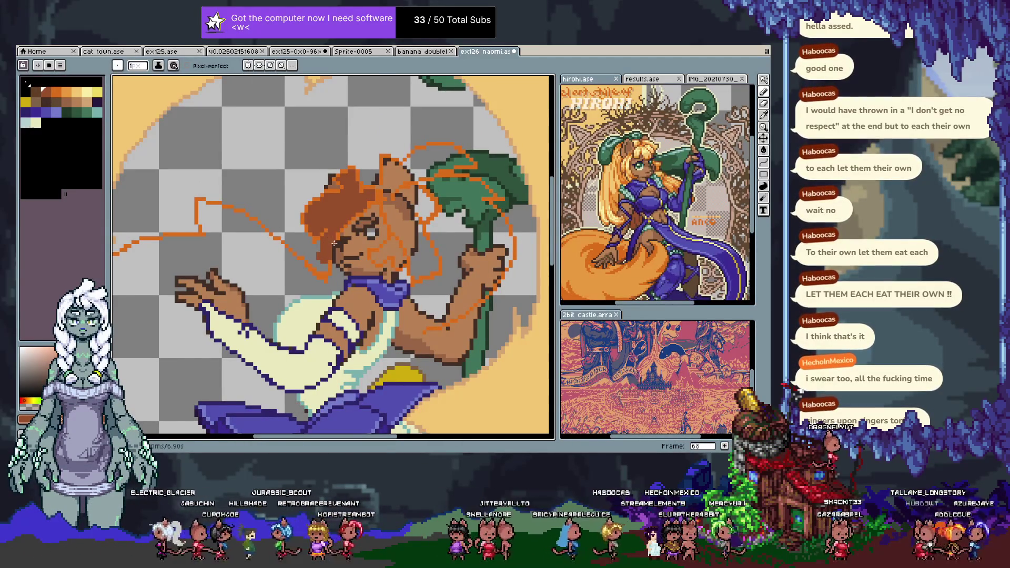
{"action": "key", "text": "v"}
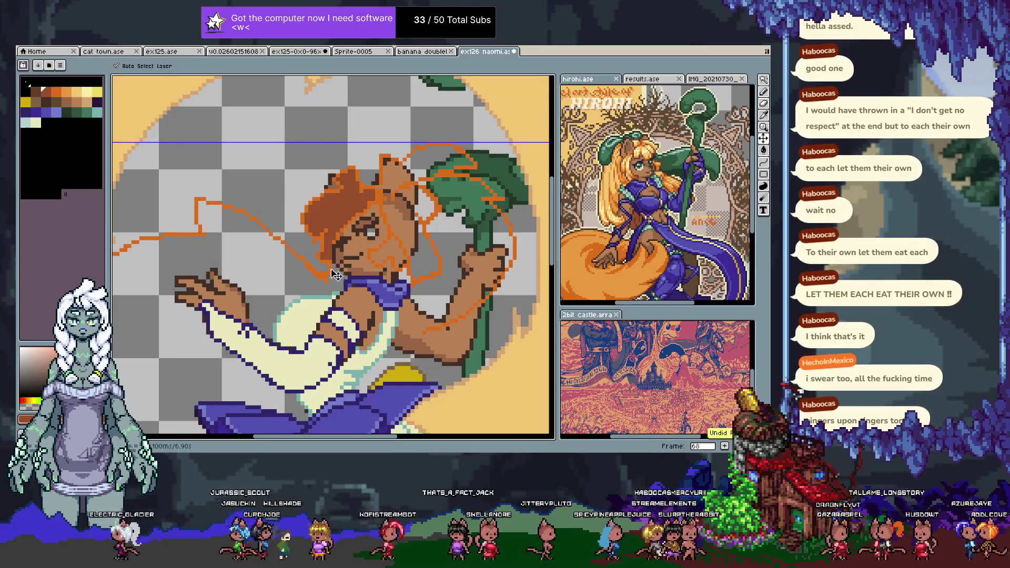
{"action": "key", "text": "b"}
{"action": "left_click", "coordinate": [67, 92]}
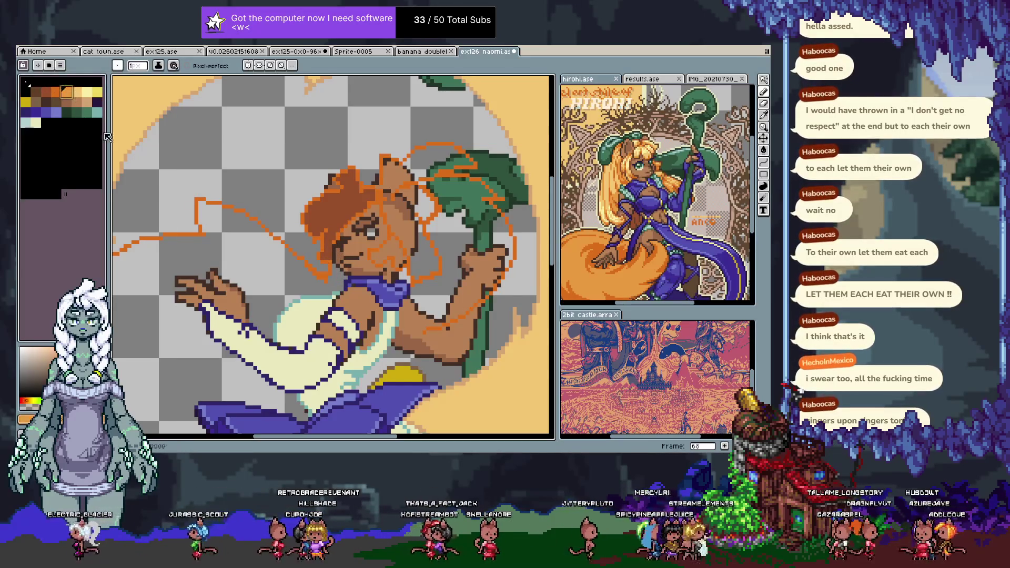
{"action": "key", "text": "g"}
{"action": "left_click", "coordinate": [315, 231]}
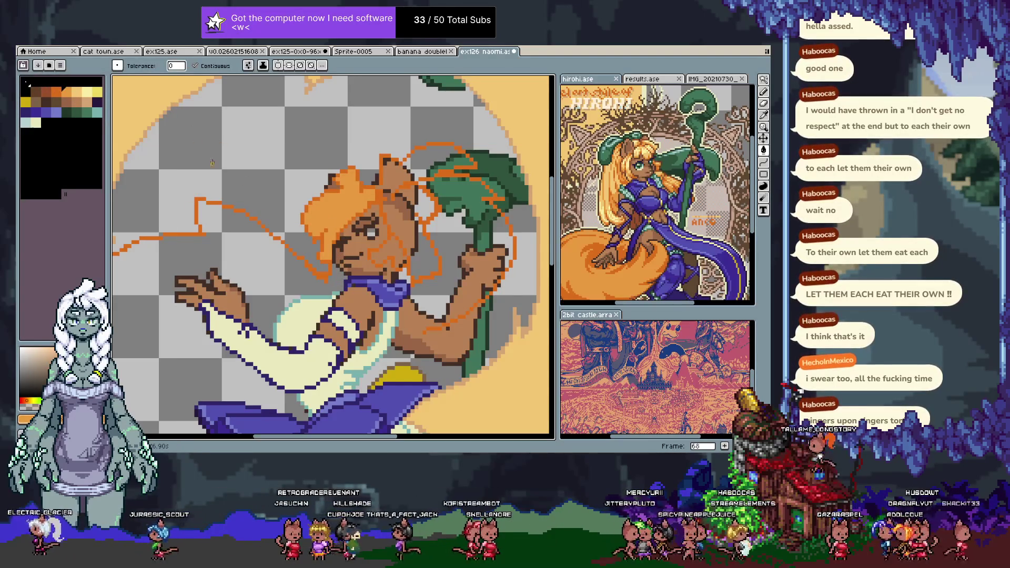
- Show the timeline and select the connected orange sketch lines by colour
{"action": "left_click", "coordinate": [47, 93]}
{"action": "key", "text": "b"}
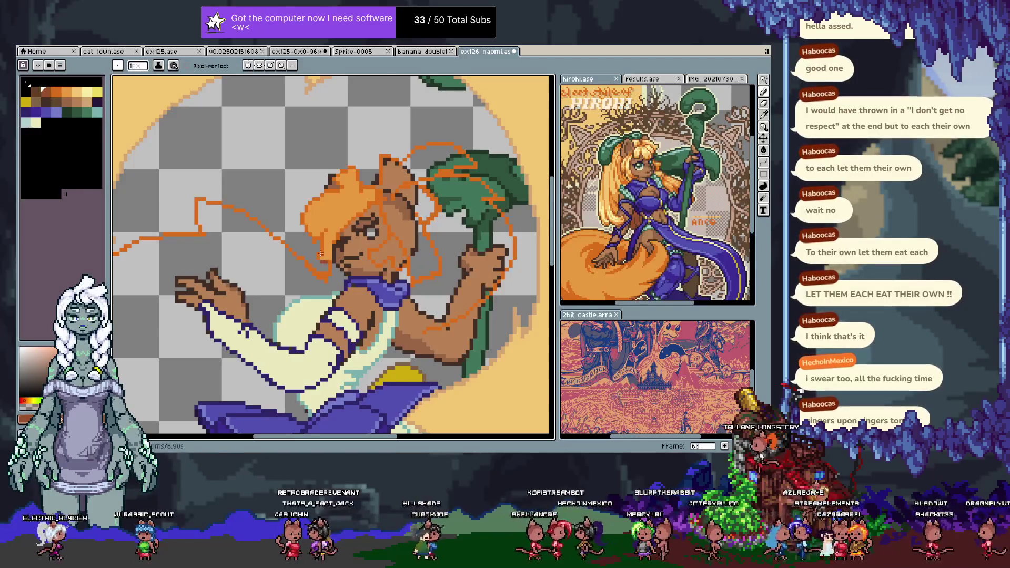
{"action": "key", "text": "m"}
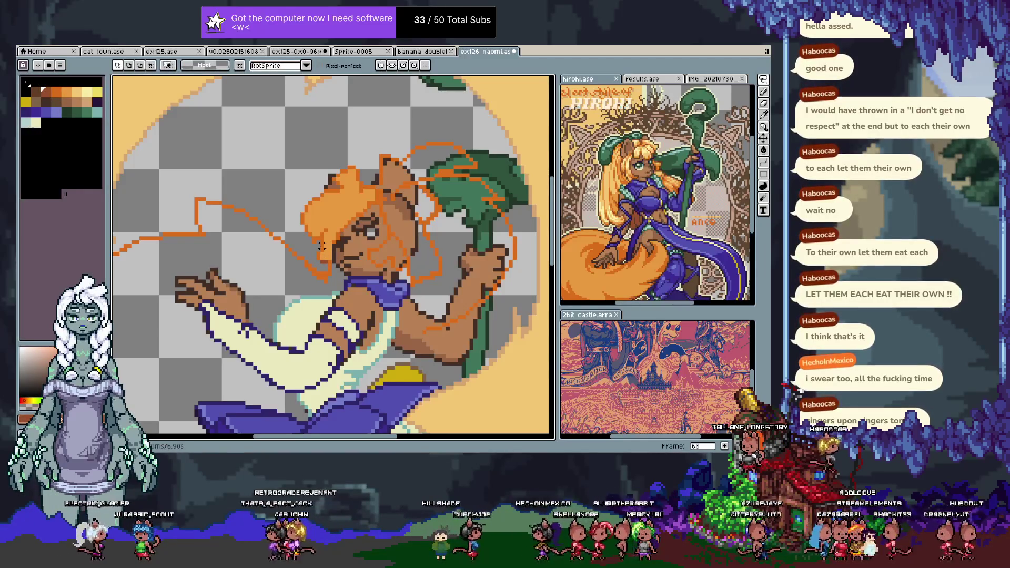
{"action": "key", "text": "Tab"}
{"action": "key", "text": "Tab"}
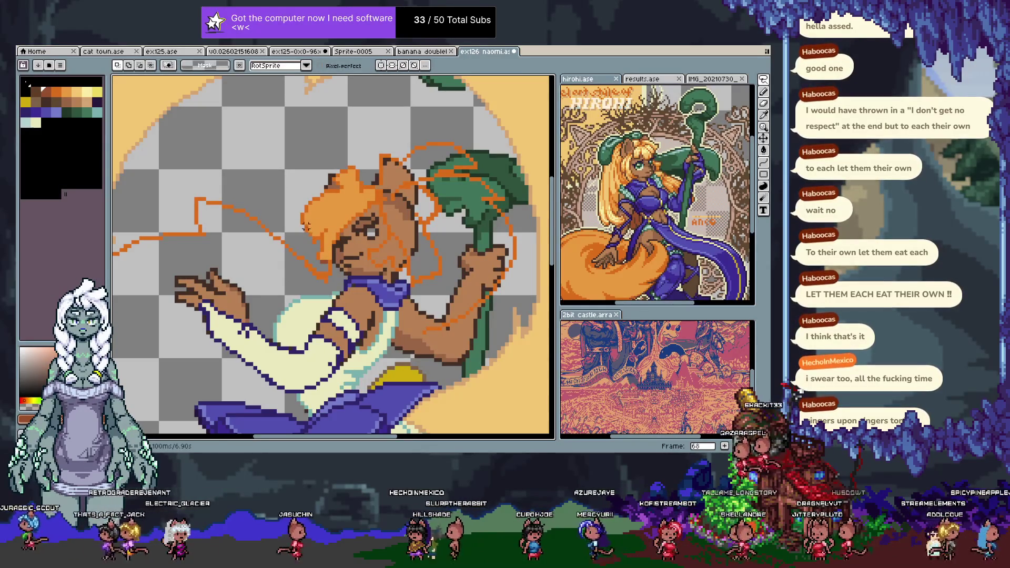
{"action": "key", "text": "Tab"}
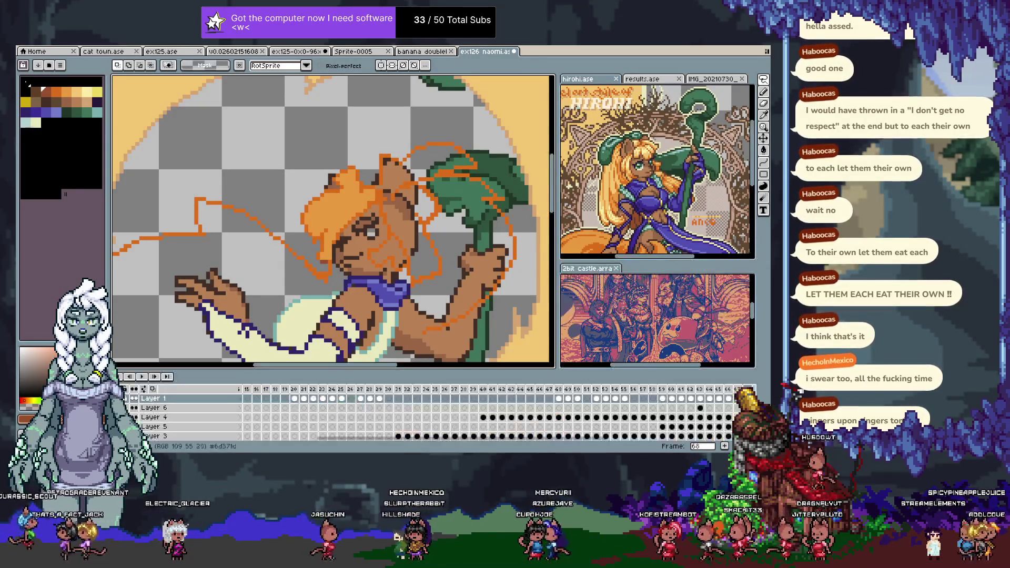
{"action": "key", "text": "F3"}
{"action": "key", "text": "F3"}
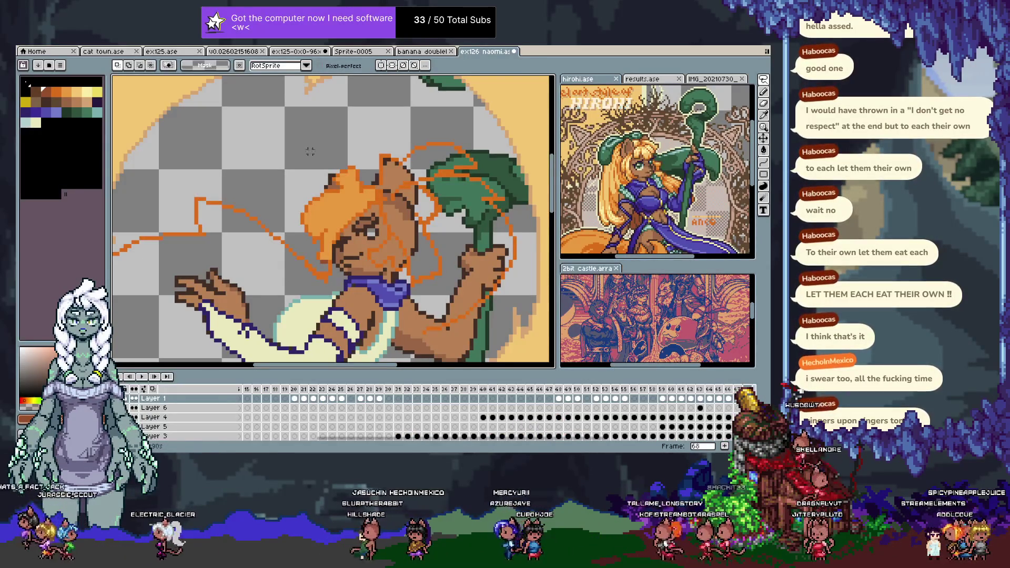
{"action": "key", "text": "w"}
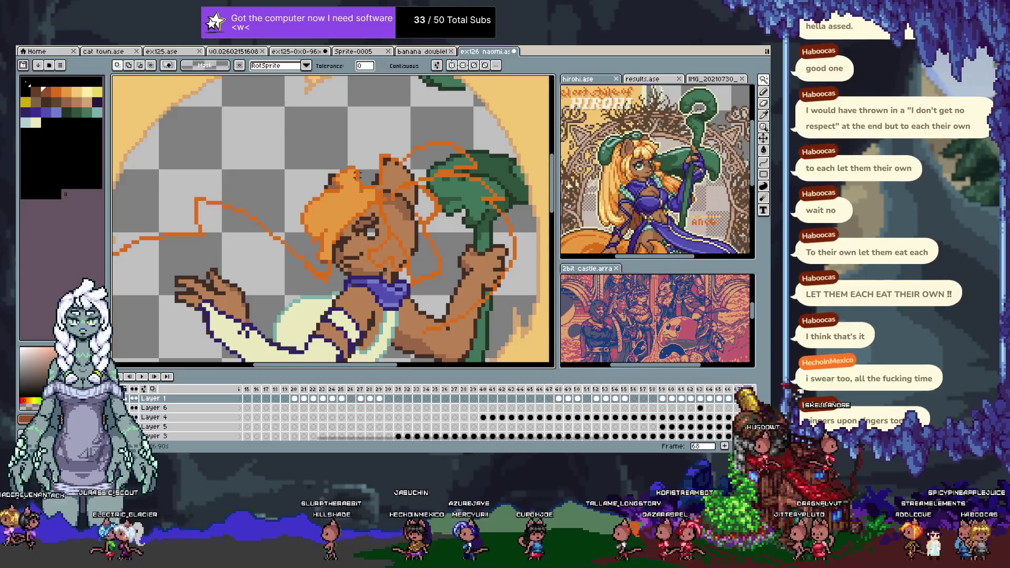
{"action": "scroll", "coordinate": [310, 233], "scroll_direction": "up", "scroll_amount": 1}
{"action": "left_click", "coordinate": [310, 233]}
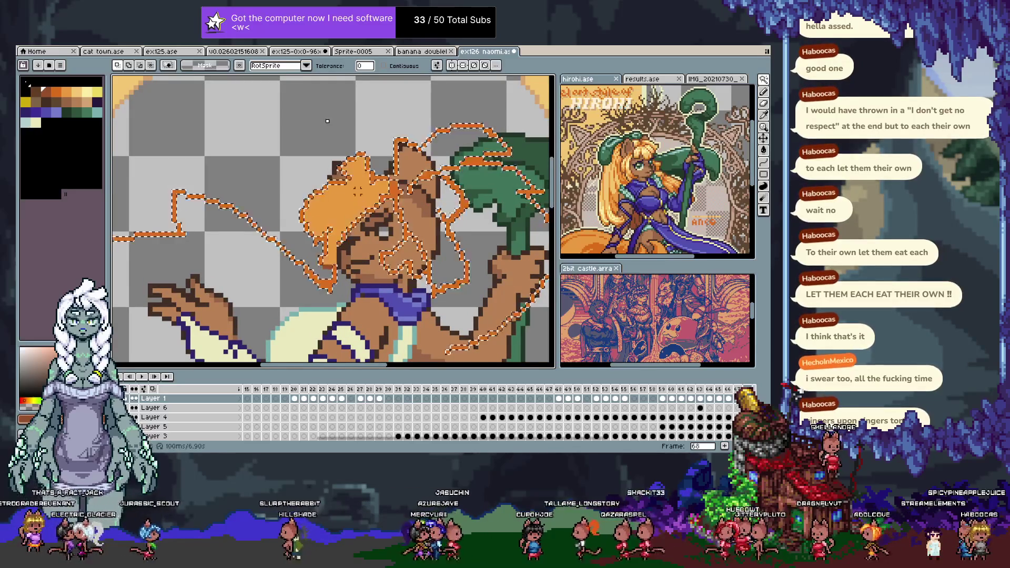
{"action": "key", "text": "ctrl+d"}
{"action": "key", "text": "b"}
{"action": "mouse_move", "coordinate": [327, 229]}
{"action": "left_mouse_down"}
{"action": "mouse_move", "coordinate": [322, 261]}
{"action": "mouse_move", "coordinate": [315, 233]}
{"action": "left_mouse_up"}
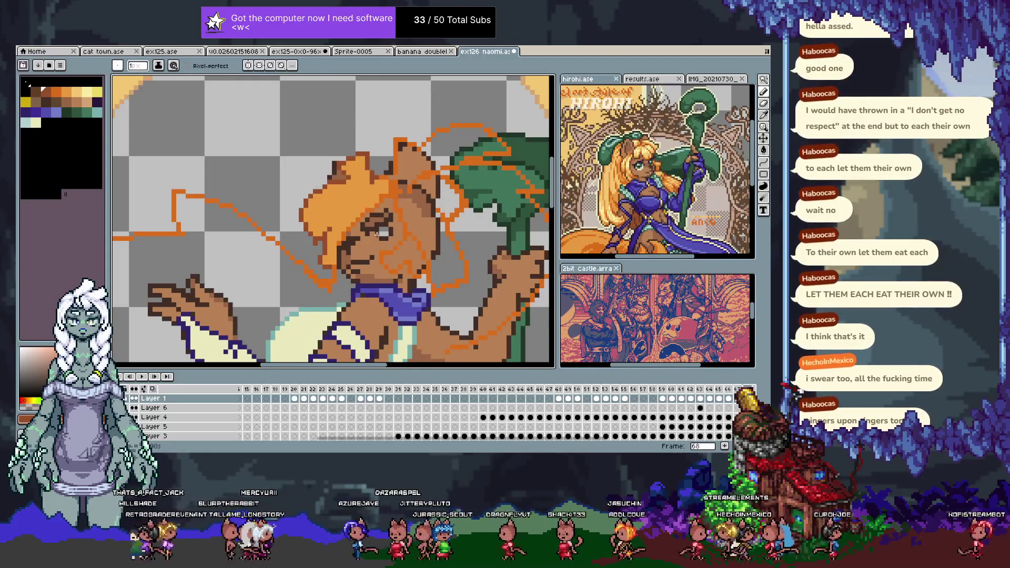
{"action": "key", "text": "g"}
{"action": "left_click", "coordinate": [358, 202]}
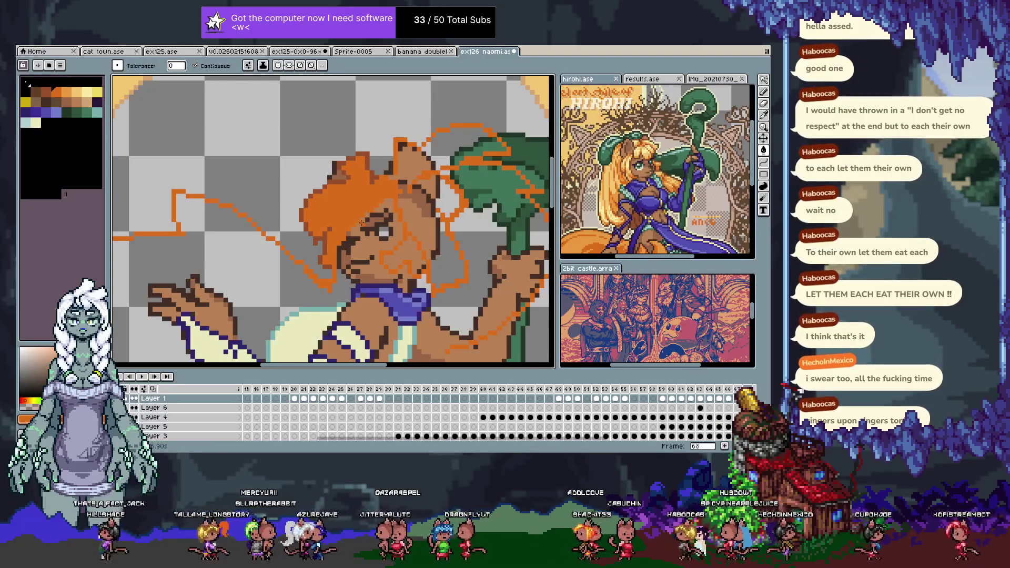
{"action": "key", "text": "b"}
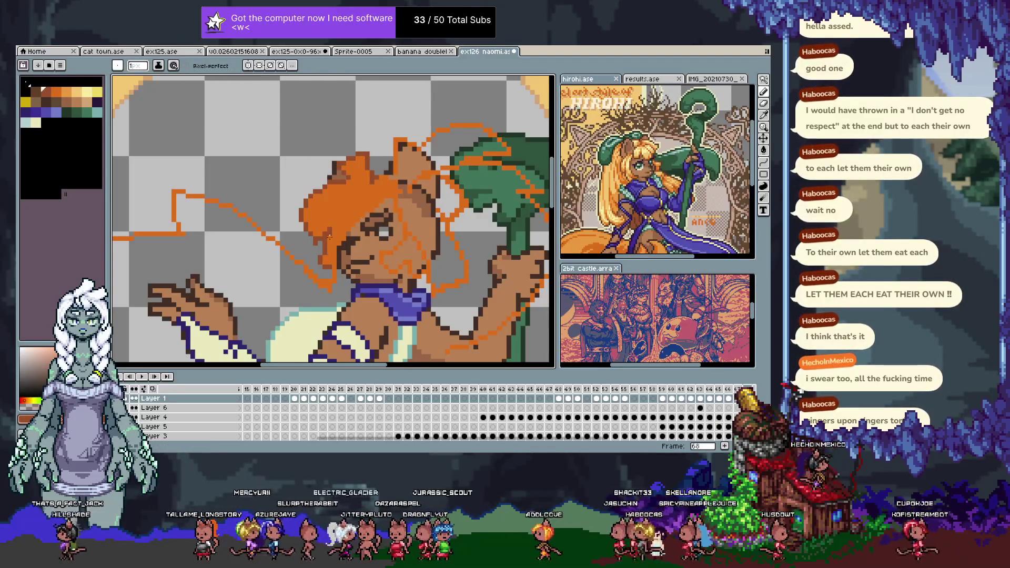
{"action": "mouse_move", "coordinate": [331, 259]}
{"action": "left_mouse_down"}
{"action": "mouse_move", "coordinate": [335, 228]}
{"action": "mouse_move", "coordinate": [348, 220]}
{"action": "left_mouse_up"}
{"action": "key", "text": "i"}
{"action": "left_click", "coordinate": [342, 231], "text": "alt"}
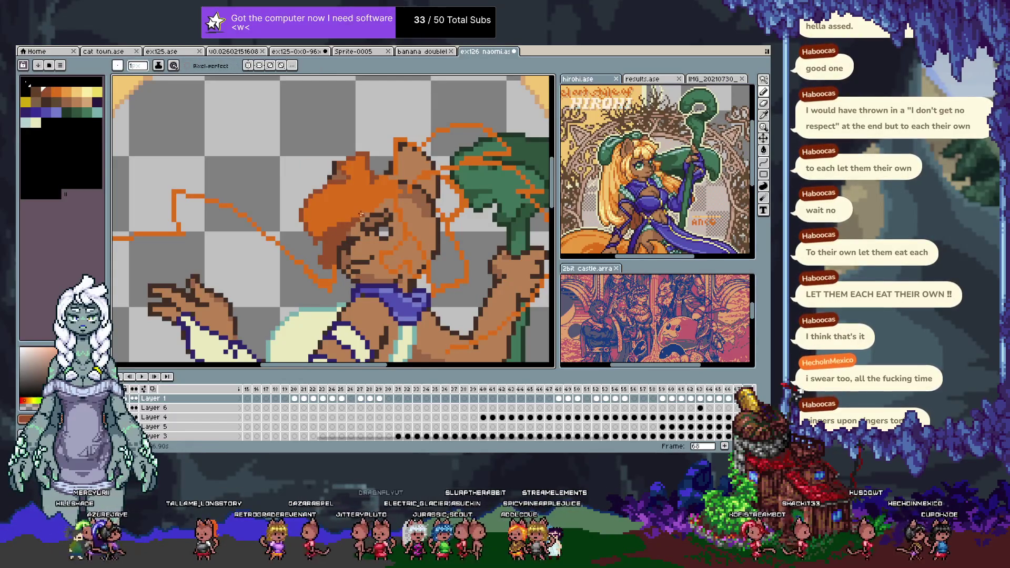
{"action": "left_click", "coordinate": [330, 221], "text": "alt"}
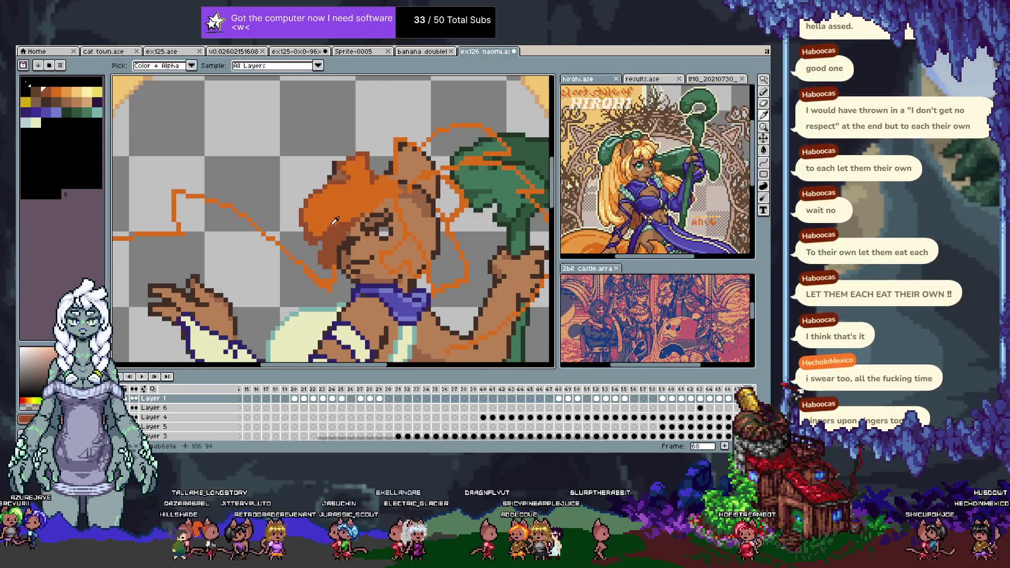
{"action": "left_click", "coordinate": [67, 92]}
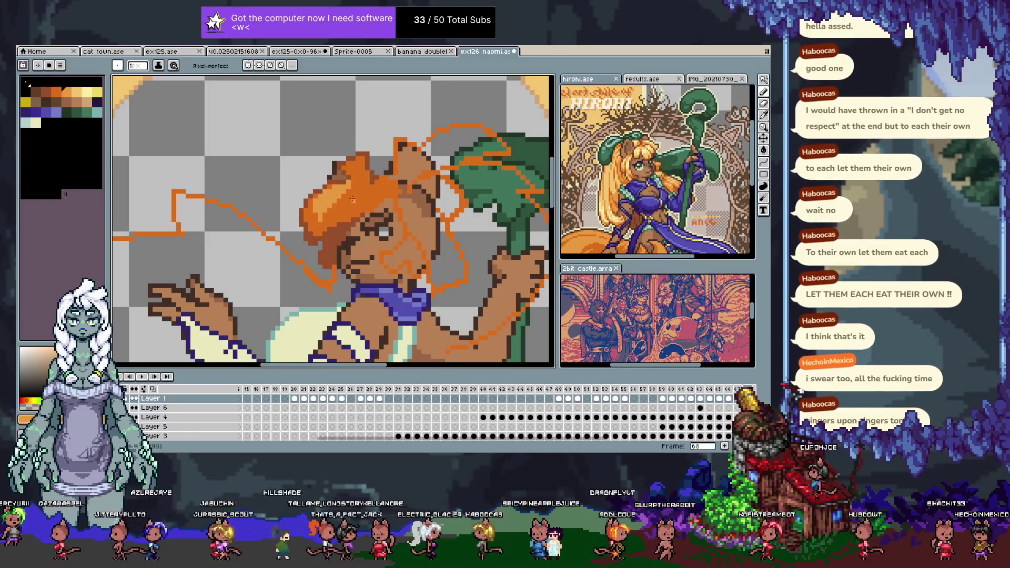
{"action": "key", "text": "ctrl+z"}
{"action": "key", "text": "ctrl+y"}
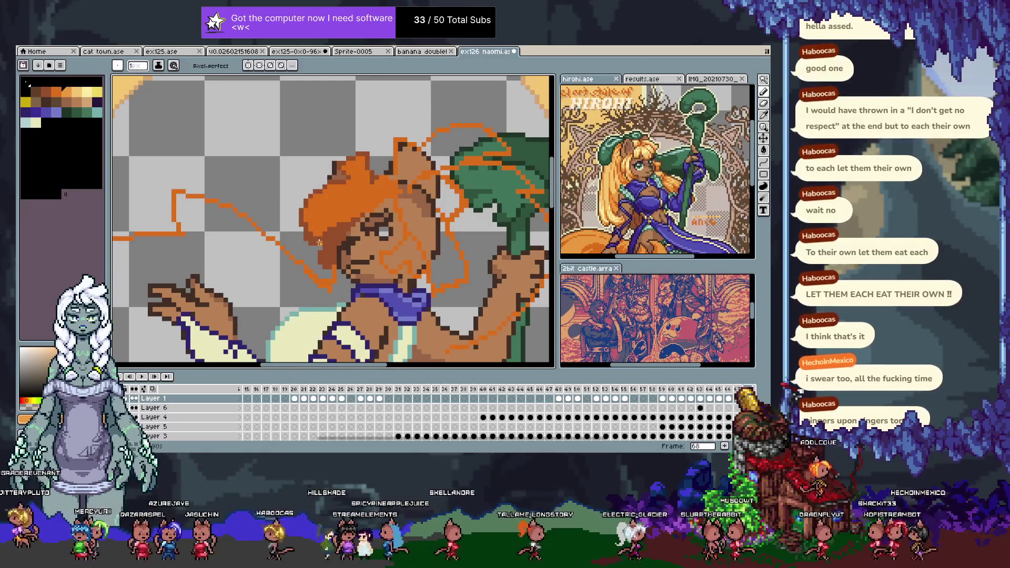
{"action": "scroll", "coordinate": [319, 242], "scroll_direction": "down", "scroll_amount": 5}
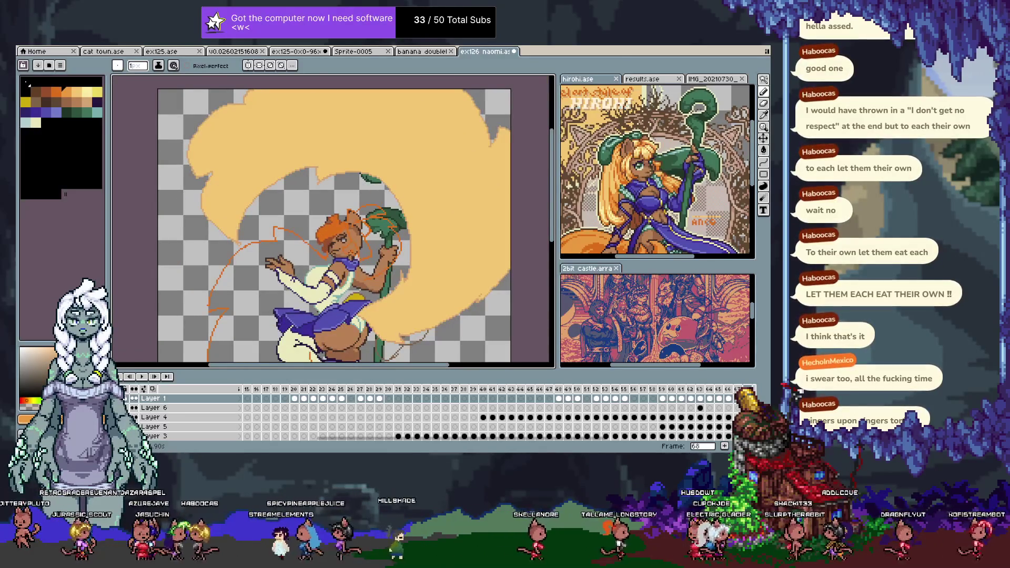
- Remove the accidentally added frame and return to frame 68
{"action": "scroll", "coordinate": [343, 240], "scroll_direction": "up", "scroll_amount": 3}
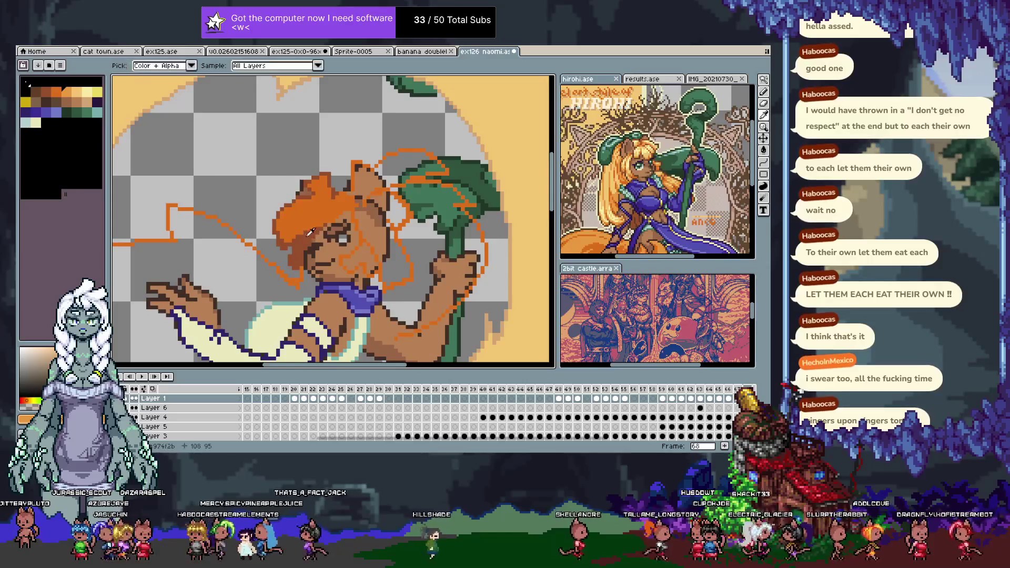
{"action": "key", "text": "alt+n"}
{"action": "key", "text": "Tab"}
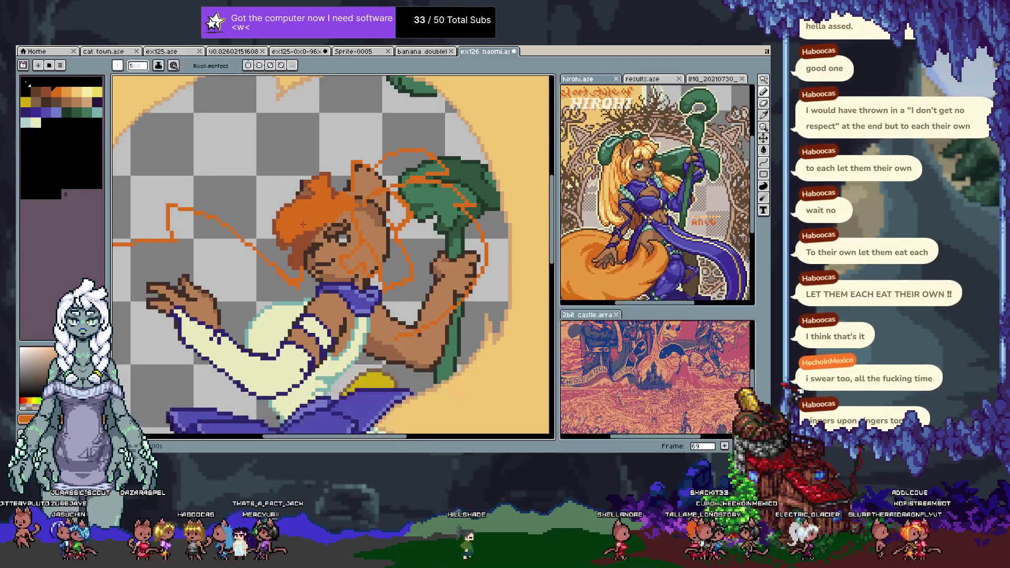
{"action": "key", "text": "Left"}
{"action": "key", "text": "Left"}
{"action": "key", "text": "Right"}
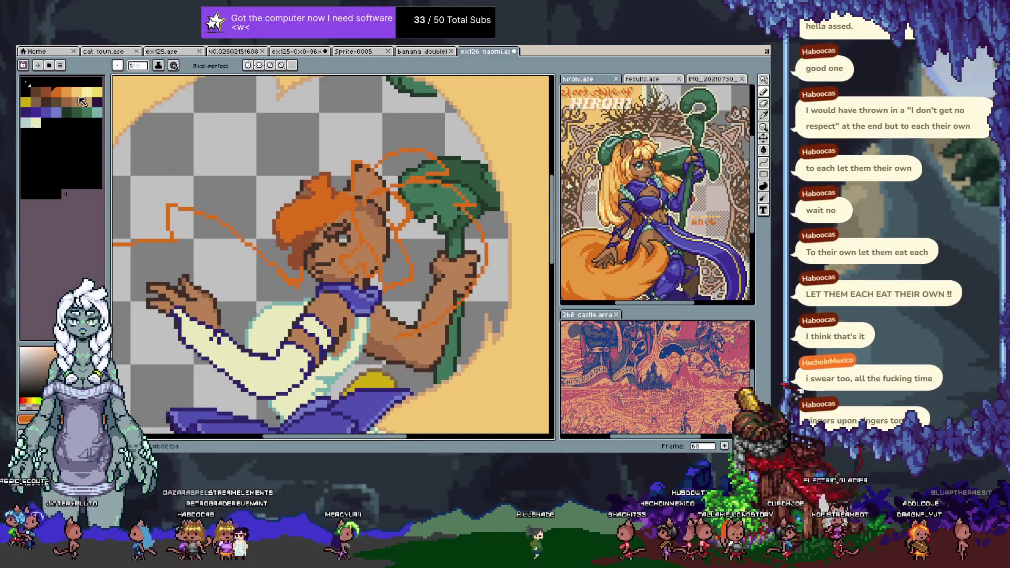
- Shift the dark orange hair pixels up and to the left with the Move tool
{"action": "key", "text": "["}
{"action": "key", "text": "["}
{"action": "key", "text": "v"}
{"action": "scroll", "coordinate": [328, 235], "scroll_direction": "up", "scroll_amount": 1}
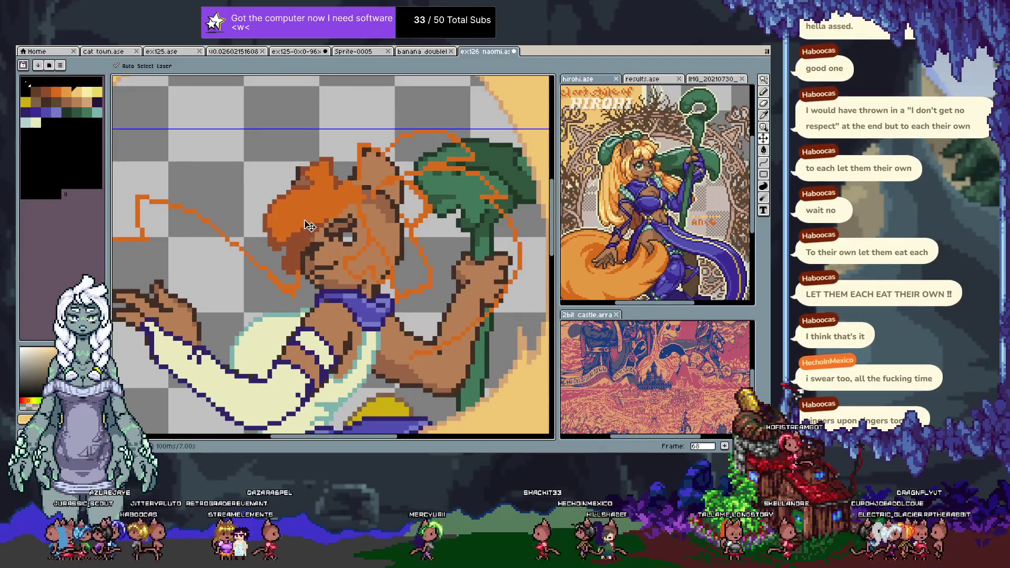
{"action": "left_click_drag", "start_coordinate": [309, 225], "coordinate": [286, 218]}
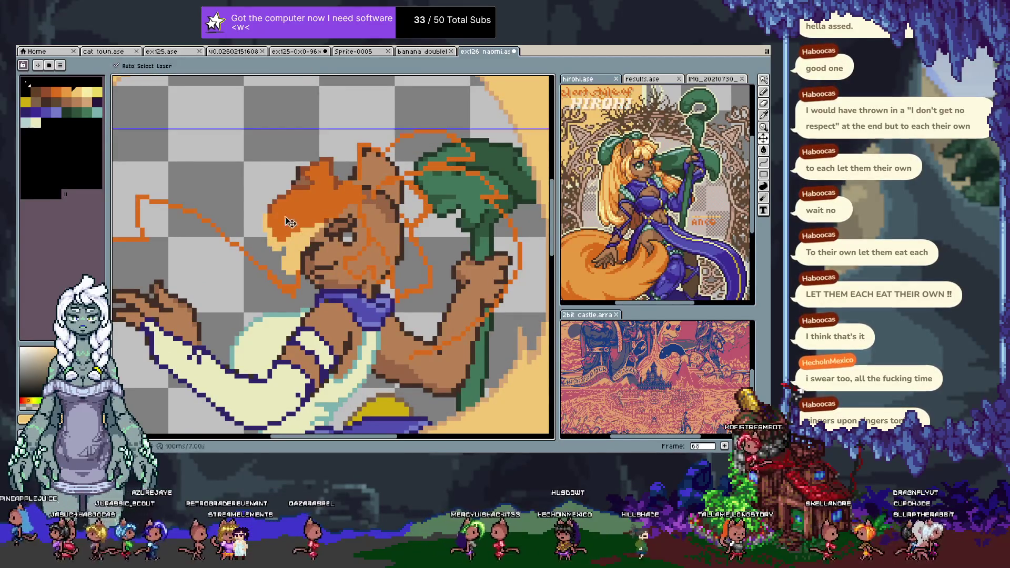
- Paint Bucket the dark orange hair and sketch lines light orange, redoing the fill once
{"action": "key", "text": "g"}
{"action": "left_click", "coordinate": [318, 199]}
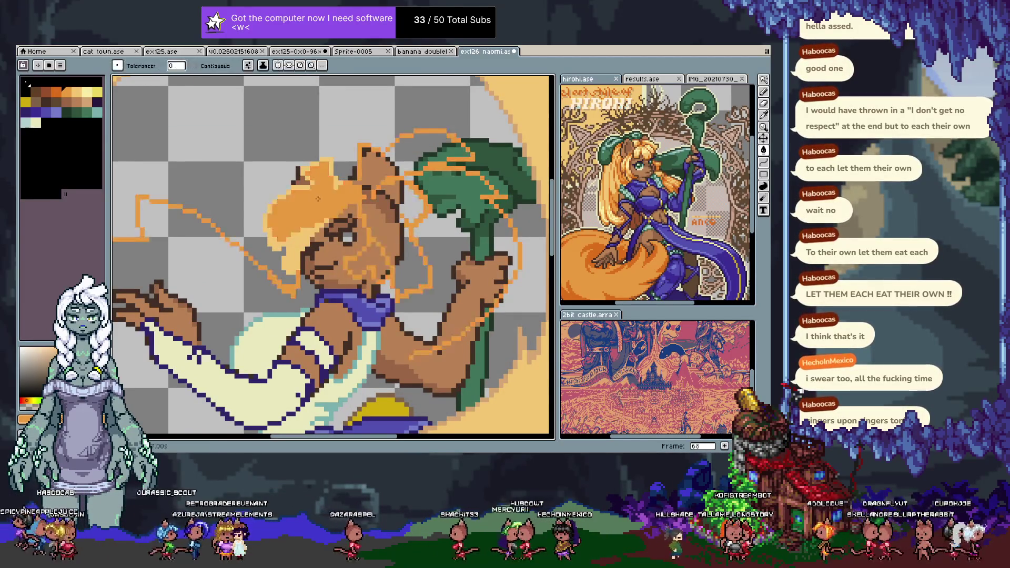
{"action": "scroll", "coordinate": [317, 199], "scroll_direction": "down", "scroll_amount": 2}
{"action": "scroll", "coordinate": [321, 199], "scroll_direction": "up", "scroll_amount": 1}
{"action": "key", "text": "ctrl+z"}
{"action": "scroll", "coordinate": [302, 234], "scroll_direction": "up", "scroll_amount": 2}
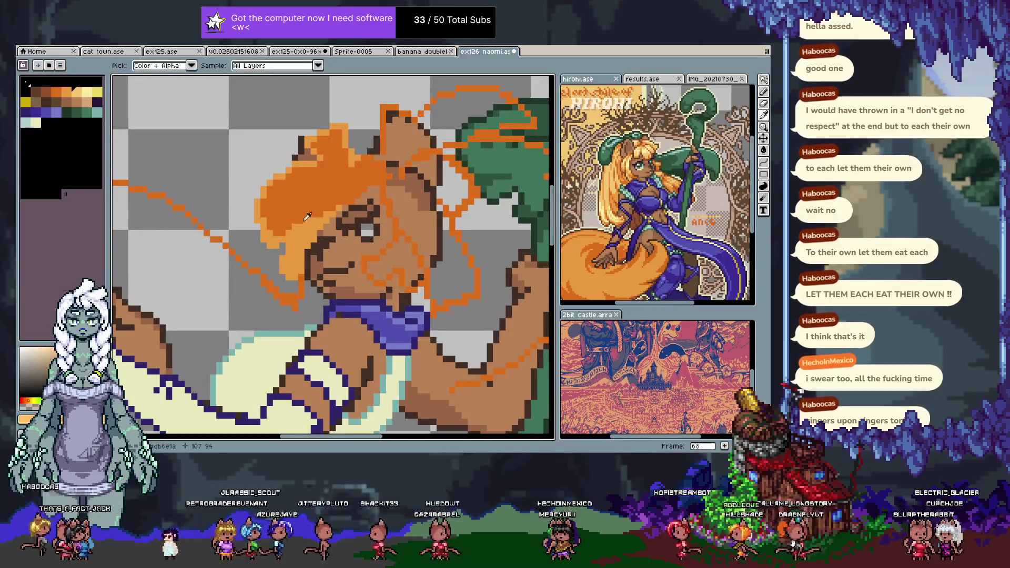
{"action": "left_click", "coordinate": [307, 216]}
{"action": "scroll", "coordinate": [319, 197], "scroll_direction": "down", "scroll_amount": 2}
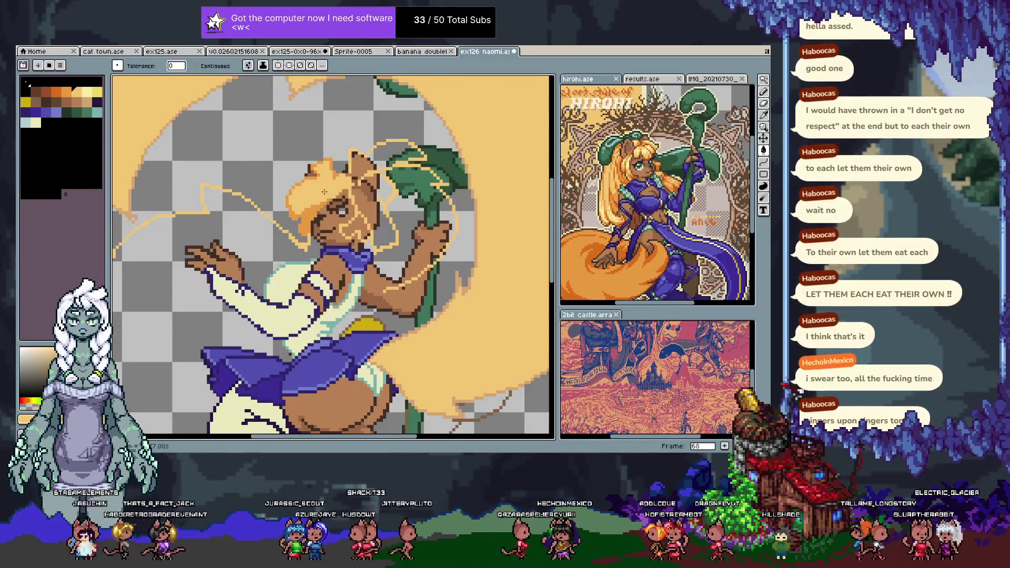
{"action": "scroll", "coordinate": [324, 191], "scroll_direction": "up", "scroll_amount": 2}
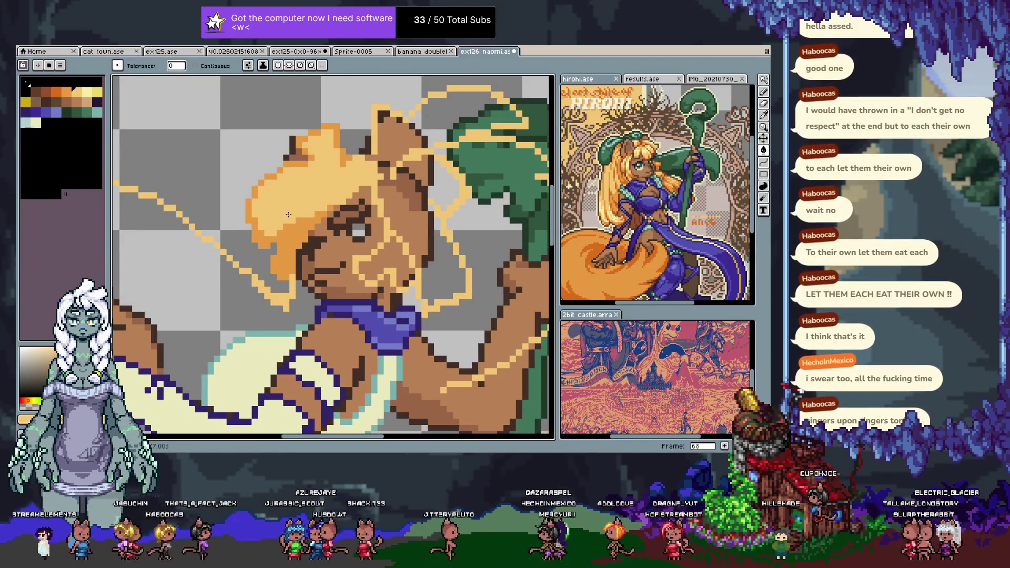
{"action": "scroll", "coordinate": [321, 244], "scroll_direction": "down", "scroll_amount": 2}
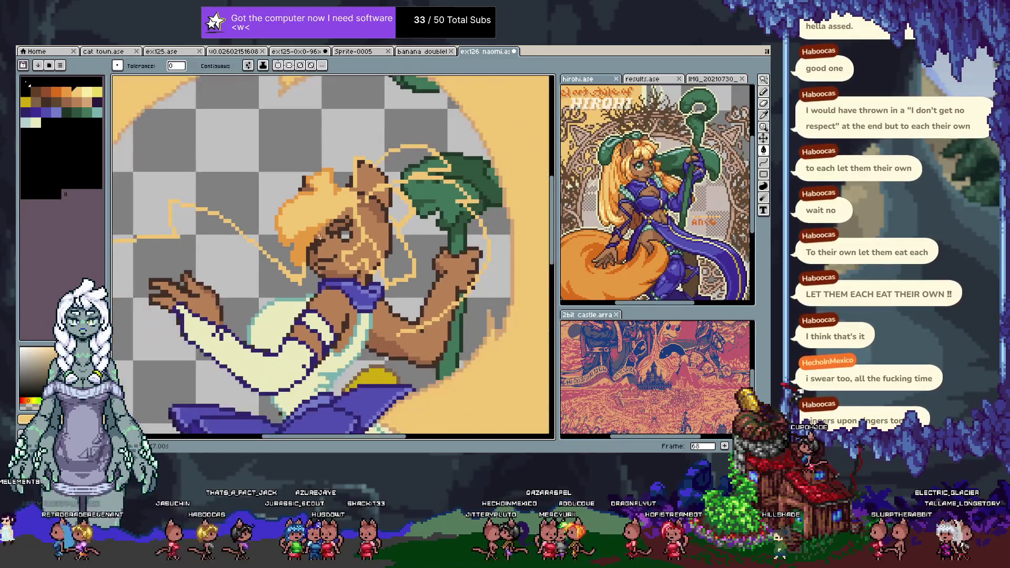
{"action": "scroll", "coordinate": [313, 232], "scroll_direction": "up", "scroll_amount": 1}
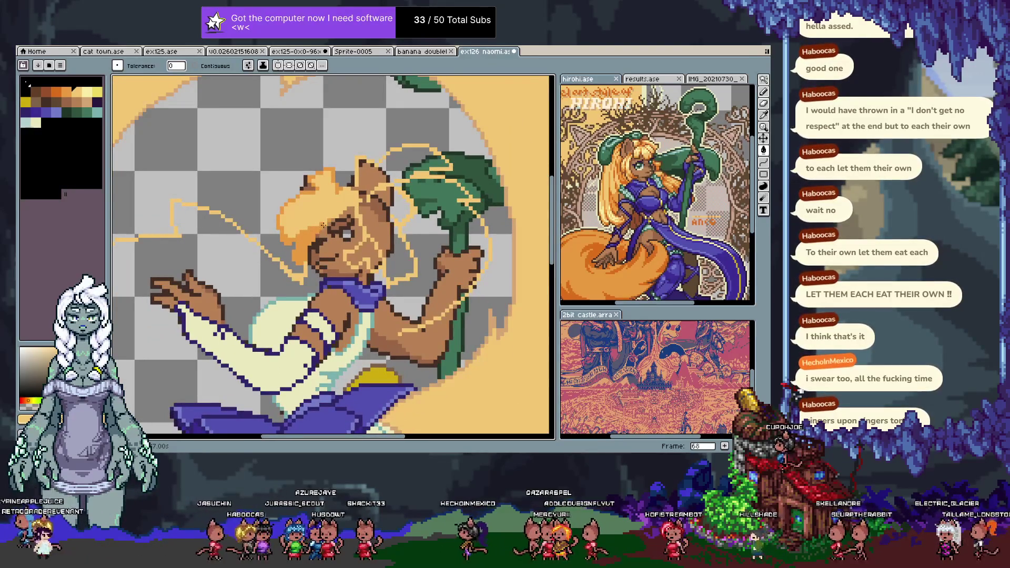
- Select the light orange sketch lines, clear the selection, and hide the interface for full-screen
{"action": "left_click_drag", "start_coordinate": [342, 202], "coordinate": [282, 189]}
{"action": "left_click", "coordinate": [303, 239]}
{"action": "key", "text": "ctrl+d"}
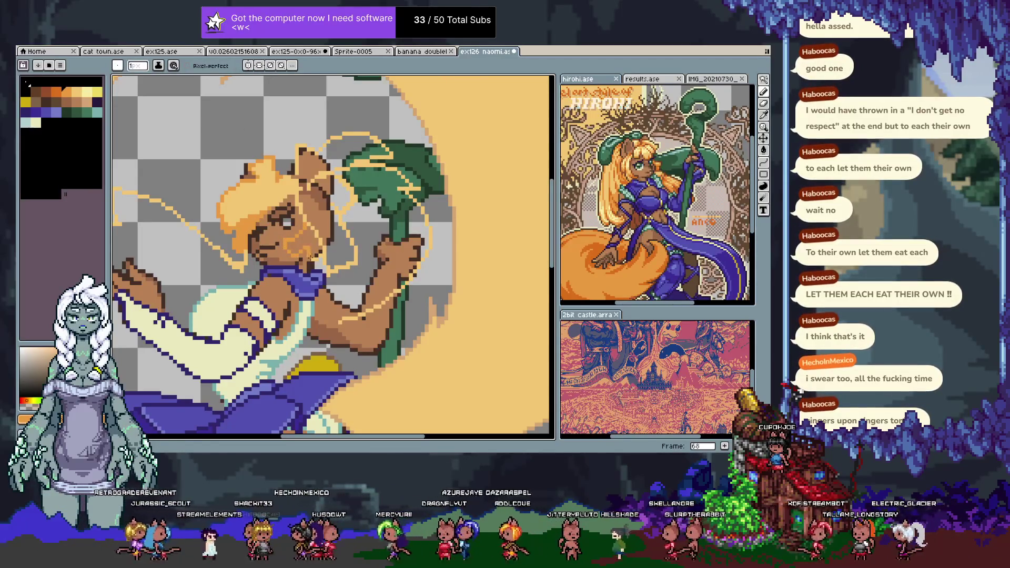
{"action": "key", "text": "ctrl+f"}
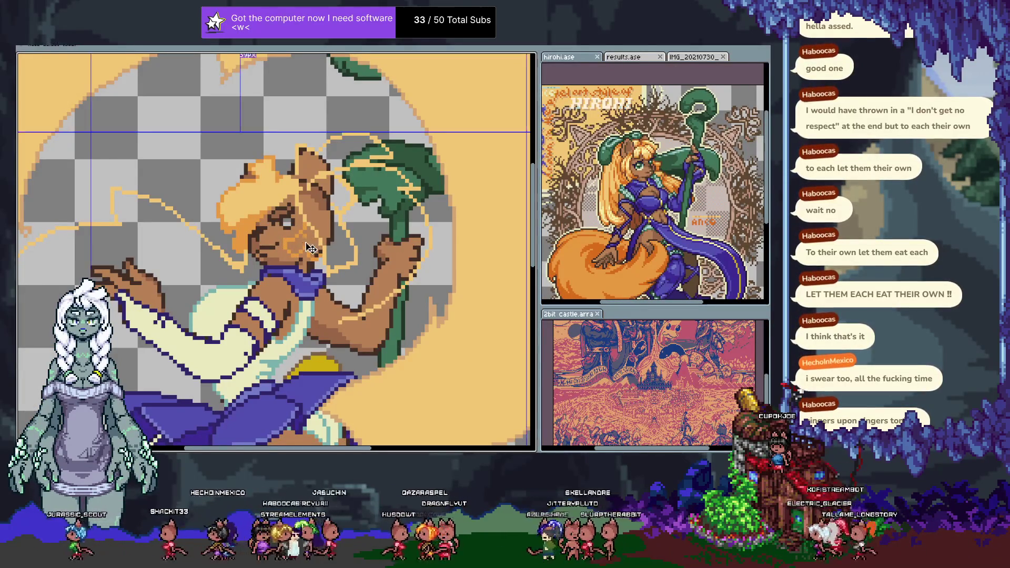
- Eyedrop the skin-brown tone from the face and switch back to the pencil
{"action": "left_click", "coordinate": [306, 248]}
{"action": "key", "text": "i"}
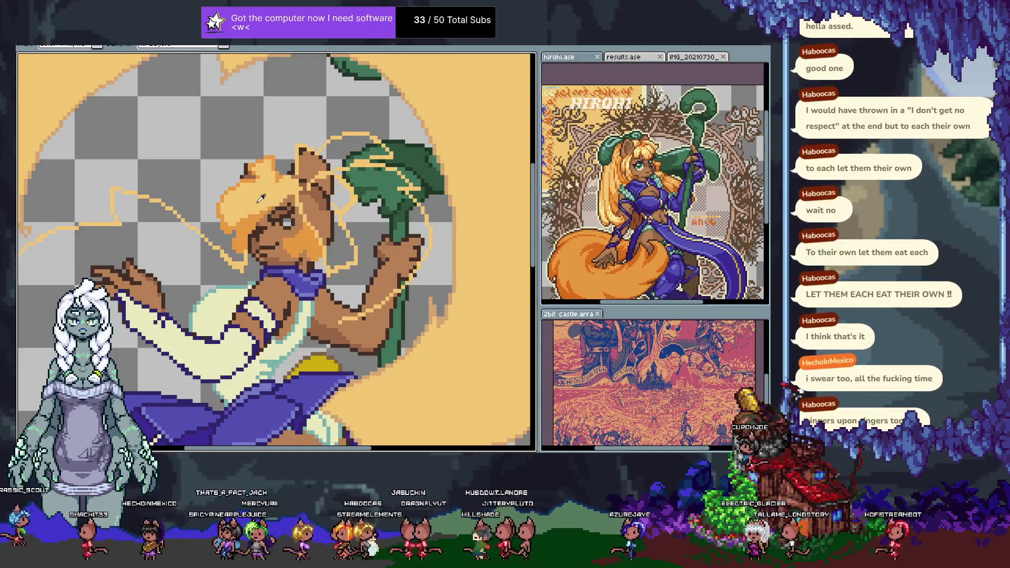
{"action": "key", "text": "b"}
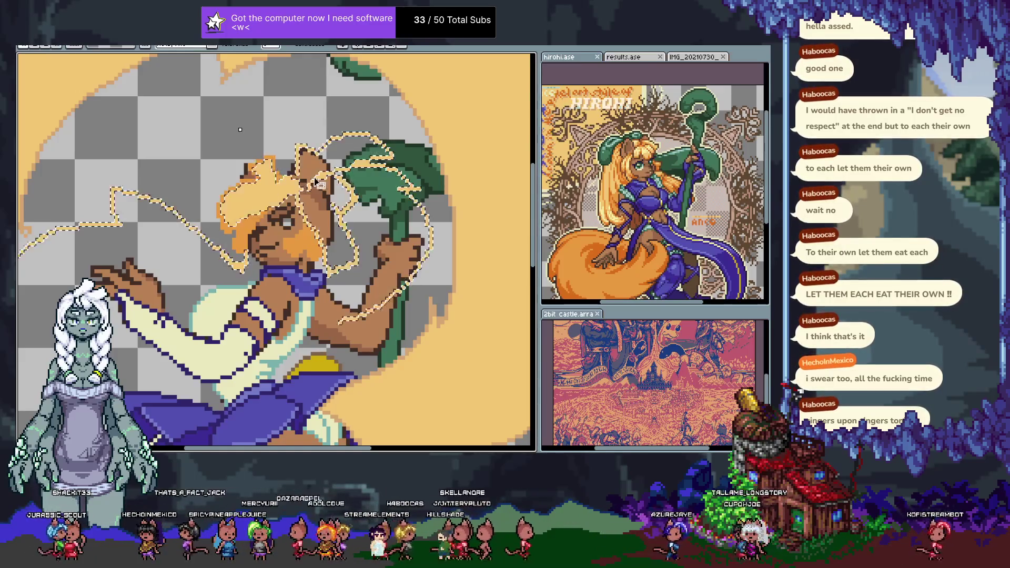
{"action": "key", "text": "m"}
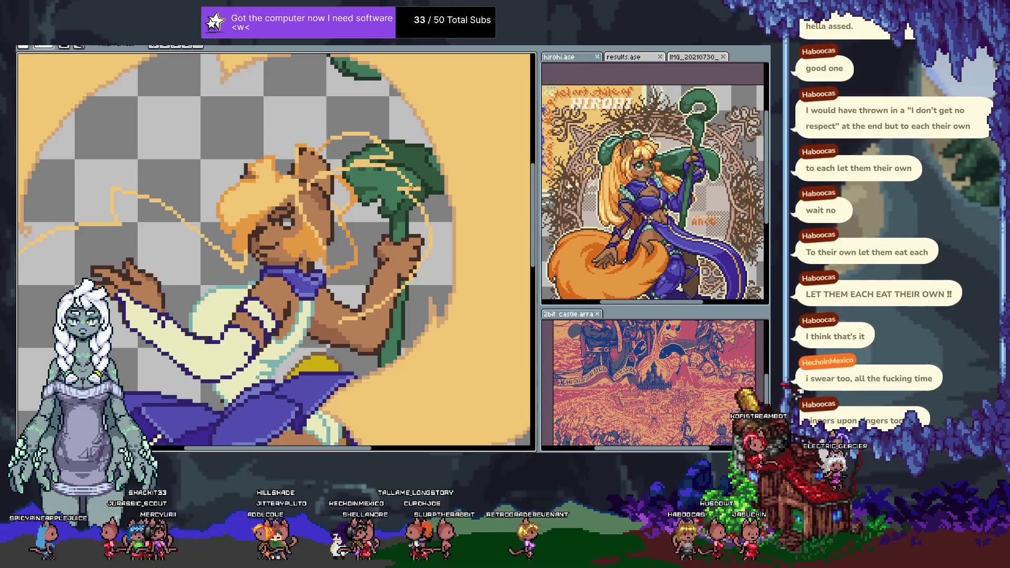
{"action": "scroll", "coordinate": [366, 279], "scroll_direction": "left", "scroll_amount": 3}
{"action": "key", "text": "v"}
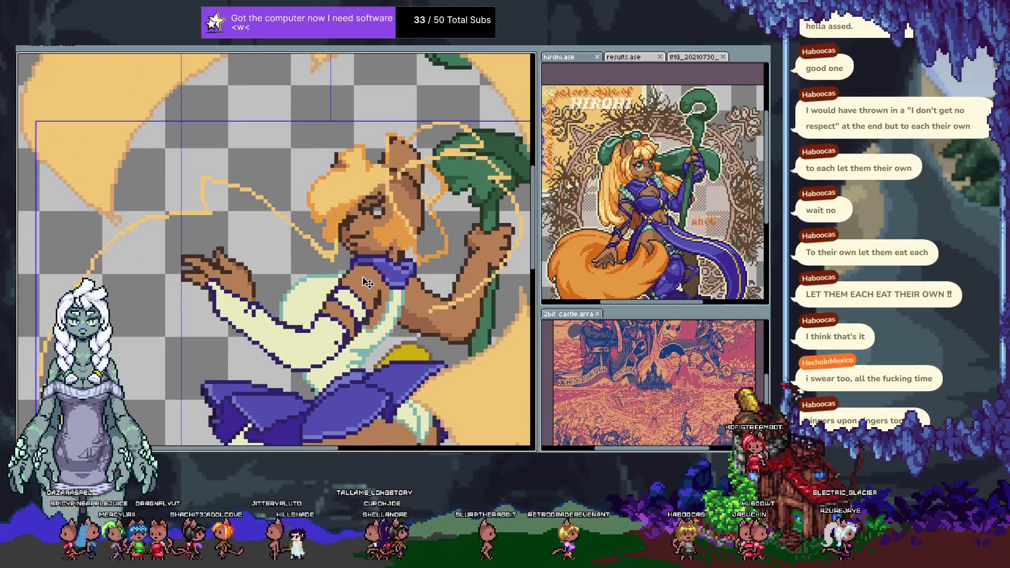
{"action": "key", "text": "b"}
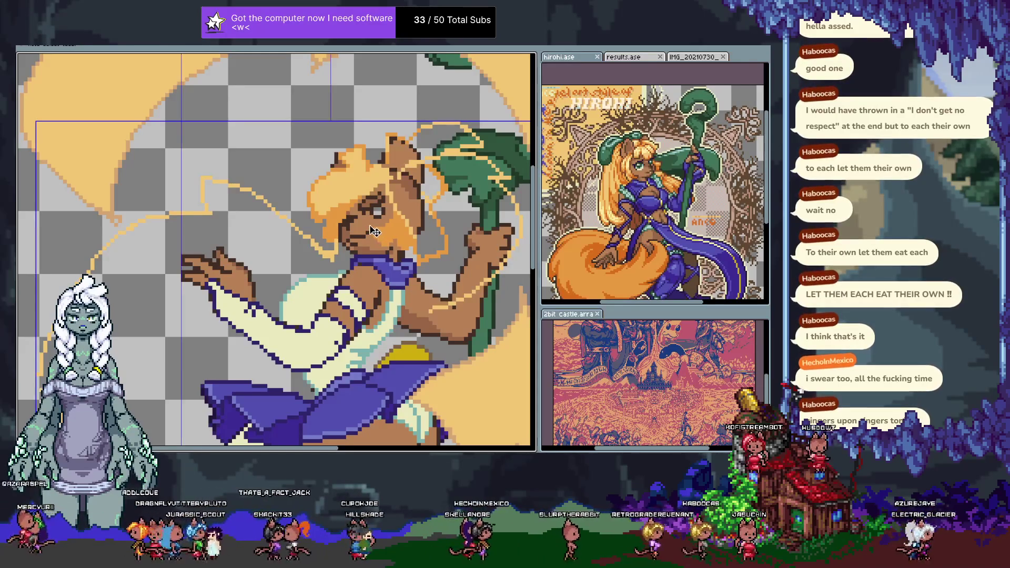
- Repaint two dark cheek pixels and stray eye pixels skin-brown, then restore the timeline and full editor
{"action": "scroll", "coordinate": [369, 225], "scroll_direction": "up", "scroll_amount": 2}
{"action": "scroll", "coordinate": [368, 225], "scroll_direction": "up", "scroll_amount": 1}
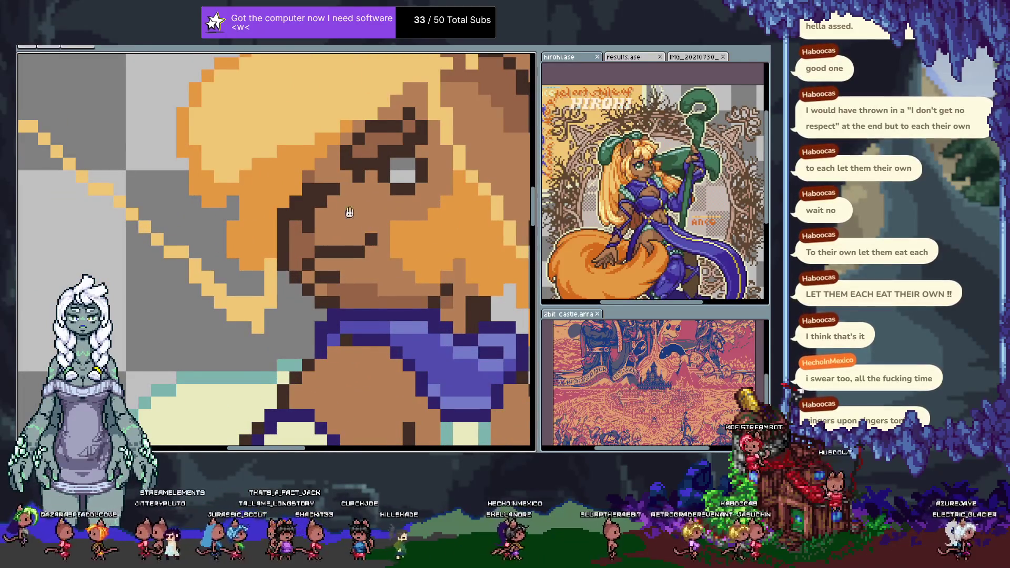
{"action": "scroll", "coordinate": [331, 195], "scroll_direction": "up", "scroll_amount": 1}
{"action": "left_click_drag", "start_coordinate": [301, 197], "coordinate": [310, 198]}
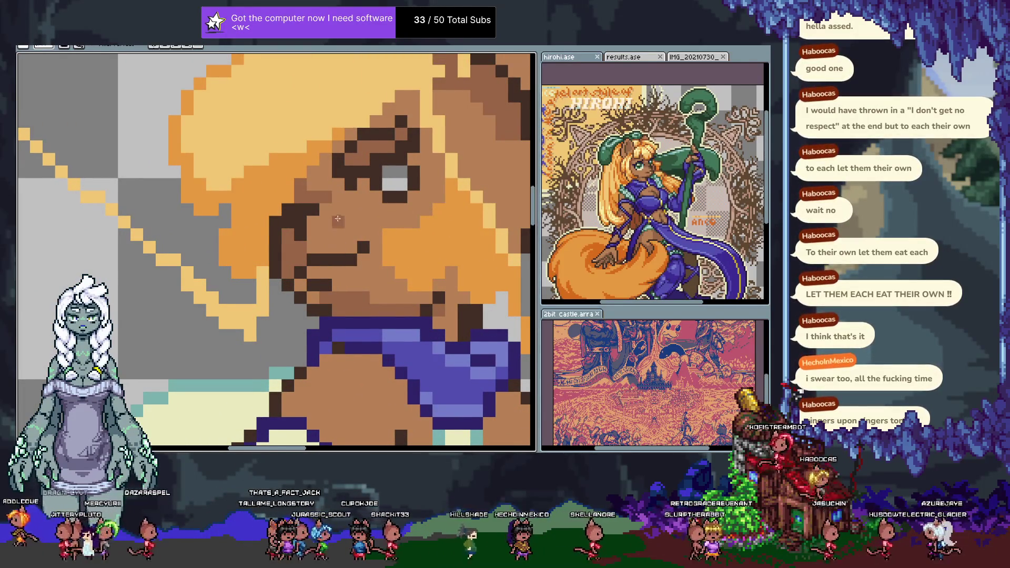
{"action": "left_click", "coordinate": [323, 174]}
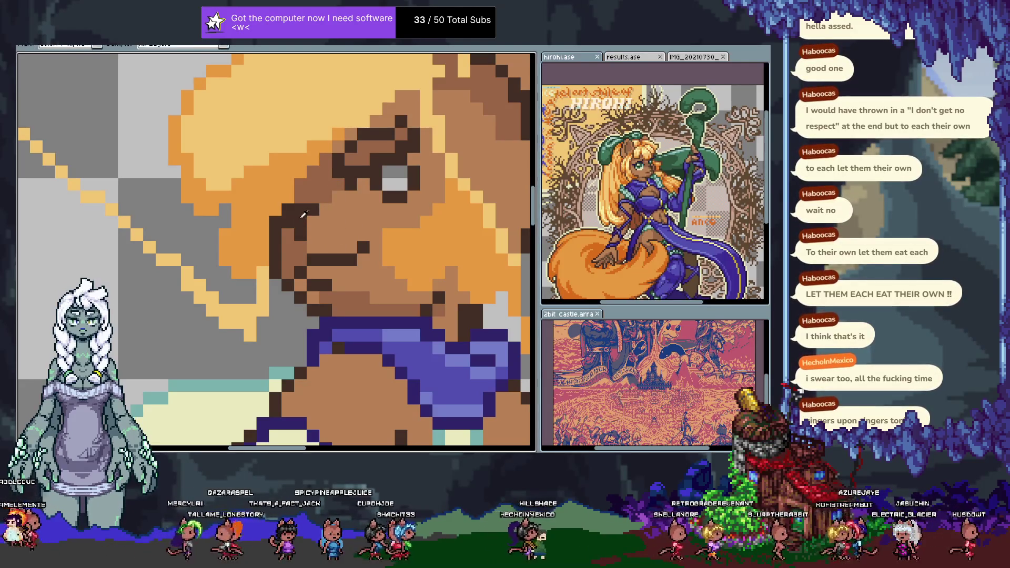
{"action": "key", "text": "Tab"}
{"action": "key", "text": "Tab"}
{"action": "key", "text": "ctrl+f"}
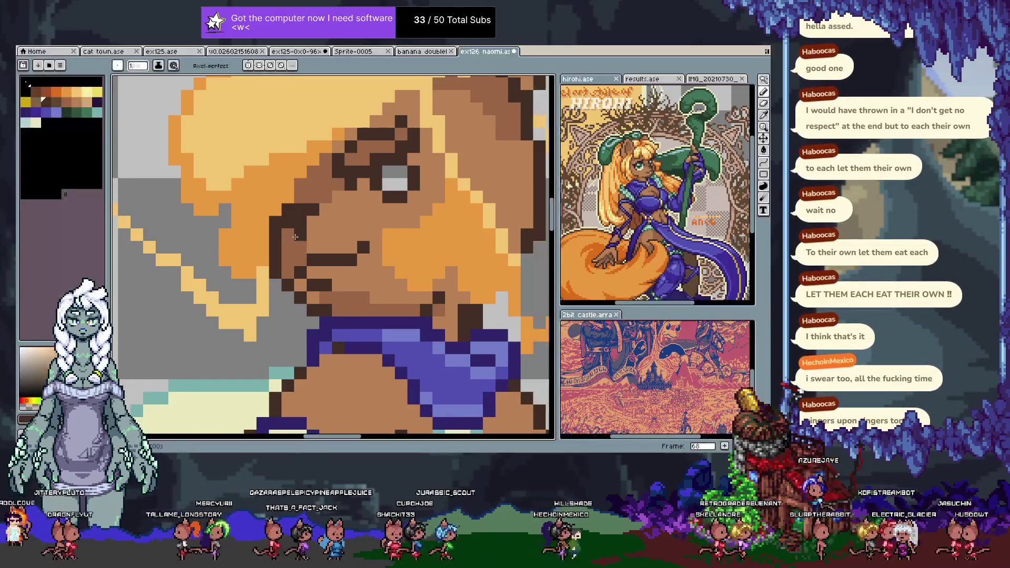
- Add a navy outline pixel beside the eye, undoing a first longer stroke
{"action": "left_click", "coordinate": [97, 101]}
{"action": "left_click_drag", "start_coordinate": [290, 211], "coordinate": [305, 208]}
{"action": "key", "text": "ctrl+z"}
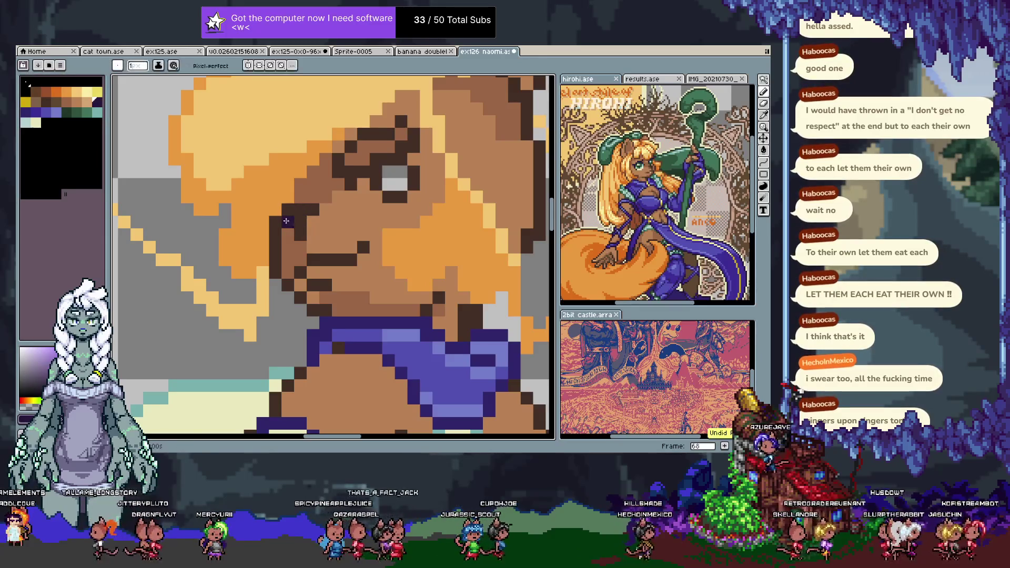
{"action": "left_click", "coordinate": [311, 210]}
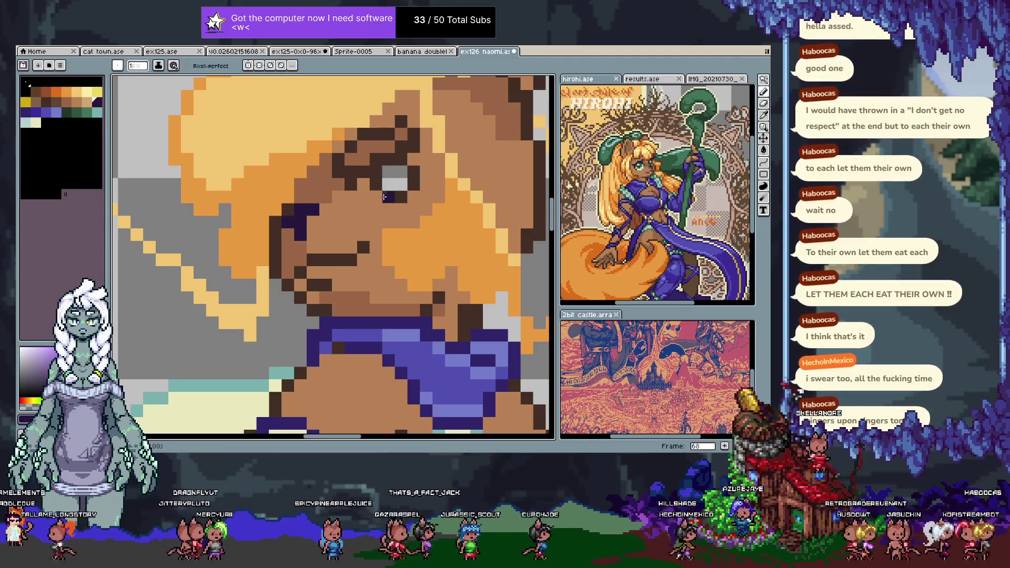
- Paint the mouth line pixels dark brown, undoing two earlier attempts
{"action": "left_click", "coordinate": [336, 258], "text": "alt"}
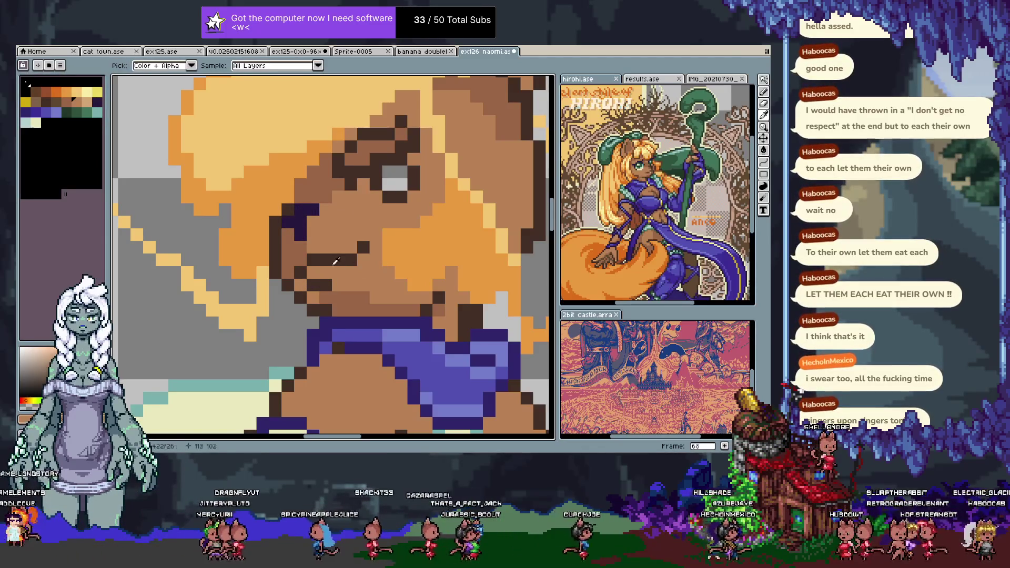
{"action": "left_click", "coordinate": [325, 284]}
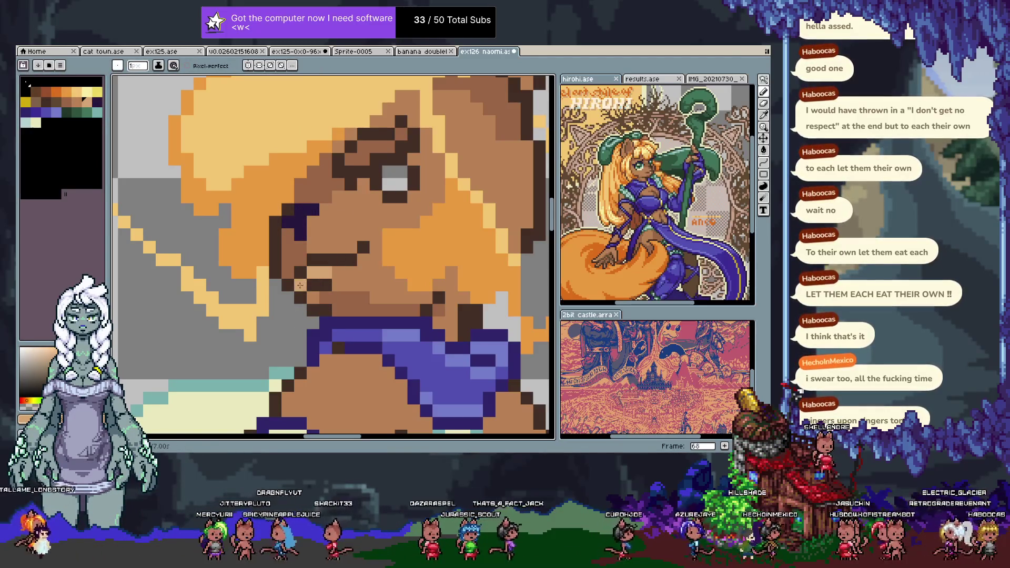
{"action": "key", "text": "ctrl+z"}
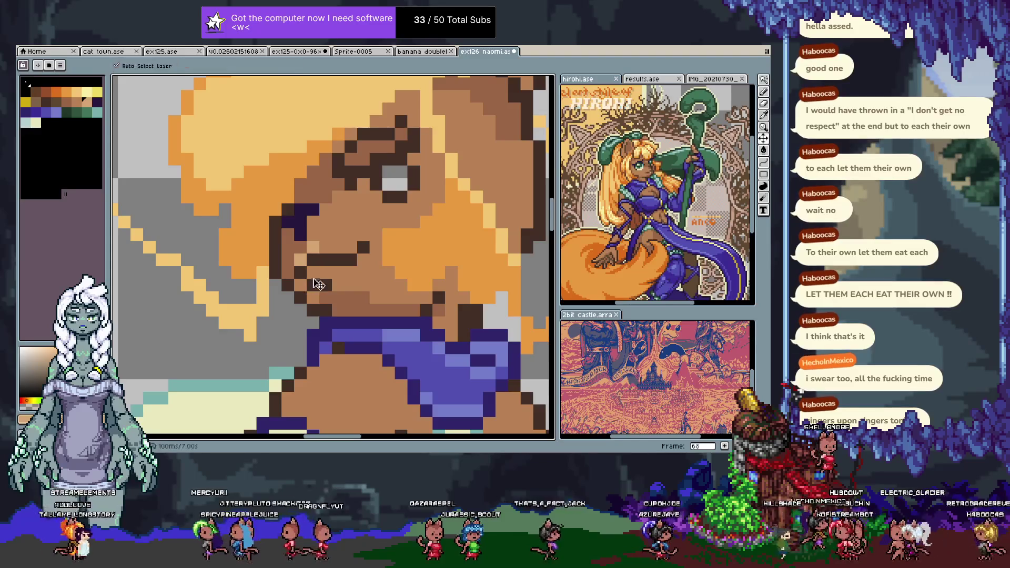
{"action": "key", "text": "ctrl+z"}
{"action": "left_click", "coordinate": [319, 285]}
{"action": "left_click", "coordinate": [299, 283]}
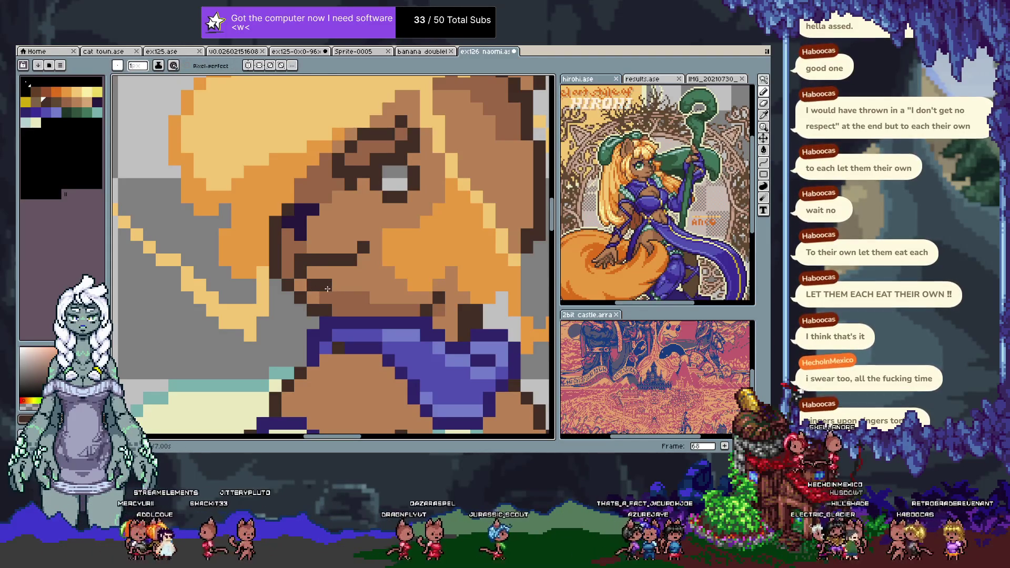
{"action": "left_click", "coordinate": [326, 298]}
{"action": "left_click", "coordinate": [313, 298]}
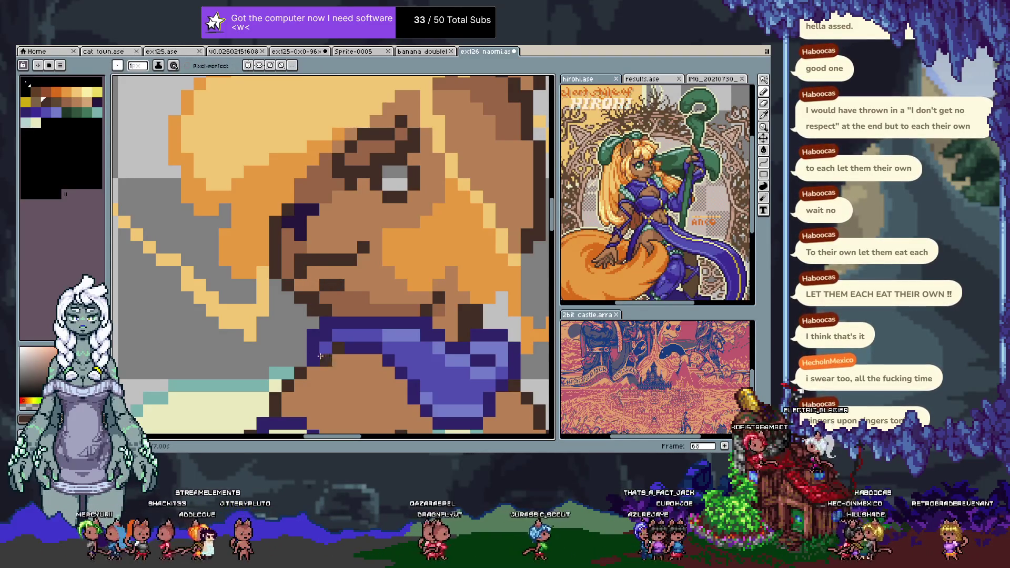
- Sample the tan hair colour and repaint four mouth pixels in that tone
{"action": "left_click", "coordinate": [200, 179], "text": "alt"}
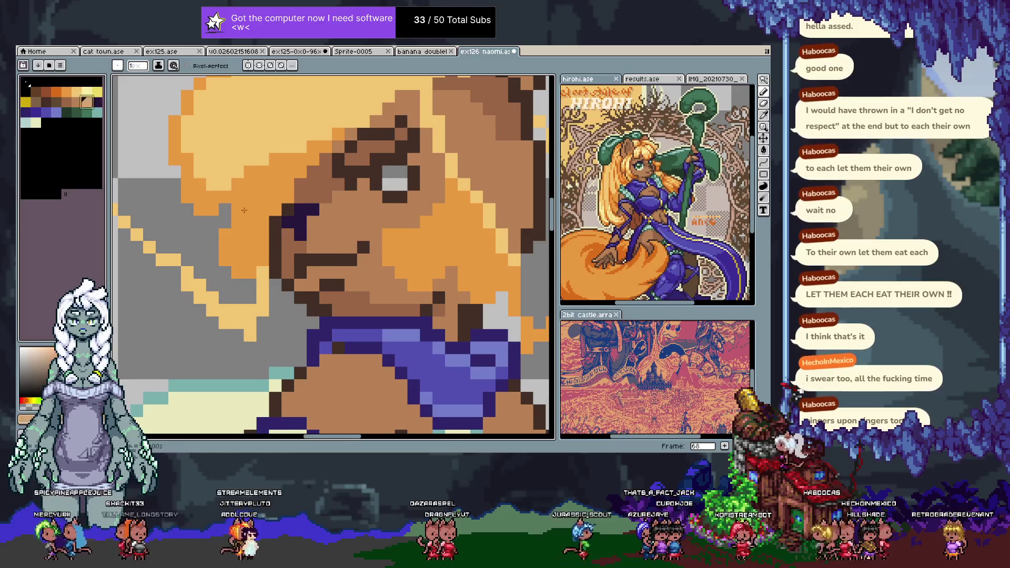
{"action": "left_click", "coordinate": [313, 274], "text": "alt"}
{"action": "left_click", "coordinate": [325, 272]}
{"action": "left_click", "coordinate": [301, 284]}
{"action": "left_click", "coordinate": [300, 347]}
{"action": "scroll", "coordinate": [304, 345], "scroll_direction": "down", "scroll_amount": 5}
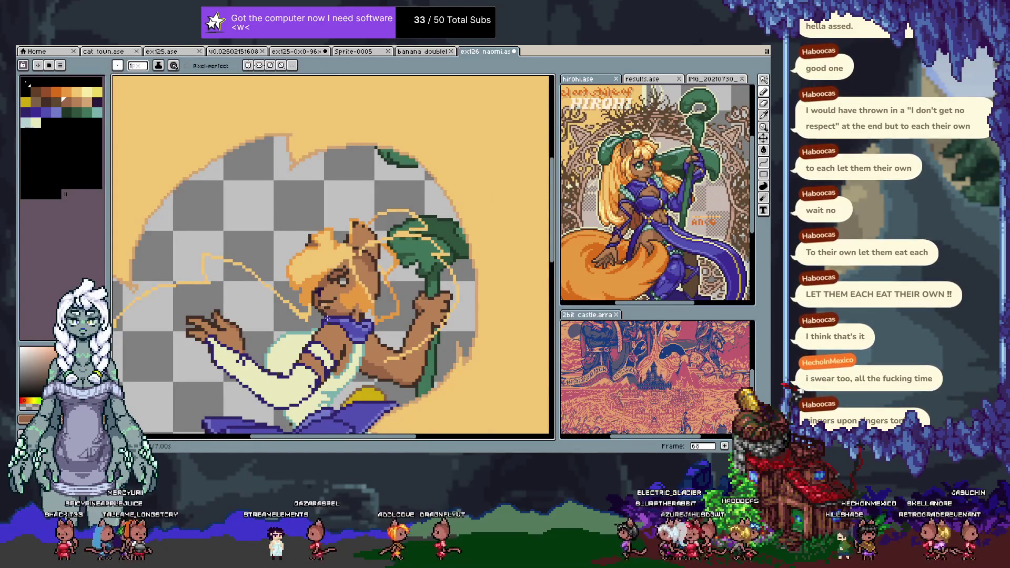
- Zoom to the hip below the skirt, sample the light trim colour and undo a stray edit
{"action": "left_click_drag", "start_coordinate": [332, 330], "coordinate": [334, 304]}
{"action": "scroll", "coordinate": [334, 304], "scroll_direction": "down", "scroll_amount": 1}
{"action": "scroll", "coordinate": [397, 368], "scroll_direction": "up", "scroll_amount": 4}
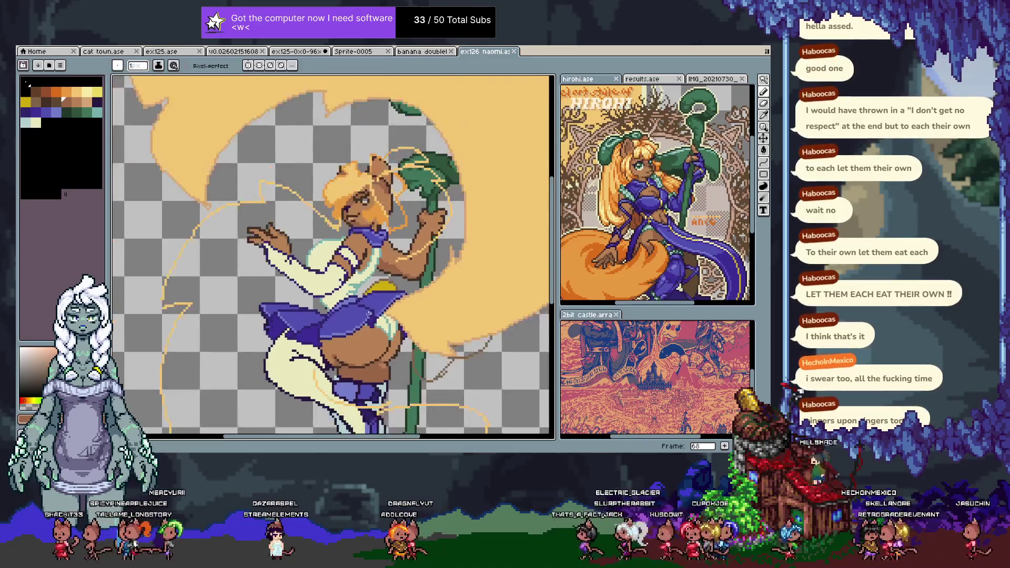
{"action": "scroll", "coordinate": [397, 368], "scroll_direction": "up", "scroll_amount": 1}
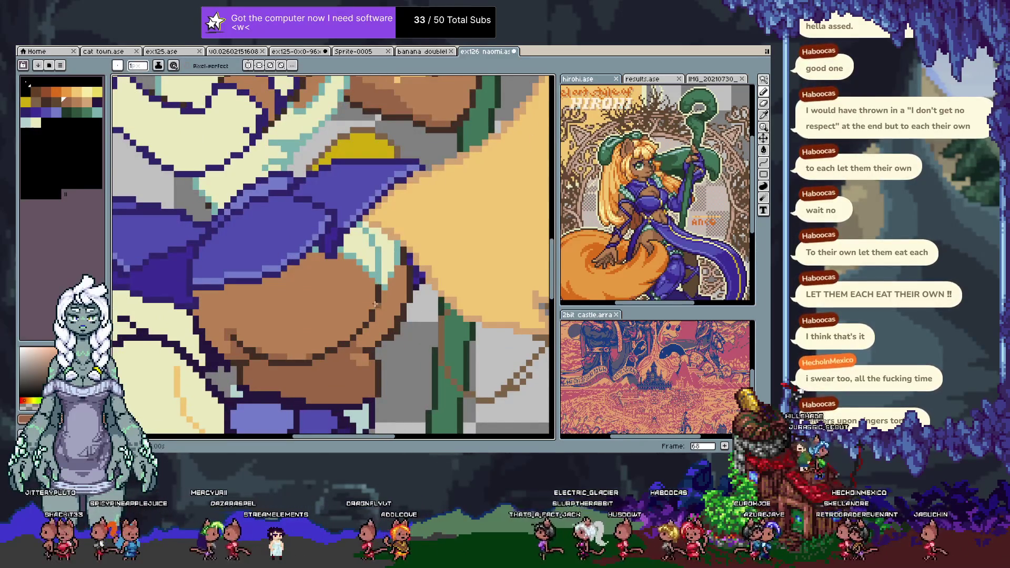
{"action": "scroll", "coordinate": [377, 274], "scroll_direction": "down", "scroll_amount": 1}
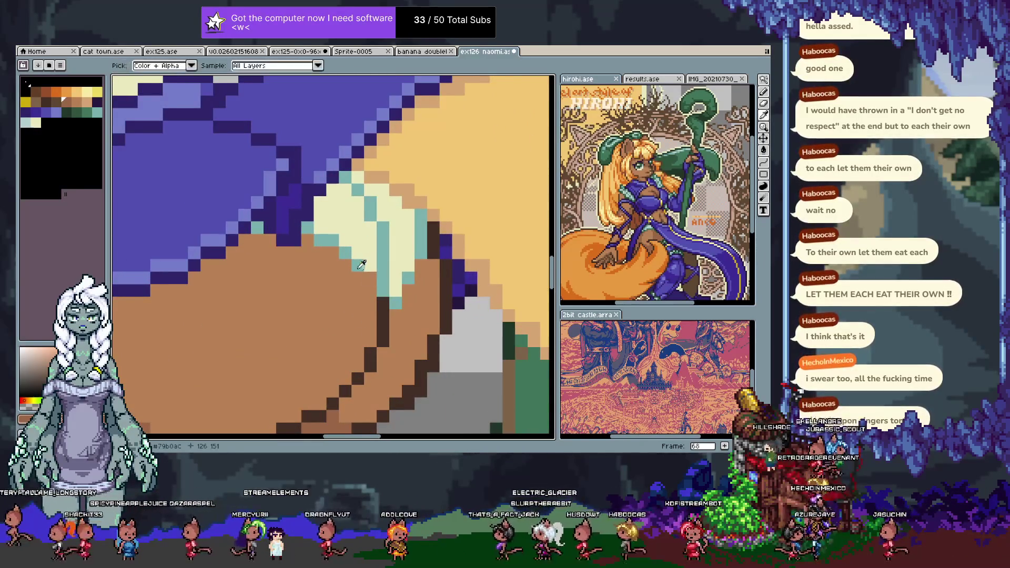
{"action": "scroll", "coordinate": [371, 276], "scroll_direction": "down", "scroll_amount": 1}
{"action": "scroll", "coordinate": [373, 273], "scroll_direction": "up", "scroll_amount": 2}
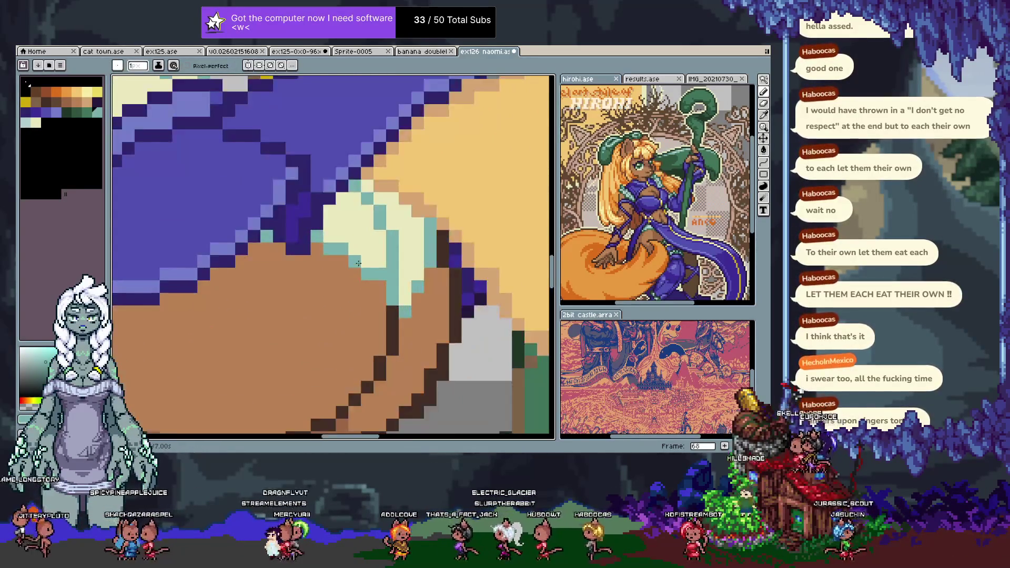
{"action": "scroll", "coordinate": [370, 271], "scroll_direction": "down", "scroll_amount": 2}
{"action": "scroll", "coordinate": [381, 294], "scroll_direction": "up", "scroll_amount": 1}
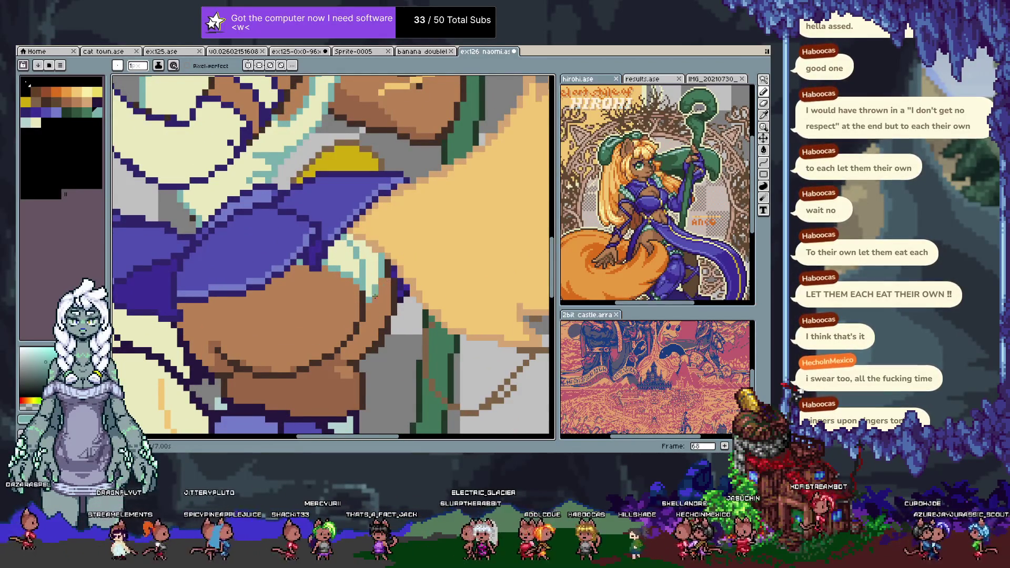
{"action": "scroll", "coordinate": [374, 280], "scroll_direction": "down", "scroll_amount": 2}
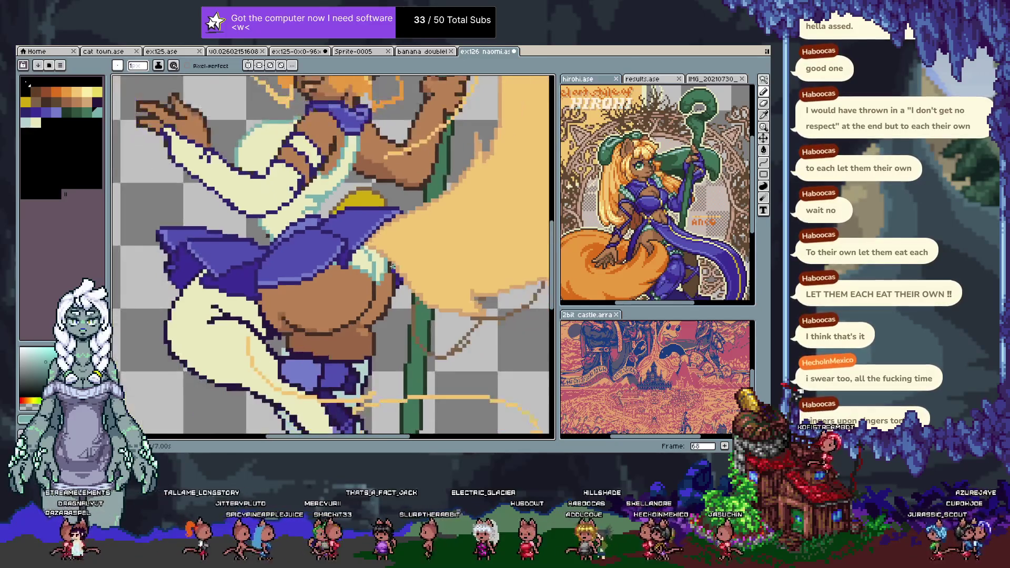
{"action": "scroll", "coordinate": [359, 296], "scroll_direction": "up", "scroll_amount": 2}
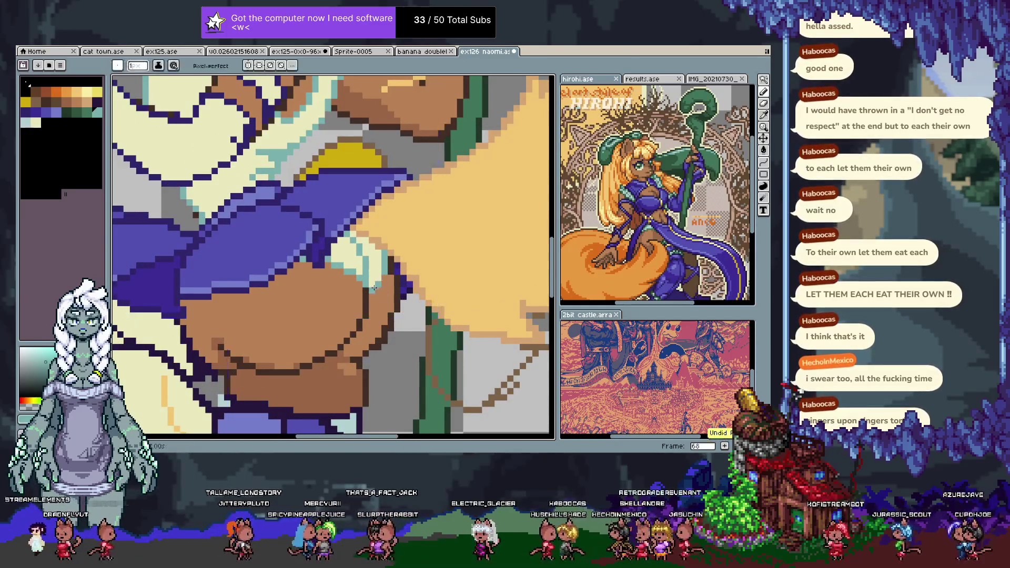
{"action": "scroll", "coordinate": [378, 284], "scroll_direction": "down", "scroll_amount": 3}
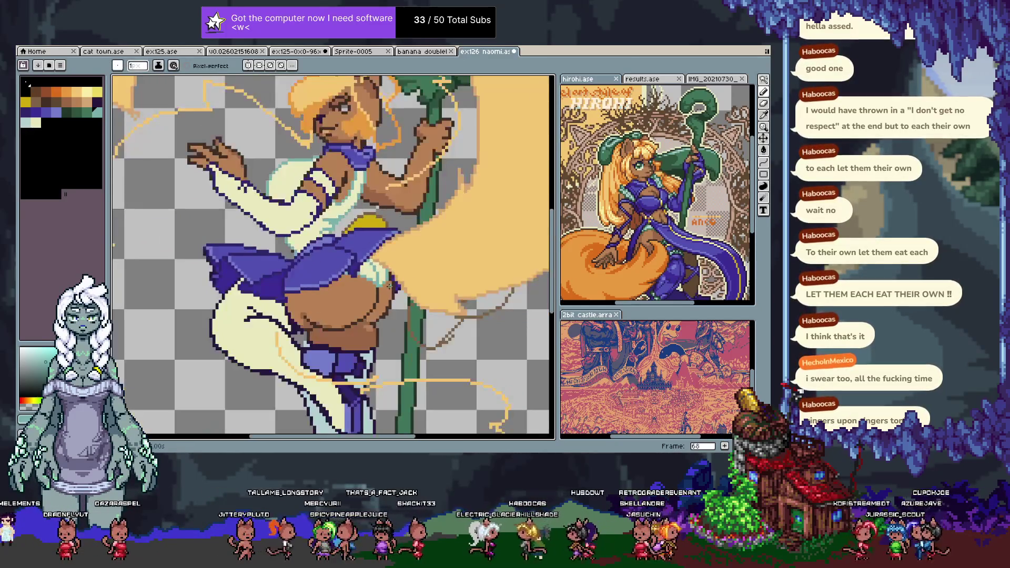
{"action": "scroll", "coordinate": [390, 289], "scroll_direction": "up", "scroll_amount": 2}
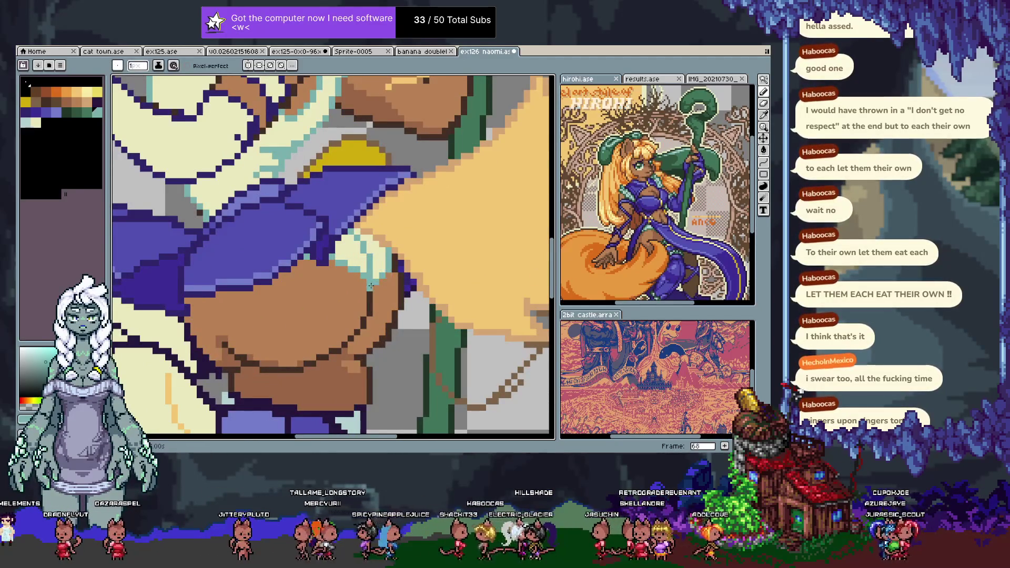
{"action": "left_click", "coordinate": [375, 280], "text": "alt"}
{"action": "key", "text": "ctrl+z"}
- Lighten two dark outline pixels on the hip, then pick the dark outline colour
{"action": "scroll", "coordinate": [388, 260], "scroll_direction": "down", "scroll_amount": 3}
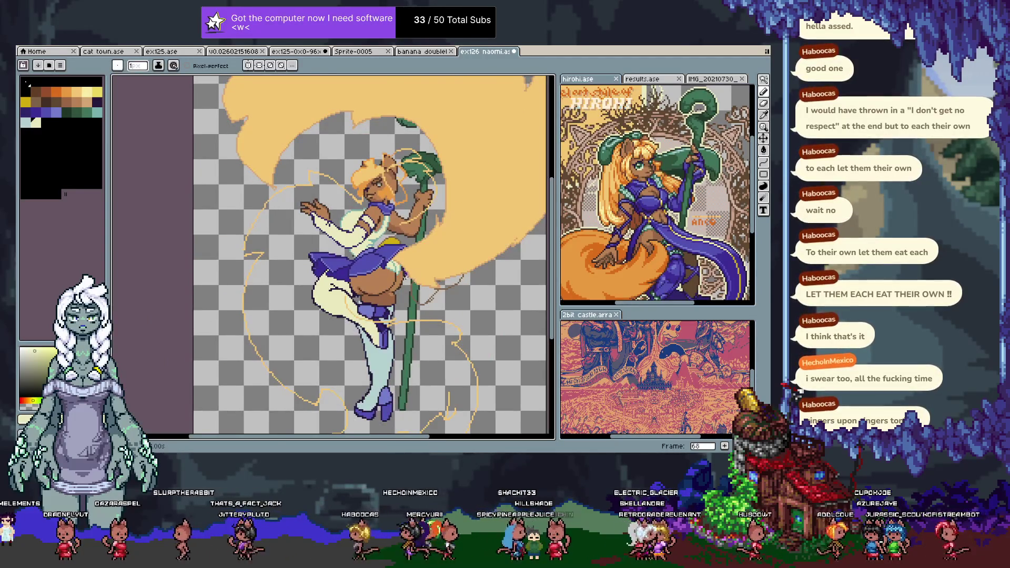
{"action": "scroll", "coordinate": [388, 285], "scroll_direction": "up", "scroll_amount": 5}
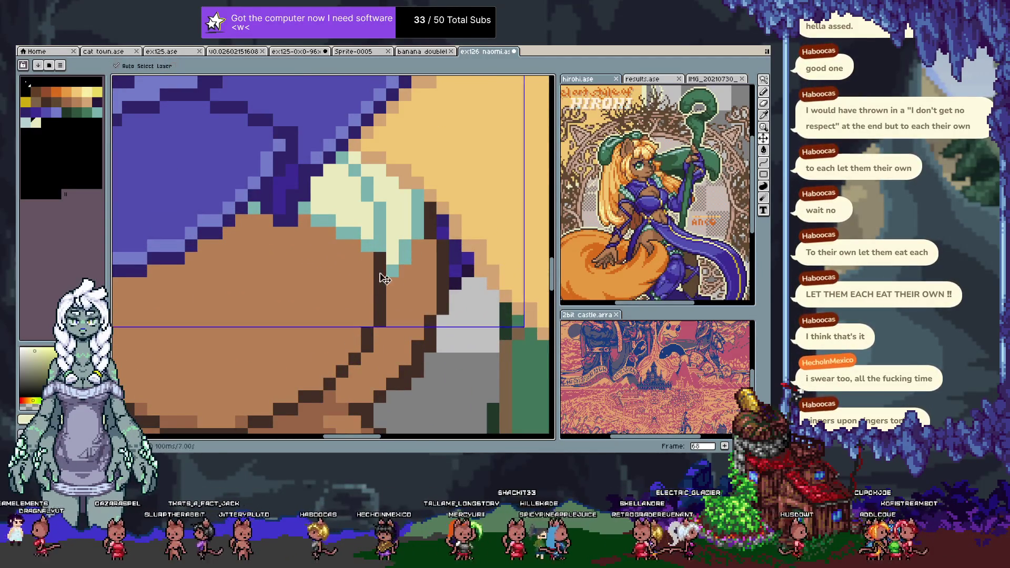
{"action": "left_click", "coordinate": [388, 241], "text": "alt"}
{"action": "left_click", "coordinate": [381, 256]}
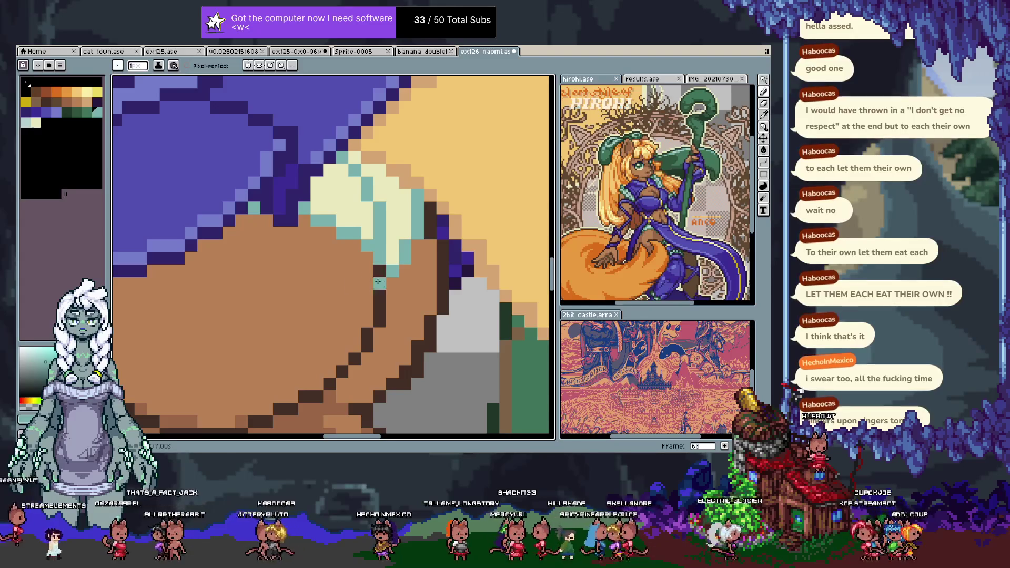
{"action": "key", "text": "alt"}
{"action": "left_click", "coordinate": [380, 279], "text": "alt"}
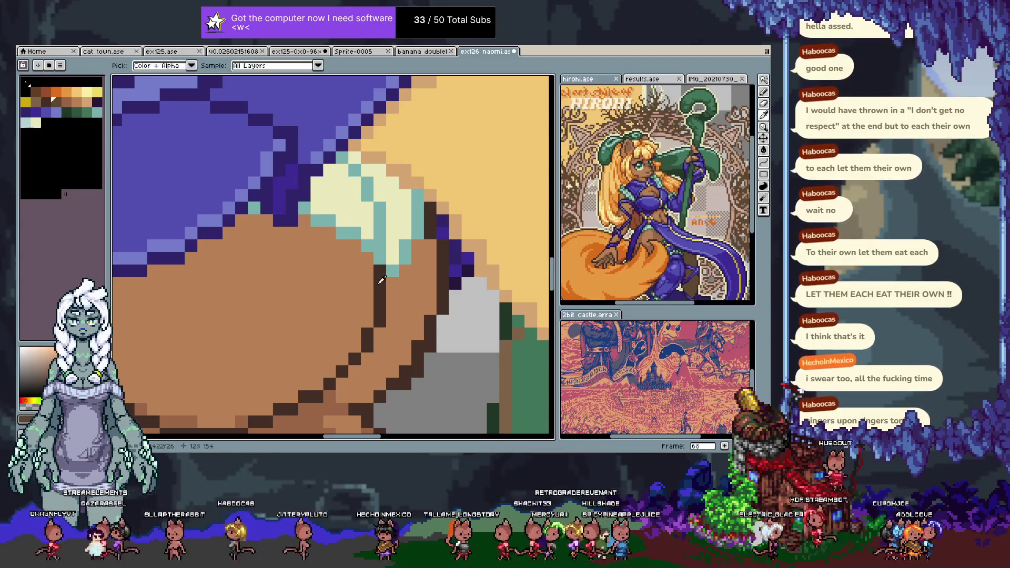
- Return to the pencil and pan up to bring the girl's face into view
{"action": "scroll", "coordinate": [382, 279], "scroll_direction": "down", "scroll_amount": 5}
{"action": "left_click_drag", "start_coordinate": [381, 281], "coordinate": [393, 281]}
{"action": "key", "text": "w"}
{"action": "key", "text": "b"}
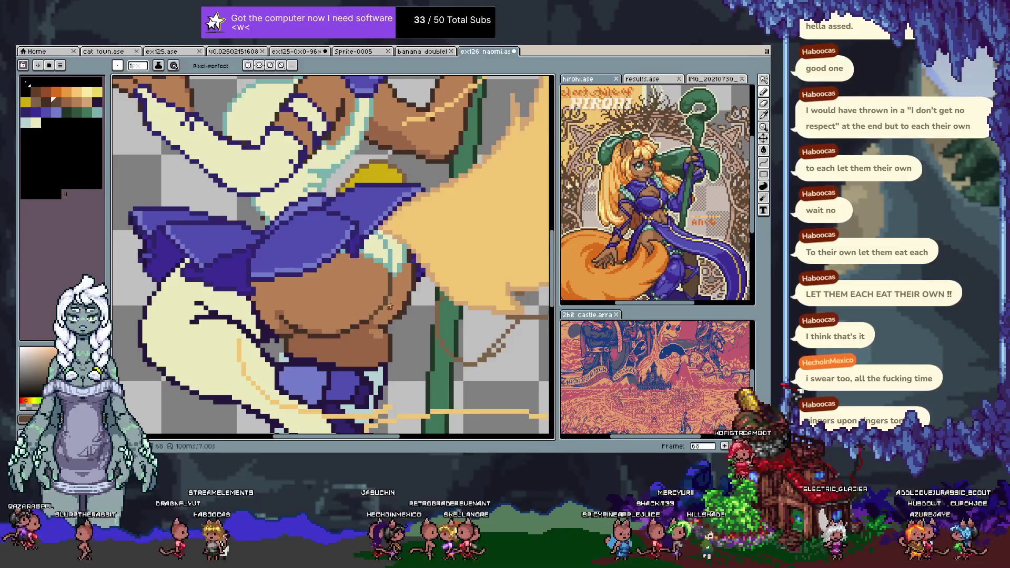
{"action": "left_click_drag", "start_coordinate": [347, 113], "coordinate": [358, 253]}
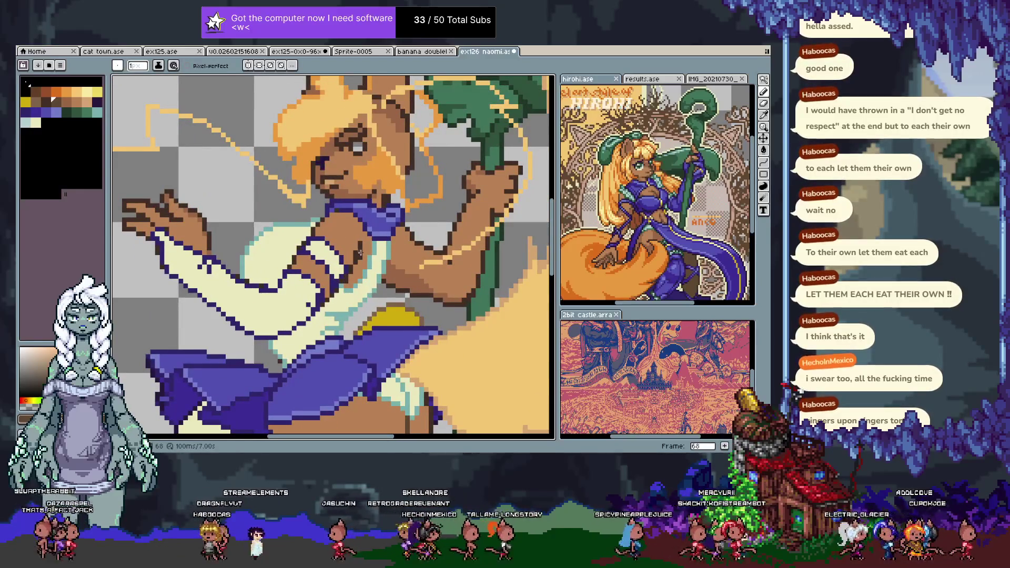
- Undo two recent pencil strokes and sample pinkish-red and peach tones from the hand
{"action": "key", "text": "ctrl+z"}
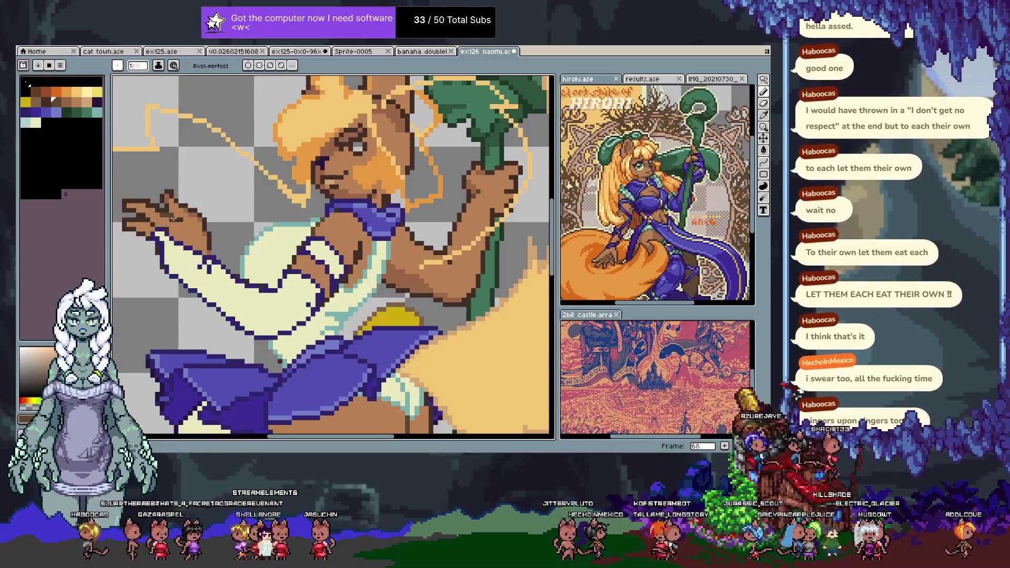
{"action": "key", "text": "ctrl+z"}
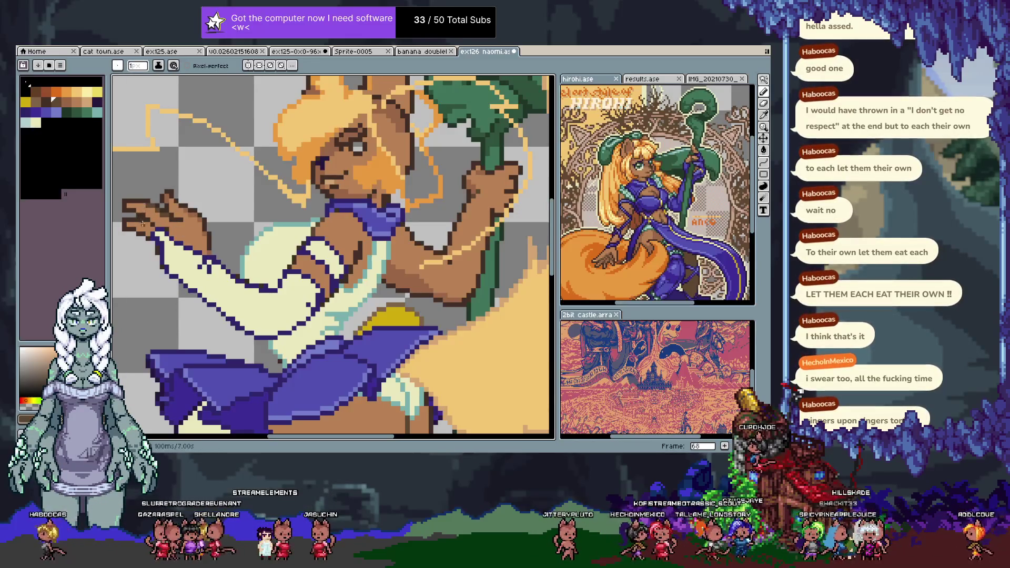
{"action": "mouse_move", "coordinate": [253, 285]}
{"action": "left_mouse_down"}
{"action": "mouse_move", "coordinate": [256, 240]}
{"action": "mouse_move", "coordinate": [361, 278]}
{"action": "left_mouse_up"}
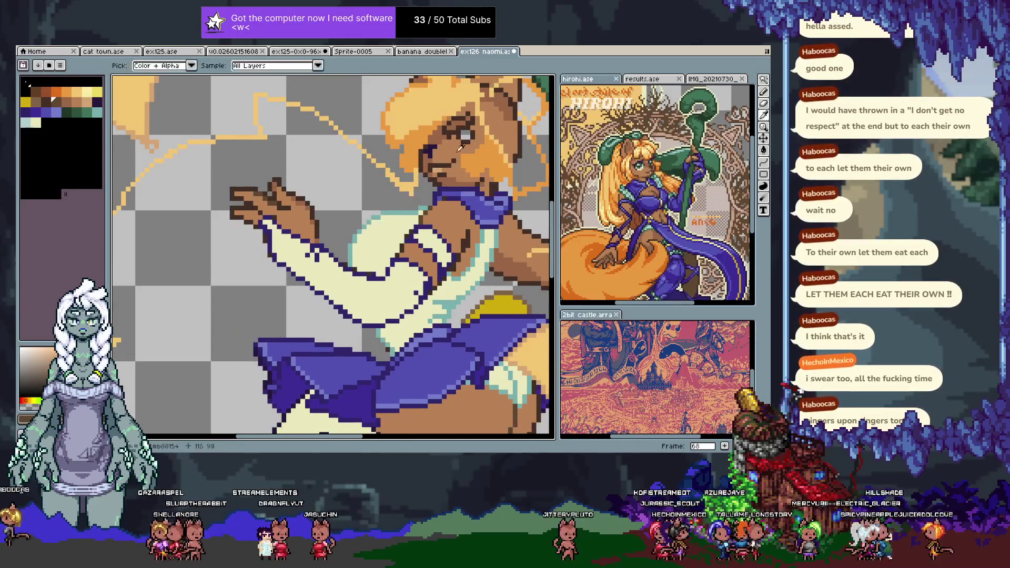
{"action": "left_click", "coordinate": [442, 166], "text": "alt"}
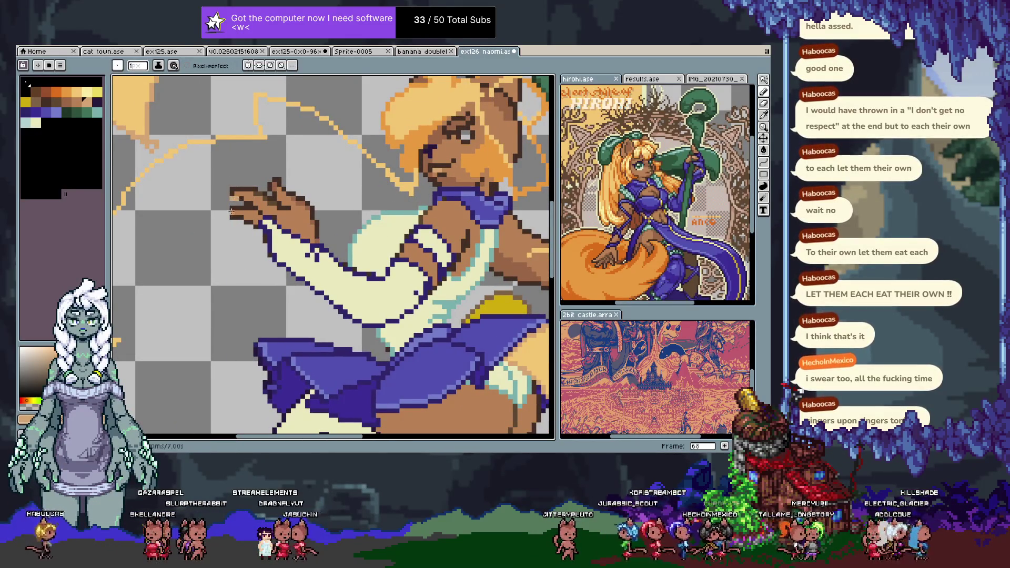
{"action": "left_click", "coordinate": [232, 209], "text": "alt"}
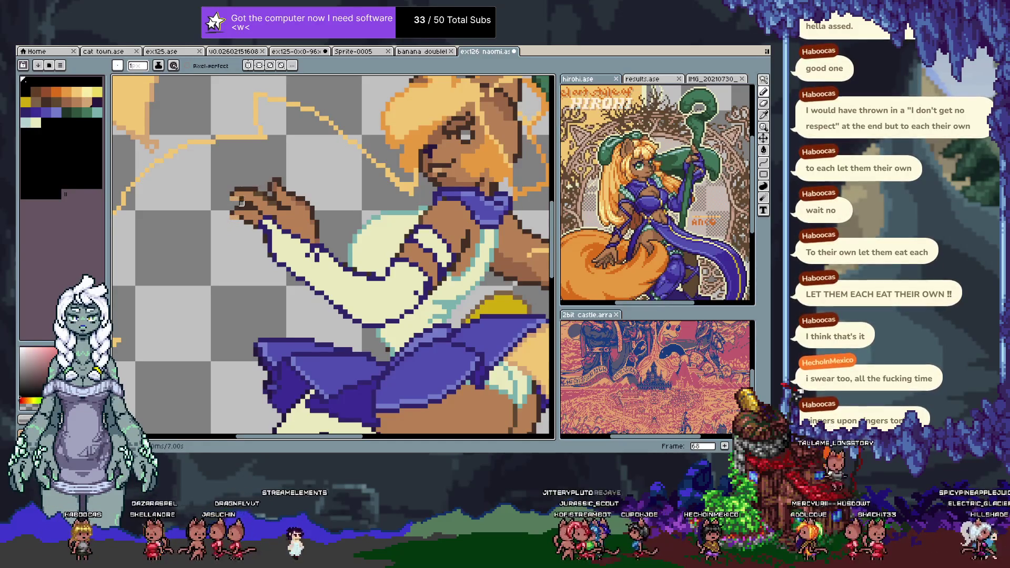
{"action": "left_click", "coordinate": [242, 198], "text": "alt"}
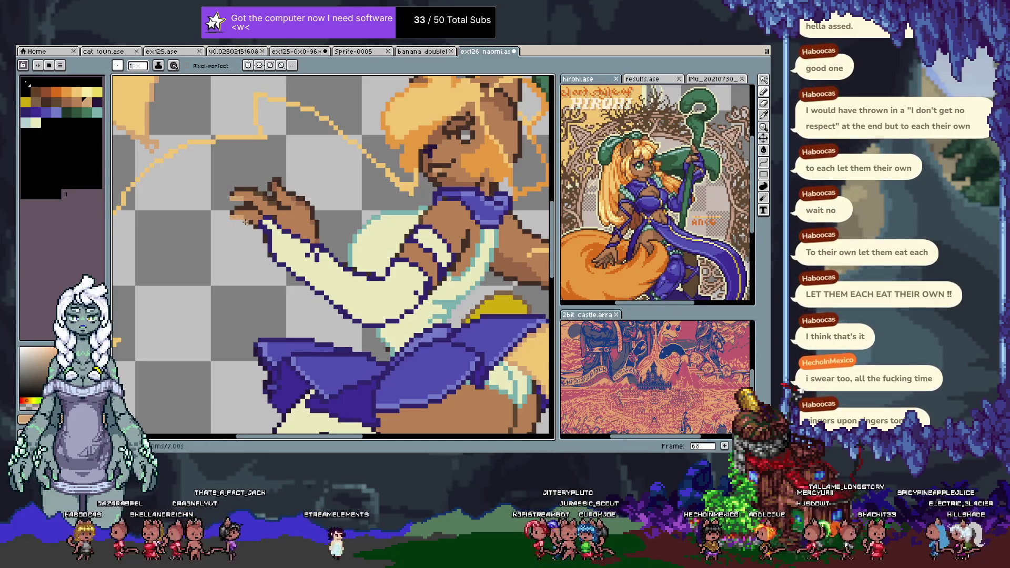
- Try brown shades for the staff hand's outline, undo a change, and pan back to the skirt
{"action": "mouse_move", "coordinate": [299, 211]}
{"action": "left_mouse_down"}
{"action": "mouse_move", "coordinate": [281, 221]}
{"action": "mouse_move", "coordinate": [170, 226]}
{"action": "left_mouse_up"}
{"action": "left_click_drag", "start_coordinate": [459, 164], "coordinate": [401, 165]}
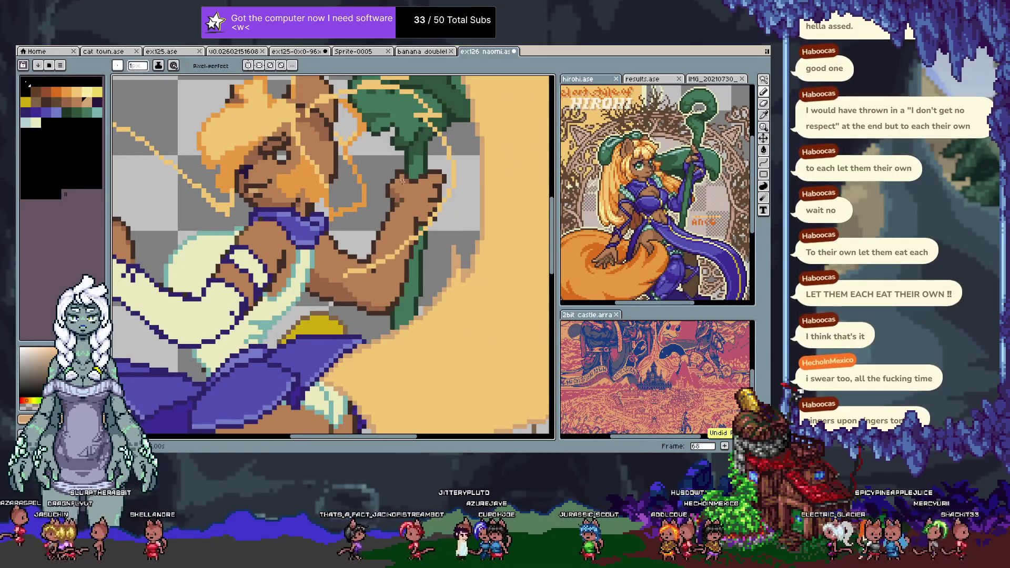
{"action": "left_click", "coordinate": [170, 143], "text": "alt"}
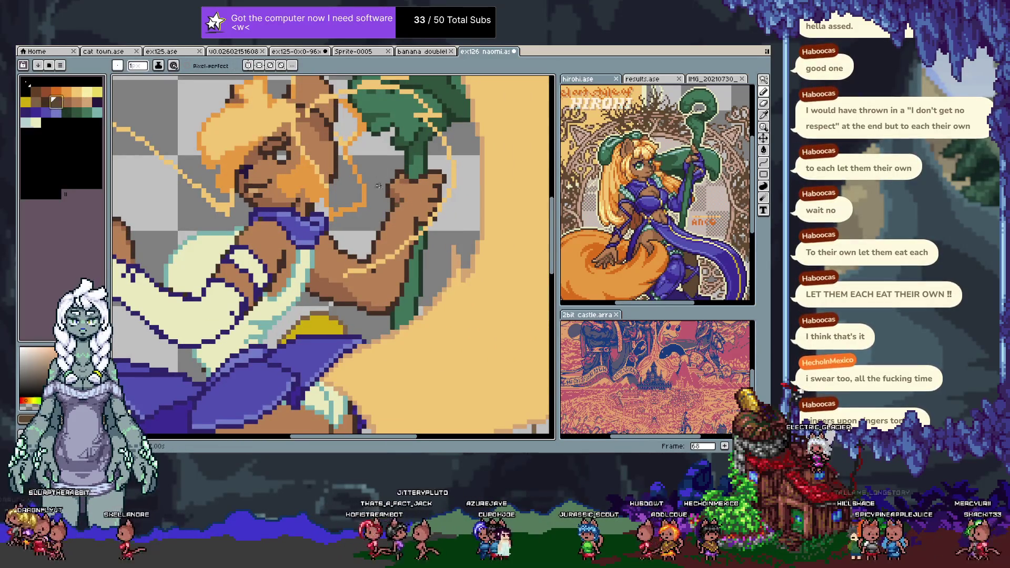
{"action": "left_click", "coordinate": [397, 172], "text": "alt"}
{"action": "key", "text": "ctrl+z"}
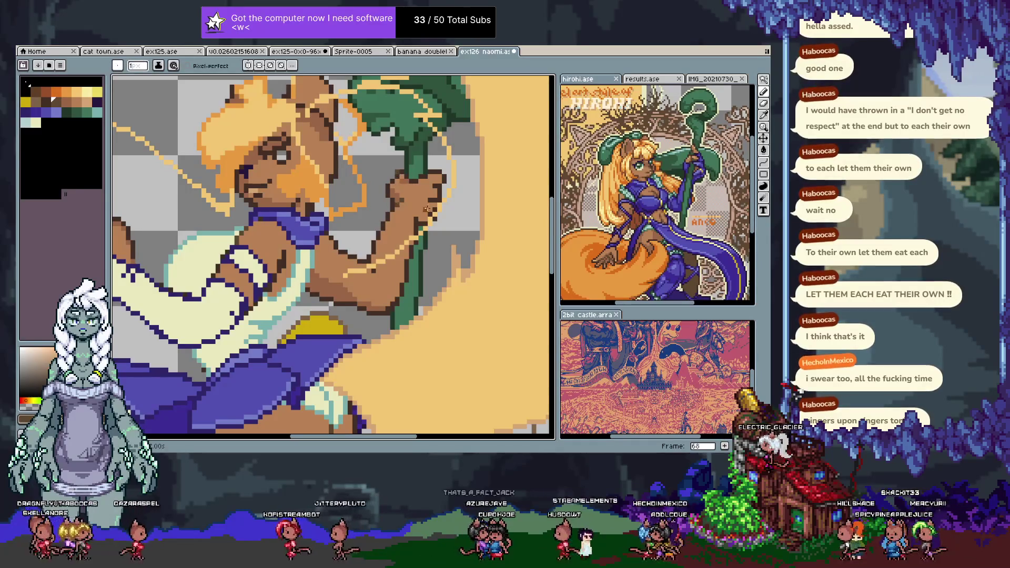
{"action": "left_click", "coordinate": [439, 205], "text": "alt"}
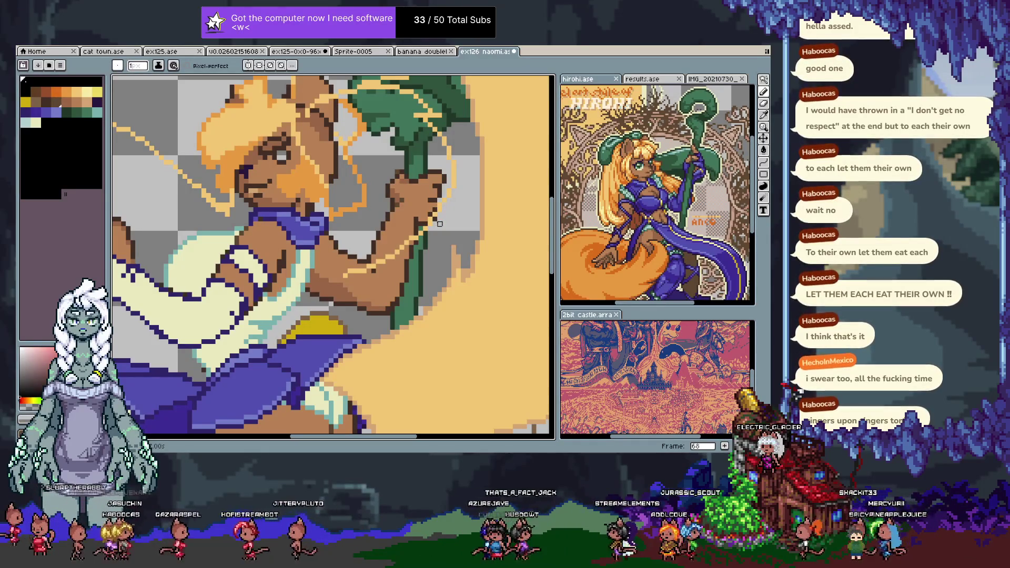
{"action": "key", "text": "ctrl"}
{"action": "left_click_drag", "start_coordinate": [431, 221], "coordinate": [312, 231]}
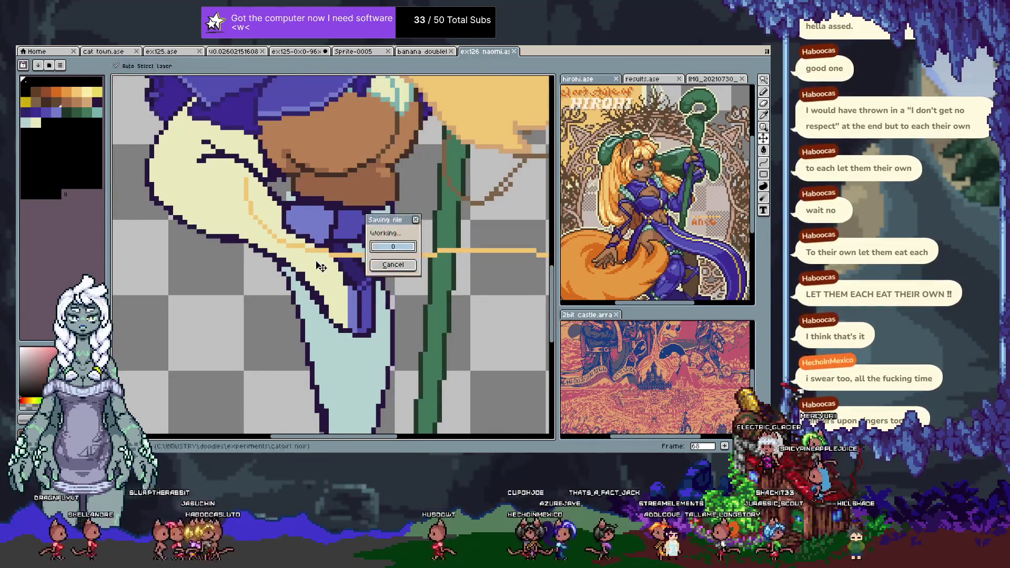
- Flood-fill the light-orange hair mass with a darker orange from the palette
{"action": "scroll", "coordinate": [337, 247], "scroll_direction": "down", "scroll_amount": 3}
{"action": "scroll", "coordinate": [336, 252], "scroll_direction": "down", "scroll_amount": 2}
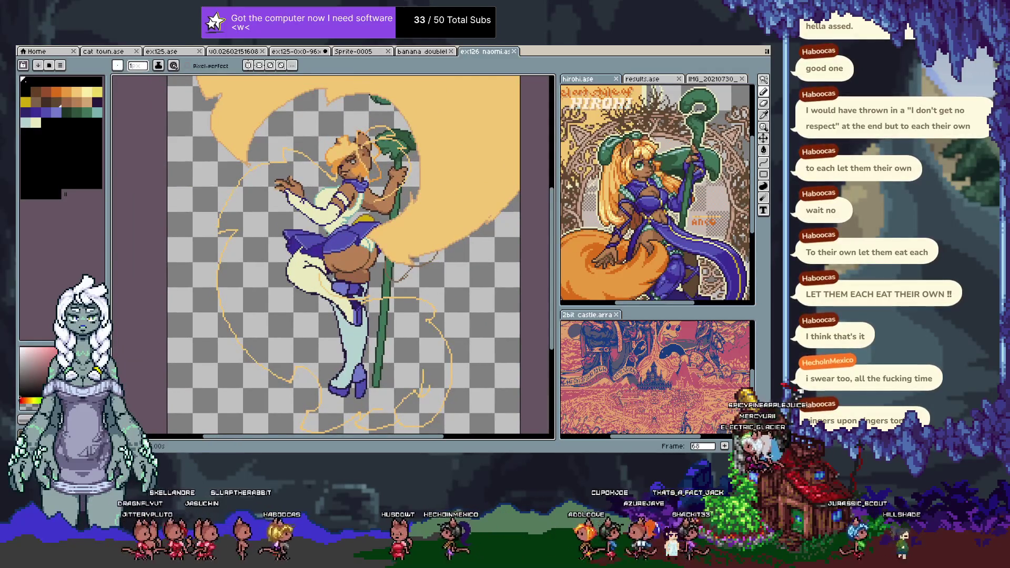
{"action": "key", "text": "i"}
{"action": "scroll", "coordinate": [337, 253], "scroll_direction": "up", "scroll_amount": 2}
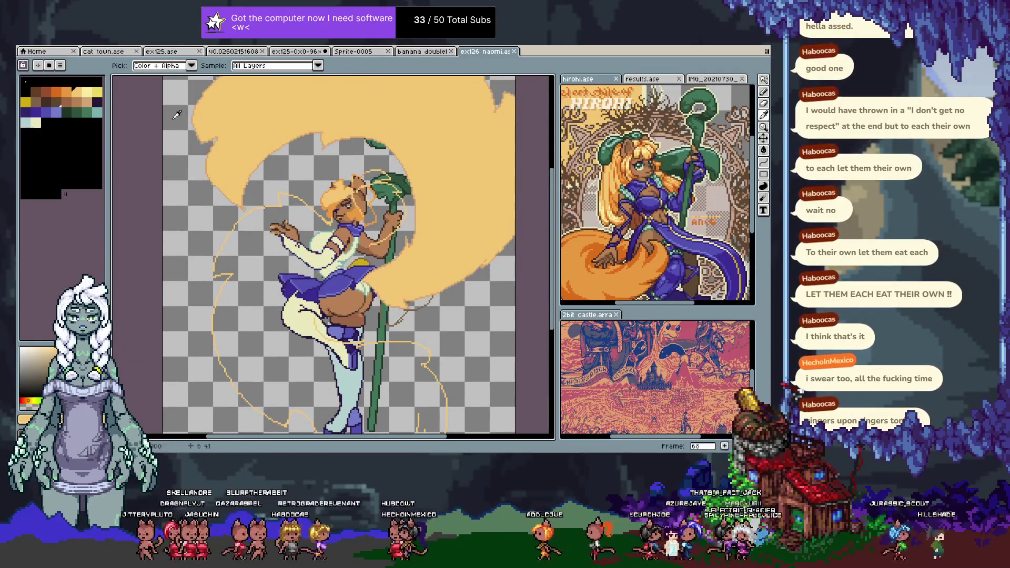
{"action": "left_click", "coordinate": [81, 105]}
{"action": "key", "text": "b"}
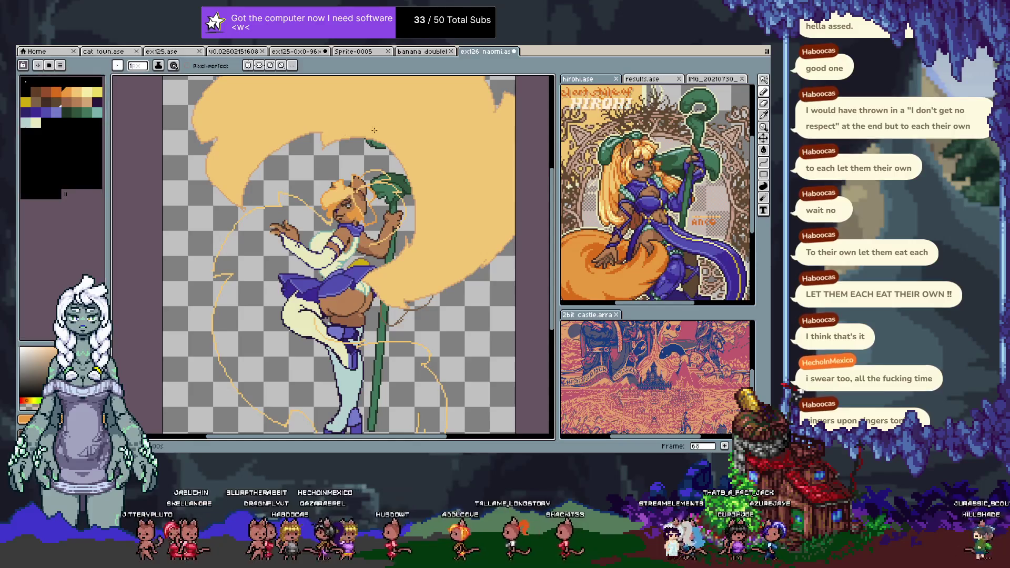
{"action": "key", "text": "g"}
{"action": "left_click", "coordinate": [385, 129]}
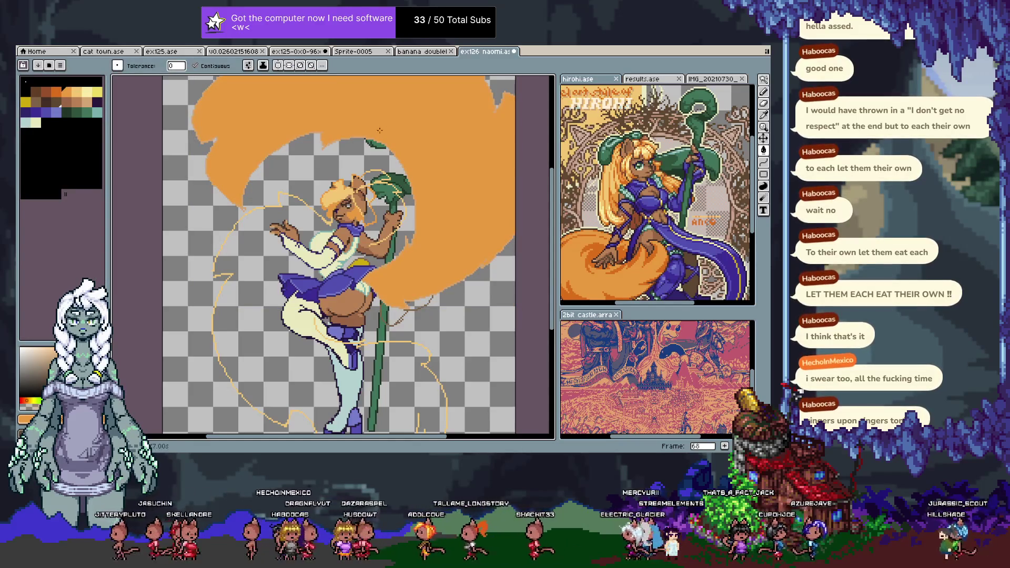
- Add a new frame 69 after frame 68 and toggle the timeline
{"action": "scroll", "coordinate": [385, 129], "scroll_direction": "up", "scroll_amount": 4}
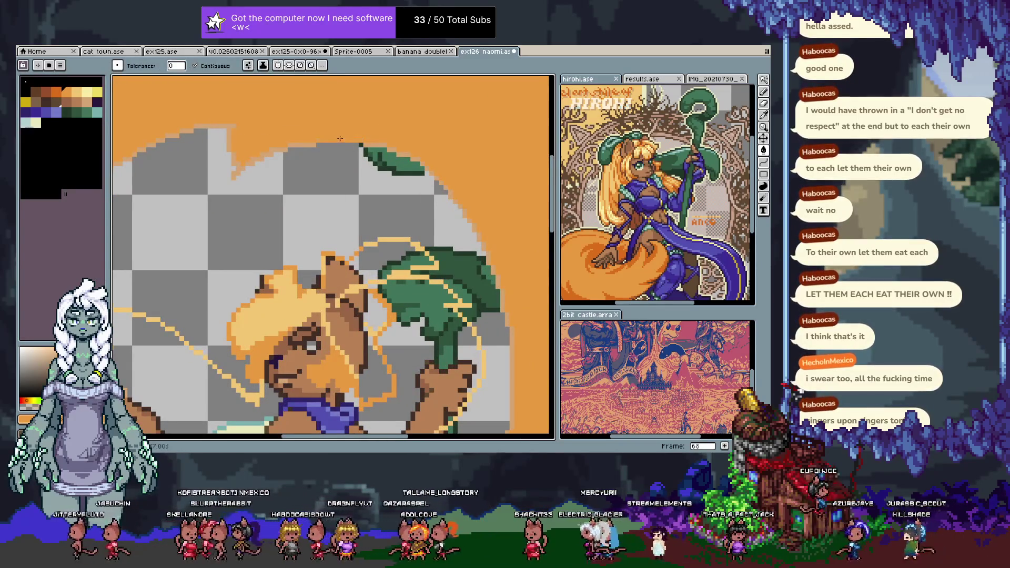
{"action": "scroll", "coordinate": [340, 138], "scroll_direction": "down", "scroll_amount": 3}
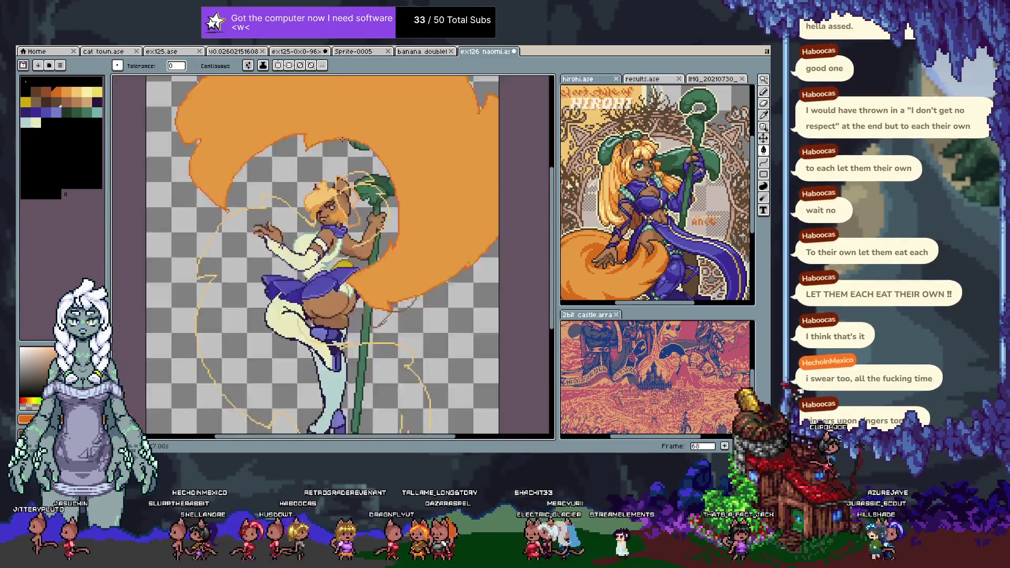
{"action": "scroll", "coordinate": [341, 138], "scroll_direction": "down", "scroll_amount": 2}
{"action": "scroll", "coordinate": [354, 140], "scroll_direction": "up", "scroll_amount": 2}
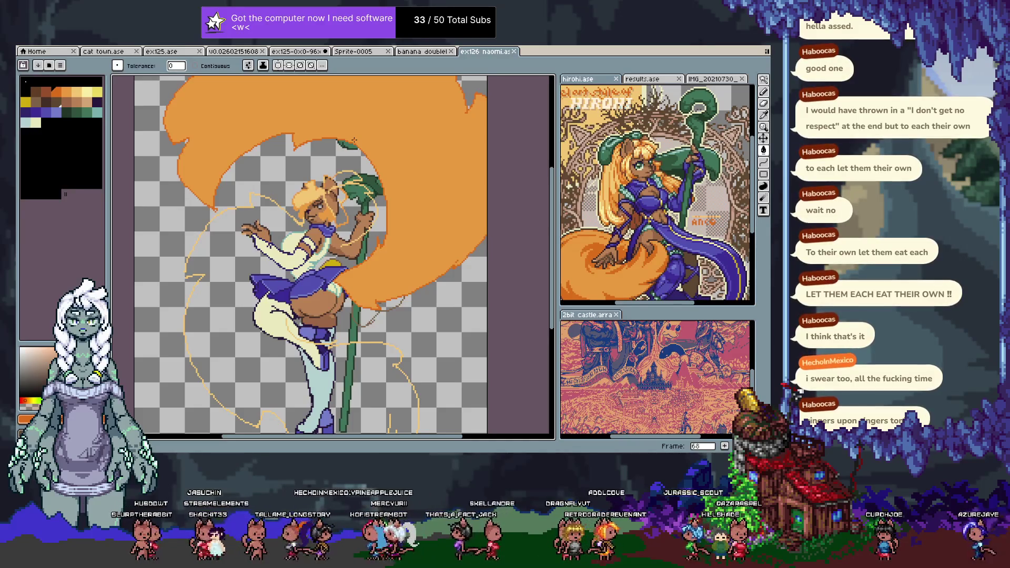
{"action": "key", "text": "alt+n"}
{"action": "key", "text": "Tab"}
{"action": "key", "text": "Tab"}
{"action": "key", "text": "Tab"}
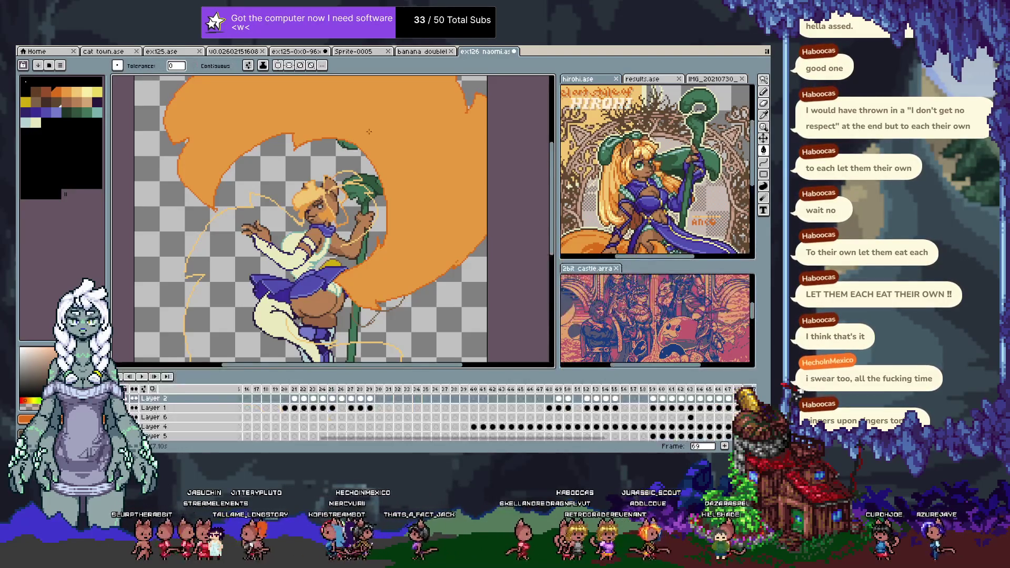
- Undo the last cel change and select Layer 2 across frames in the reopened timeline
{"action": "key", "text": "ctrl+z"}
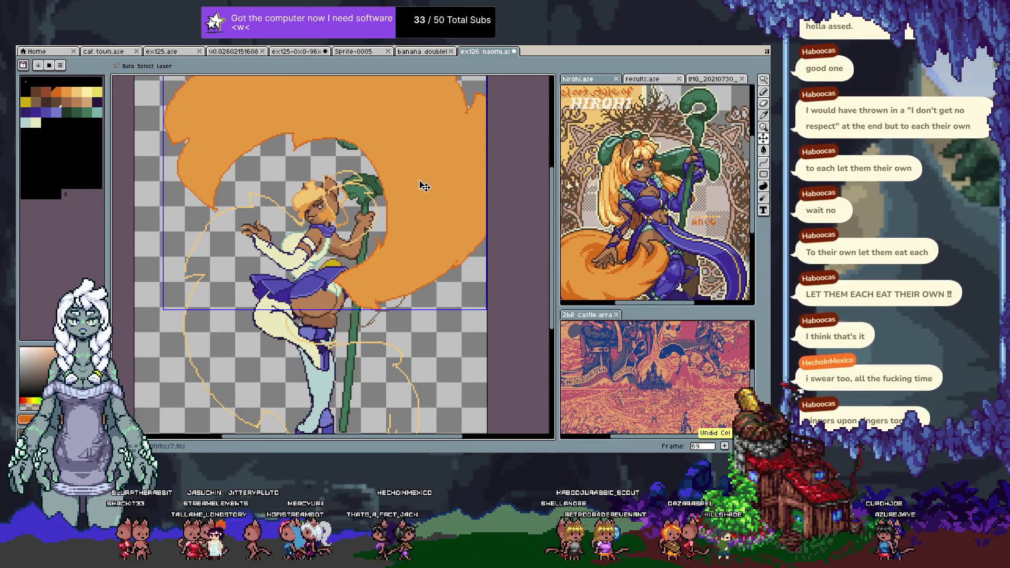
{"action": "key", "text": "Tab"}
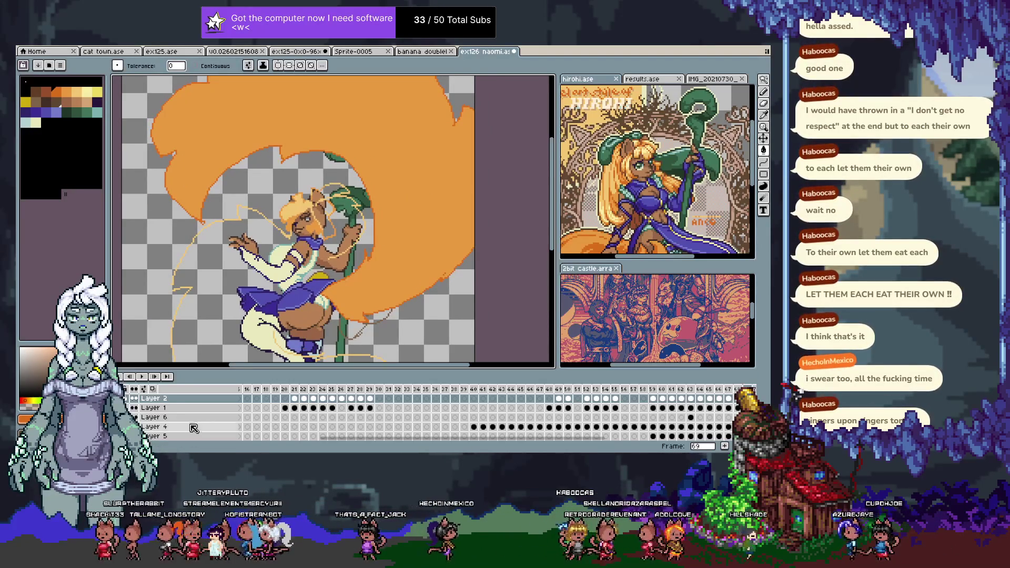
{"action": "left_click", "coordinate": [189, 398]}
{"action": "mouse_move", "coordinate": [190, 409]}
{"action": "left_mouse_down"}
{"action": "mouse_move", "coordinate": [190, 434]}
{"action": "mouse_move", "coordinate": [226, 392]}
{"action": "left_mouse_up"}
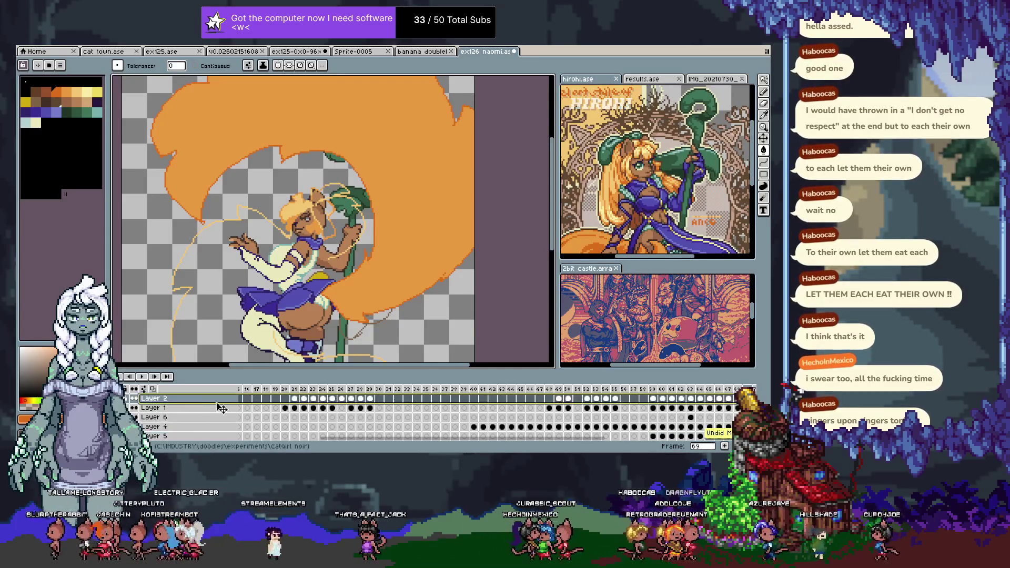
{"action": "scroll", "coordinate": [184, 416], "scroll_direction": "down", "scroll_amount": 3}
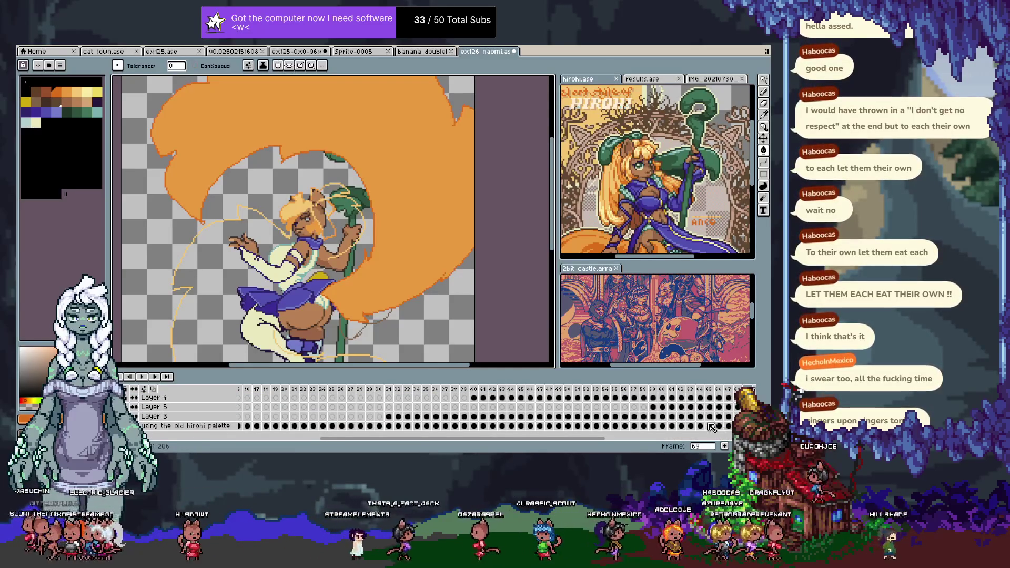
{"action": "scroll", "coordinate": [569, 405], "scroll_direction": "right", "scroll_amount": 1}
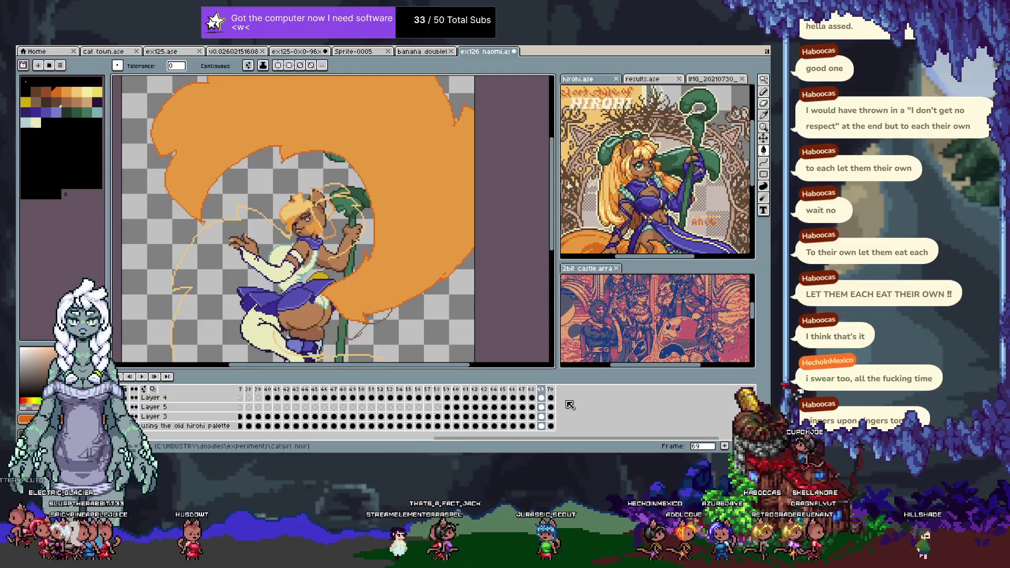
- Compare frames 69 and 70, undo the last pencil stroke, and settle on frame 70
{"action": "key", "text": "Right"}
{"action": "key", "text": "Left"}
{"action": "key", "text": "Right"}
{"action": "key", "text": "Left"}
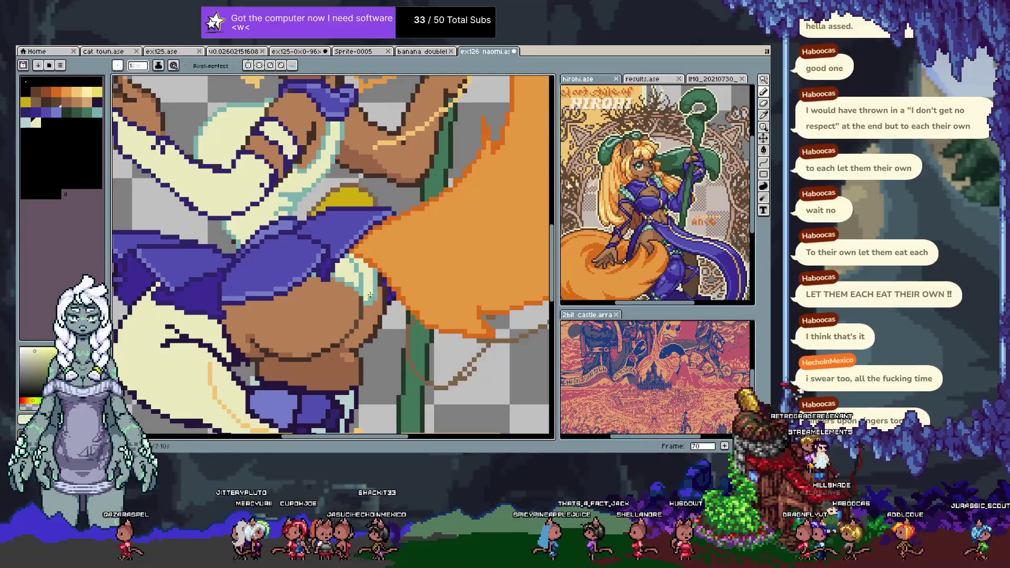
{"action": "key", "text": "ctrl+z"}
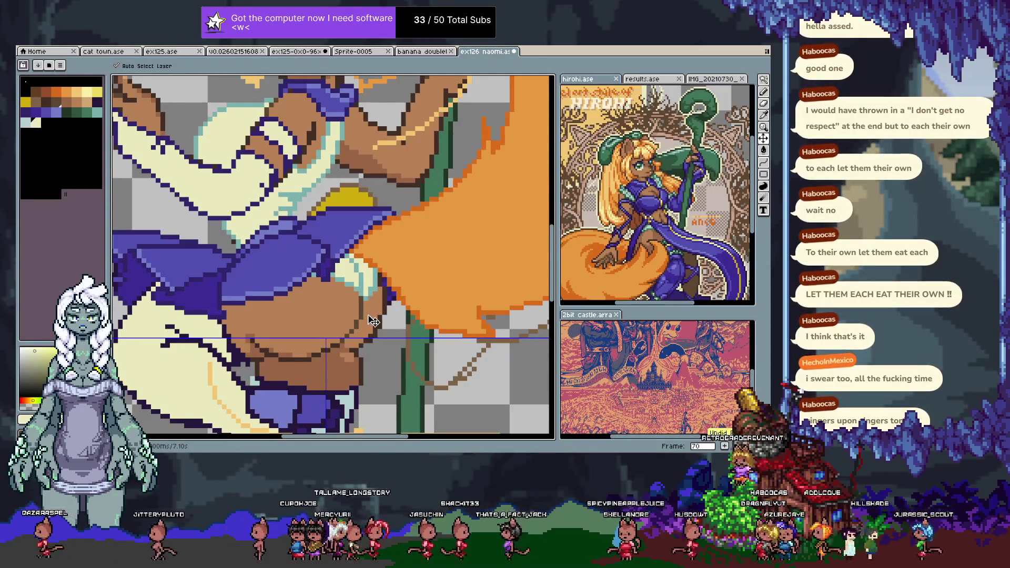
{"action": "key", "text": "b"}
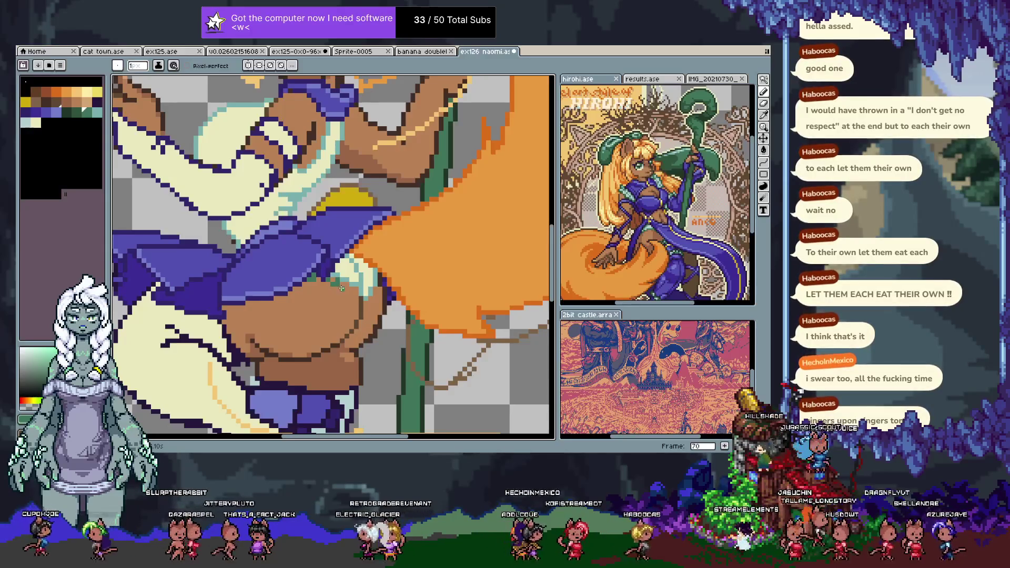
{"action": "key", "text": "Tab"}
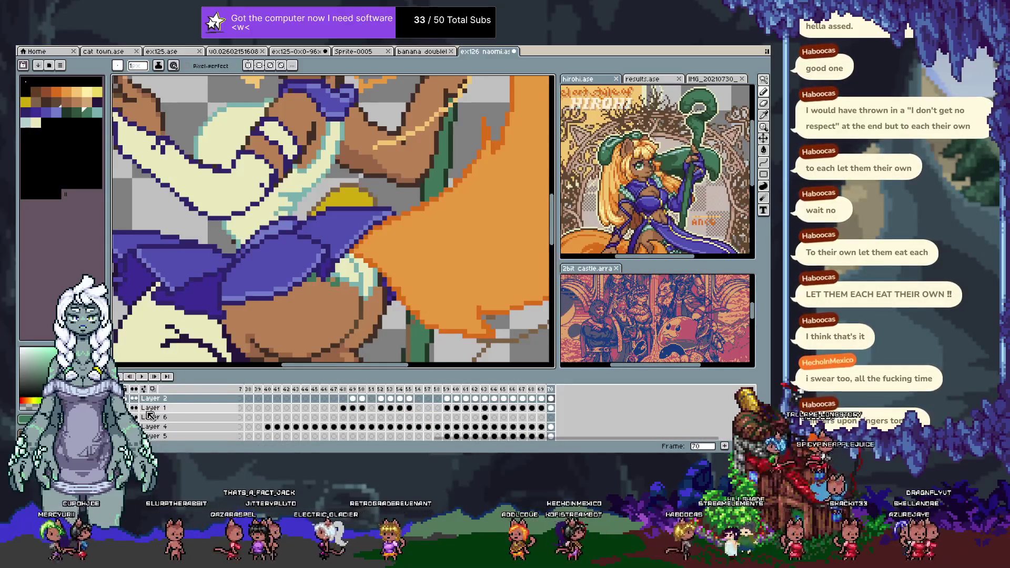
- Toggle the orange hair layer's visibility off and on, then move to frame 71
{"action": "left_click", "coordinate": [134, 399]}
{"action": "left_click", "coordinate": [134, 398]}
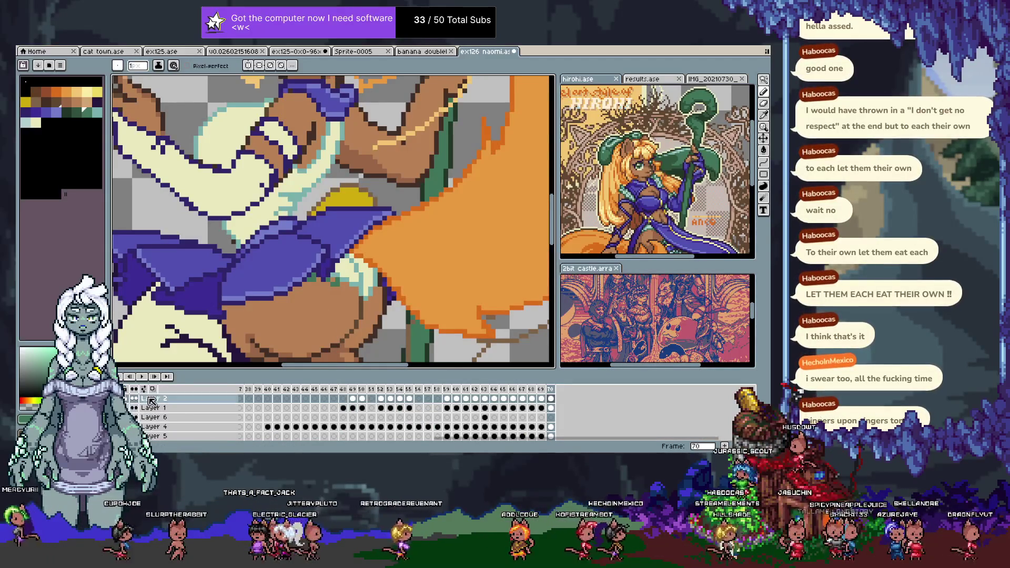
{"action": "key", "text": "m"}
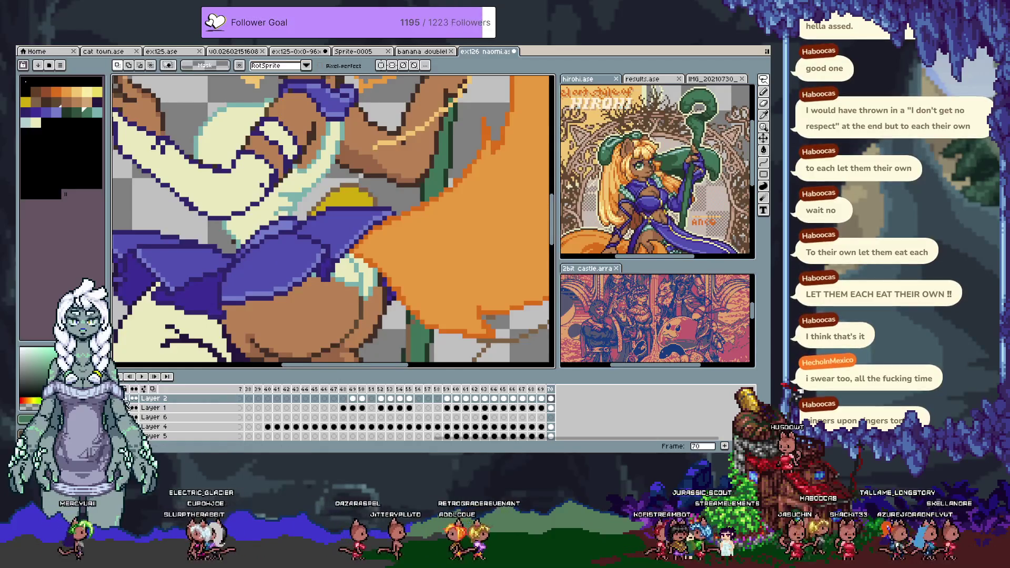
{"action": "key", "text": "v"}
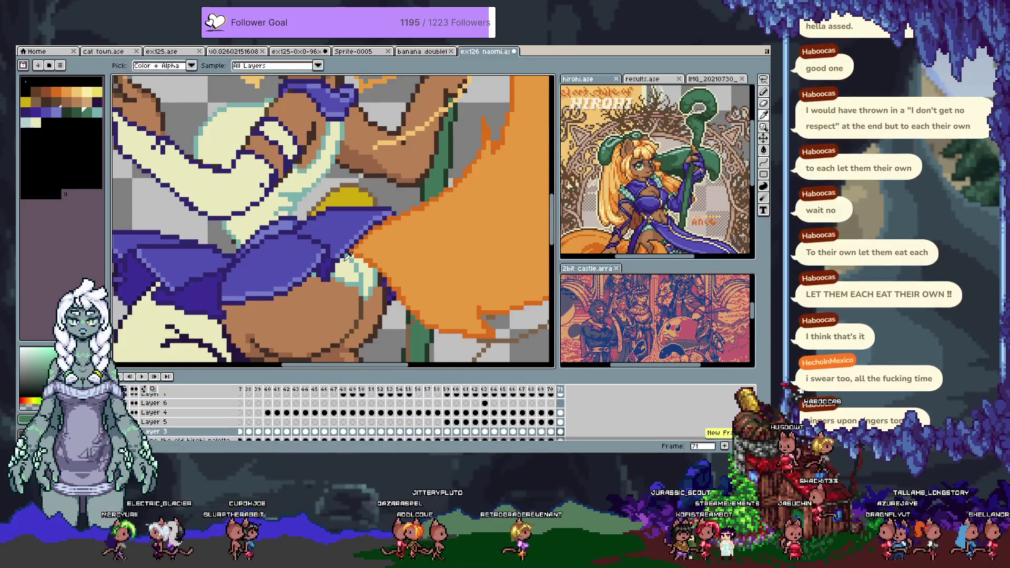
{"action": "key", "text": "Right"}
{"action": "key", "text": "Tab"}
{"action": "key", "text": "m"}
{"action": "key", "text": "Tab"}
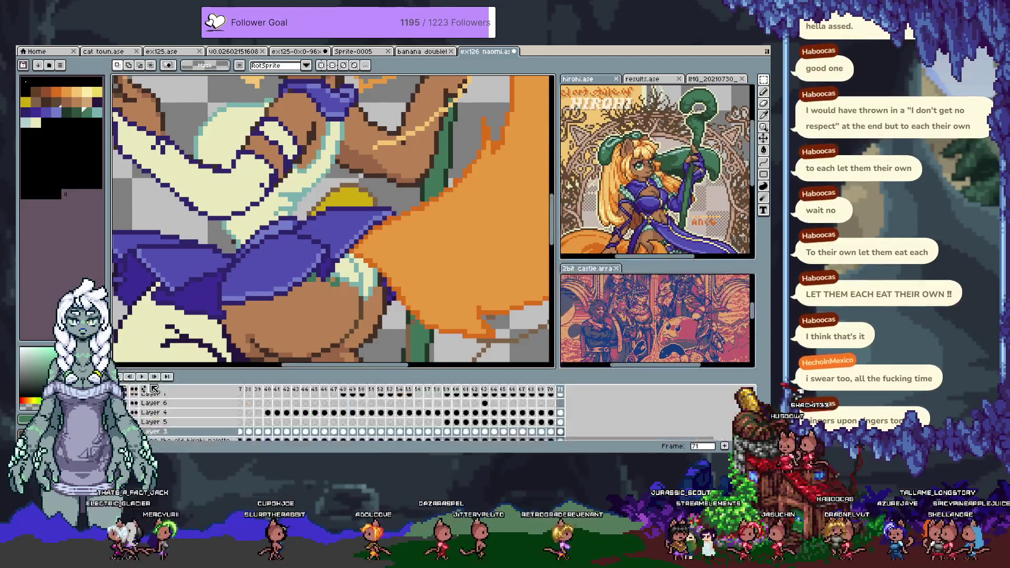
- Flick between frame 71 and the next frame to compare the skirt
{"action": "key", "text": "Right"}
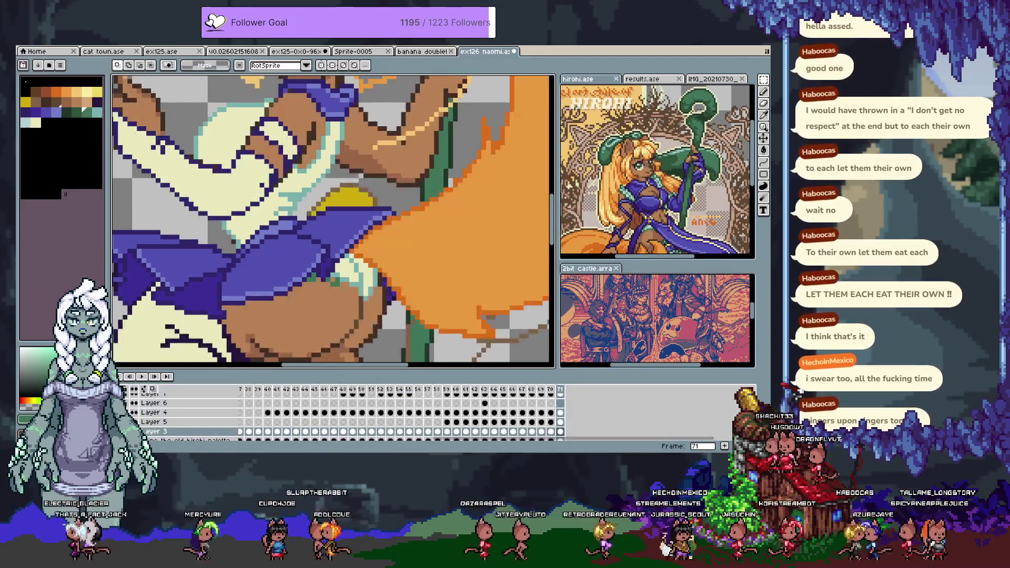
{"action": "key", "text": "Left"}
{"action": "key", "text": "Right"}
{"action": "key", "text": "Right"}
{"action": "key", "text": "Left"}
{"action": "key", "text": "Right"}
{"action": "key", "text": "Left"}
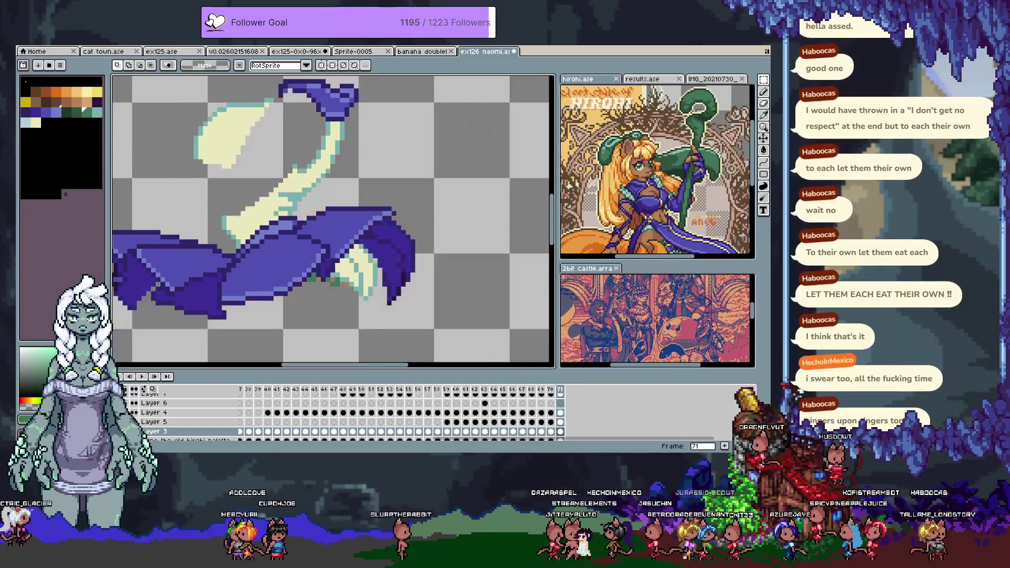
{"action": "key", "text": "Right"}
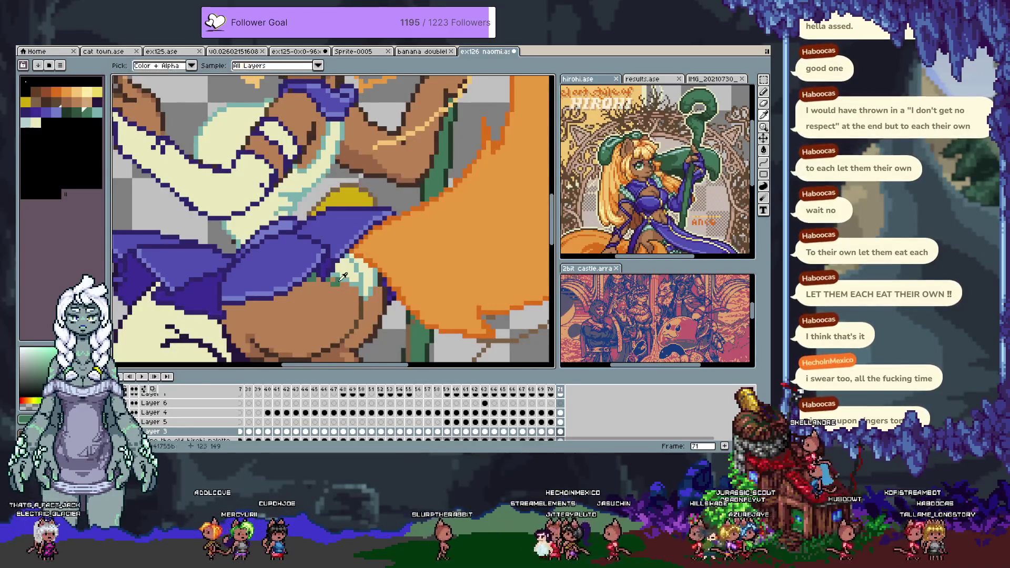
- Add an empty frame after 71 and undo it, then make Layer 2 active with the pencil
{"action": "left_click", "coordinate": [725, 445]}
{"action": "key", "text": "ctrl+z"}
{"action": "key", "text": "b"}
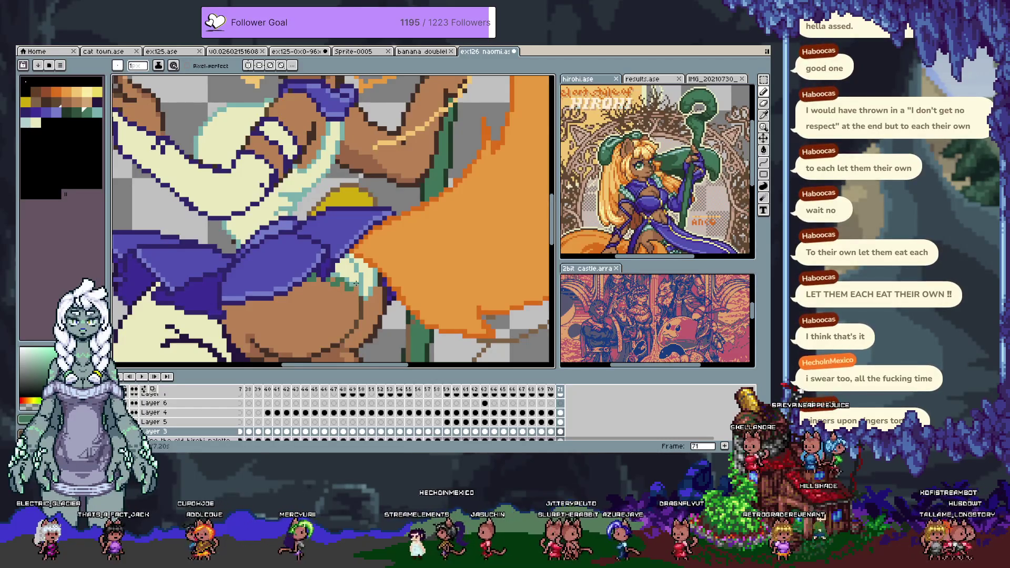
{"action": "key", "text": "alt+Up"}
{"action": "key", "text": "alt+Up"}
{"action": "key", "text": "alt+Up"}
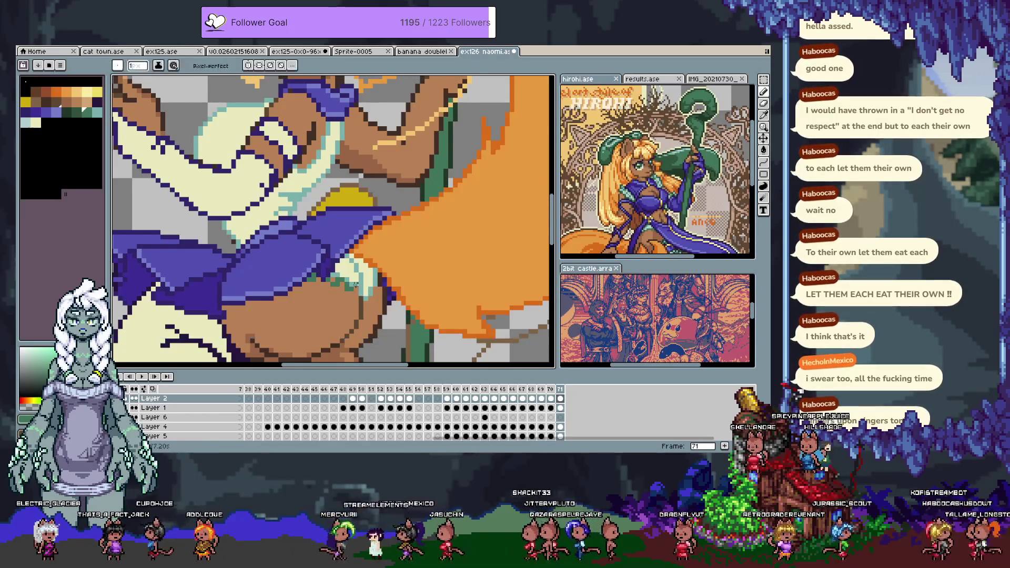
- Lasso-select a small region of the drawing and make Layer 3 active
{"action": "key", "text": "q"}
{"action": "mouse_move", "coordinate": [345, 274]}
{"action": "left_mouse_down"}
{"action": "mouse_move", "coordinate": [363, 313]}
{"action": "mouse_move", "coordinate": [355, 288]}
{"action": "left_mouse_up"}
{"action": "key", "text": "b"}
{"action": "key", "text": "alt+Down"}
{"action": "key", "text": "alt+Down"}
{"action": "key", "text": "alt+Down"}
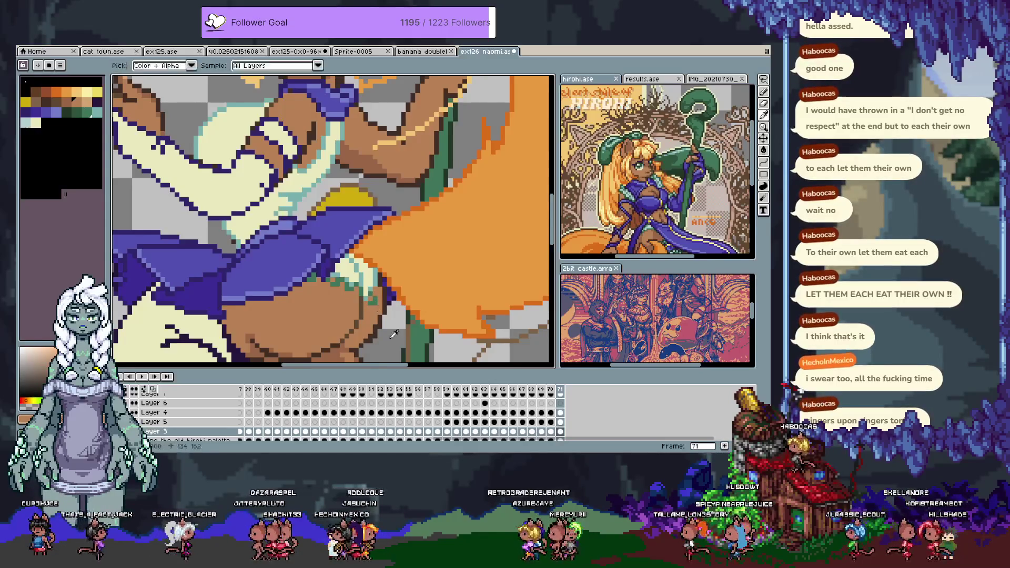
- Choose yellow from the palette and paint yellow pixels along the purple skirt edge
{"action": "left_click", "coordinate": [365, 301], "text": "alt"}
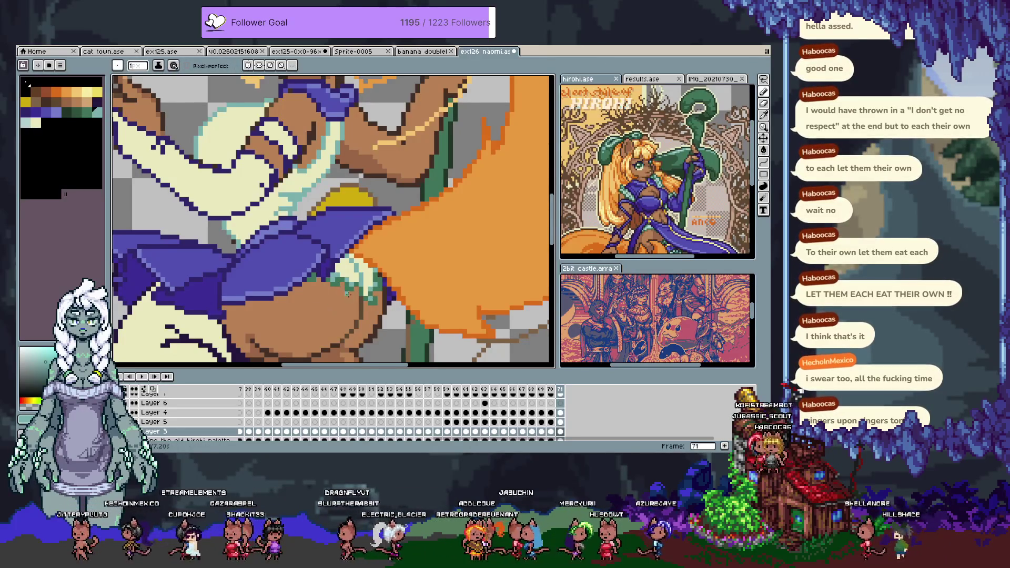
{"action": "left_click", "coordinate": [50, 113]}
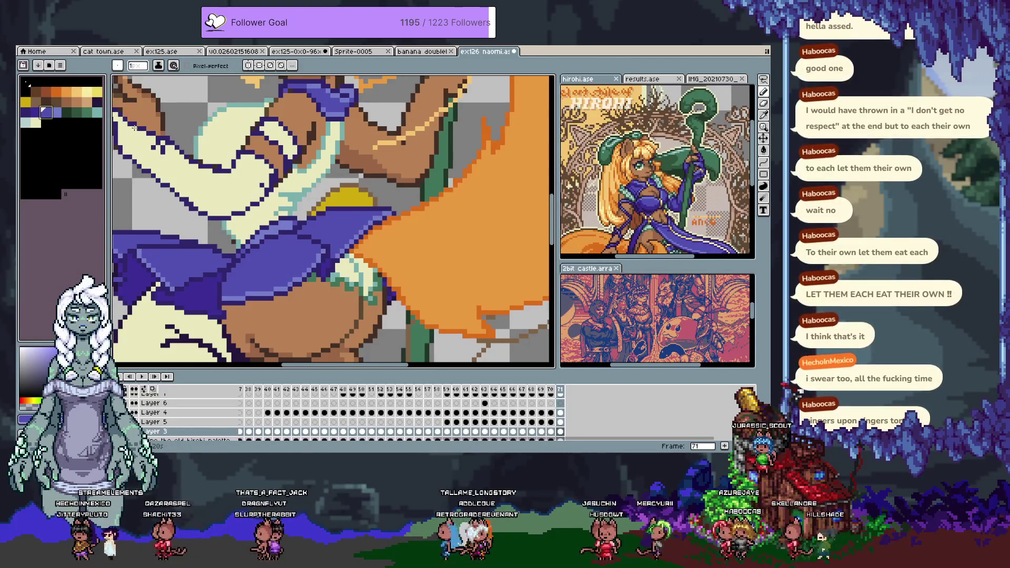
{"action": "left_click", "coordinate": [27, 102]}
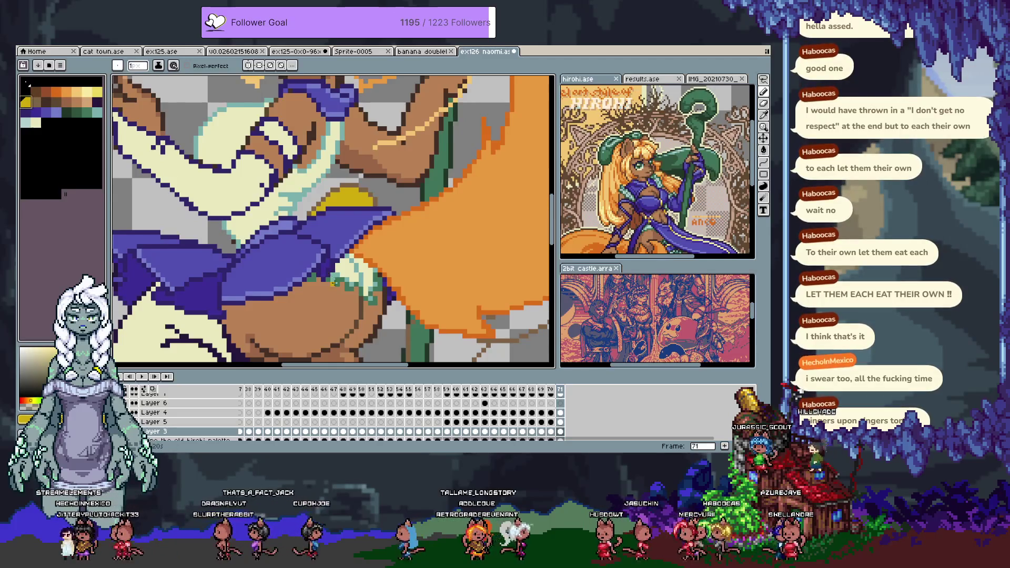
{"action": "left_click", "coordinate": [311, 278]}
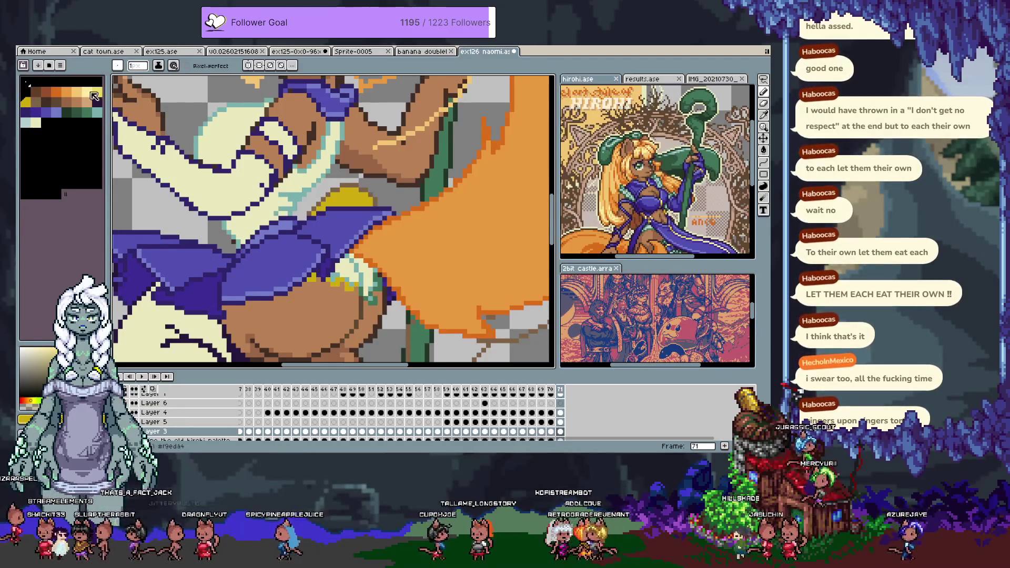
{"action": "left_click", "coordinate": [337, 279]}
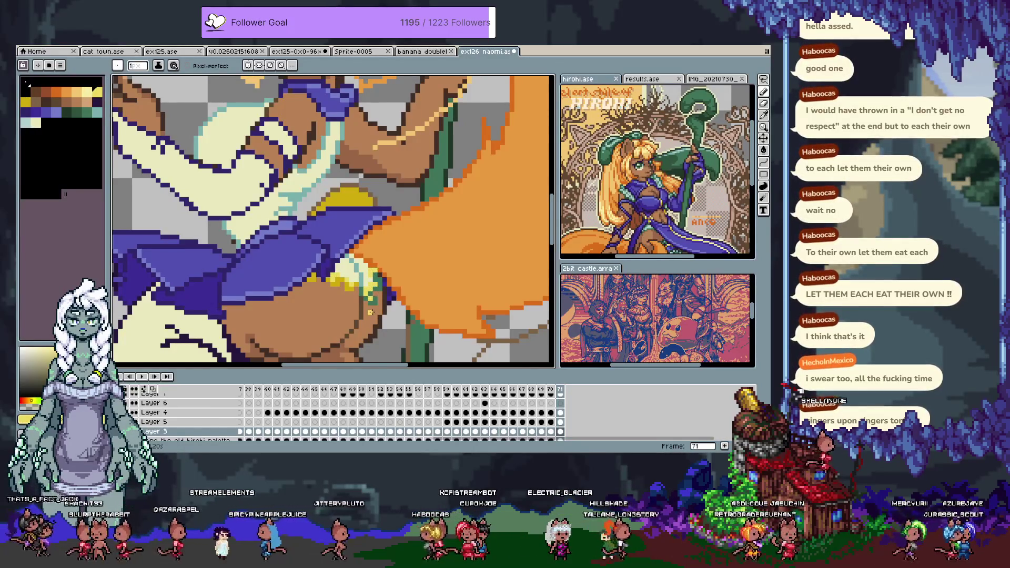
{"action": "scroll", "coordinate": [371, 312], "scroll_direction": "down", "scroll_amount": 3}
{"action": "scroll", "coordinate": [397, 311], "scroll_direction": "up", "scroll_amount": 2}
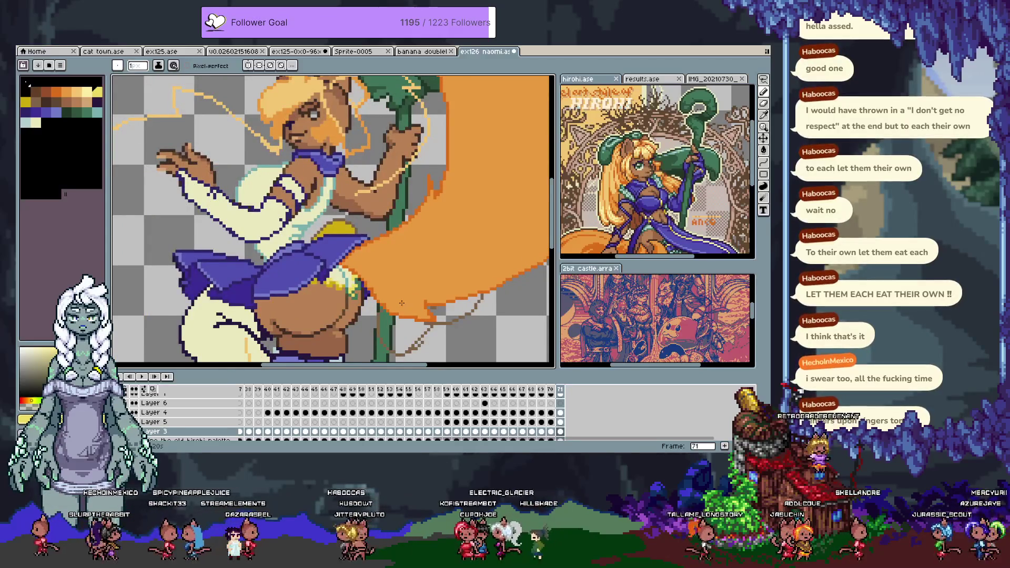
- Recolour the green skirt-edge trim pixels yellow on frame 71
{"action": "scroll", "coordinate": [398, 301], "scroll_direction": "up", "scroll_amount": 2}
{"action": "scroll", "coordinate": [378, 223], "scroll_direction": "down", "scroll_amount": 1}
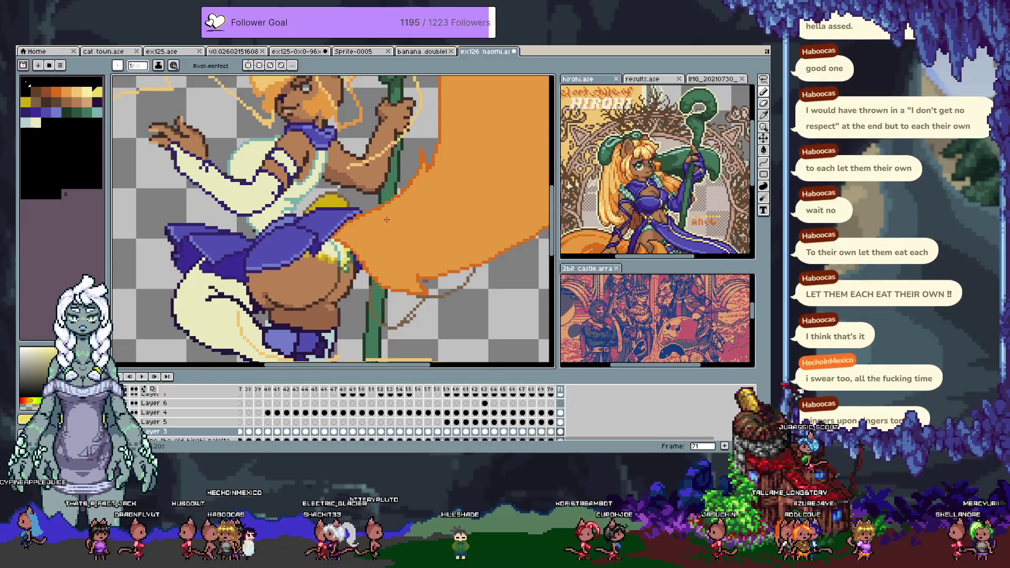
{"action": "key", "text": "Left"}
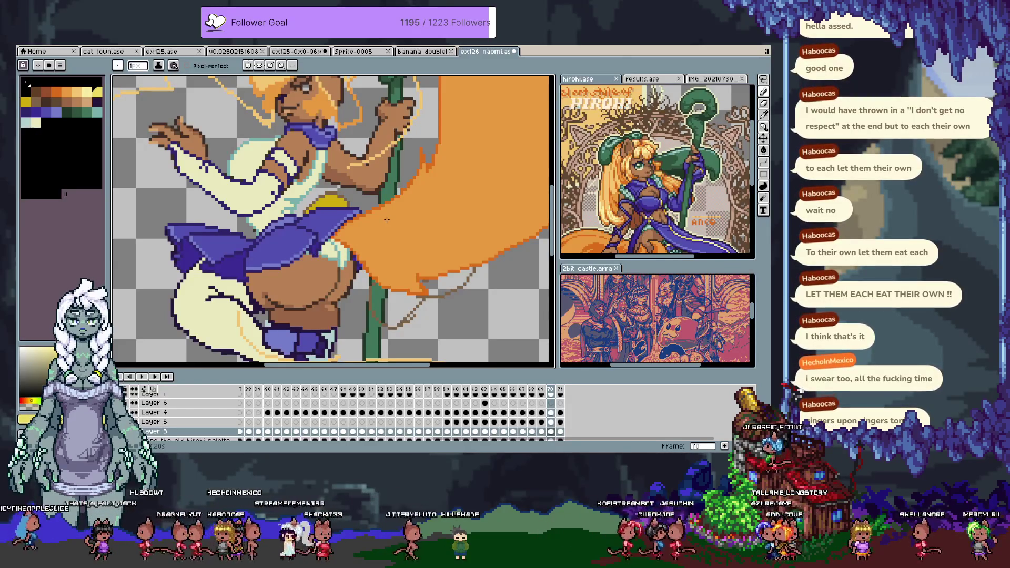
{"action": "key", "text": "Right"}
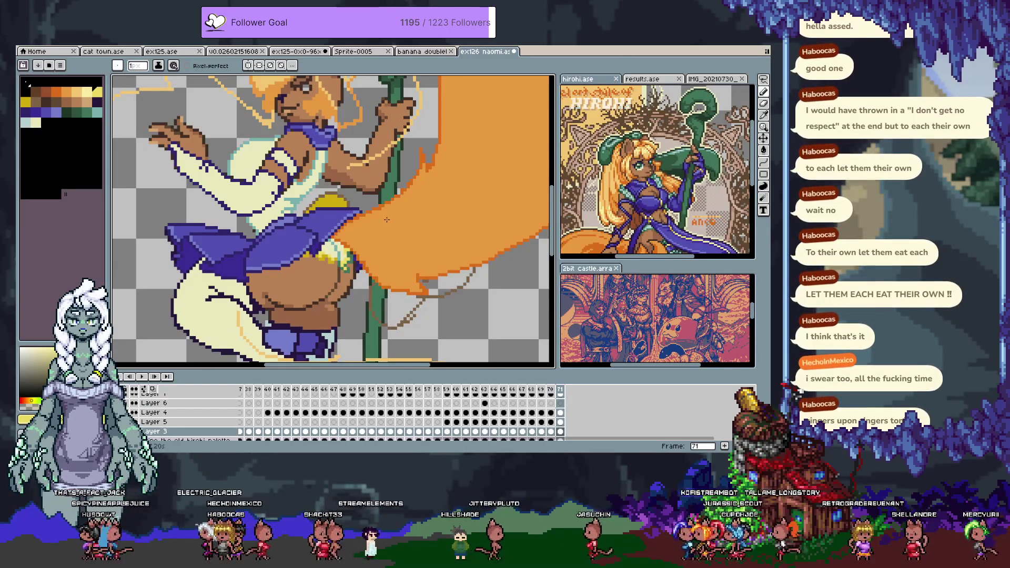
{"action": "scroll", "coordinate": [336, 245], "scroll_direction": "up", "scroll_amount": 2}
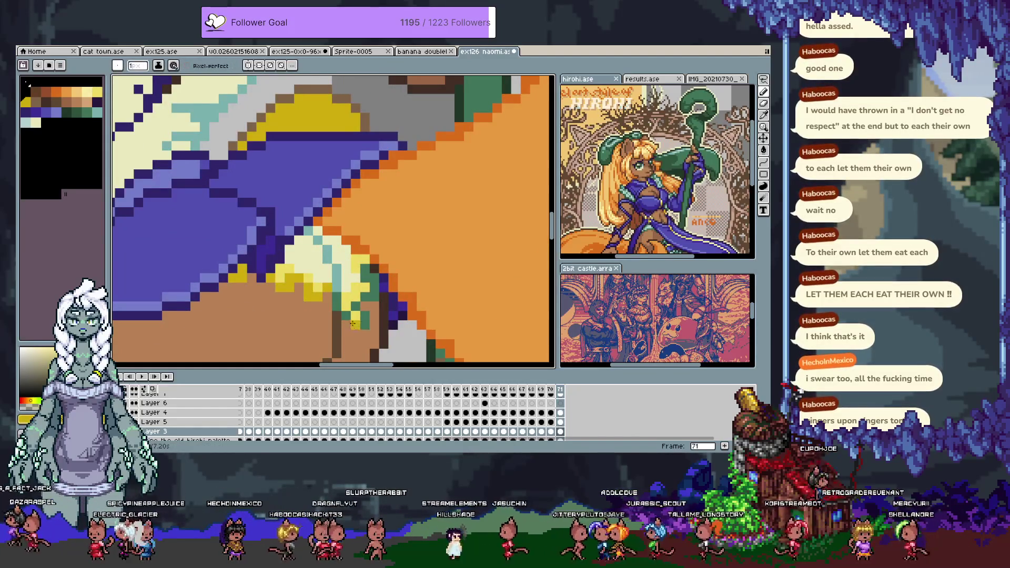
{"action": "mouse_move", "coordinate": [353, 315]}
{"action": "left_mouse_down"}
{"action": "mouse_move", "coordinate": [365, 321]}
{"action": "mouse_move", "coordinate": [379, 278]}
{"action": "left_mouse_up"}
{"action": "left_click", "coordinate": [366, 274]}
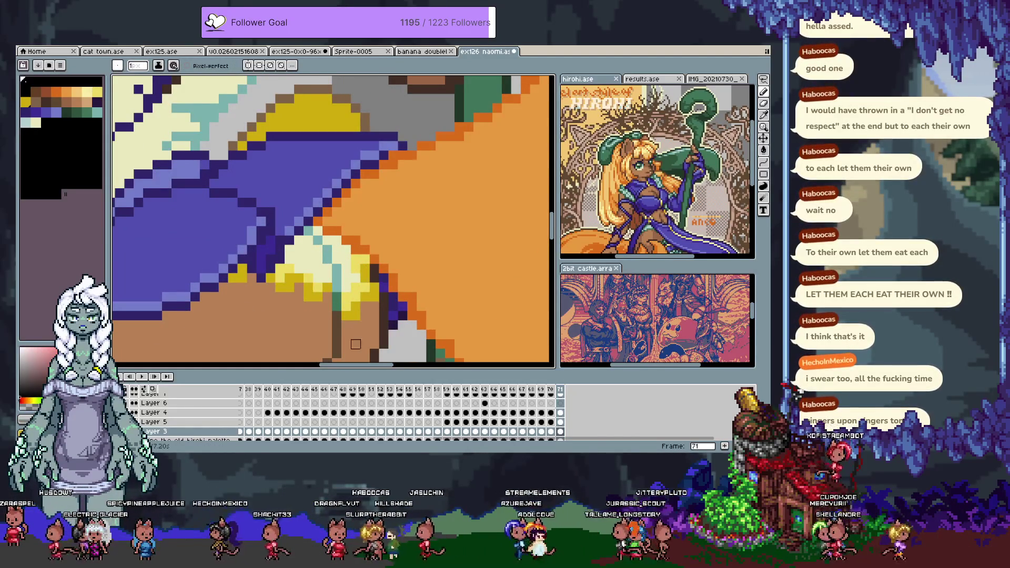
- Pick a brown from the artwork and lighten the dark outline pixels on the hip
{"action": "mouse_move", "coordinate": [373, 297]}
{"action": "left_mouse_down"}
{"action": "mouse_move", "coordinate": [413, 259]}
{"action": "mouse_move", "coordinate": [419, 228]}
{"action": "left_mouse_up"}
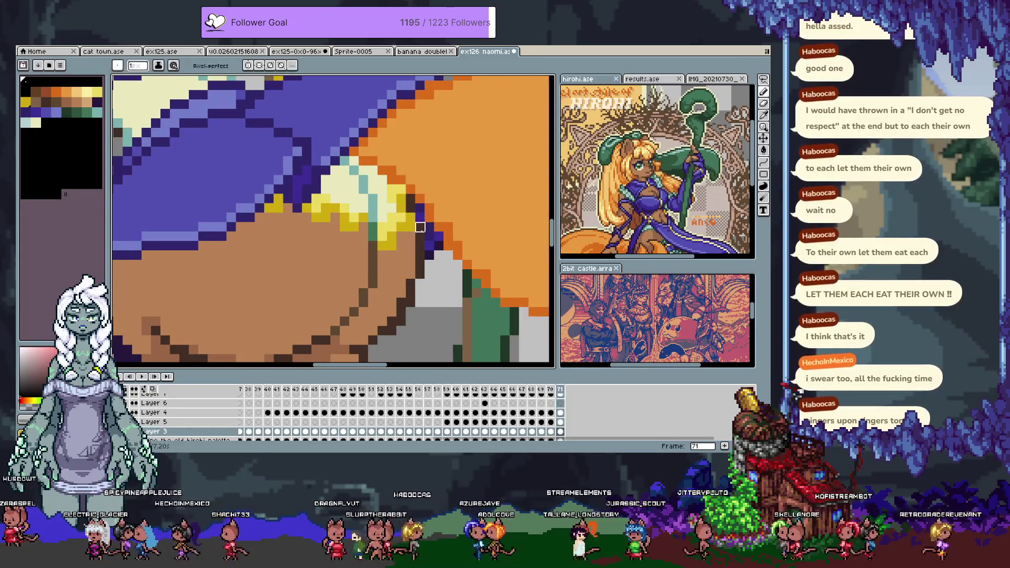
{"action": "left_click_drag", "start_coordinate": [382, 265], "coordinate": [411, 178]}
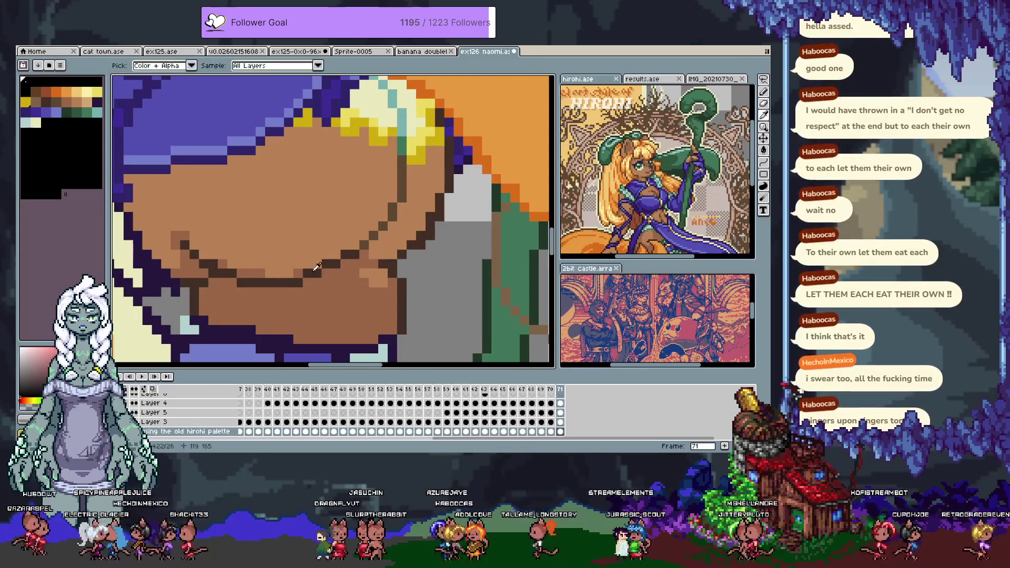
{"action": "left_click", "coordinate": [307, 273], "text": "alt"}
{"action": "left_click", "coordinate": [337, 286], "text": "alt"}
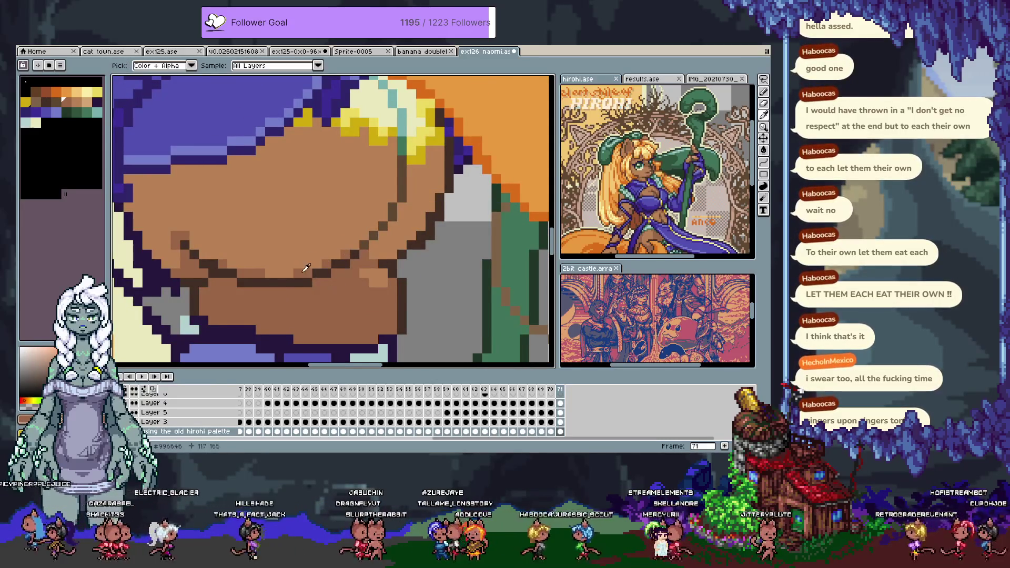
{"action": "left_click", "coordinate": [298, 273]}
{"action": "left_click", "coordinate": [260, 272]}
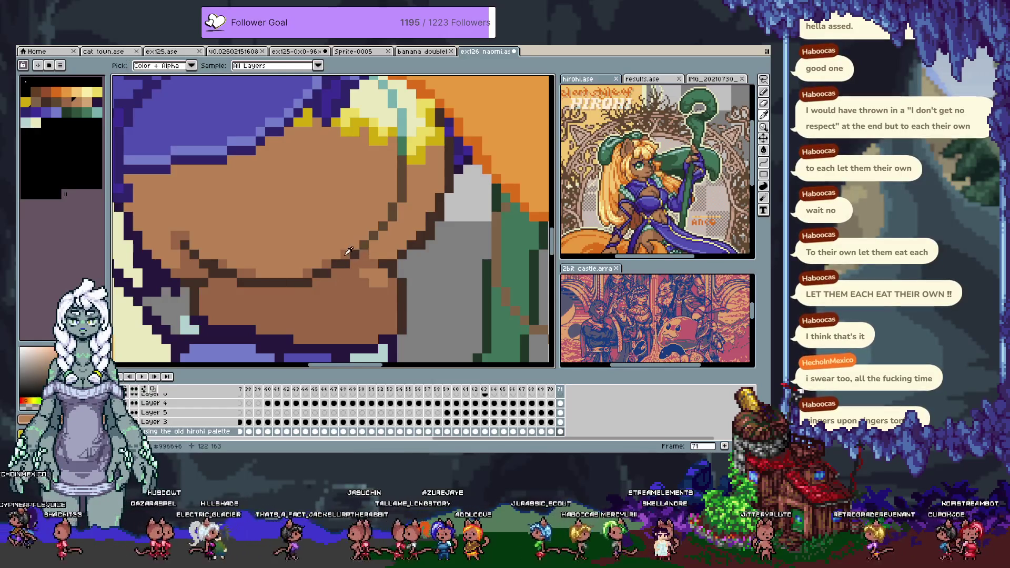
{"action": "scroll", "coordinate": [338, 206], "scroll_direction": "up", "scroll_amount": 2}
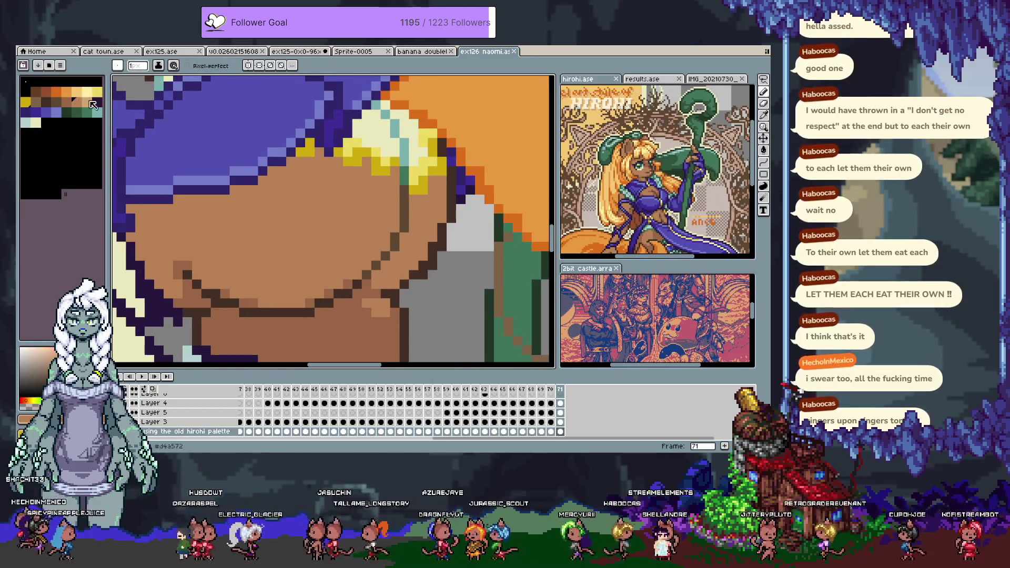
- Save the file, add frame 72, and hide the timeline
{"action": "key", "text": "ctrl+s"}
{"action": "key", "text": "alt+n"}
{"action": "key", "text": "Tab"}
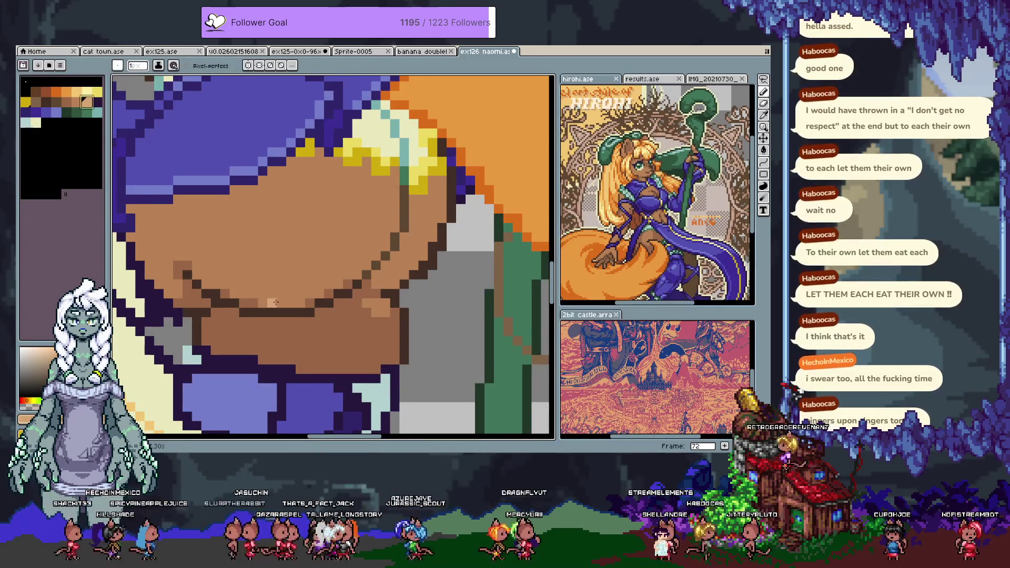
{"action": "key", "text": "ctrl+z"}
- Paint a lighter peach stroke along the hip curve and lighten the hip-edge outline
{"action": "left_click_drag", "start_coordinate": [278, 303], "coordinate": [314, 292]}
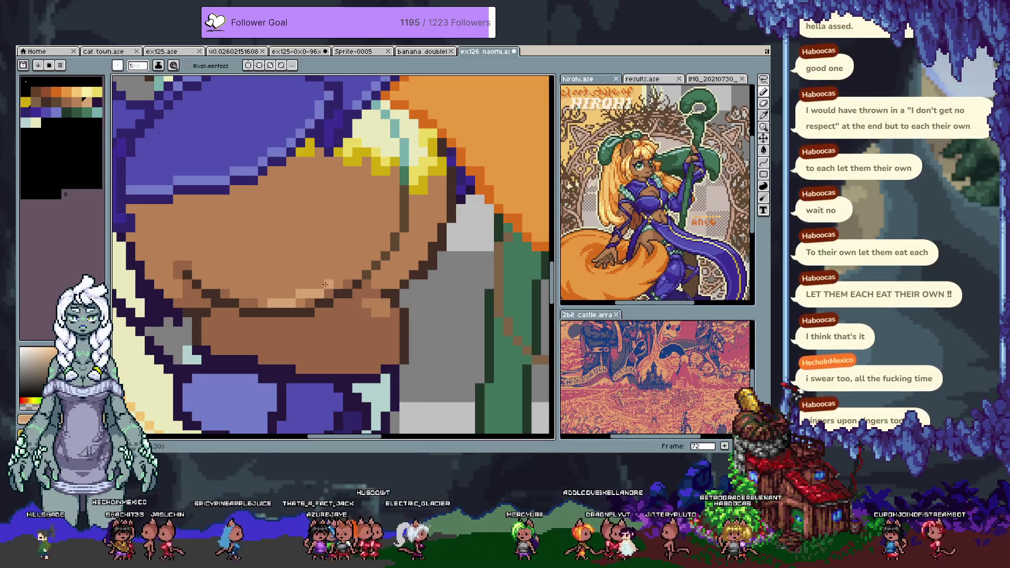
{"action": "left_click", "coordinate": [334, 284]}
{"action": "left_click", "coordinate": [346, 284]}
{"action": "left_click", "coordinate": [358, 274]}
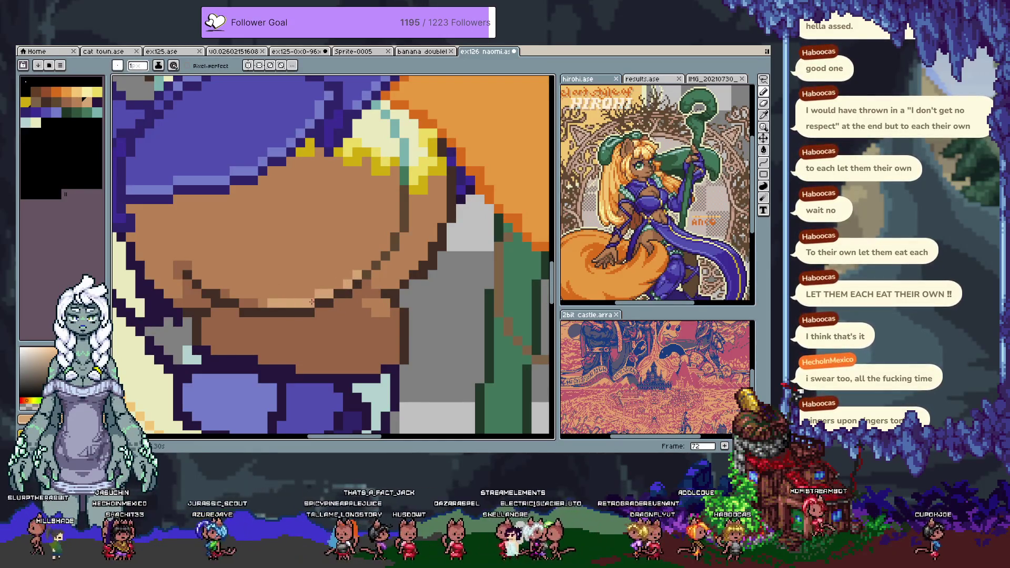
{"action": "left_click", "coordinate": [392, 284]}
{"action": "left_click", "coordinate": [412, 266]}
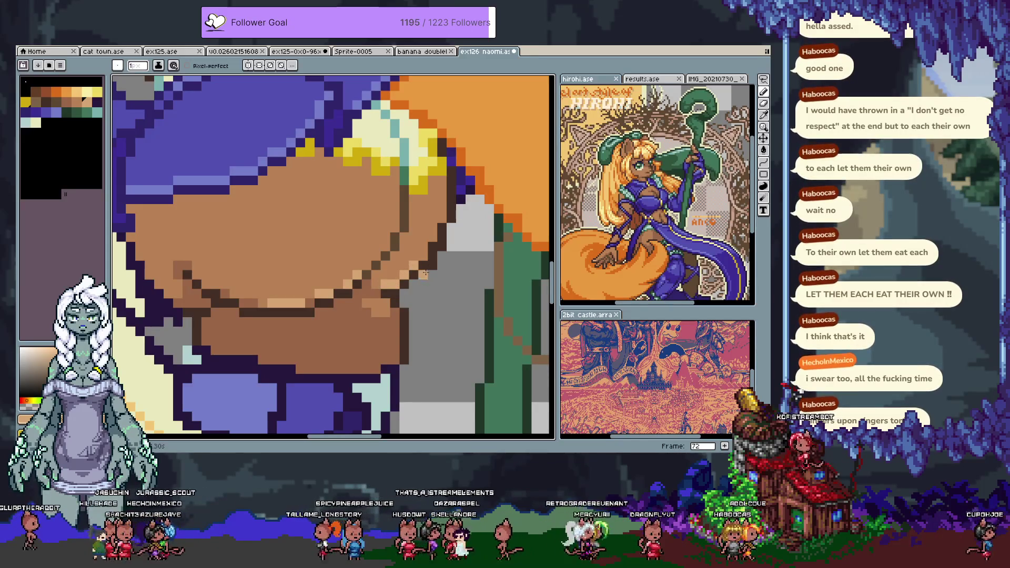
- Lighten more hip-edge pixels near the skirt using colours picked from the hip
{"action": "left_click", "coordinate": [424, 264]}
{"action": "key", "text": "alt"}
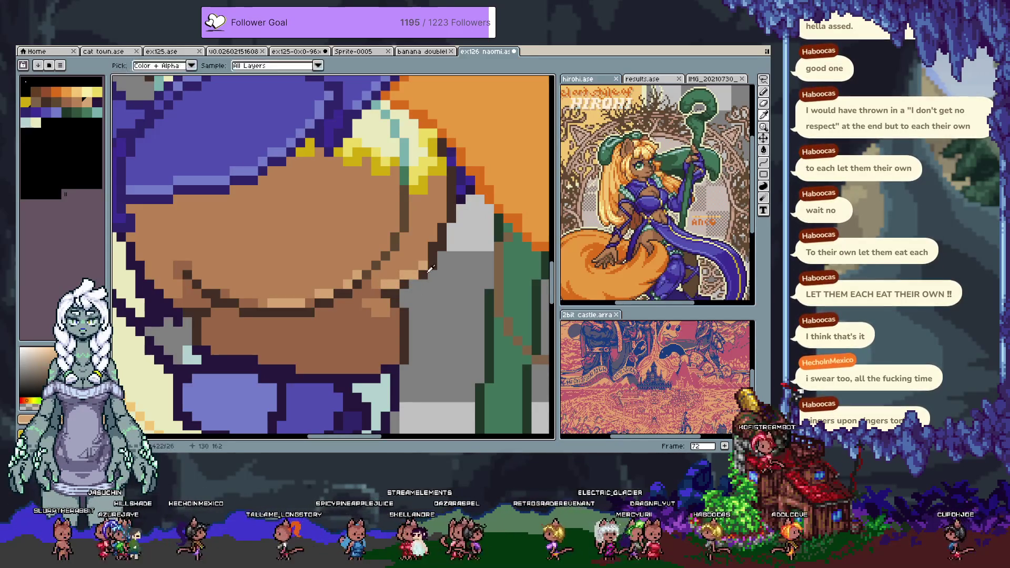
{"action": "left_click", "coordinate": [428, 269], "text": "alt"}
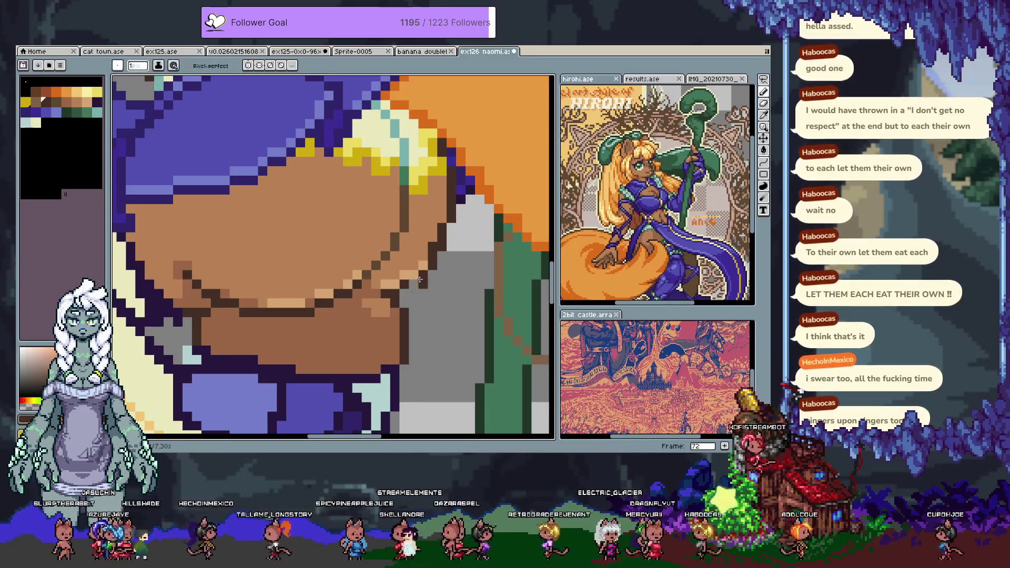
{"action": "left_click", "coordinate": [432, 246]}
{"action": "key", "text": "alt"}
{"action": "left_click", "coordinate": [378, 281], "text": "alt"}
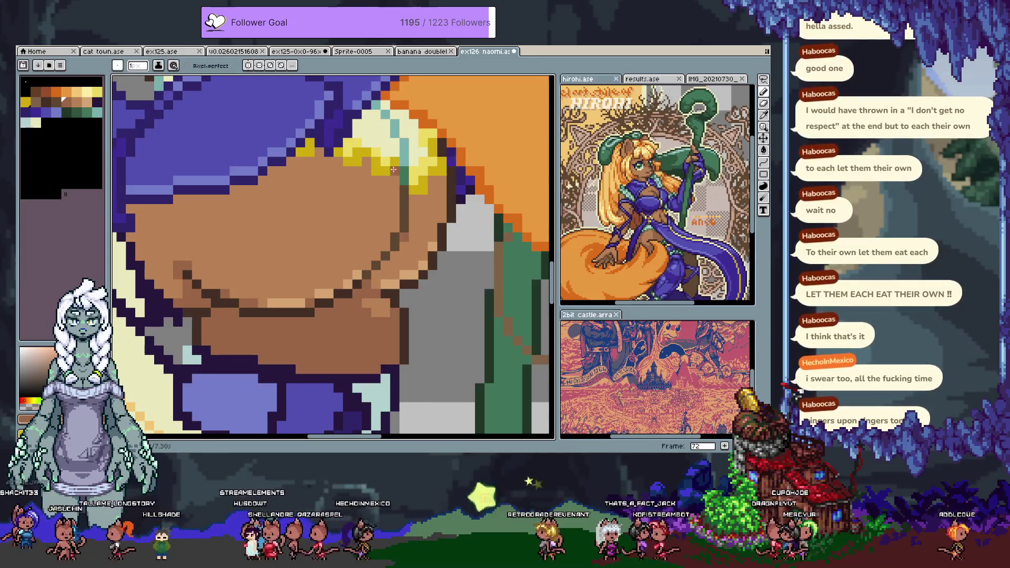
- Pick a darker brown and draw a contour line along the hip
{"action": "scroll", "coordinate": [335, 250], "scroll_direction": "down", "scroll_amount": 3}
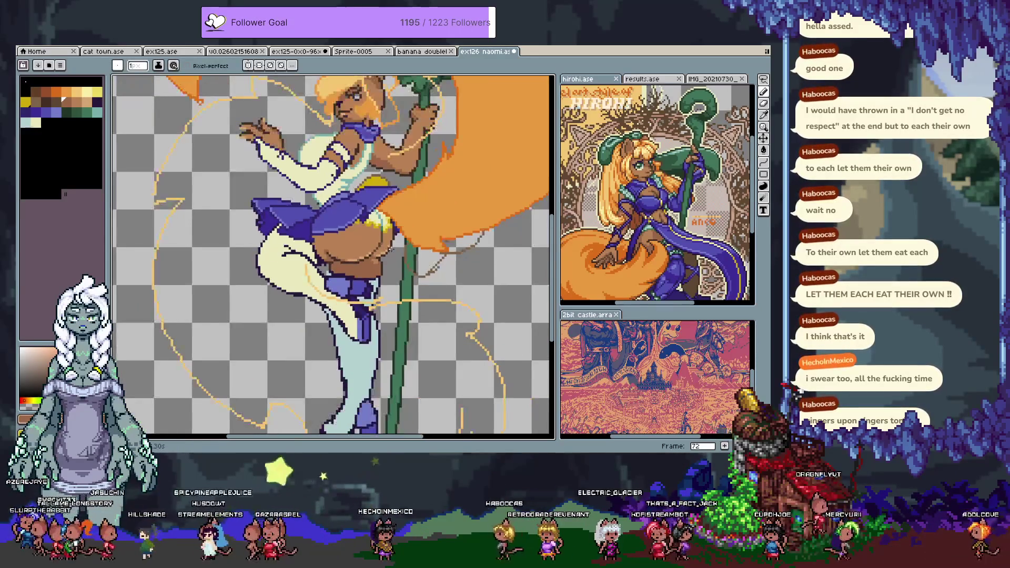
{"action": "scroll", "coordinate": [379, 251], "scroll_direction": "up", "scroll_amount": 4}
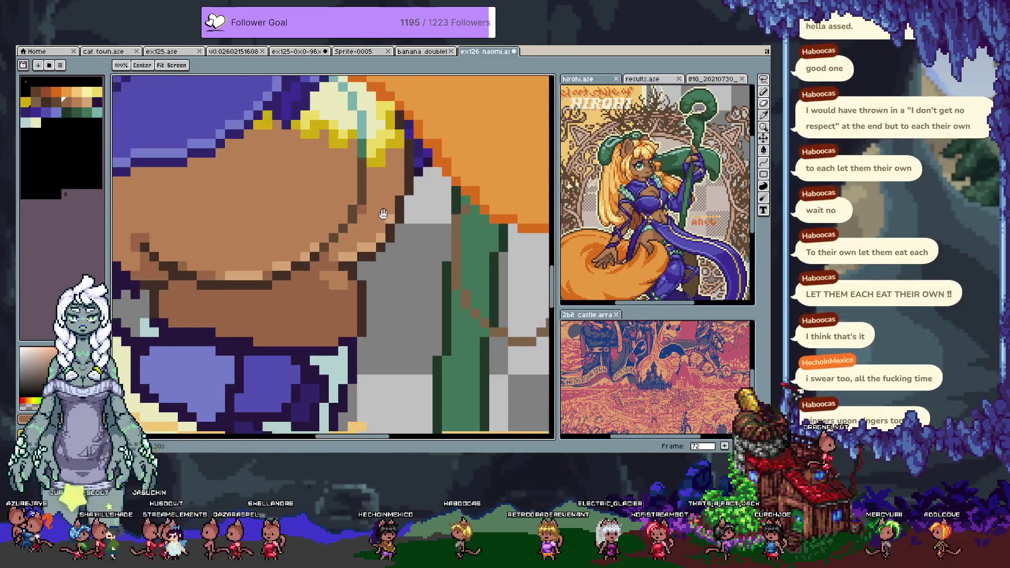
{"action": "left_click", "coordinate": [306, 256], "text": "alt"}
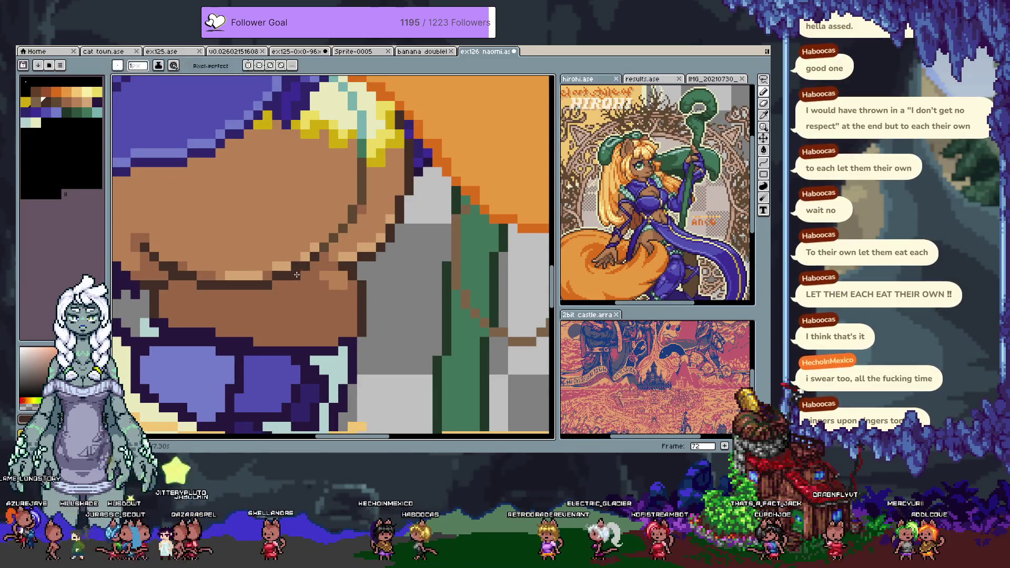
{"action": "key", "text": "b"}
{"action": "left_click_drag", "start_coordinate": [276, 273], "coordinate": [353, 216]}
- Shrink the hip stroke, nudge it one pixel right, and commit the transform
{"action": "left_click", "coordinate": [352, 217], "text": "ctrl"}
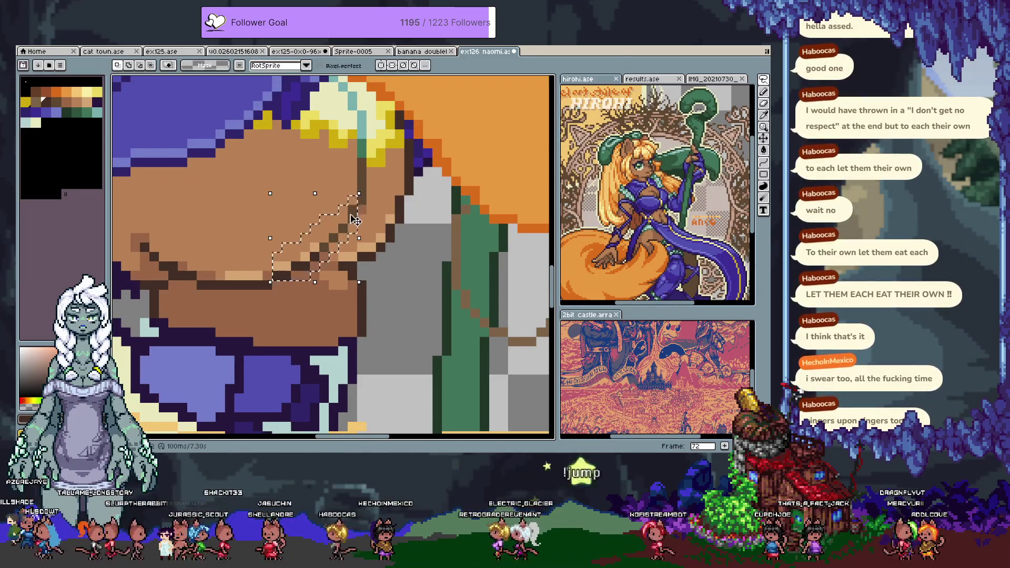
{"action": "left_click_drag", "start_coordinate": [358, 193], "coordinate": [349, 212]}
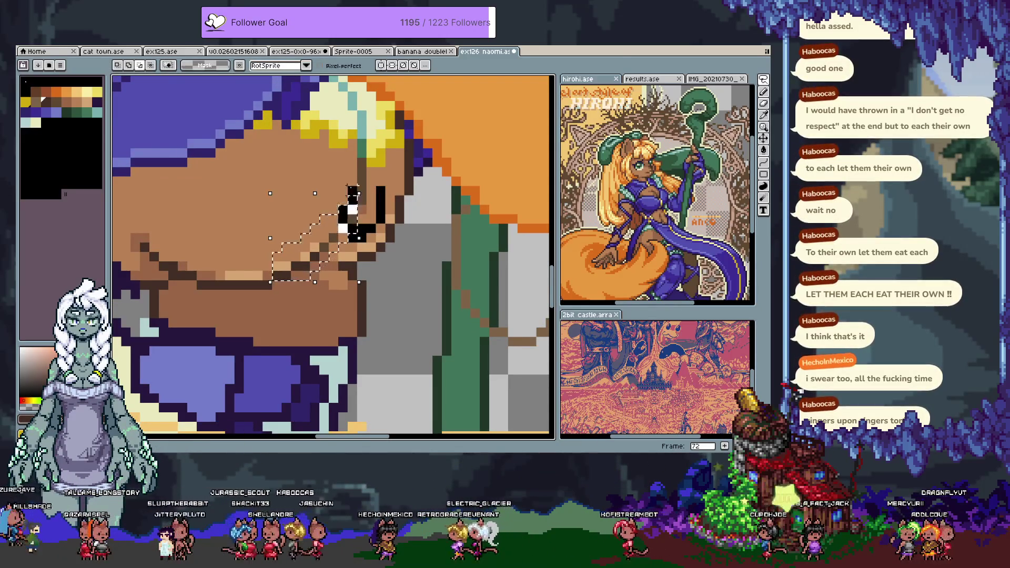
{"action": "key", "text": "Right"}
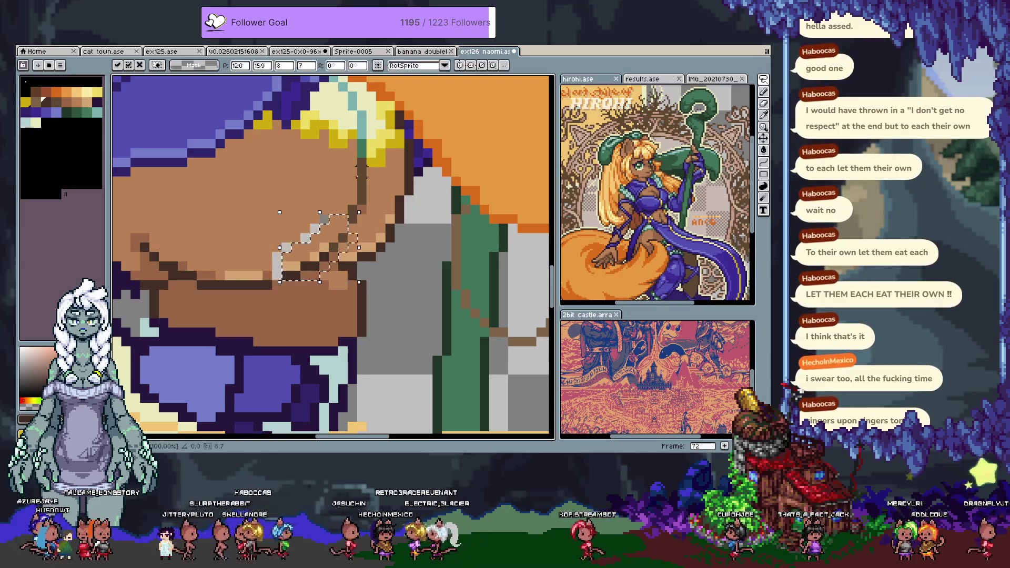
{"action": "key", "text": "Return"}
{"action": "key", "text": "Tab"}
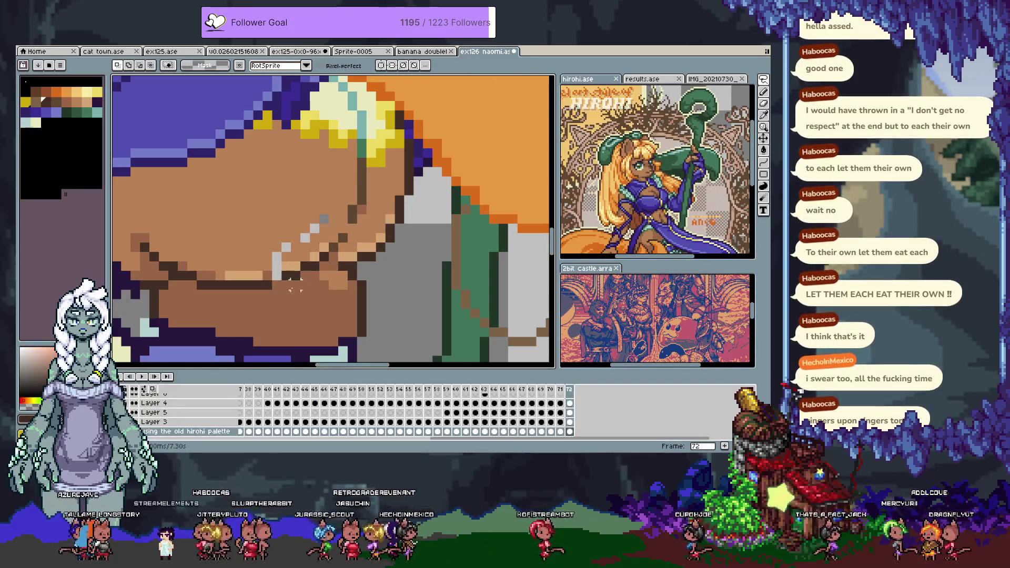
{"action": "key", "text": "Tab"}
{"action": "key", "text": "Tab"}
- Toggle the hair and staff layers to compare the hip, then pick the tan skin colour
{"action": "left_click", "coordinate": [134, 394]}
{"action": "left_click", "coordinate": [135, 393]}
{"action": "left_click", "coordinate": [135, 393]}
{"action": "left_click", "coordinate": [134, 394]}
{"action": "key", "text": "i"}
{"action": "left_click", "coordinate": [281, 282], "text": "alt"}
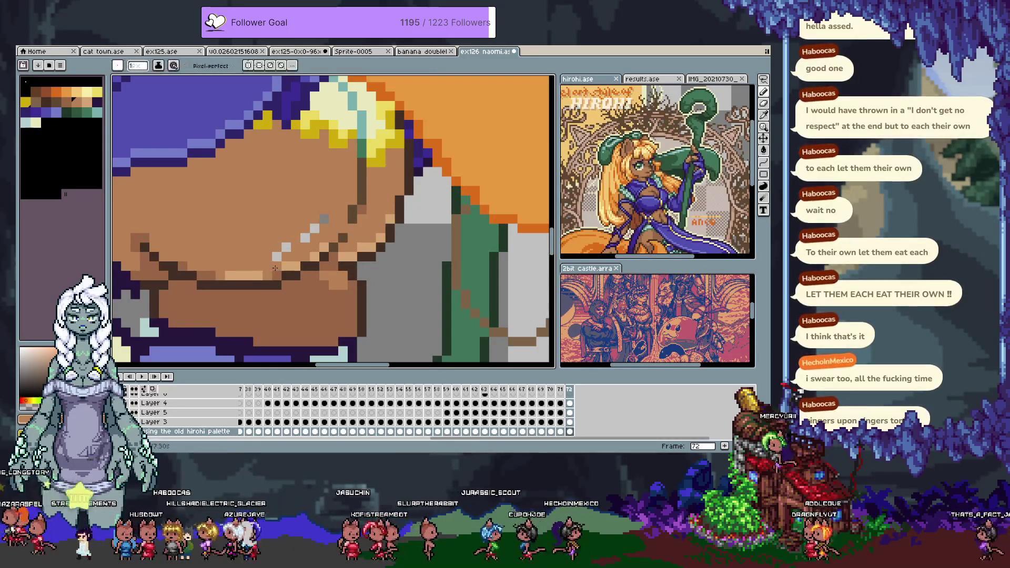
{"action": "key", "text": "alt"}
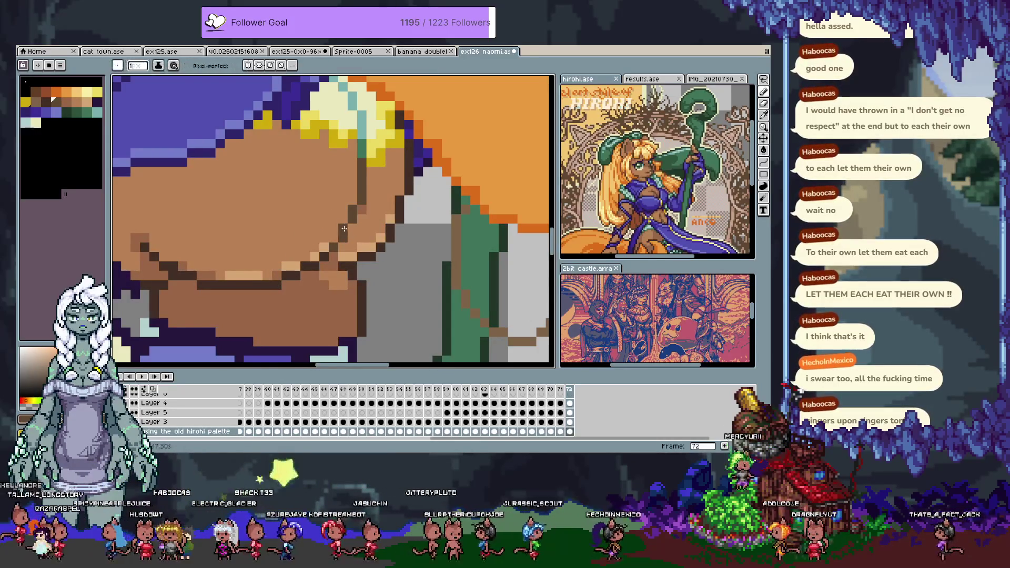
{"action": "left_click", "coordinate": [323, 245], "text": "alt"}
{"action": "key", "text": "alt"}
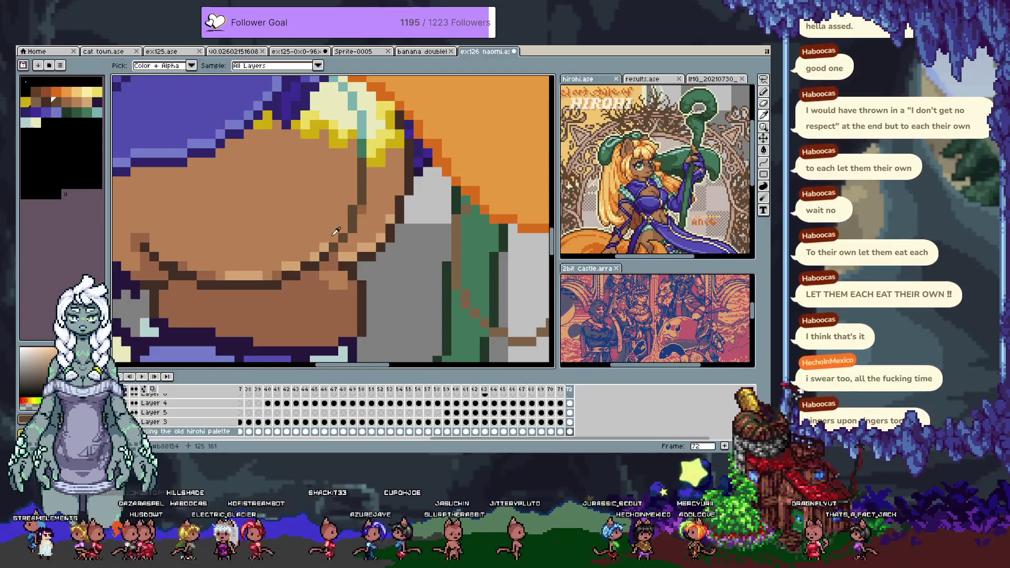
- Sample the skin colour and repaint outline pixels along the hip edge
{"action": "scroll", "coordinate": [335, 288], "scroll_direction": "down", "scroll_amount": 4}
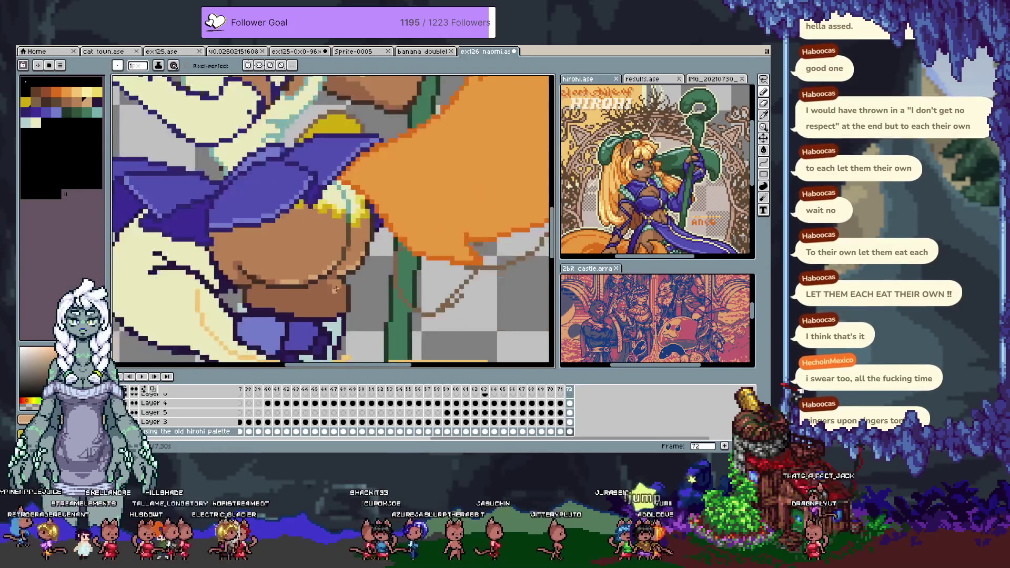
{"action": "scroll", "coordinate": [358, 254], "scroll_direction": "up", "scroll_amount": 2}
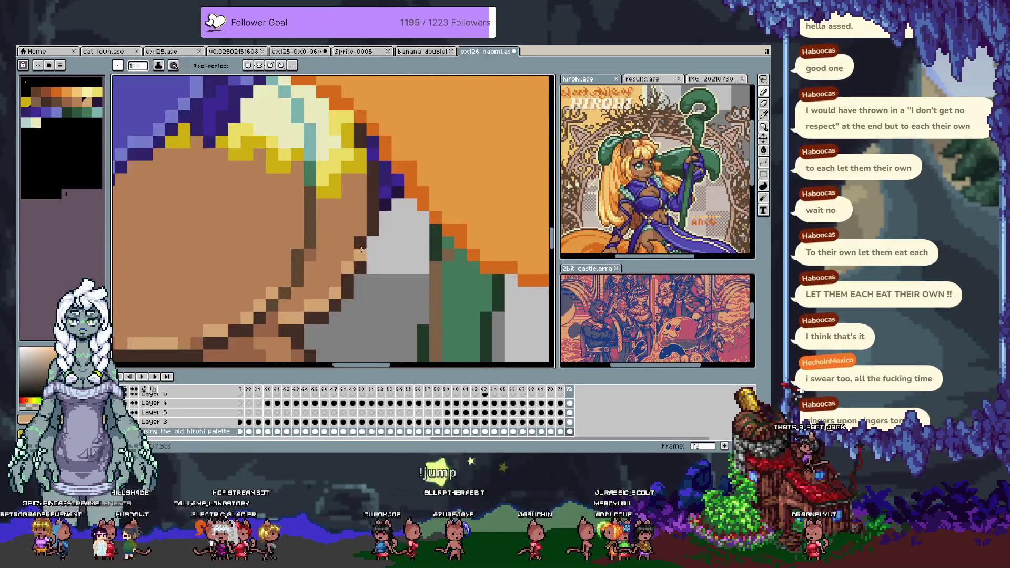
{"action": "scroll", "coordinate": [337, 242], "scroll_direction": "up", "scroll_amount": 2}
{"action": "key", "text": "alt"}
{"action": "left_click", "coordinate": [318, 234], "text": "alt"}
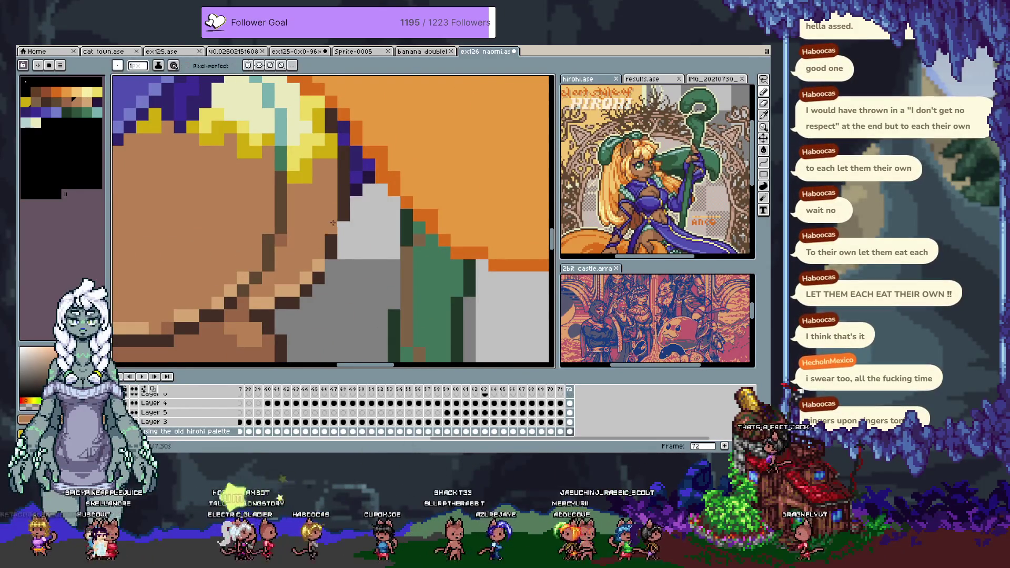
{"action": "left_click", "coordinate": [331, 251], "text": "alt"}
{"action": "left_click", "coordinate": [323, 244]}
- Lighten the dark outline along the skin edge with lighter skin pixels
{"action": "scroll", "coordinate": [327, 301], "scroll_direction": "down", "scroll_amount": 3}
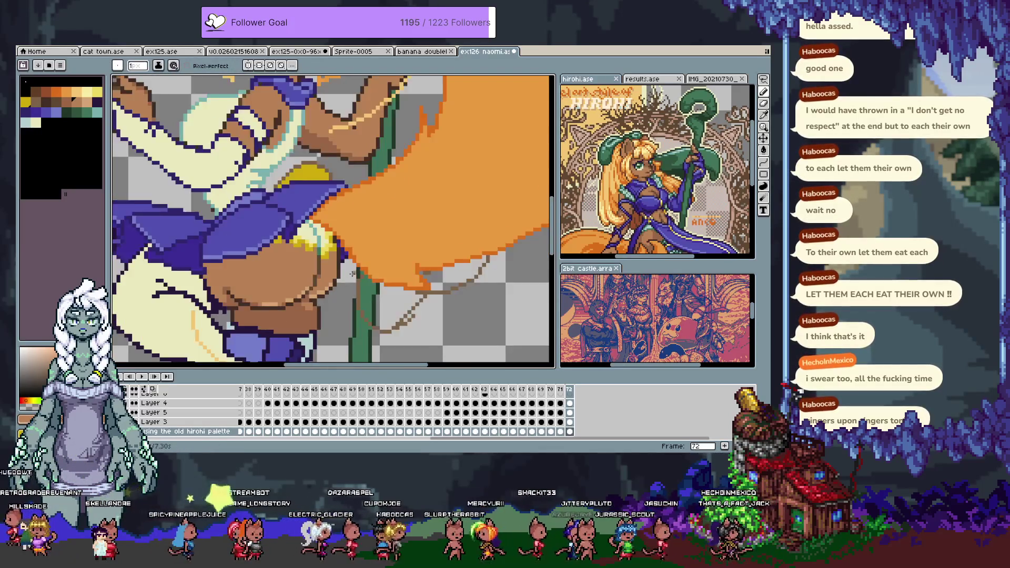
{"action": "scroll", "coordinate": [350, 273], "scroll_direction": "up", "scroll_amount": 3}
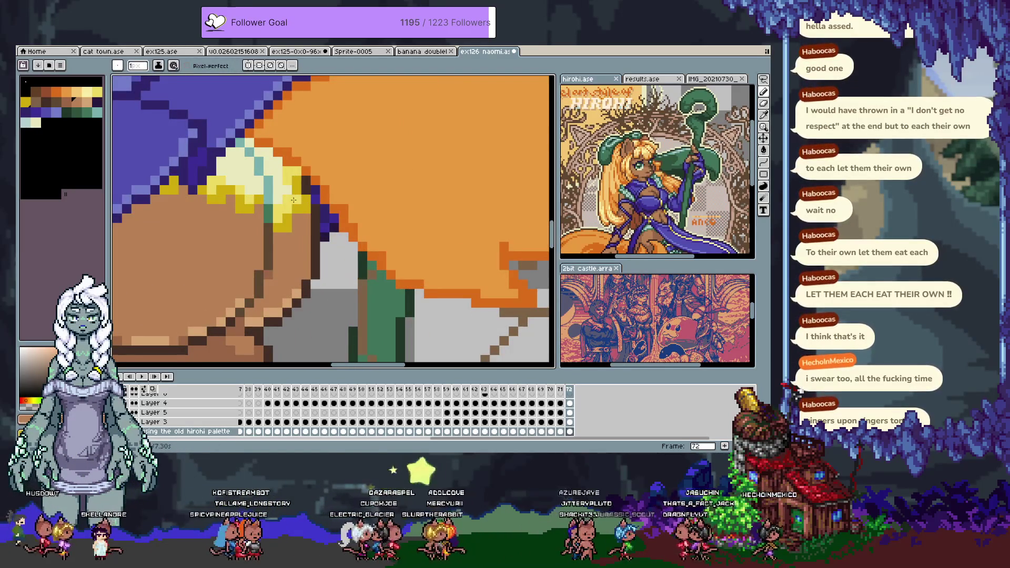
{"action": "left_click", "coordinate": [325, 226], "text": "alt"}
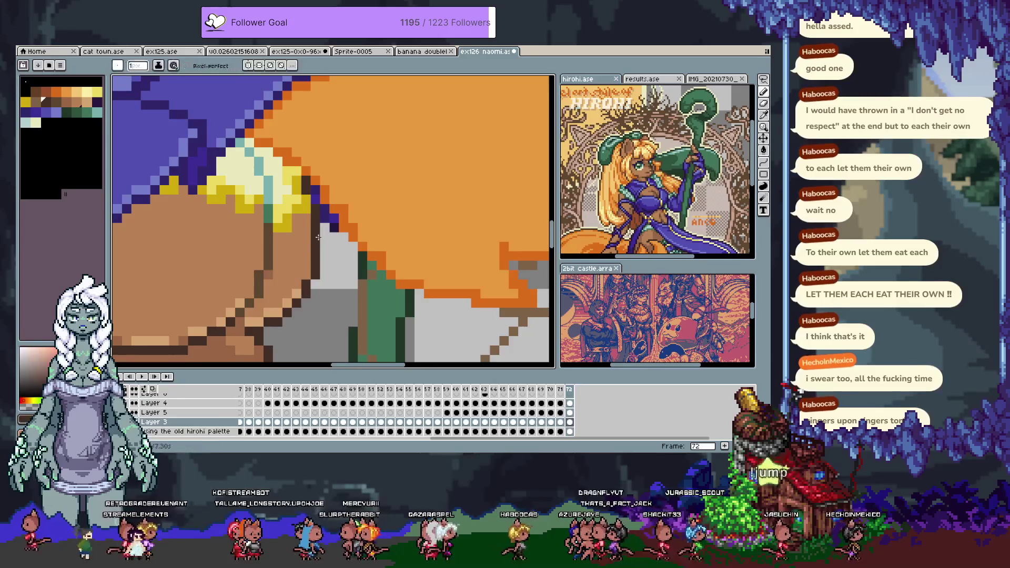
{"action": "left_click", "coordinate": [325, 229], "text": "alt"}
{"action": "left_click_drag", "start_coordinate": [318, 257], "coordinate": [314, 217]}
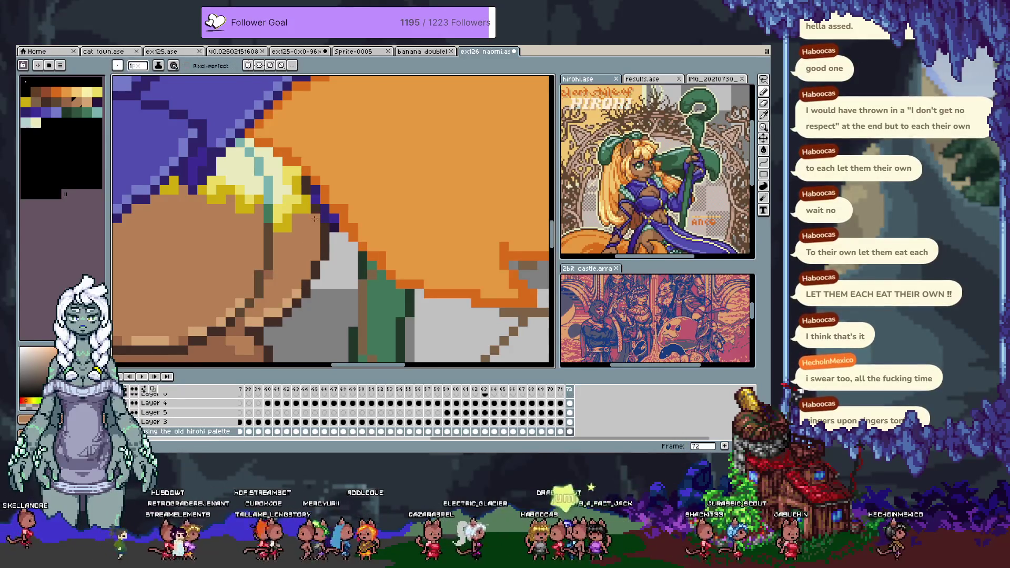
{"action": "key", "text": "alt"}
{"action": "left_click", "coordinate": [327, 243], "text": "alt"}
{"action": "left_click", "coordinate": [315, 247]}
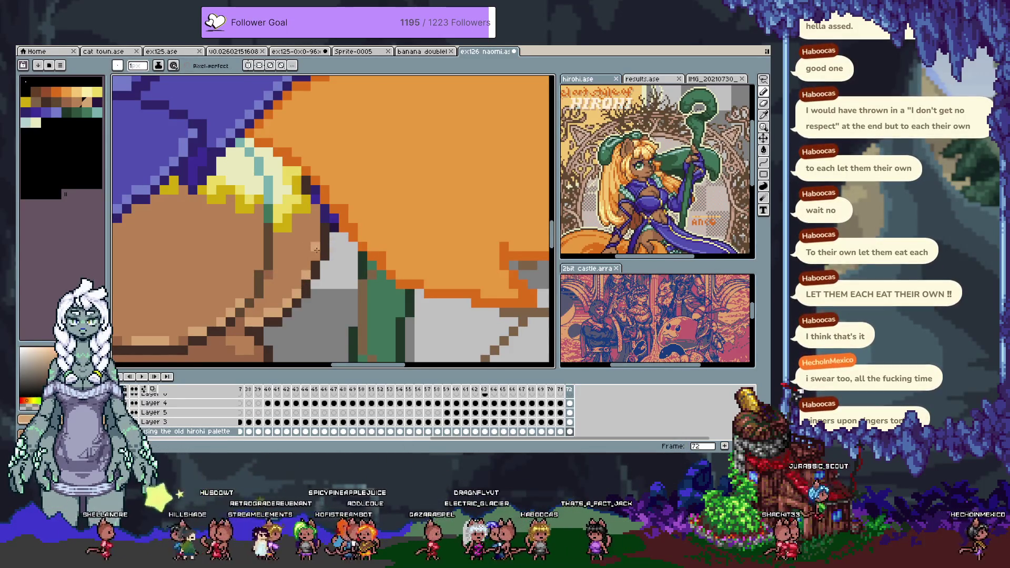
- Add frame 73 and hide the timeline to enlarge the canvas
{"action": "scroll", "coordinate": [330, 294], "scroll_direction": "down", "scroll_amount": 5}
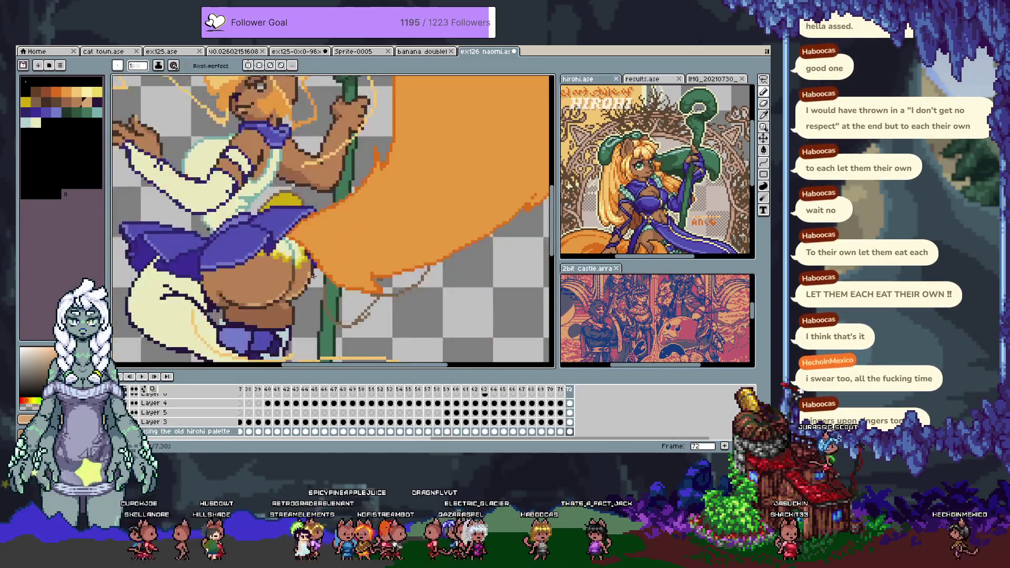
{"action": "left_click_drag", "start_coordinate": [331, 295], "coordinate": [335, 297]}
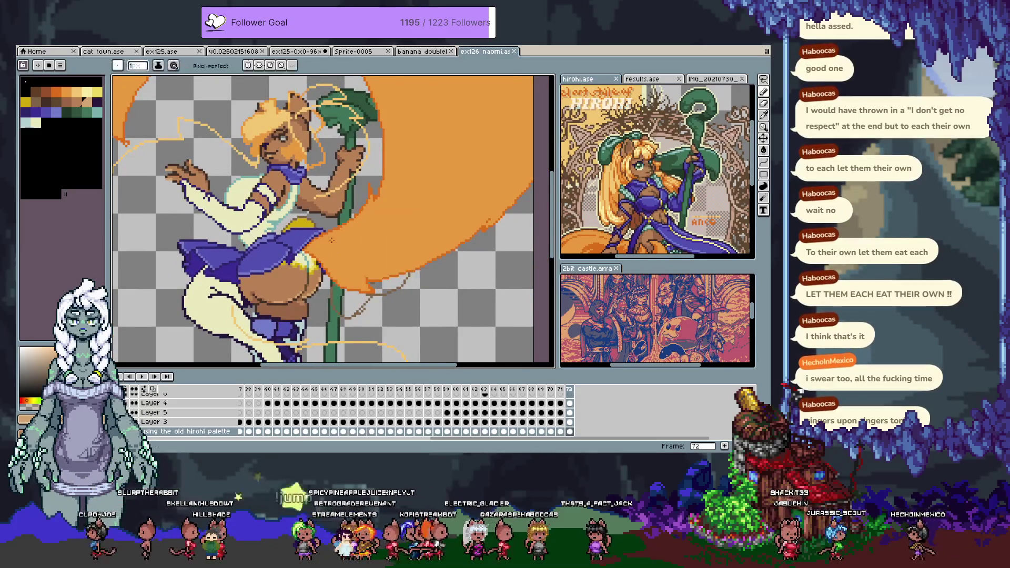
{"action": "key", "text": "alt"}
{"action": "key", "text": "alt+n"}
{"action": "key", "text": "Tab"}
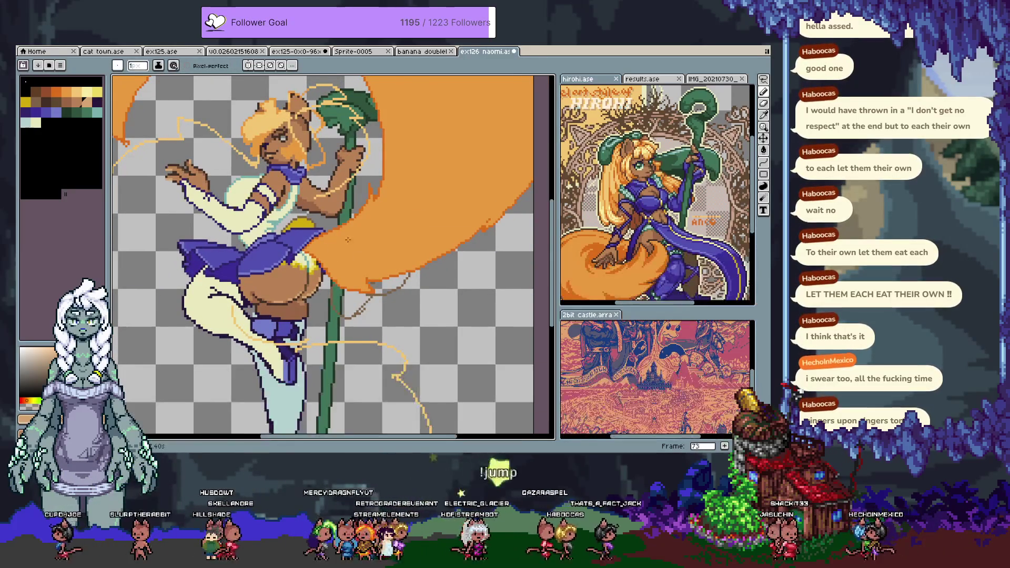
{"action": "scroll", "coordinate": [328, 295], "scroll_direction": "up", "scroll_amount": 2}
{"action": "scroll", "coordinate": [267, 311], "scroll_direction": "up", "scroll_amount": 2}
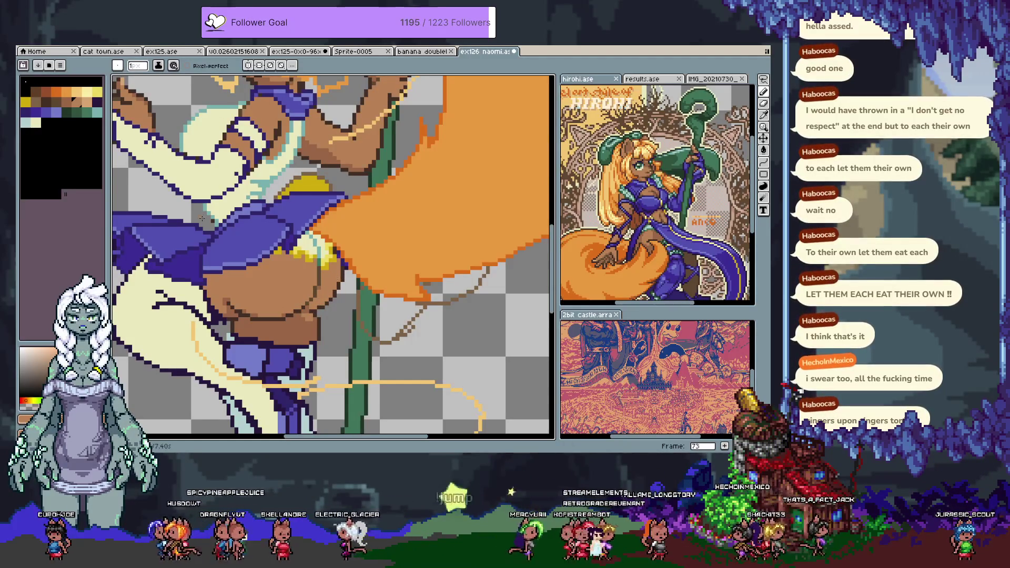
{"action": "left_click", "coordinate": [87, 102]}
{"action": "left_click_drag", "start_coordinate": [300, 281], "coordinate": [305, 291]}
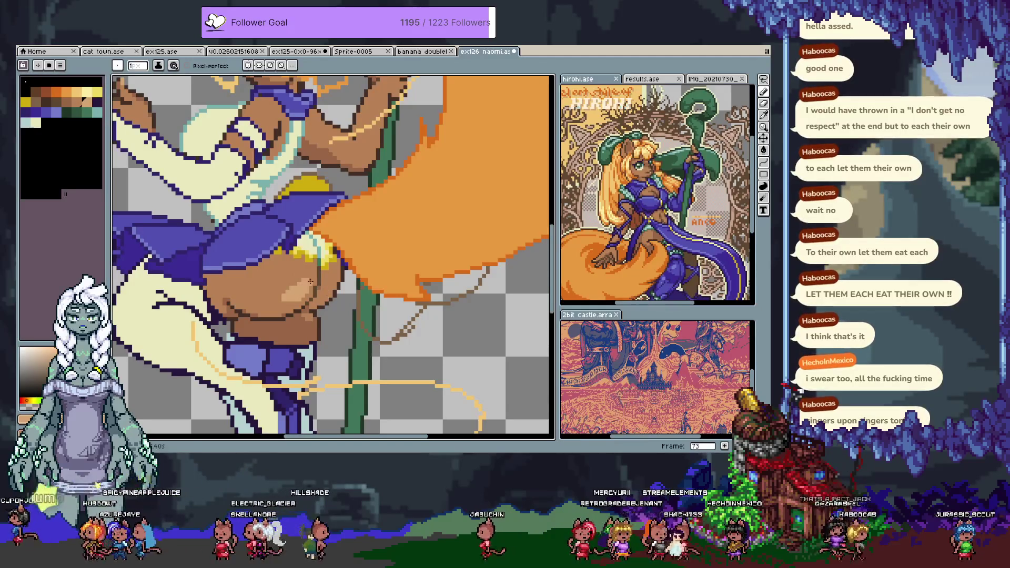
{"action": "key", "text": "ctrl+z"}
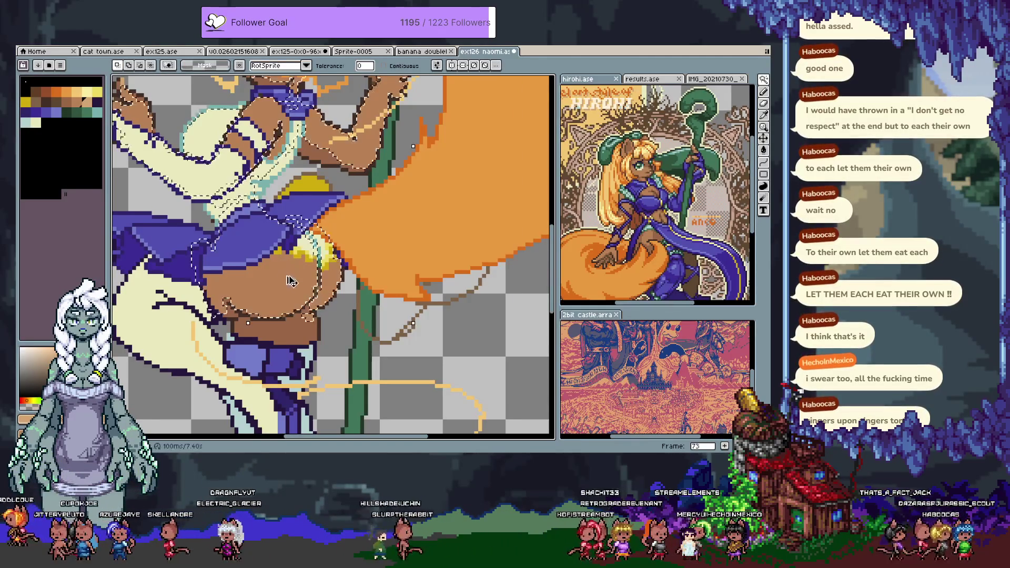
{"action": "key", "text": "ctrl+z"}
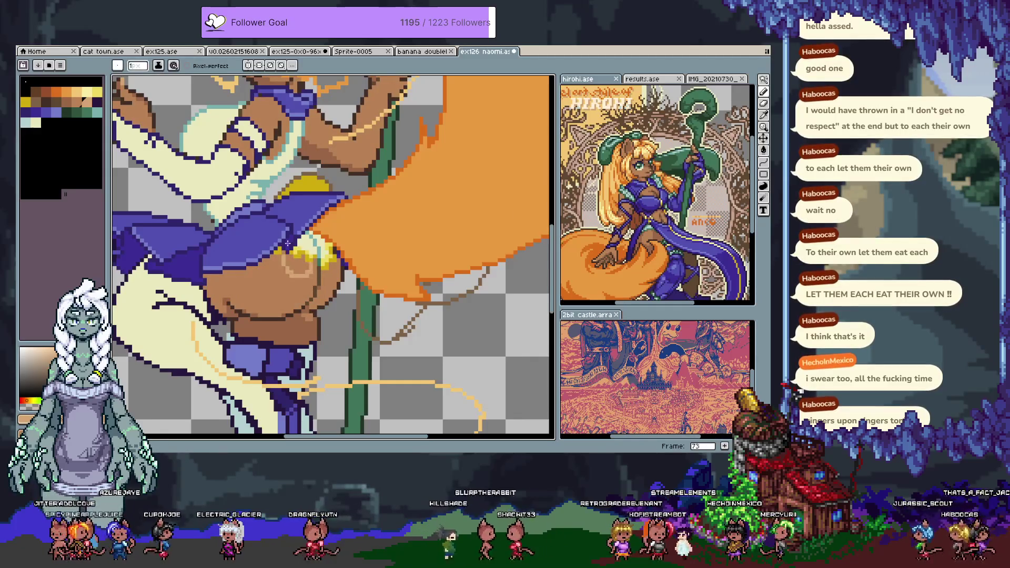
{"action": "key", "text": "g"}
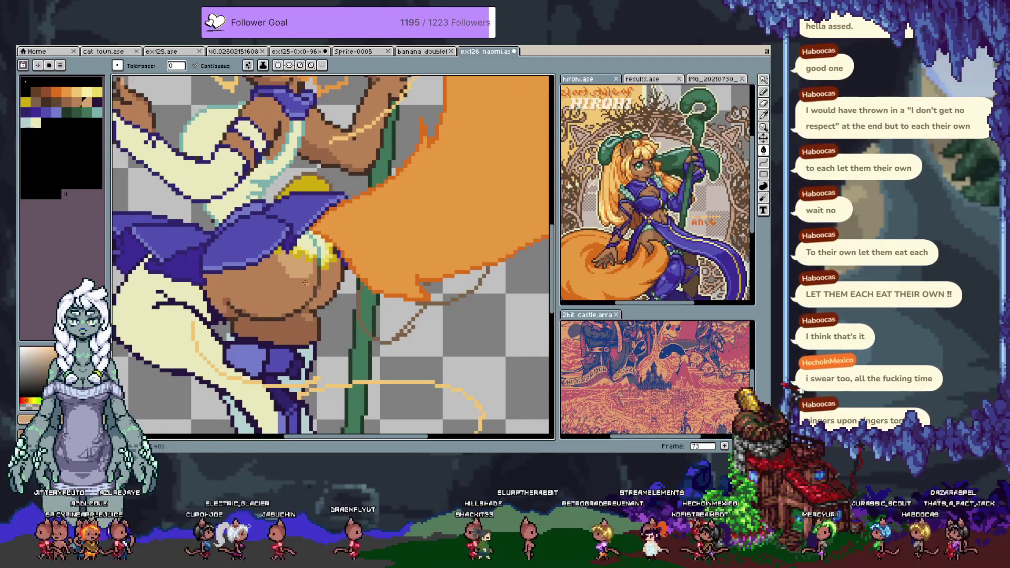
{"action": "key", "text": "b"}
{"action": "key", "text": "ctrl+z"}
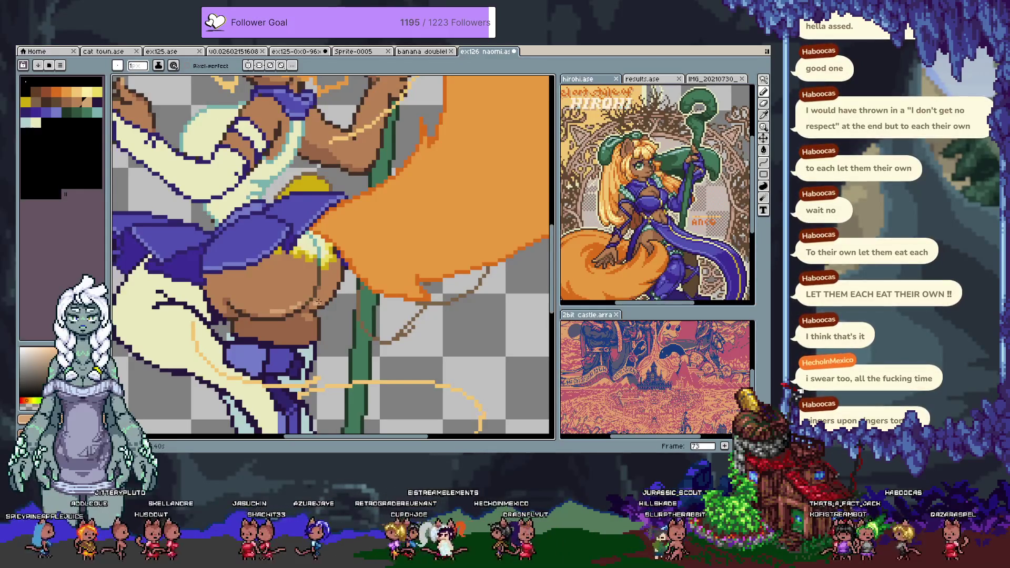
{"action": "key", "text": "ctrl+z"}
{"action": "key", "text": "ctrl+z"}
{"action": "scroll", "coordinate": [318, 335], "scroll_direction": "down", "scroll_amount": 3}
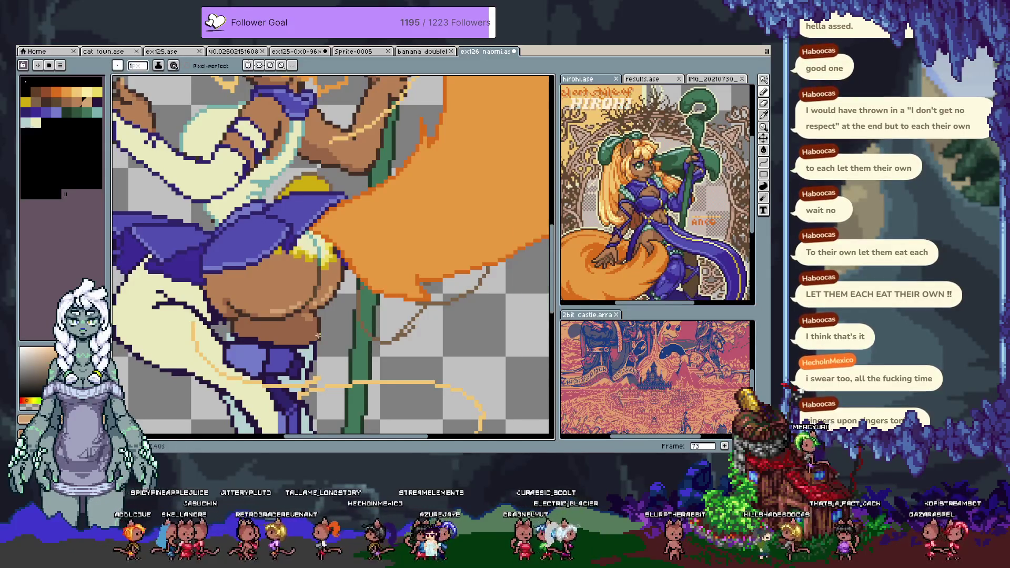
- Try pale teal and pinkish samples, undo the last stroke, then sample light grey near the skirt
{"action": "scroll", "coordinate": [344, 263], "scroll_direction": "up", "scroll_amount": 2}
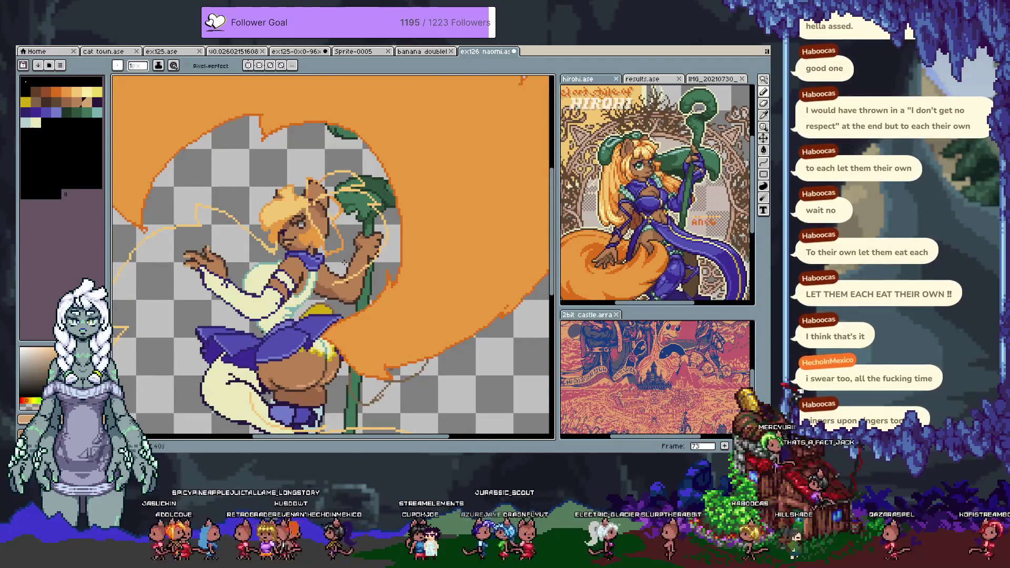
{"action": "scroll", "coordinate": [345, 262], "scroll_direction": "down", "scroll_amount": 3}
{"action": "scroll", "coordinate": [315, 268], "scroll_direction": "left", "scroll_amount": 2}
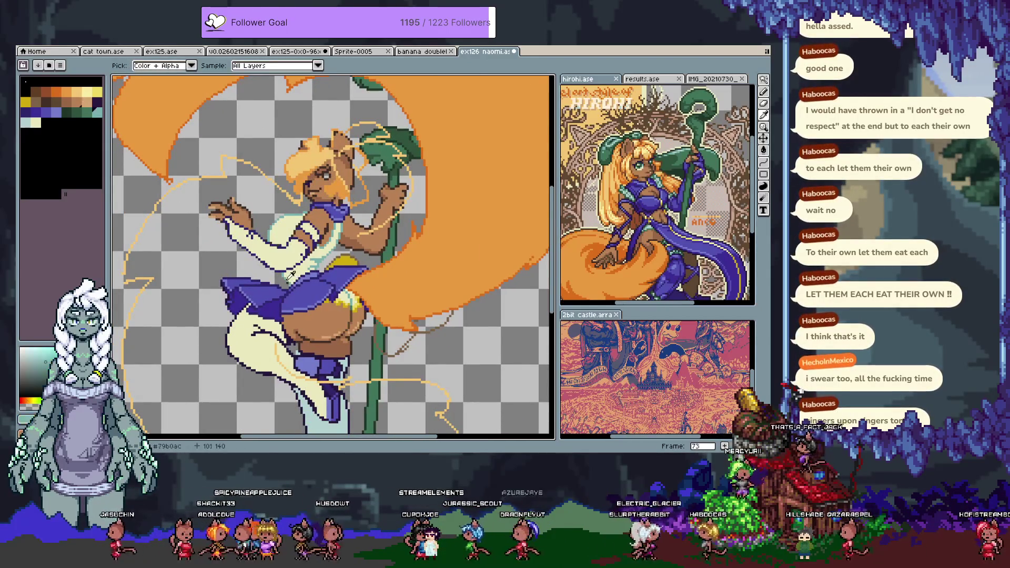
{"action": "left_click", "coordinate": [293, 275]}
{"action": "scroll", "coordinate": [293, 291], "scroll_direction": "up", "scroll_amount": 1}
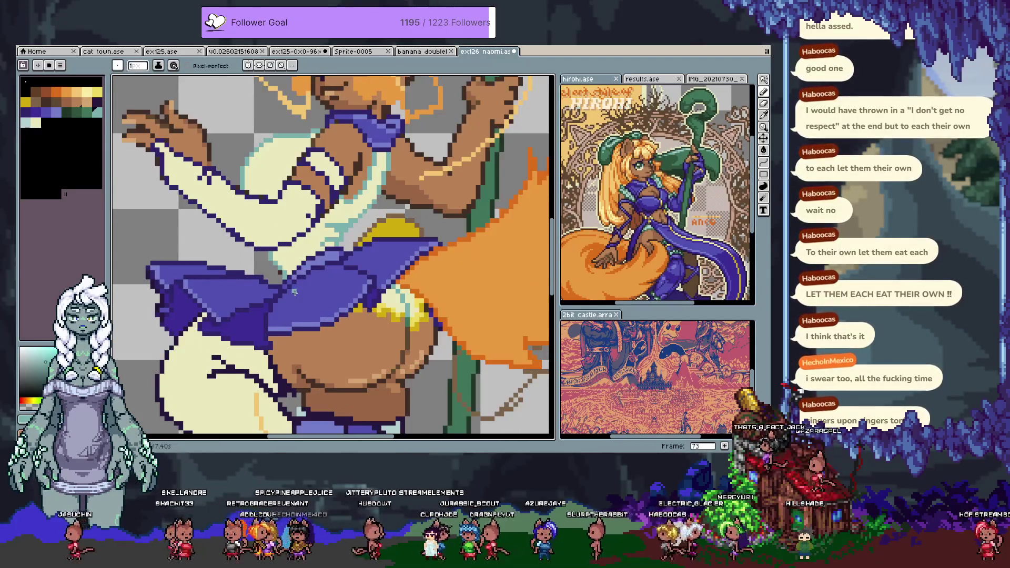
{"action": "scroll", "coordinate": [263, 278], "scroll_direction": "up", "scroll_amount": 1}
{"action": "left_click", "coordinate": [26, 123]}
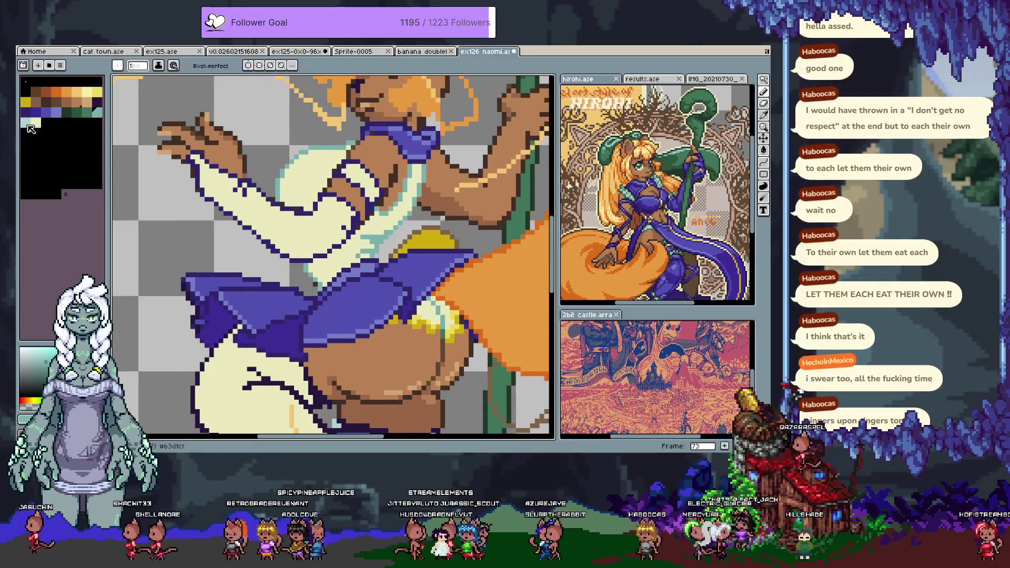
{"action": "key", "text": "ctrl+z"}
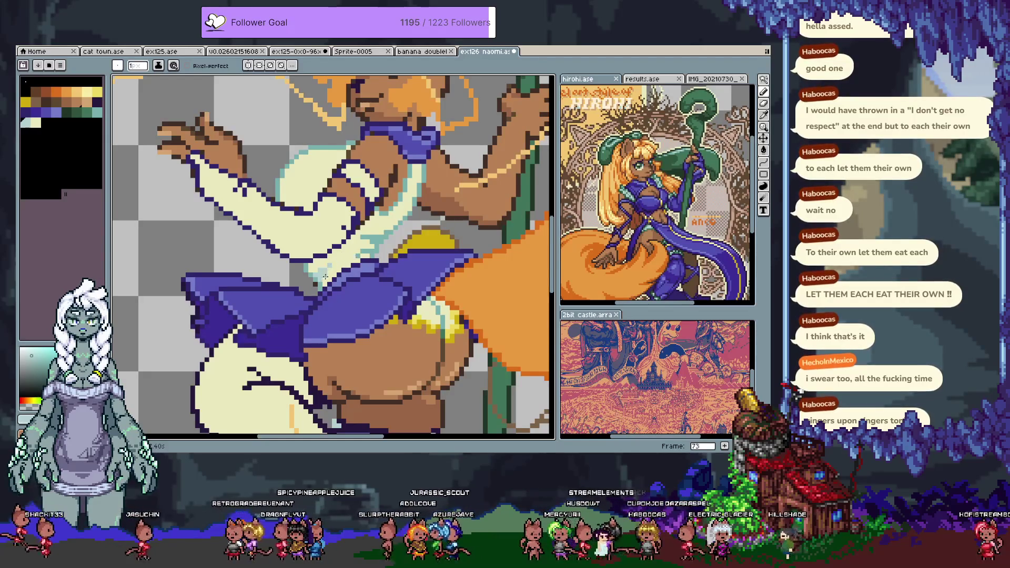
{"action": "left_click", "coordinate": [315, 285], "text": "alt"}
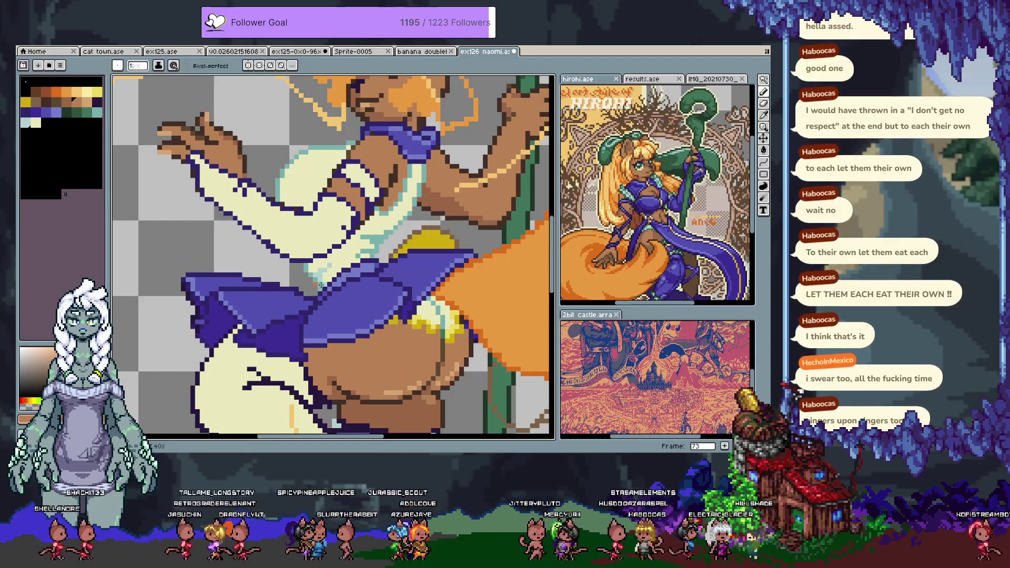
{"action": "left_click", "coordinate": [316, 285], "text": "alt"}
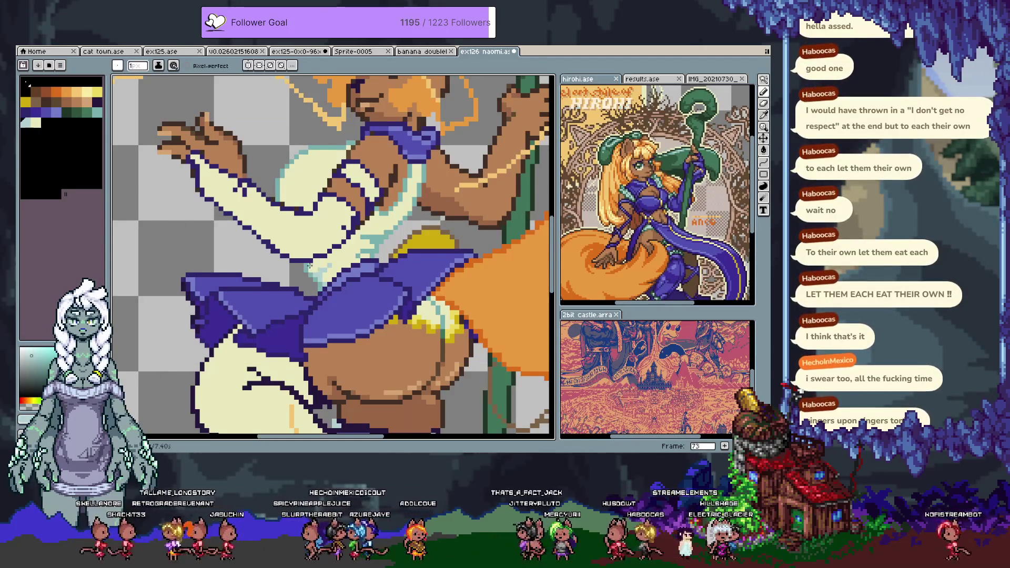
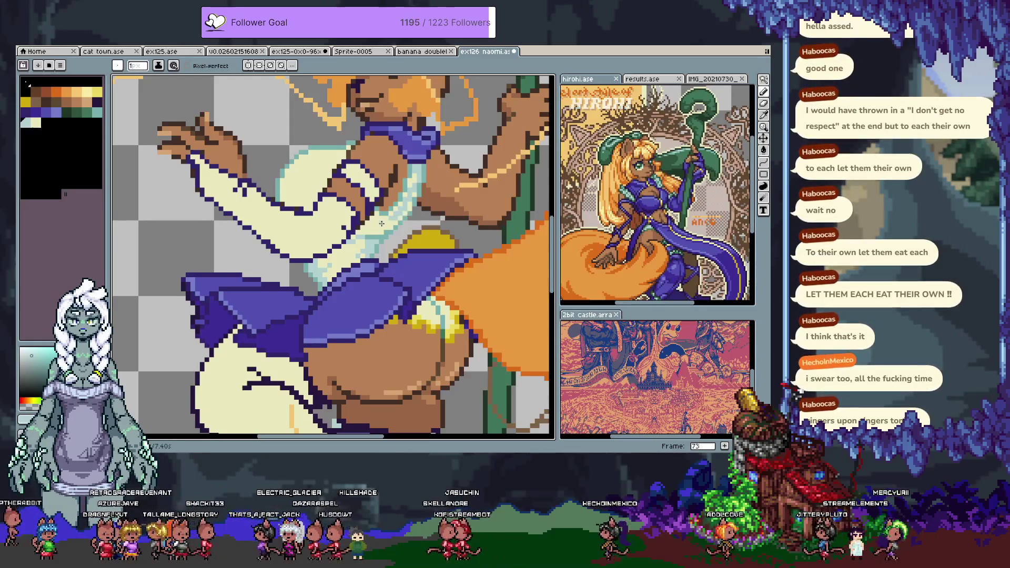
- Sample cream, pale teal and skin tones and paint a pixel correction on the arm
{"action": "left_click", "coordinate": [399, 210], "text": "alt"}
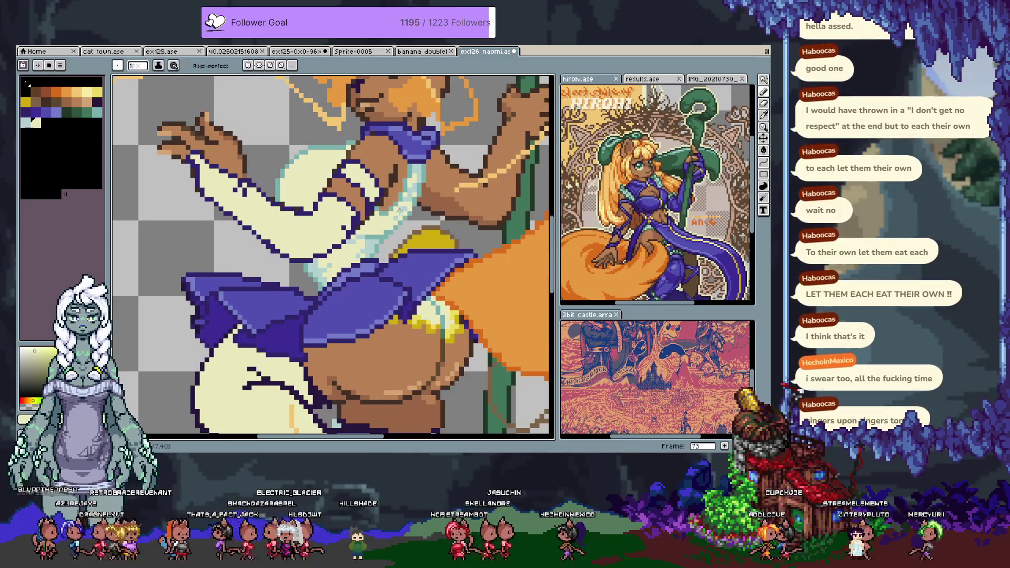
{"action": "left_click", "coordinate": [388, 230], "text": "alt"}
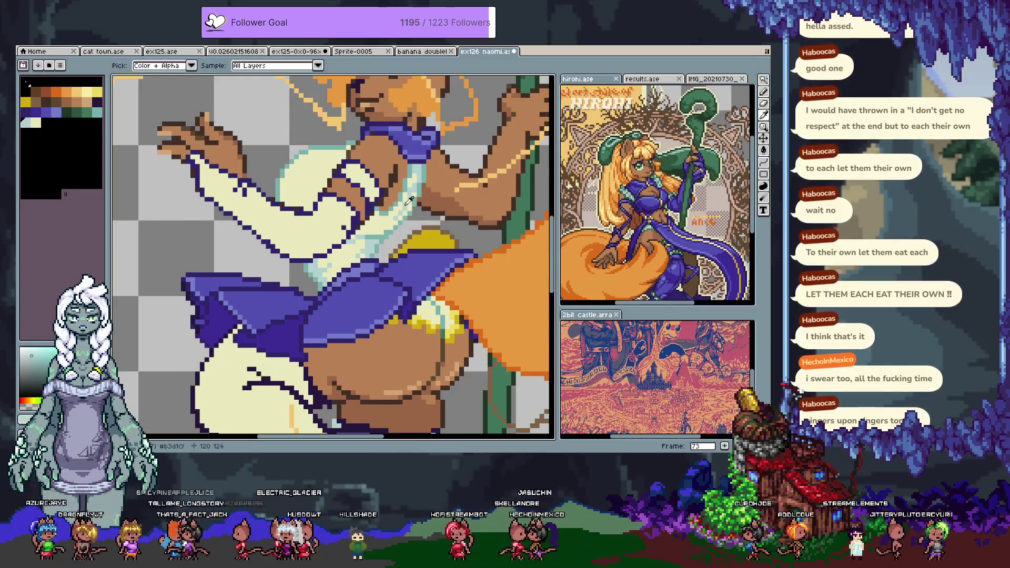
{"action": "left_click", "coordinate": [386, 226], "text": "alt"}
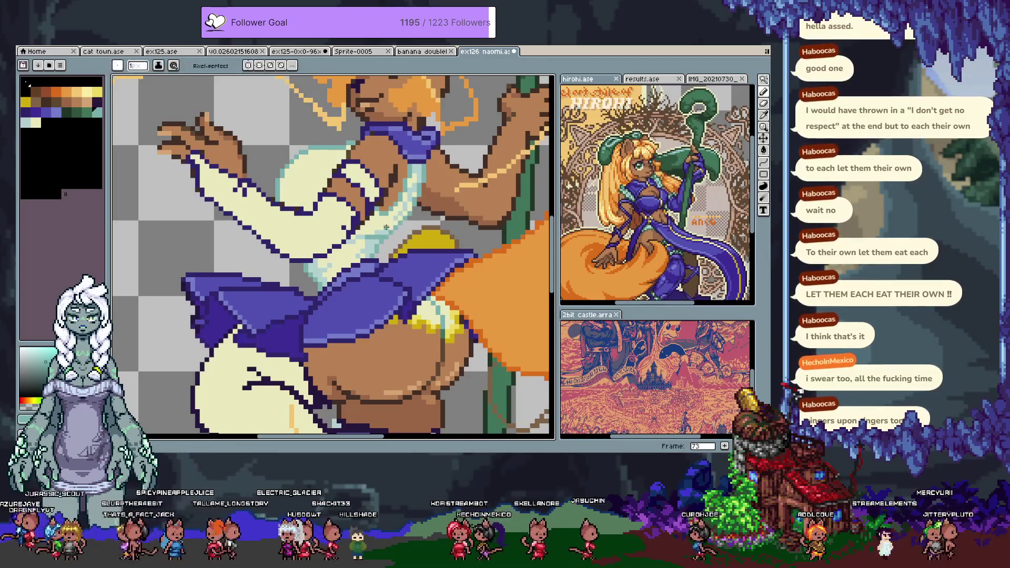
{"action": "left_click", "coordinate": [389, 241], "text": "alt"}
{"action": "left_click", "coordinate": [286, 197], "text": "alt"}
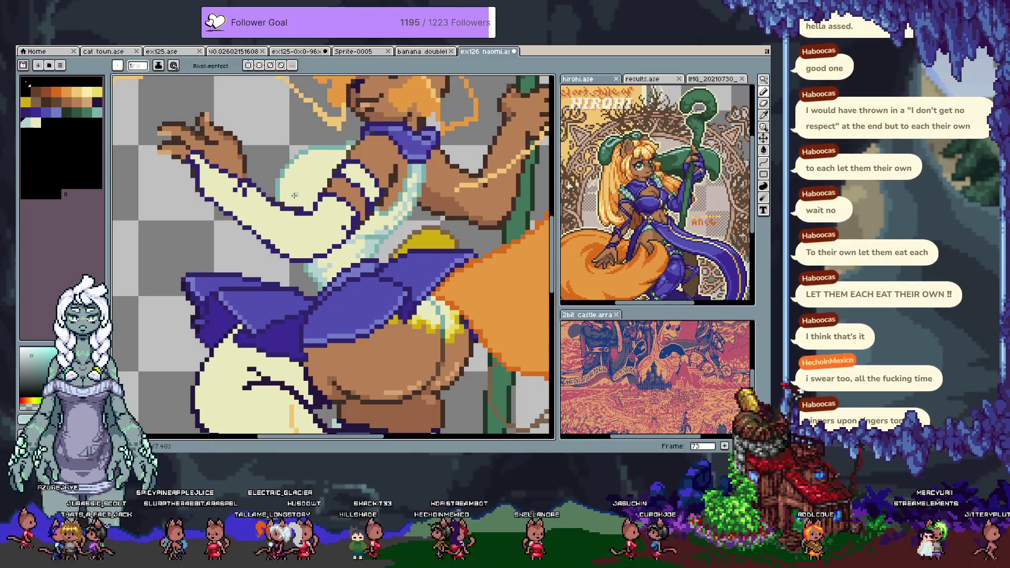
{"action": "scroll", "coordinate": [315, 184], "scroll_direction": "up", "scroll_amount": 3}
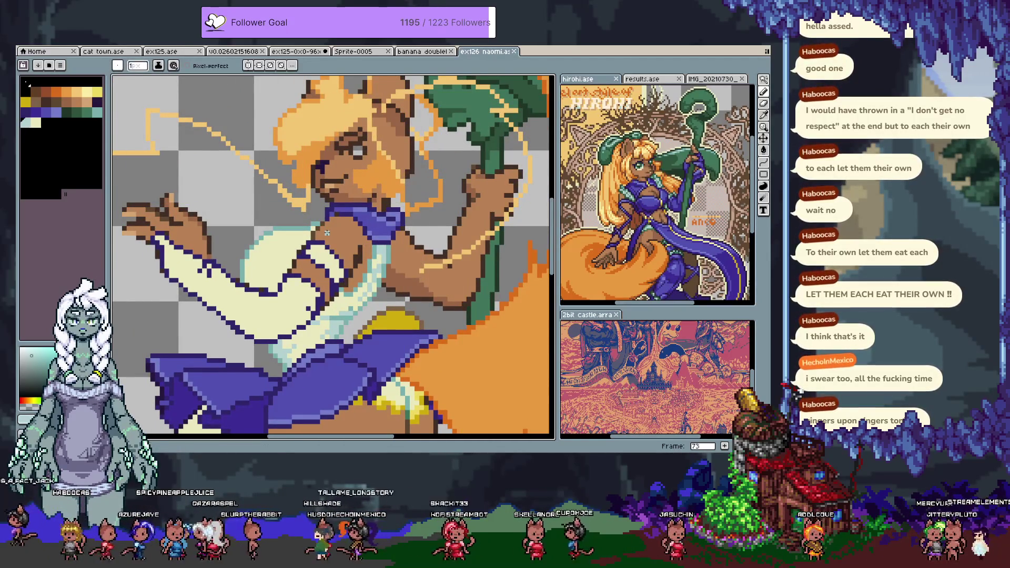
{"action": "scroll", "coordinate": [326, 232], "scroll_direction": "down", "scroll_amount": 2}
{"action": "scroll", "coordinate": [339, 270], "scroll_direction": "up", "scroll_amount": 2}
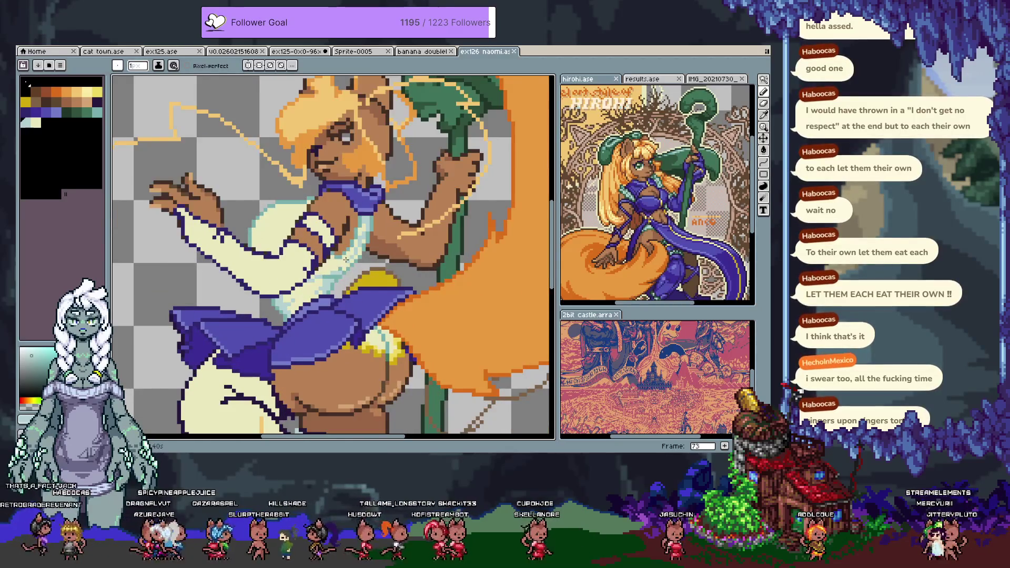
{"action": "left_click", "coordinate": [378, 225], "text": "alt"}
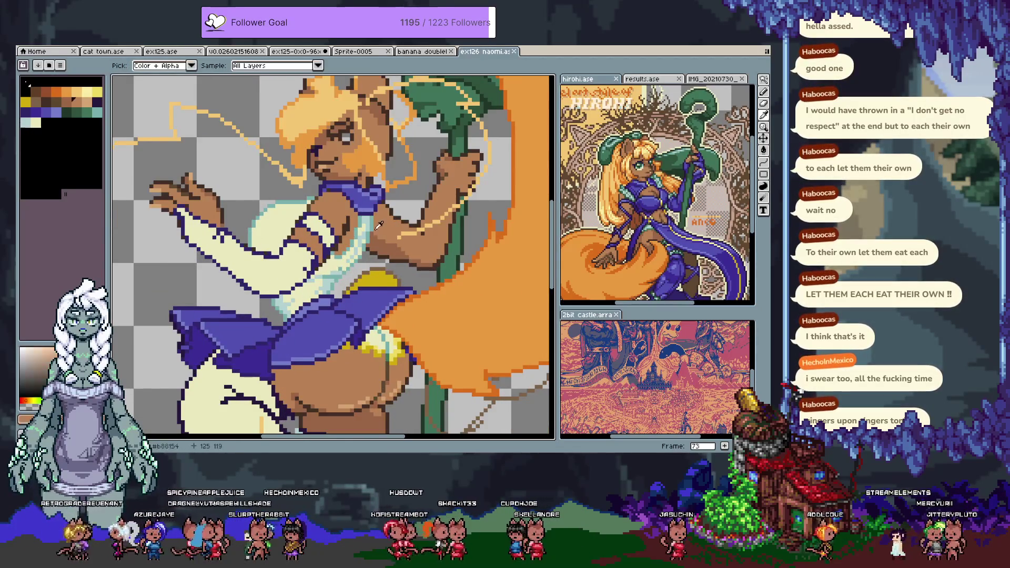
{"action": "left_click", "coordinate": [77, 112]}
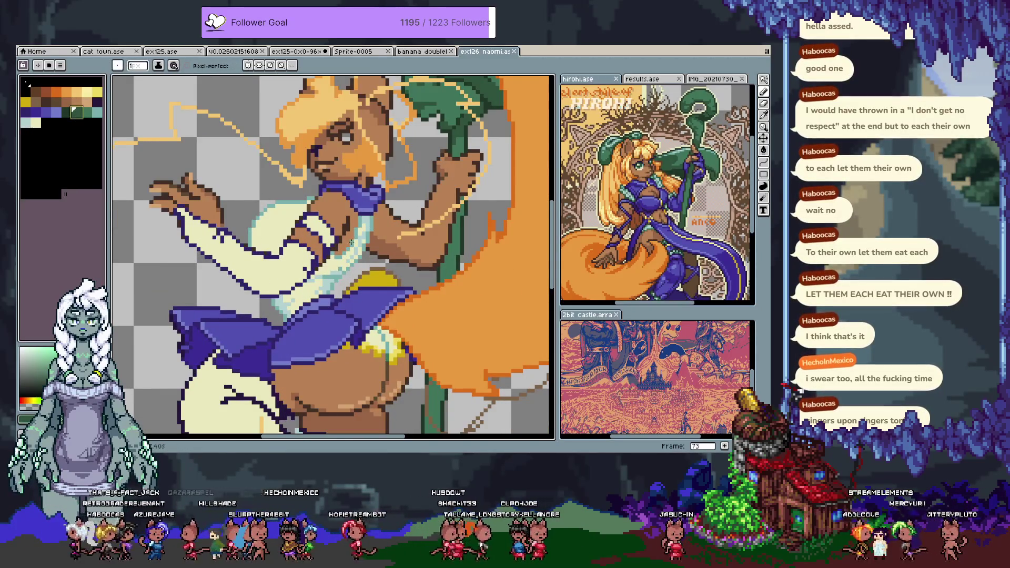
{"action": "left_click", "coordinate": [370, 224], "text": "alt"}
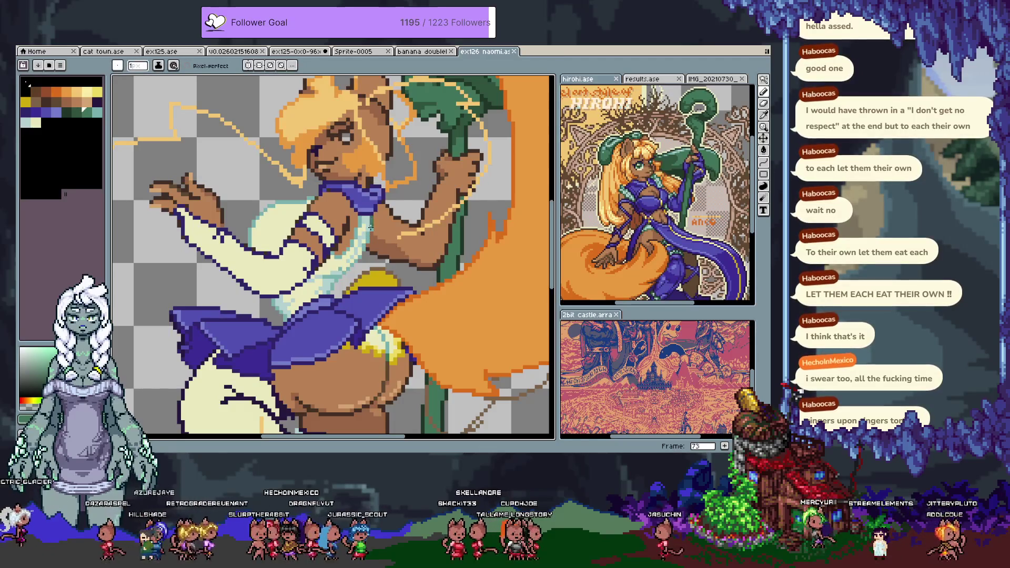
{"action": "left_click", "coordinate": [363, 247]}
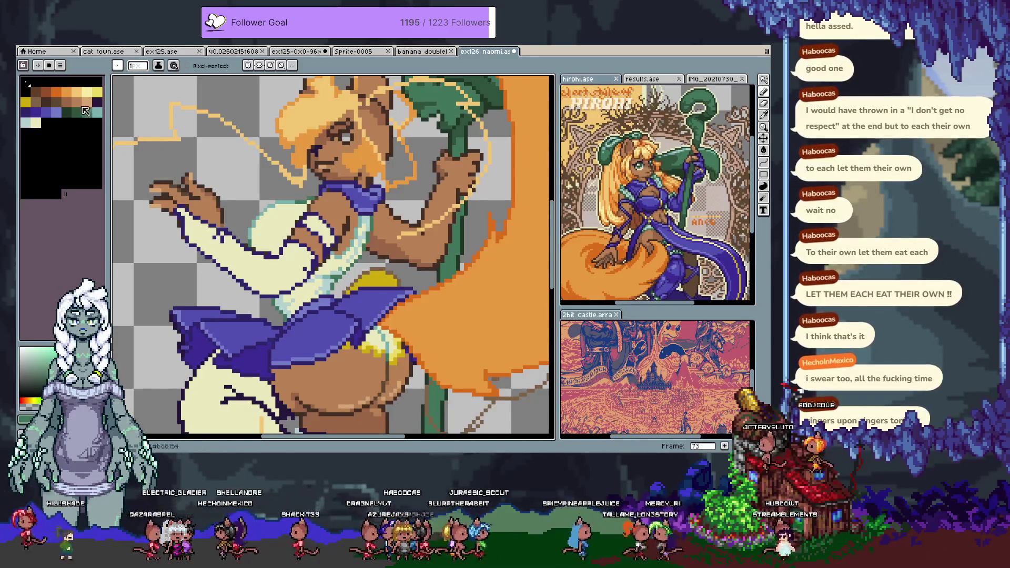
- Sample the teal, brown skin shades and purple outline colour from the artwork
{"action": "left_click", "coordinate": [303, 273], "text": "alt"}
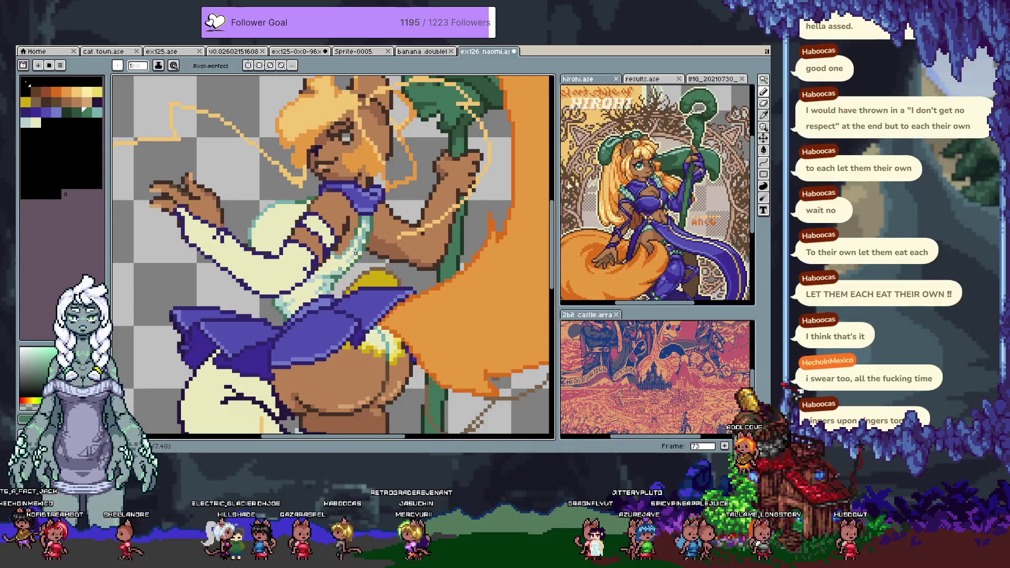
{"action": "left_click", "coordinate": [334, 253], "text": "alt"}
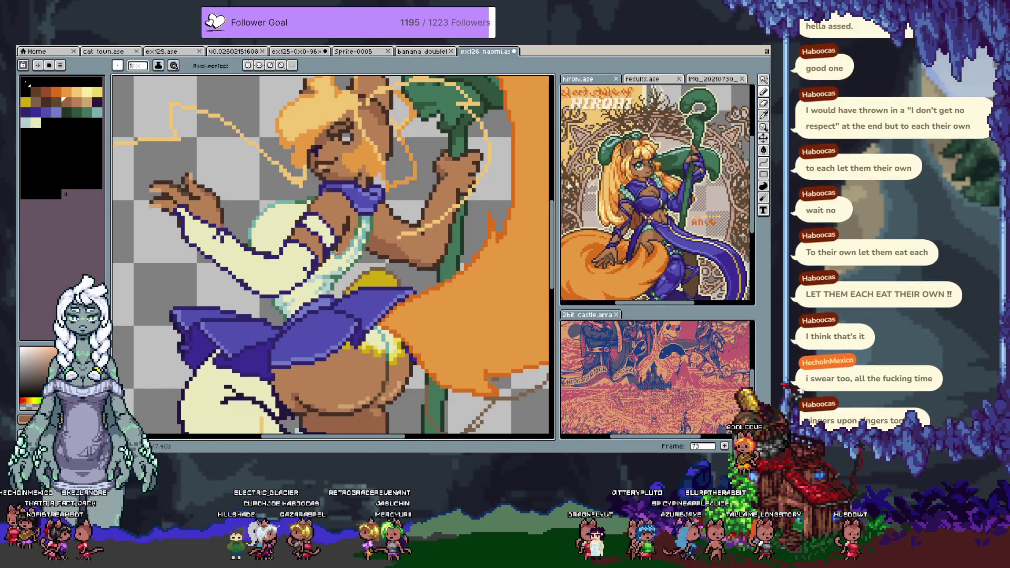
{"action": "left_click", "coordinate": [353, 229], "text": "alt"}
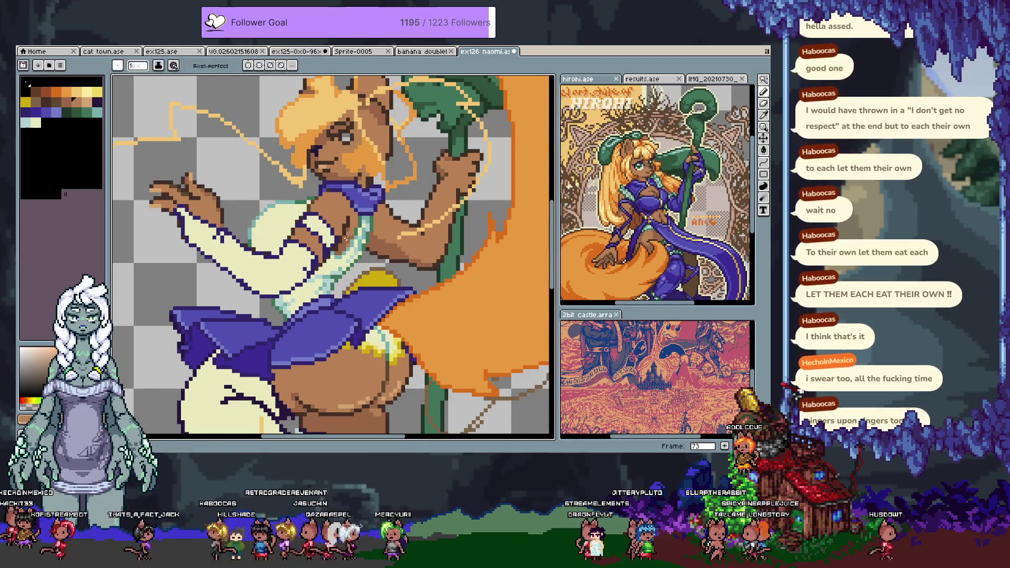
{"action": "left_click", "coordinate": [336, 242], "text": "alt"}
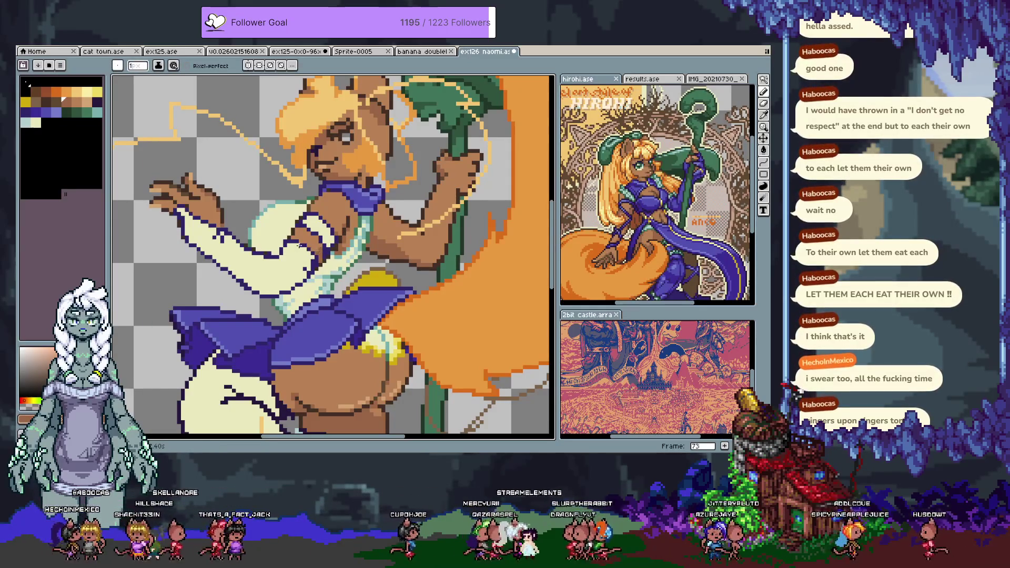
{"action": "left_click", "coordinate": [290, 234], "text": "alt"}
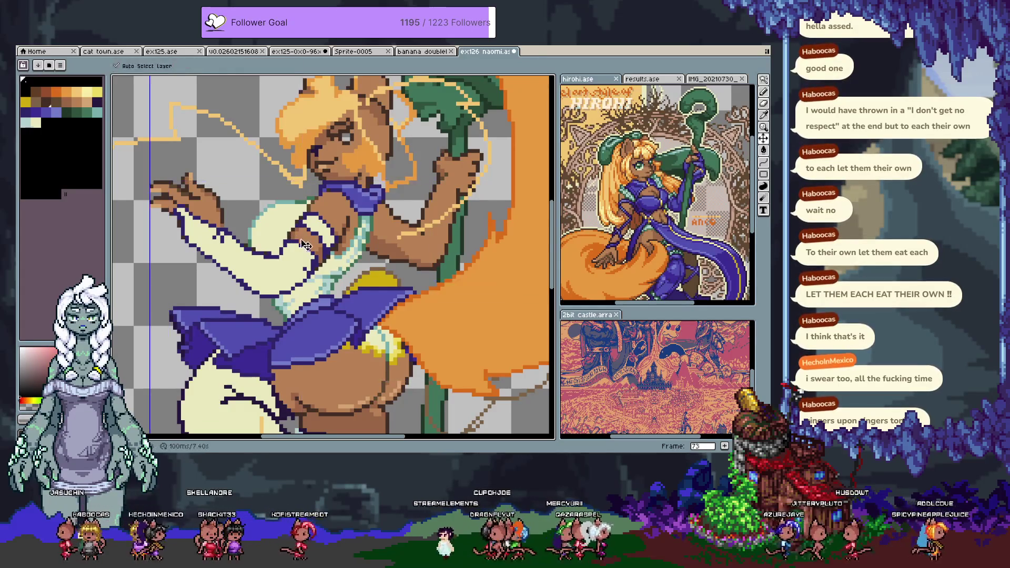
- Eyedrop the purple outline colour and draw a dark purple line down the cream sleeve
{"action": "left_click", "coordinate": [285, 238], "text": "alt"}
{"action": "left_click", "coordinate": [284, 237], "text": "alt"}
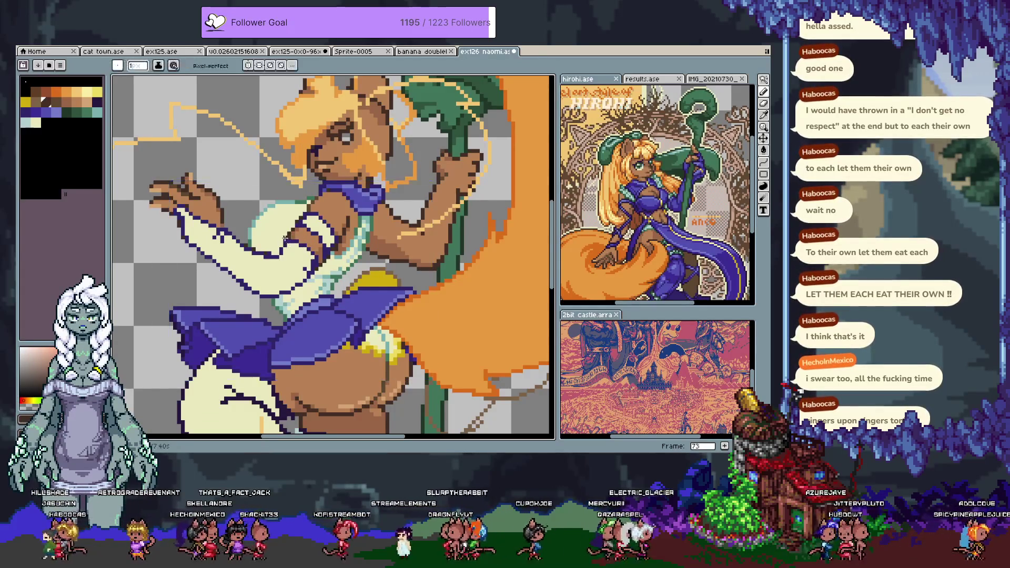
{"action": "left_click", "coordinate": [285, 238], "text": "alt"}
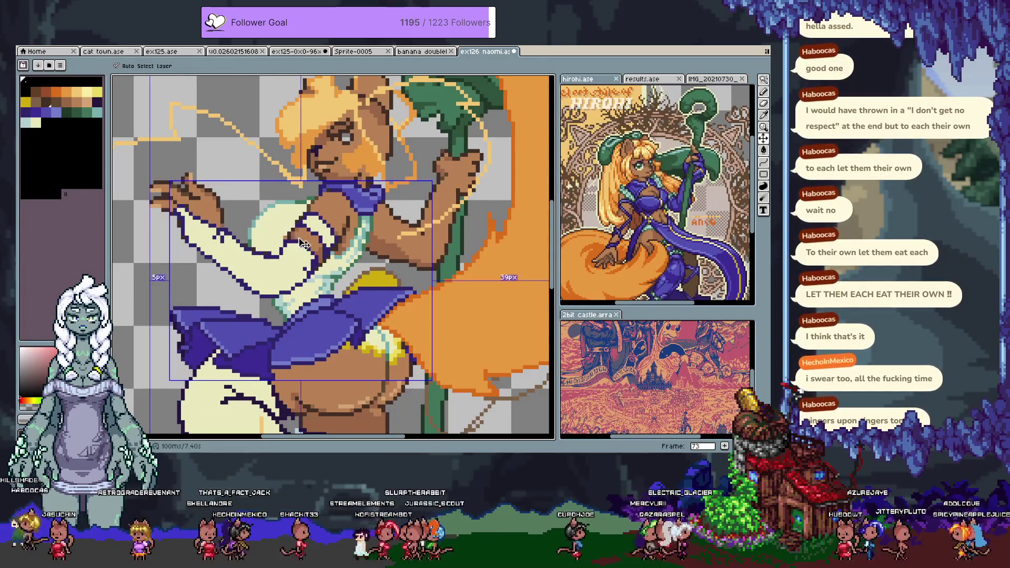
{"action": "left_click", "coordinate": [292, 232], "text": "alt"}
{"action": "left_click", "coordinate": [292, 233], "text": "alt"}
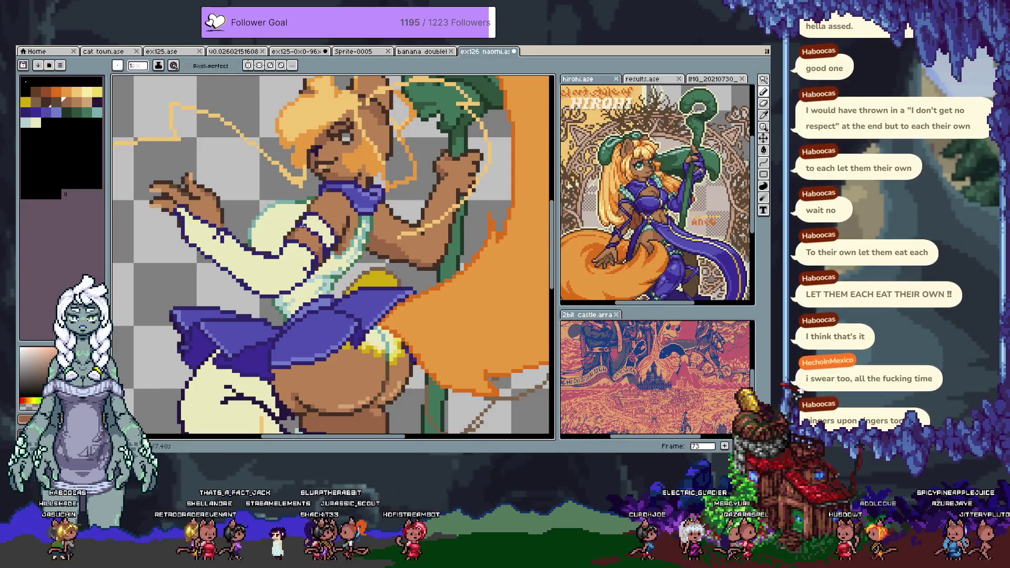
{"action": "left_click", "coordinate": [299, 219], "text": "alt"}
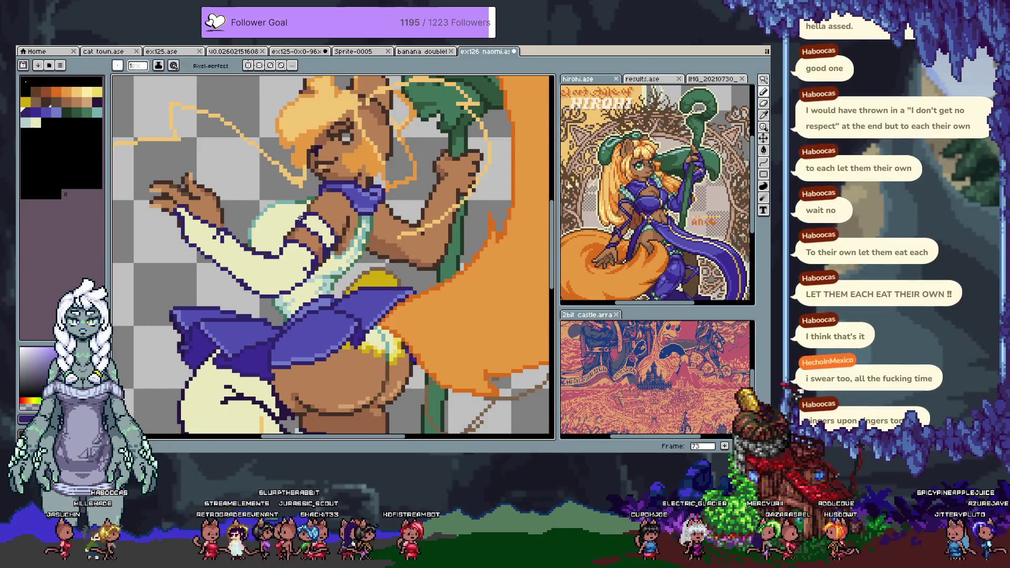
{"action": "left_click", "coordinate": [303, 222], "text": "alt"}
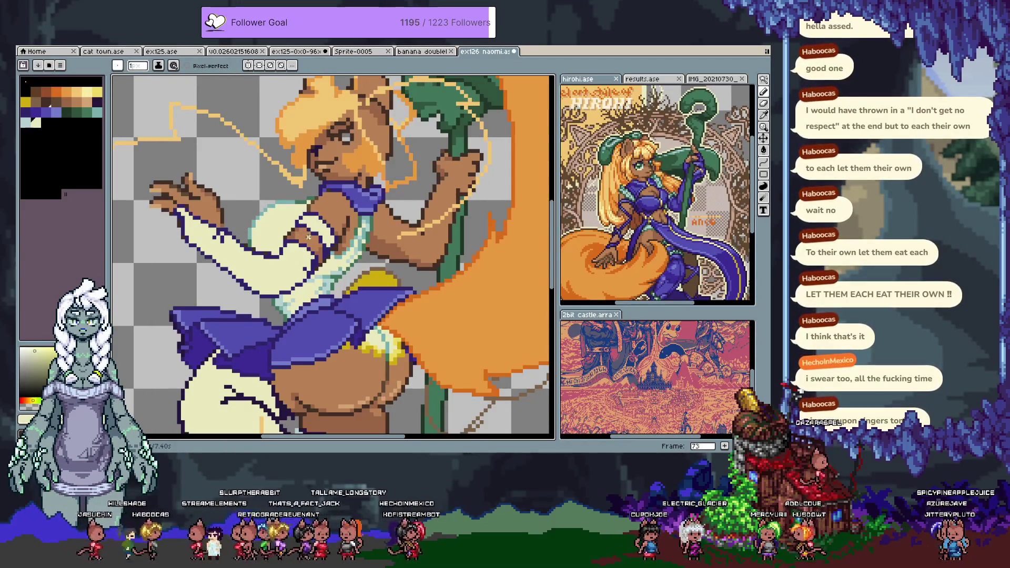
{"action": "left_click", "coordinate": [307, 210], "text": "alt"}
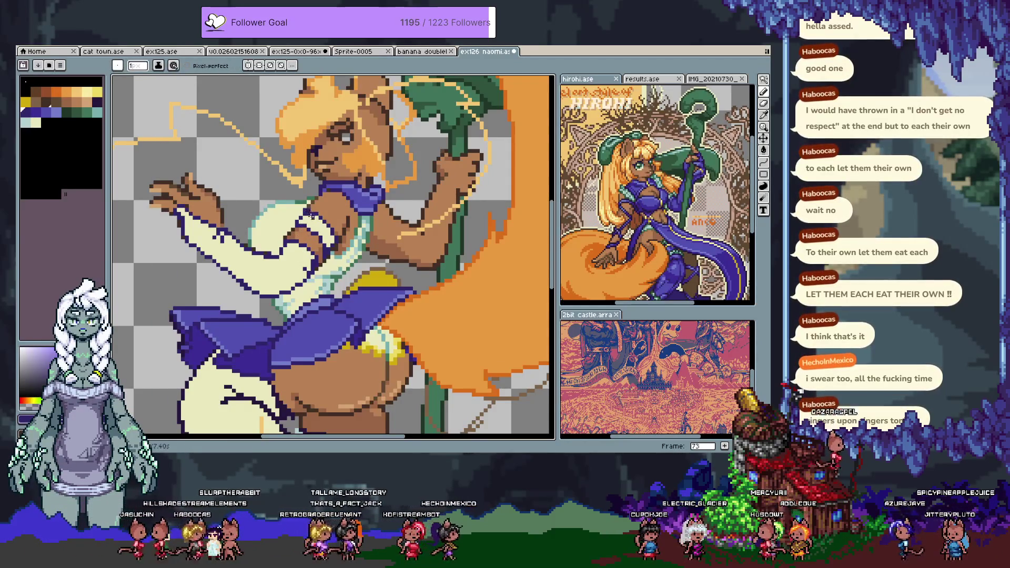
{"action": "left_click_drag", "start_coordinate": [310, 211], "coordinate": [308, 229]}
- Re-sample the purple outline and brown skin tones near the shoulder
{"action": "left_click", "coordinate": [308, 216], "text": "alt"}
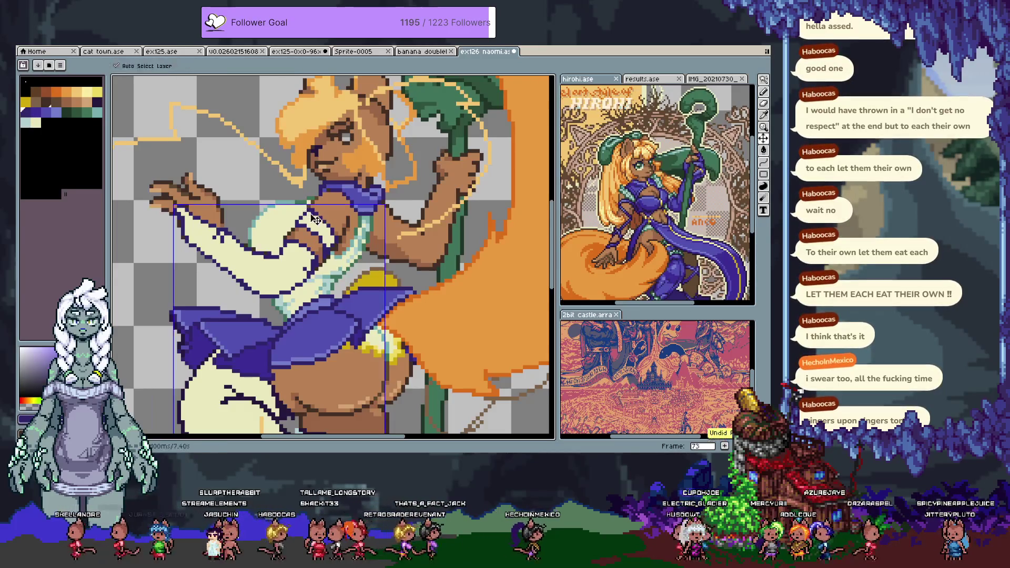
{"action": "left_click", "coordinate": [309, 202], "text": "alt"}
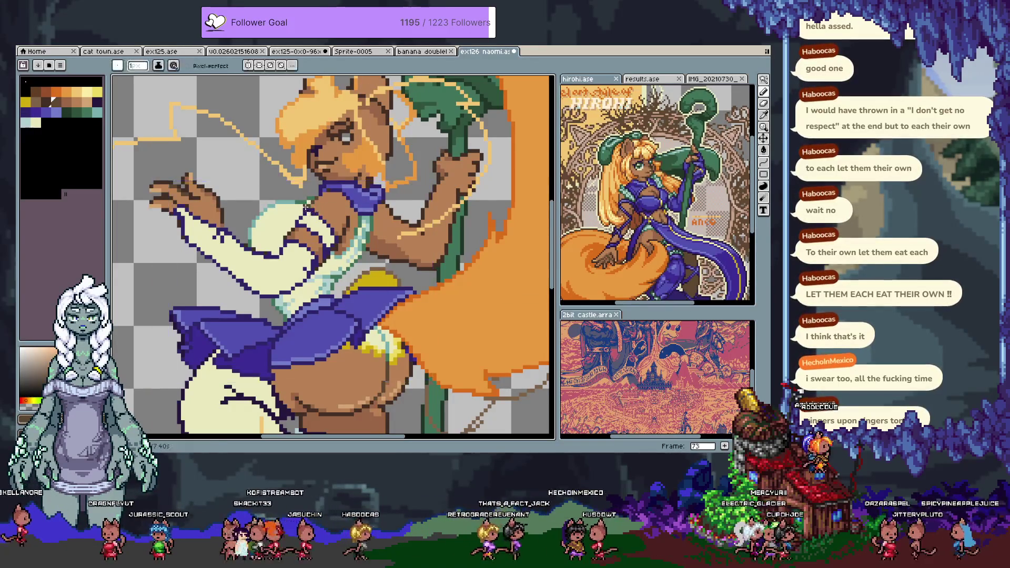
{"action": "left_click", "coordinate": [297, 191], "text": "alt"}
- Undo the last stroke, sample collar purple, skin brown and sleeve cream, then undo another stroke
{"action": "key", "text": "ctrl+z"}
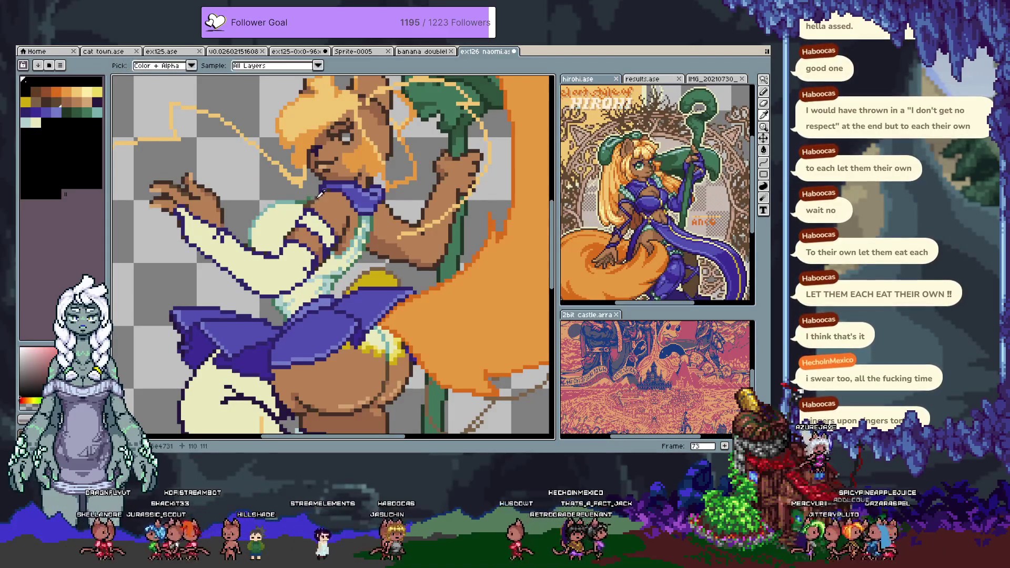
{"action": "left_click", "coordinate": [316, 197], "text": "alt"}
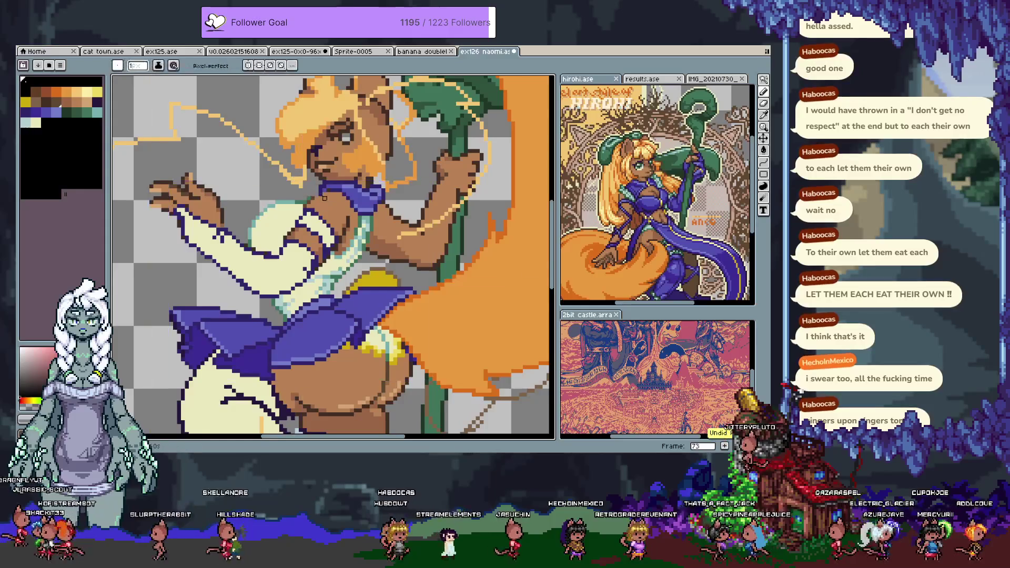
{"action": "key", "text": "i"}
{"action": "key", "text": "b"}
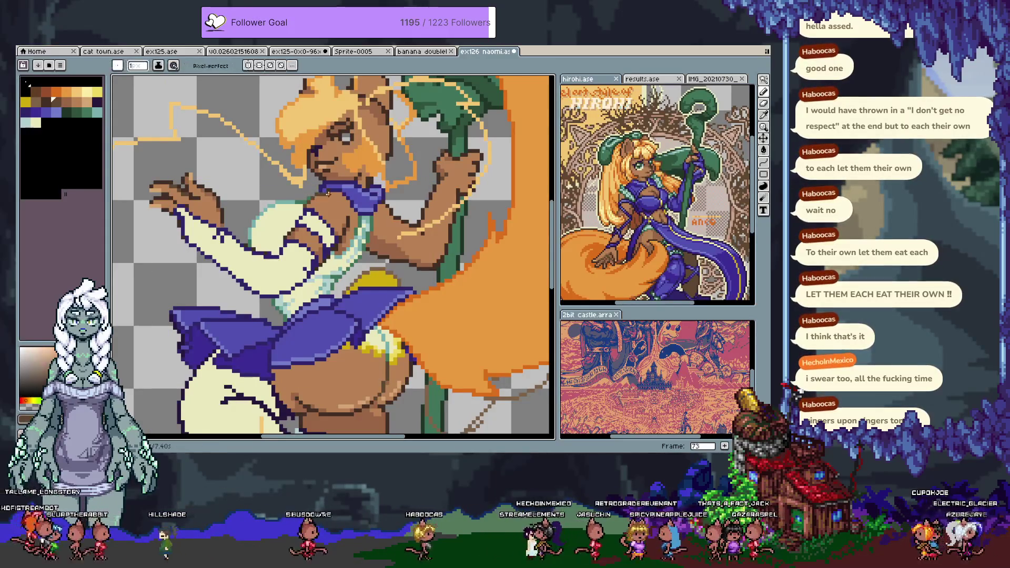
{"action": "left_click", "coordinate": [324, 191], "text": "alt"}
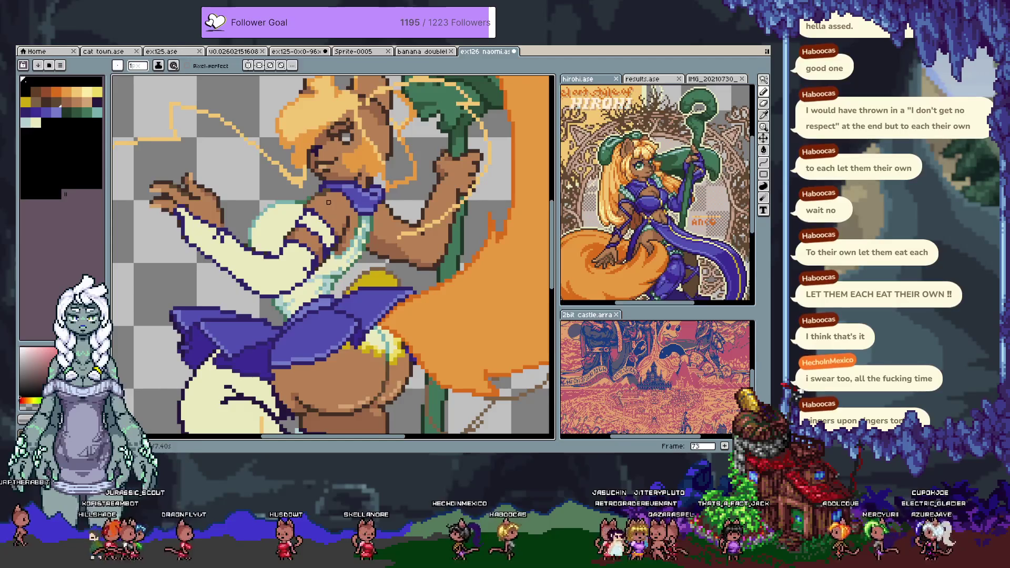
{"action": "left_click", "coordinate": [324, 194], "text": "alt"}
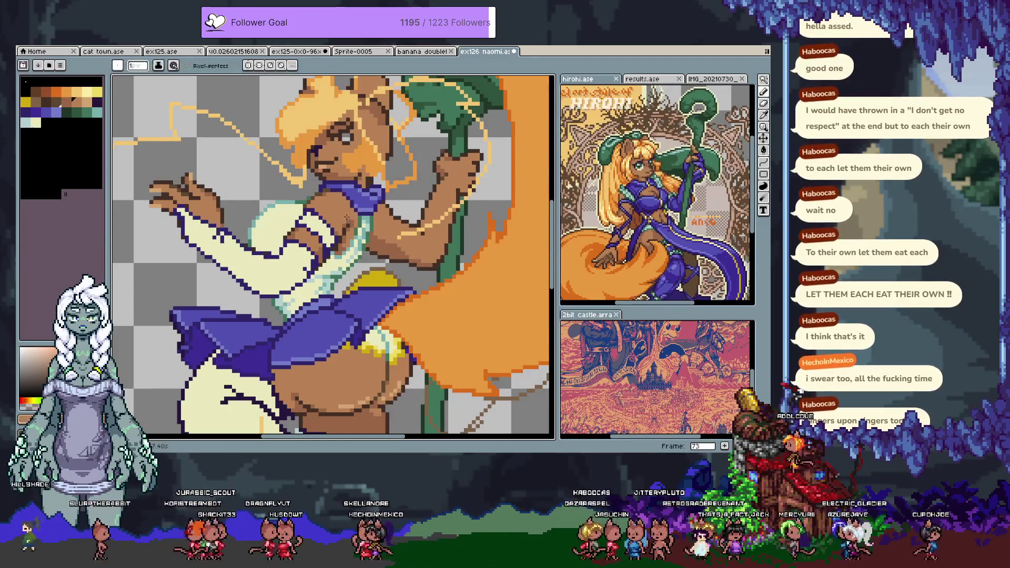
{"action": "left_click", "coordinate": [350, 226], "text": "alt"}
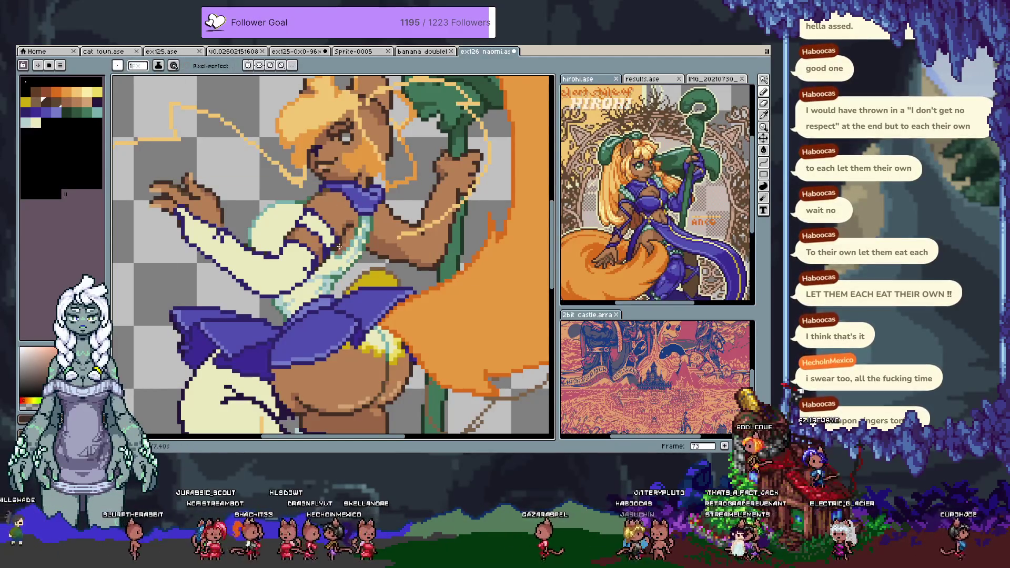
{"action": "left_click", "coordinate": [323, 260], "text": "alt"}
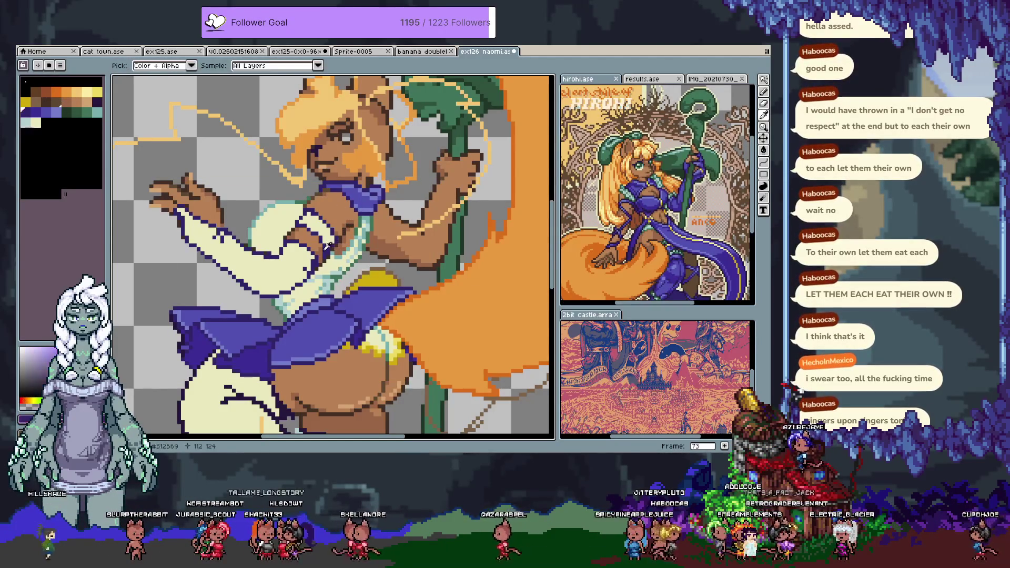
{"action": "left_click", "coordinate": [327, 247], "text": "alt"}
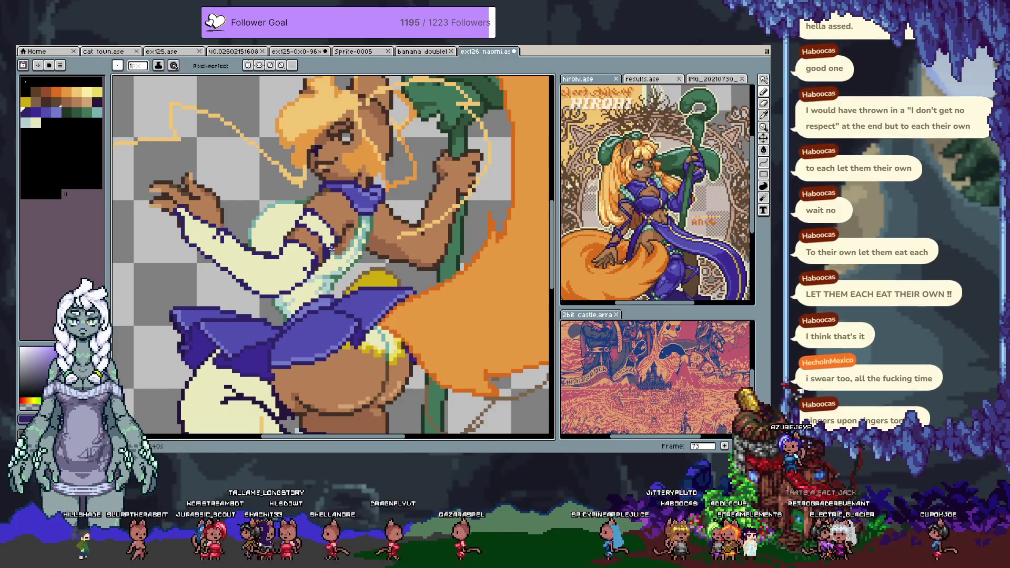
{"action": "key", "text": "ctrl+z"}
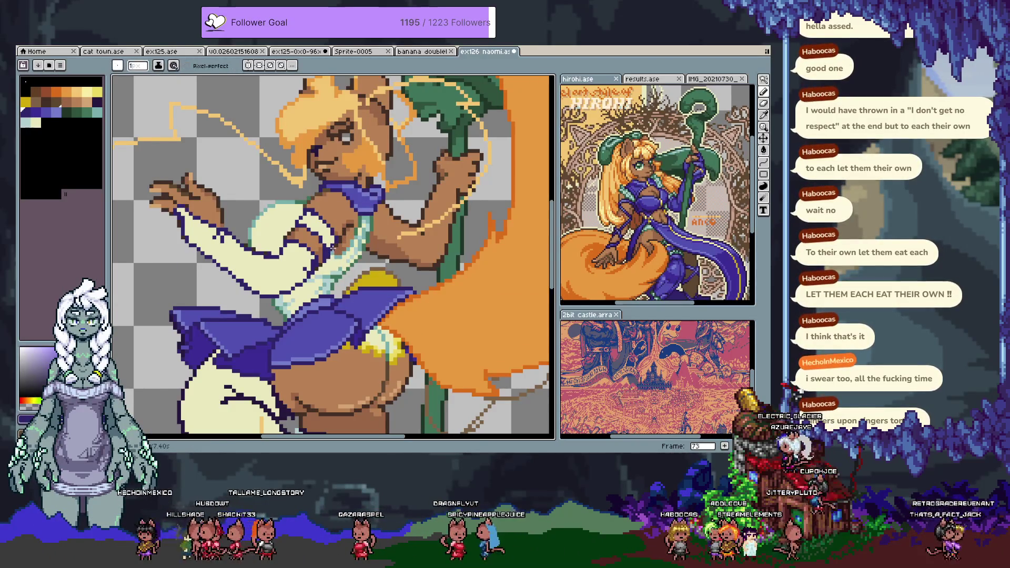
- Sample the sleeve cream, blue-purple outline and tan skin tones along the sleeve edge
{"action": "left_click", "coordinate": [328, 248], "text": "alt"}
{"action": "left_click", "coordinate": [331, 251], "text": "alt"}
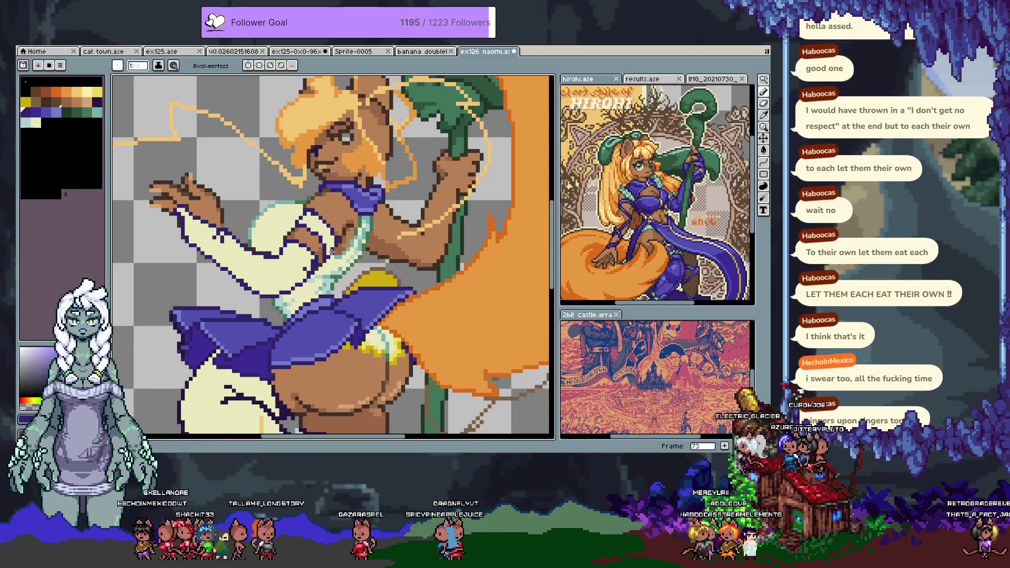
{"action": "left_click", "coordinate": [324, 239], "text": "alt"}
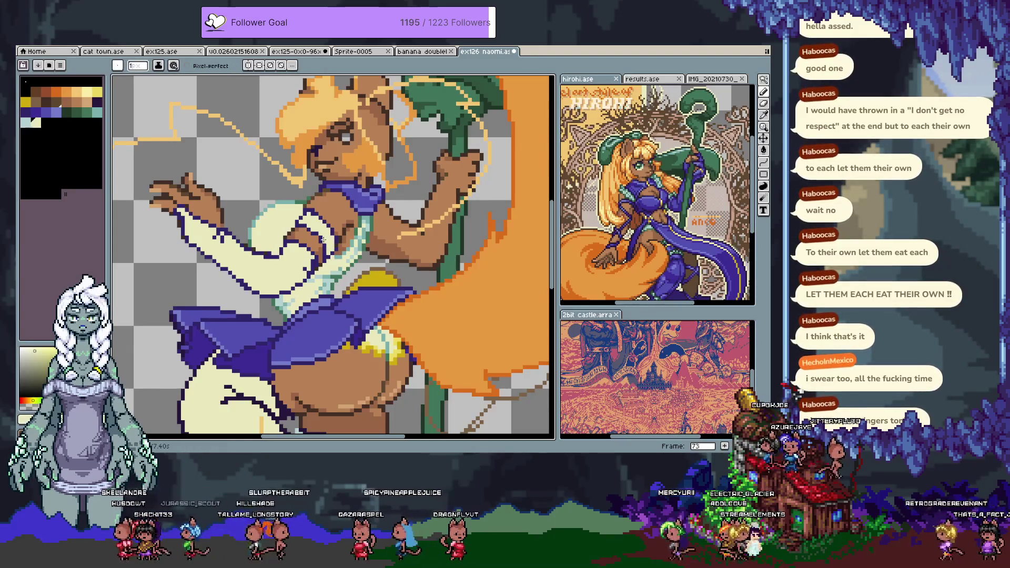
{"action": "left_click", "coordinate": [316, 235], "text": "alt"}
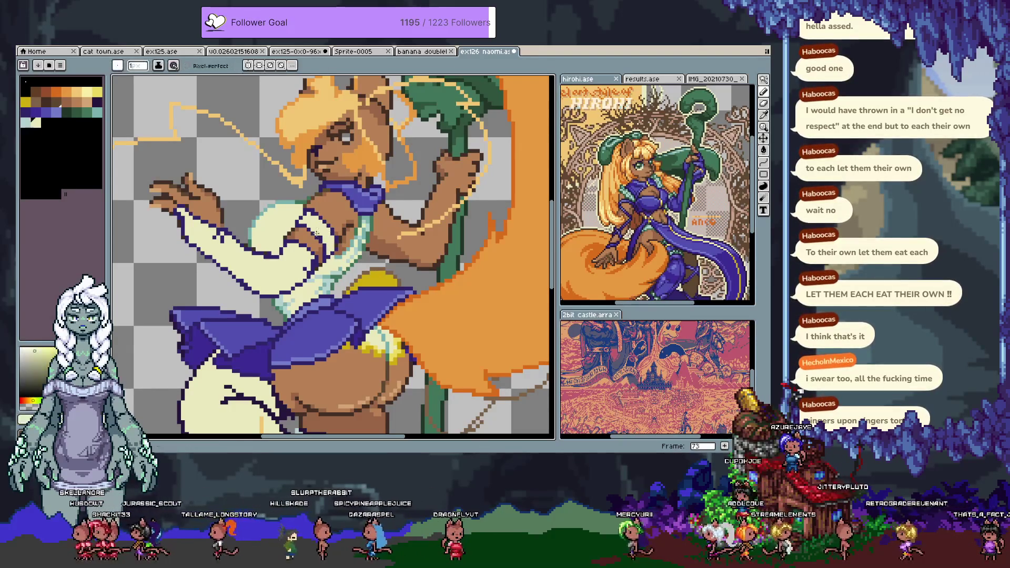
{"action": "left_click", "coordinate": [304, 226], "text": "alt"}
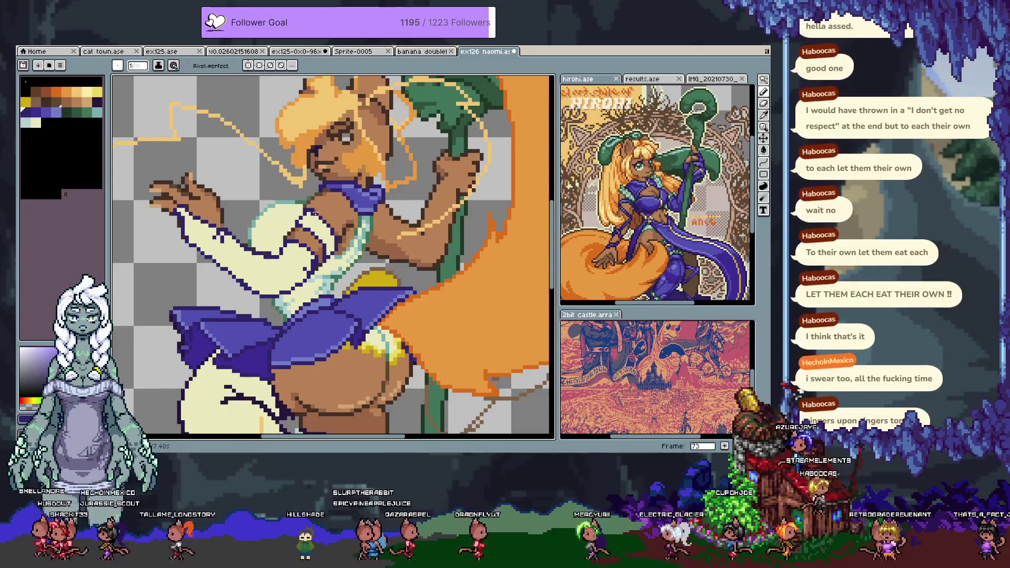
{"action": "left_click", "coordinate": [304, 209], "text": "alt"}
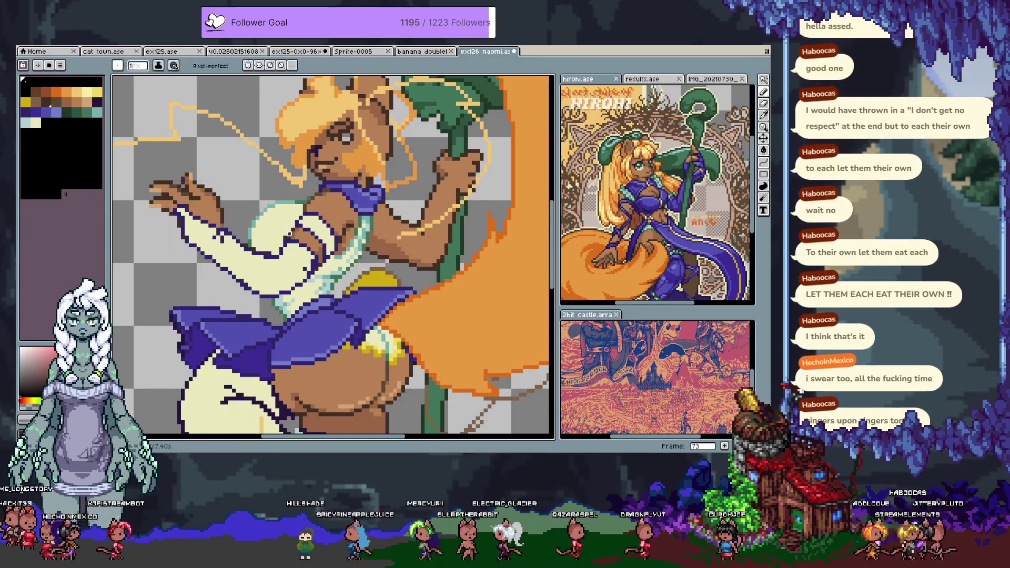
{"action": "left_click", "coordinate": [285, 237], "text": "alt"}
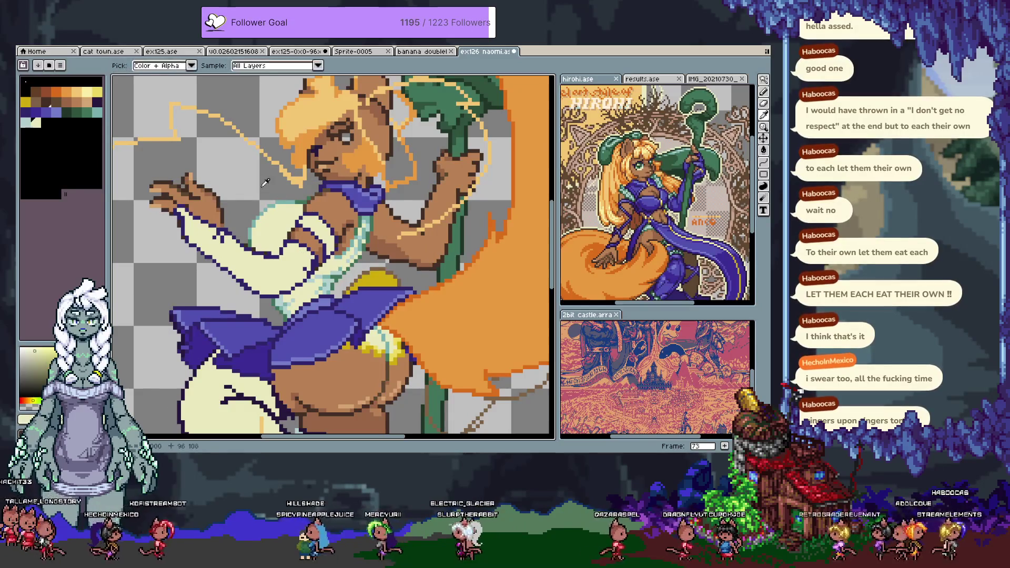
{"action": "left_click", "coordinate": [293, 241], "text": "alt"}
- Draw a dark purple outline along the sleeve edge and re-pick the pale cream
{"action": "left_click", "coordinate": [289, 242], "text": "alt"}
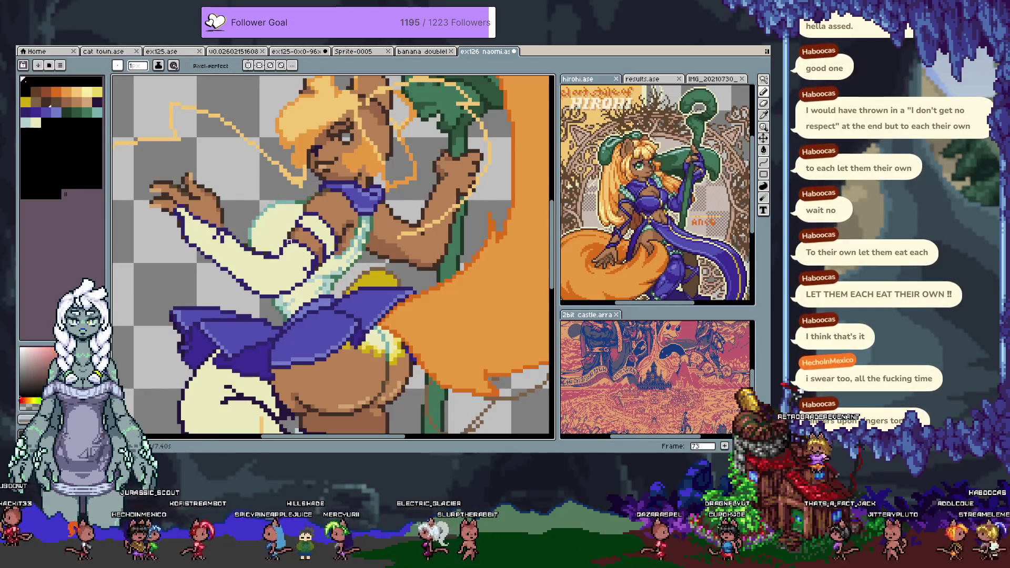
{"action": "left_click_drag", "start_coordinate": [289, 247], "coordinate": [277, 265]}
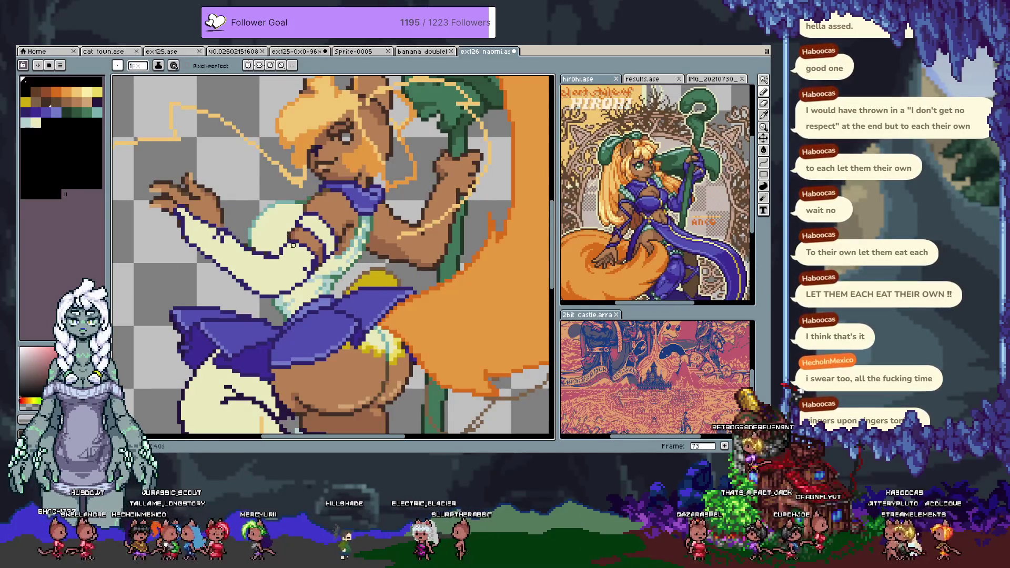
{"action": "key", "text": "v"}
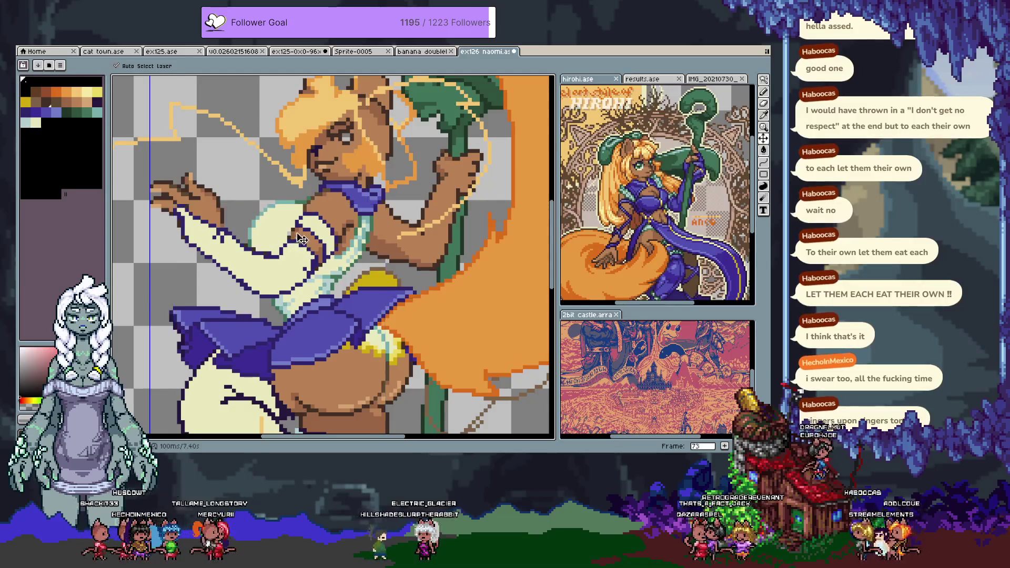
{"action": "key", "text": "b"}
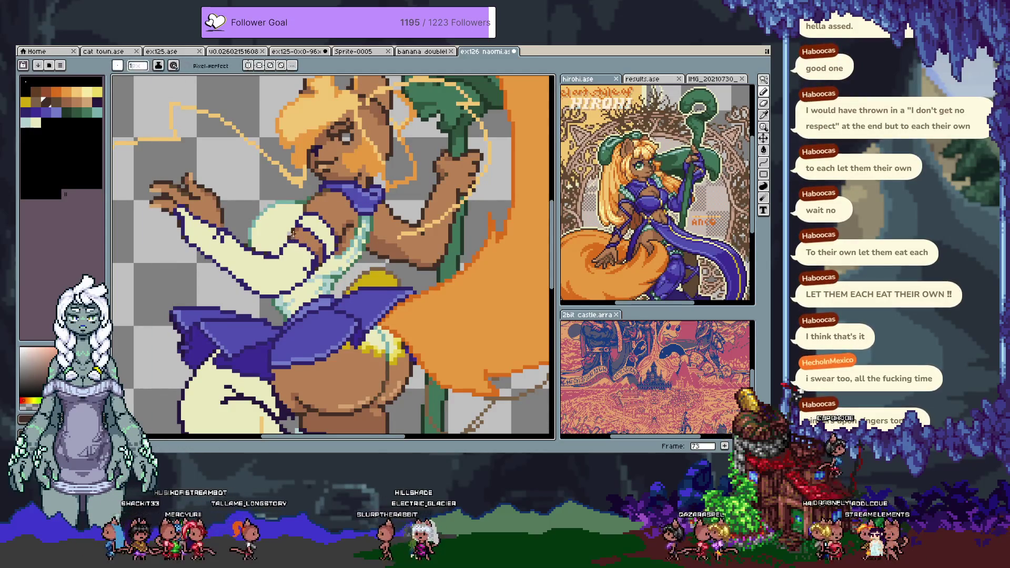
{"action": "left_click", "coordinate": [289, 232], "text": "alt"}
{"action": "left_click", "coordinate": [289, 232], "text": "alt"}
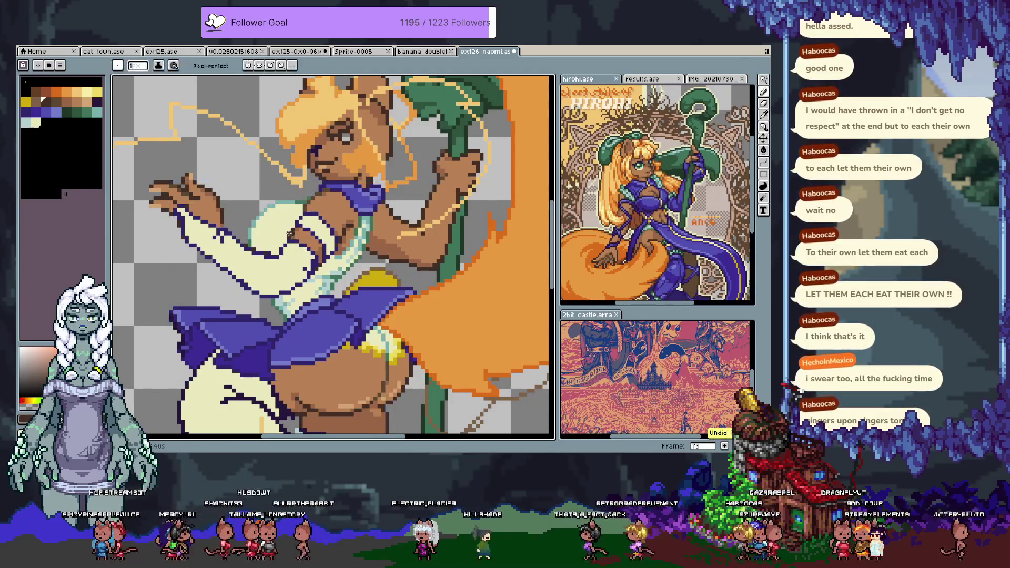
{"action": "left_click", "coordinate": [286, 220], "text": "alt"}
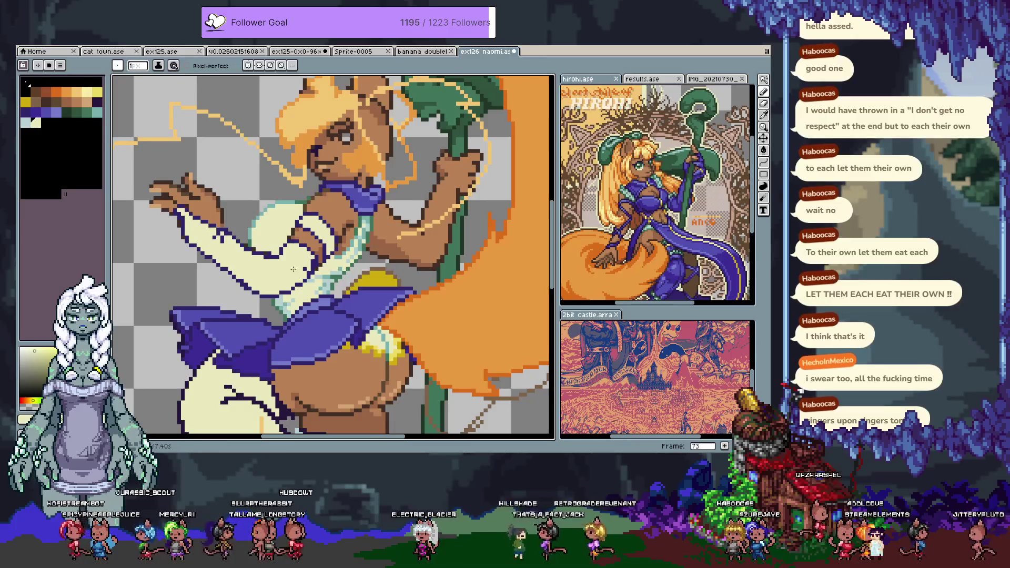
- Sample the hip's yellow highlight and paint yellow pixels along its edge
{"action": "scroll", "coordinate": [288, 265], "scroll_direction": "down", "scroll_amount": 2}
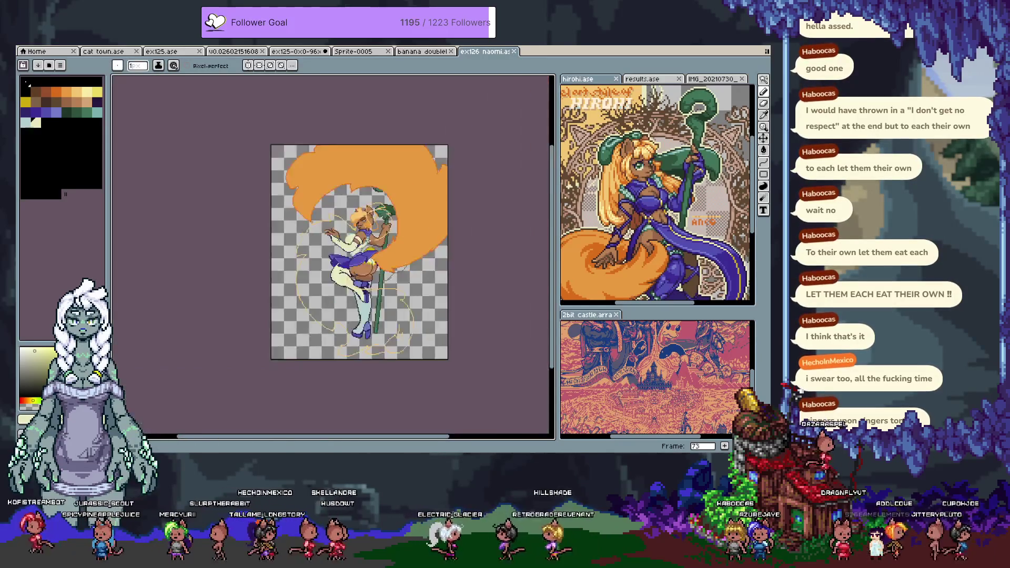
{"action": "scroll", "coordinate": [372, 244], "scroll_direction": "up", "scroll_amount": 1}
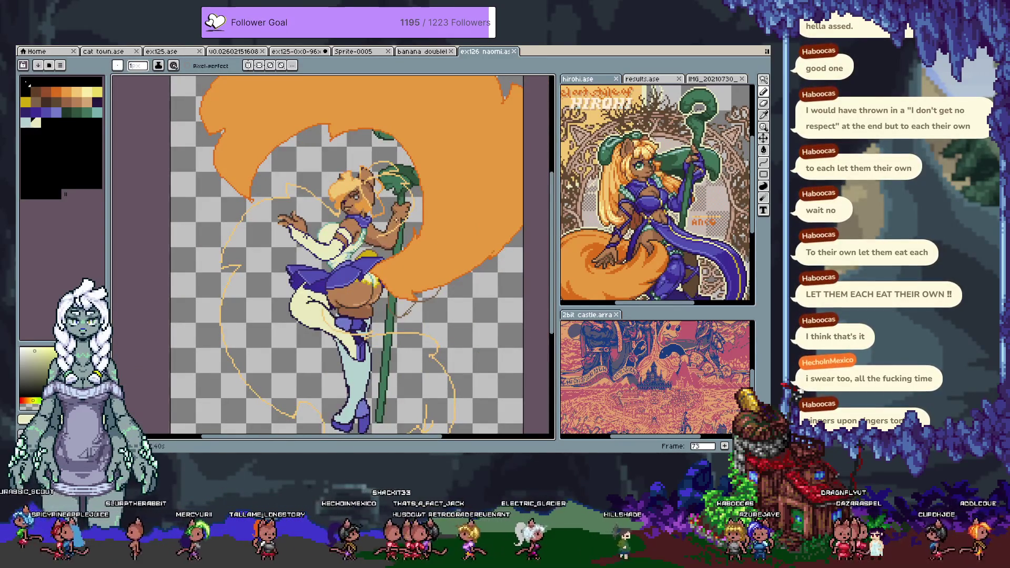
{"action": "scroll", "coordinate": [385, 287], "scroll_direction": "up", "scroll_amount": 4}
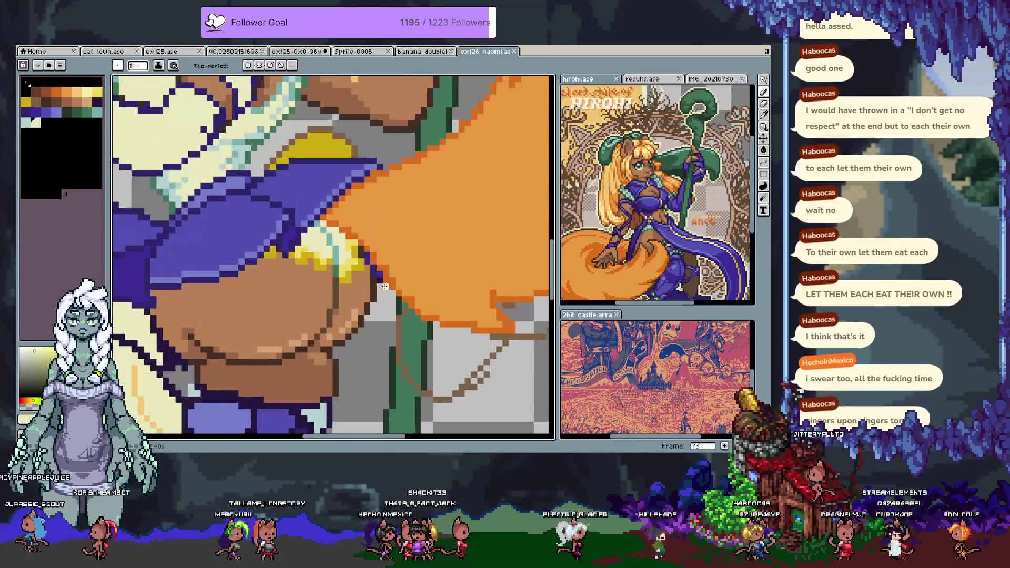
{"action": "left_click", "coordinate": [349, 255], "text": "alt"}
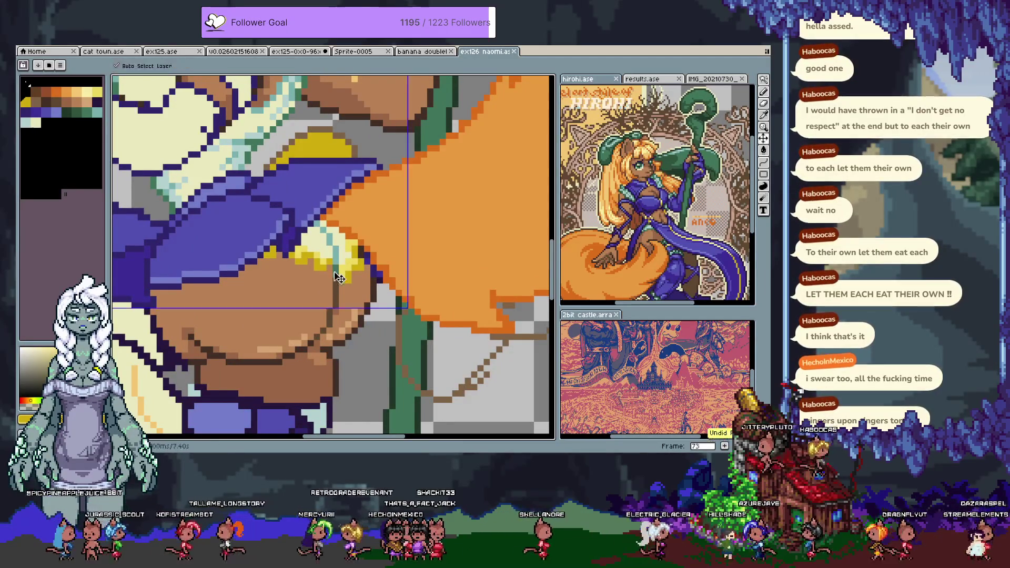
{"action": "left_click", "coordinate": [337, 274]}
{"action": "left_click", "coordinate": [336, 284]}
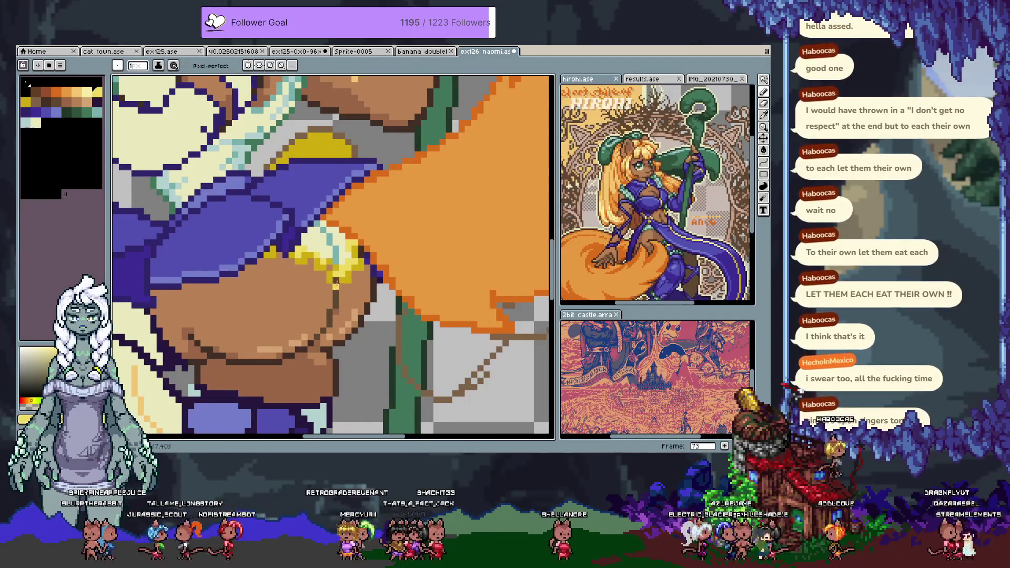
{"action": "left_click", "coordinate": [330, 274], "text": "alt"}
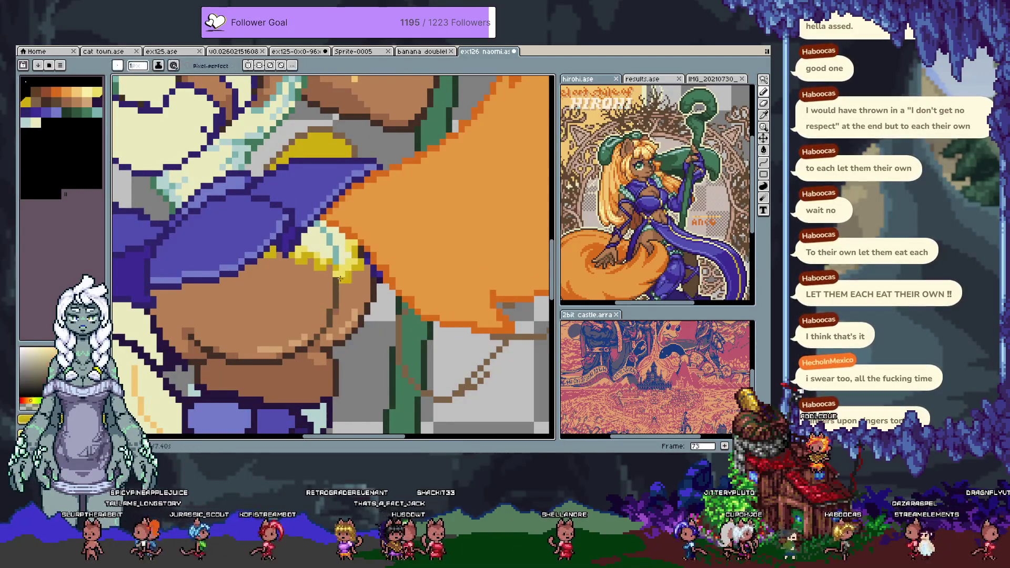
{"action": "left_click", "coordinate": [343, 269], "text": "alt"}
{"action": "left_click", "coordinate": [340, 278]}
{"action": "left_click", "coordinate": [360, 270]}
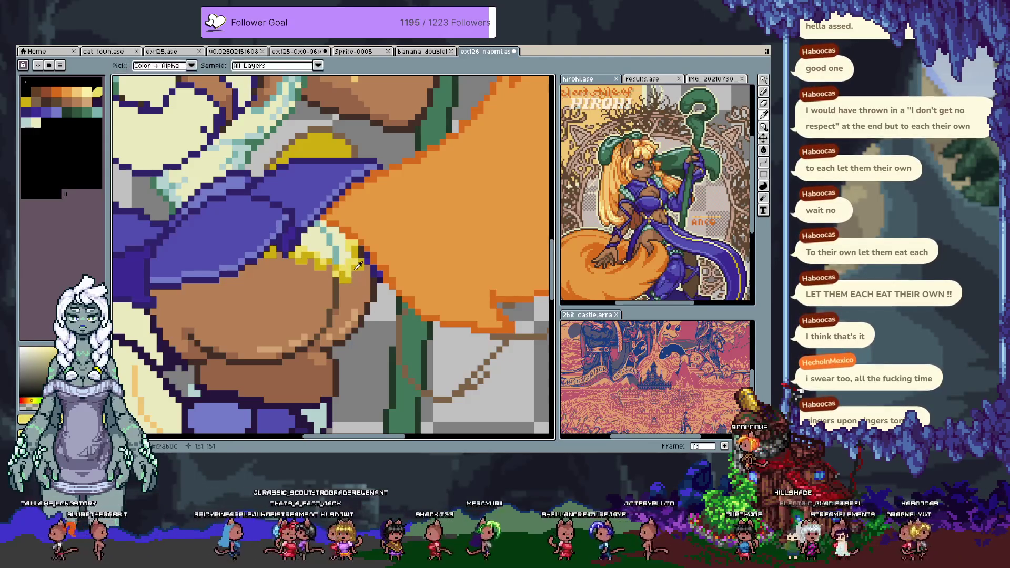
- Re-sample the yellow, grey and brown skin colours around the hip highlight
{"action": "key", "text": "alt"}
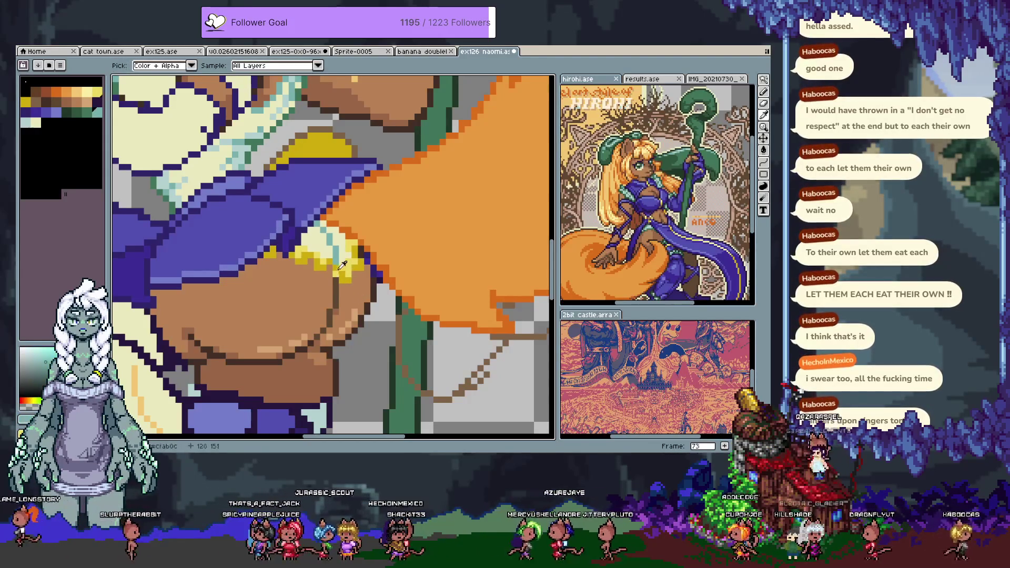
{"action": "left_click", "coordinate": [343, 266], "text": "alt"}
{"action": "left_click", "coordinate": [344, 282], "text": "alt"}
{"action": "left_click", "coordinate": [343, 281], "text": "alt"}
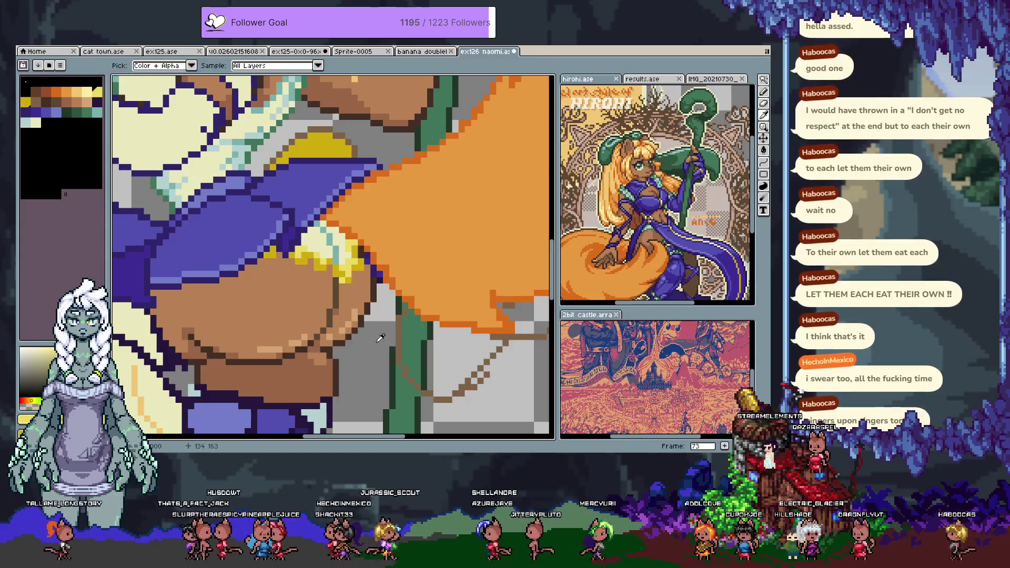
{"action": "left_click", "coordinate": [354, 276], "text": "alt"}
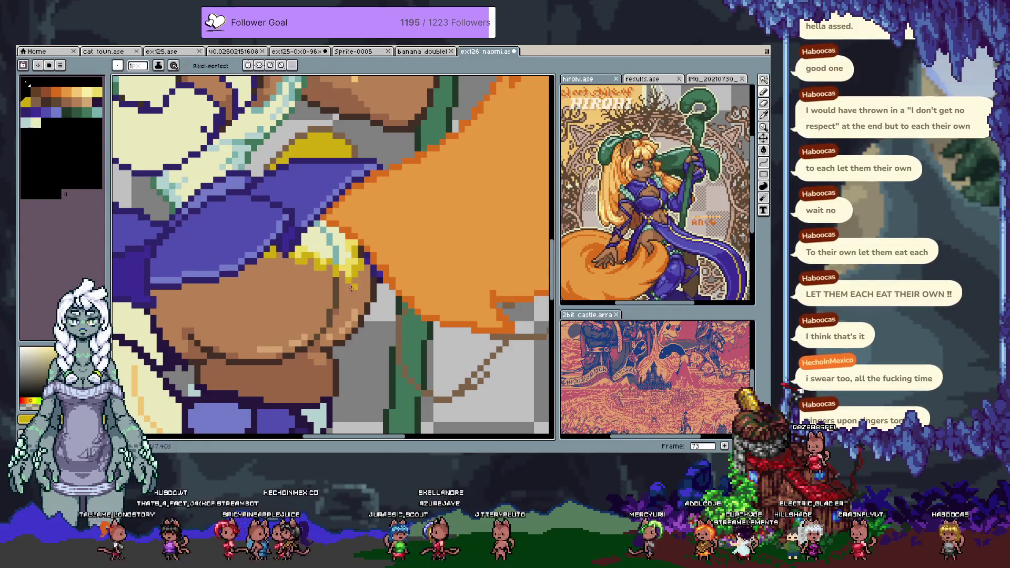
{"action": "left_click", "coordinate": [349, 280], "text": "alt"}
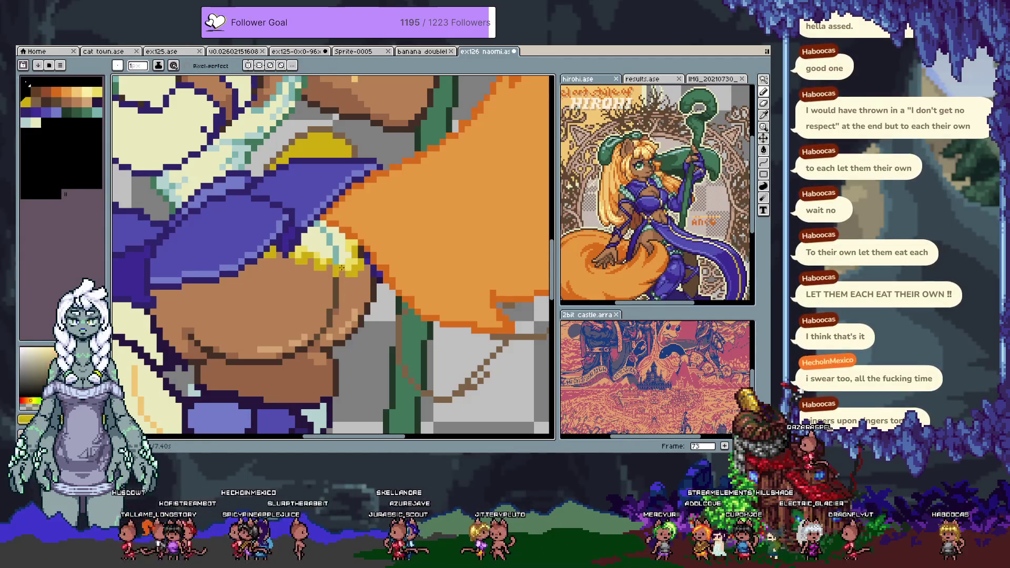
{"action": "left_click", "coordinate": [344, 267], "text": "alt"}
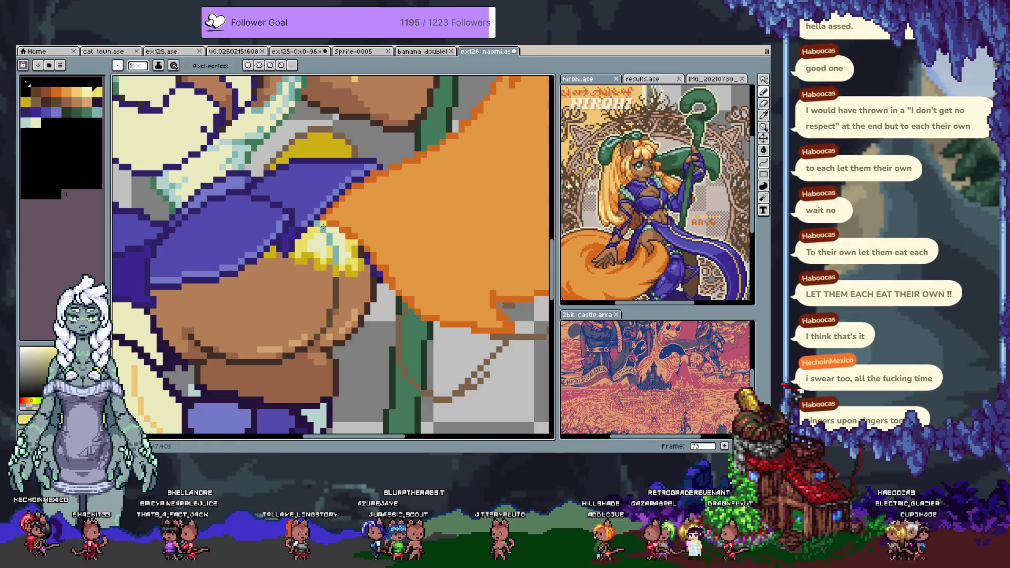
- Save the file and paint a brighter yellow stroke across the hip highlight
{"action": "key", "text": "ctrl+s"}
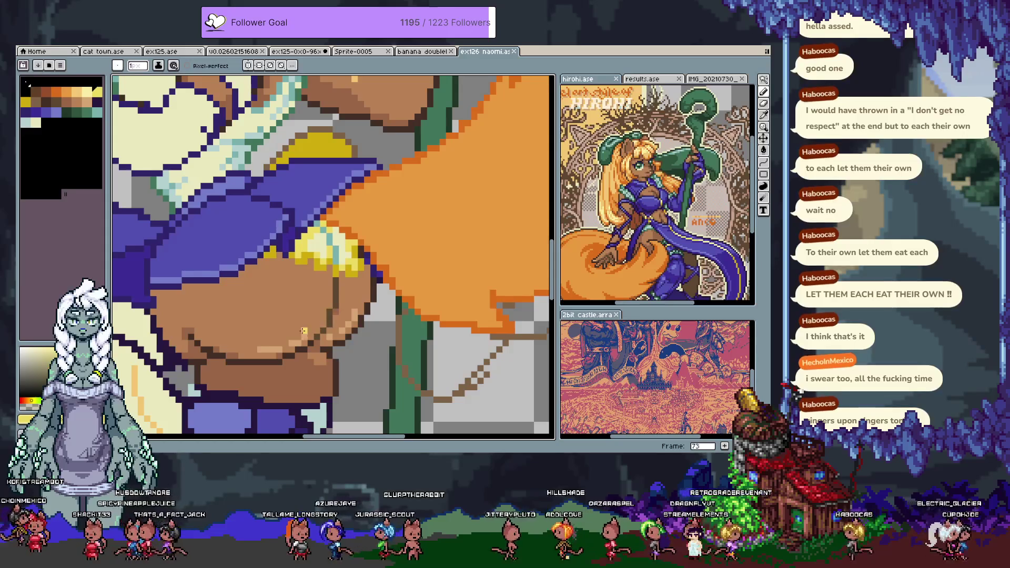
{"action": "scroll", "coordinate": [356, 248], "scroll_direction": "up", "scroll_amount": 3}
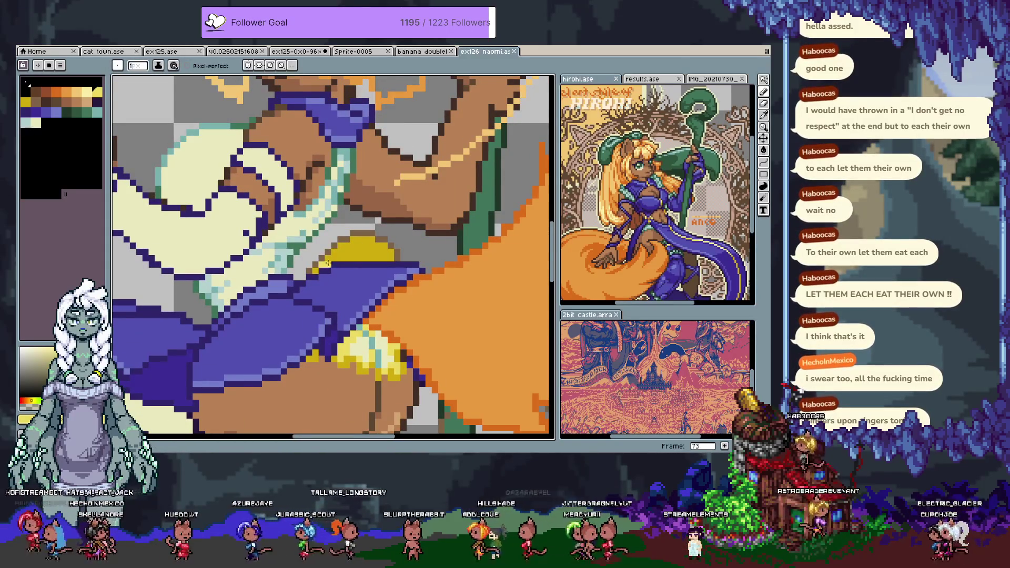
{"action": "left_click_drag", "start_coordinate": [327, 263], "coordinate": [340, 251]}
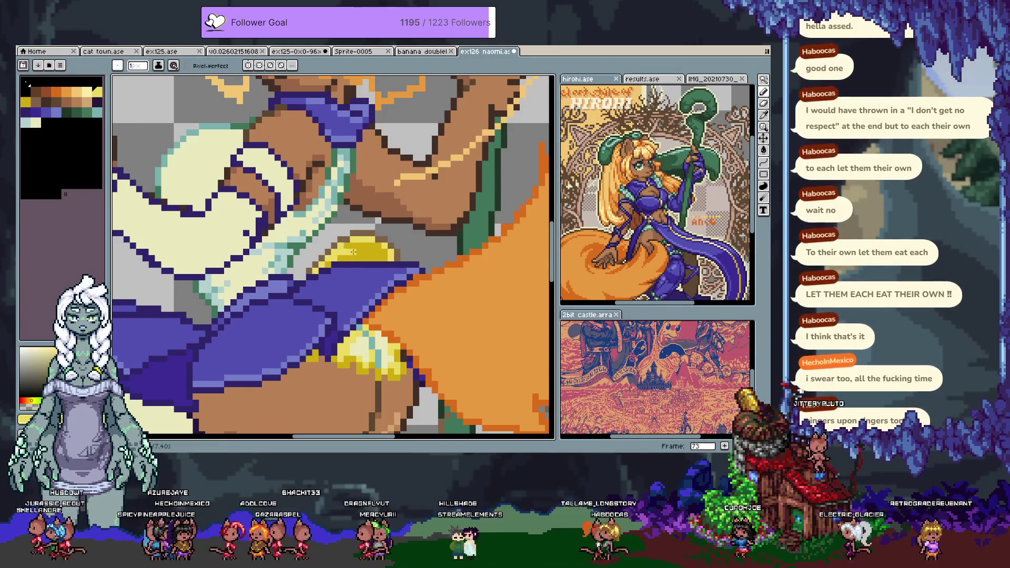
{"action": "key", "text": "i"}
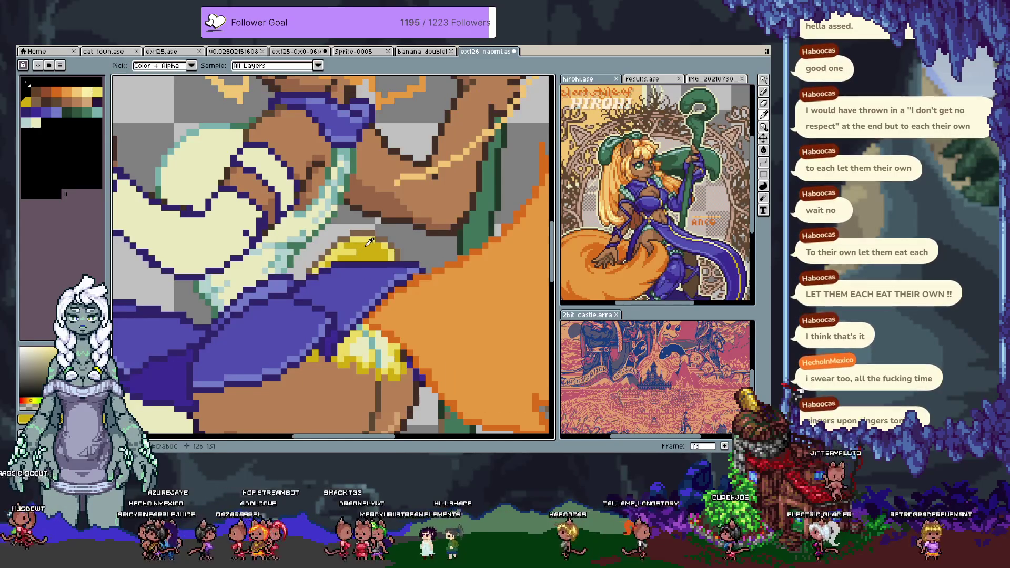
{"action": "key", "text": "b"}
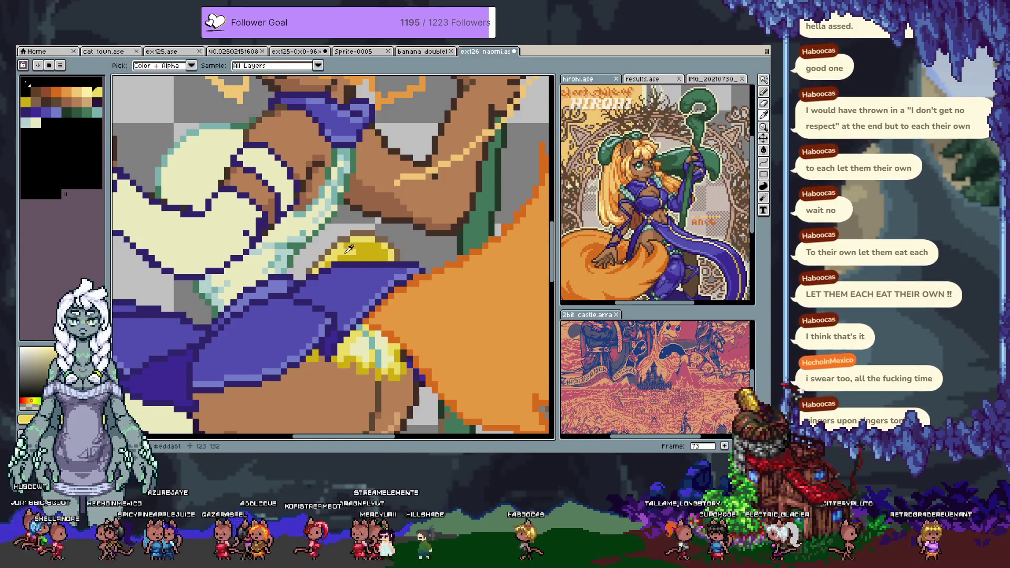
{"action": "scroll", "coordinate": [315, 300], "scroll_direction": "down", "scroll_amount": 4}
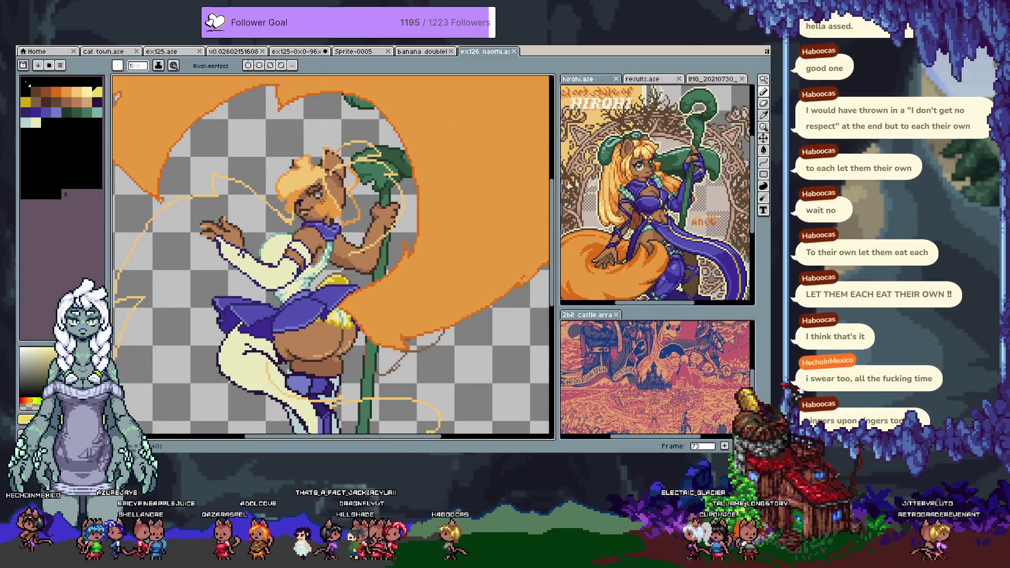
- Zoom to the face and compare frame 65's sketch with frame 73 in the timeline
{"action": "scroll", "coordinate": [320, 193], "scroll_direction": "up", "scroll_amount": 4}
{"action": "key", "text": "Tab"}
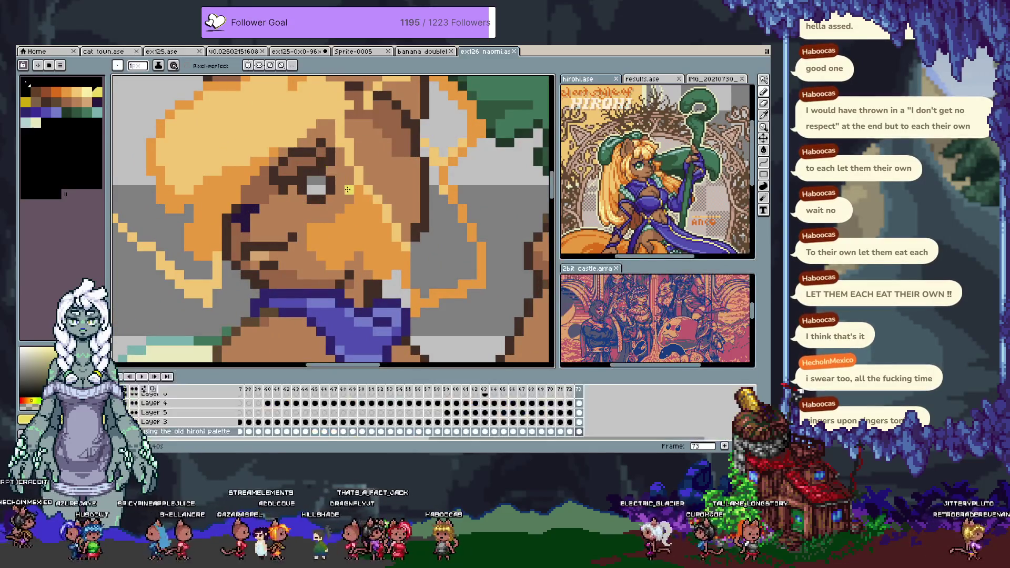
{"action": "key", "text": "Left"}
{"action": "key", "text": "Left"}
{"action": "key", "text": "Left"}
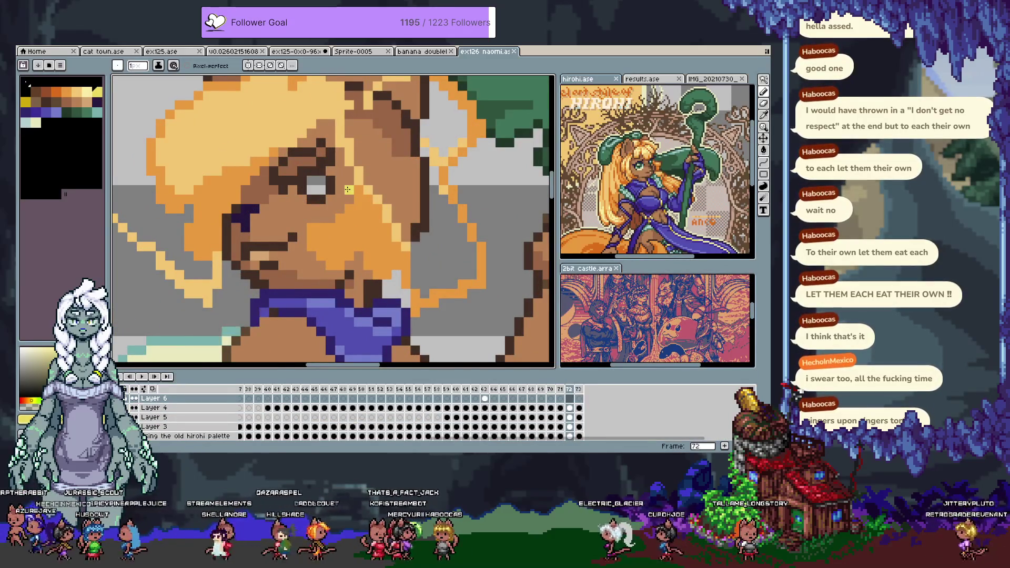
{"action": "key", "text": "Right"}
{"action": "key", "text": "Right"}
{"action": "key", "text": "Right"}
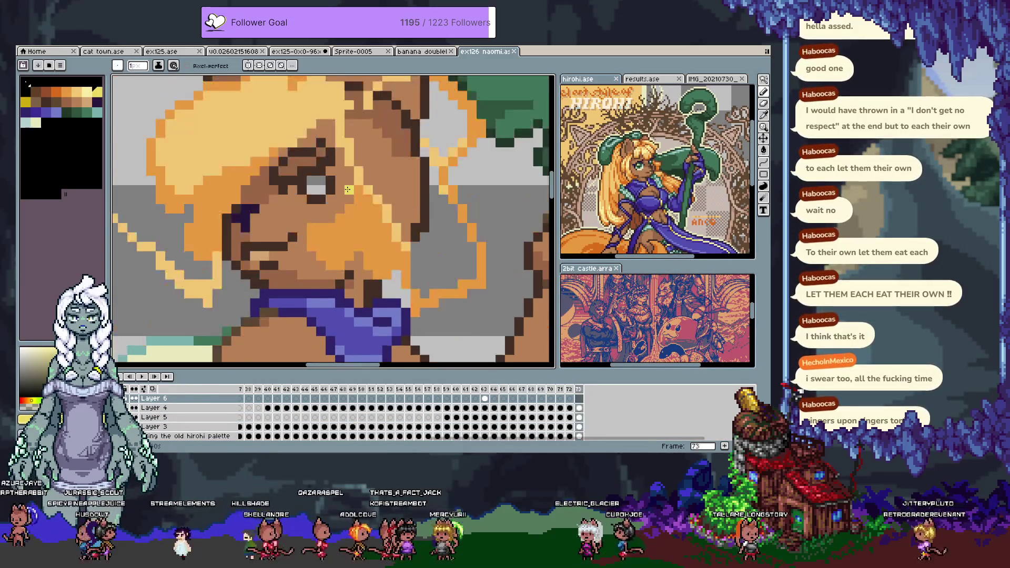
{"action": "key", "text": "Tab"}
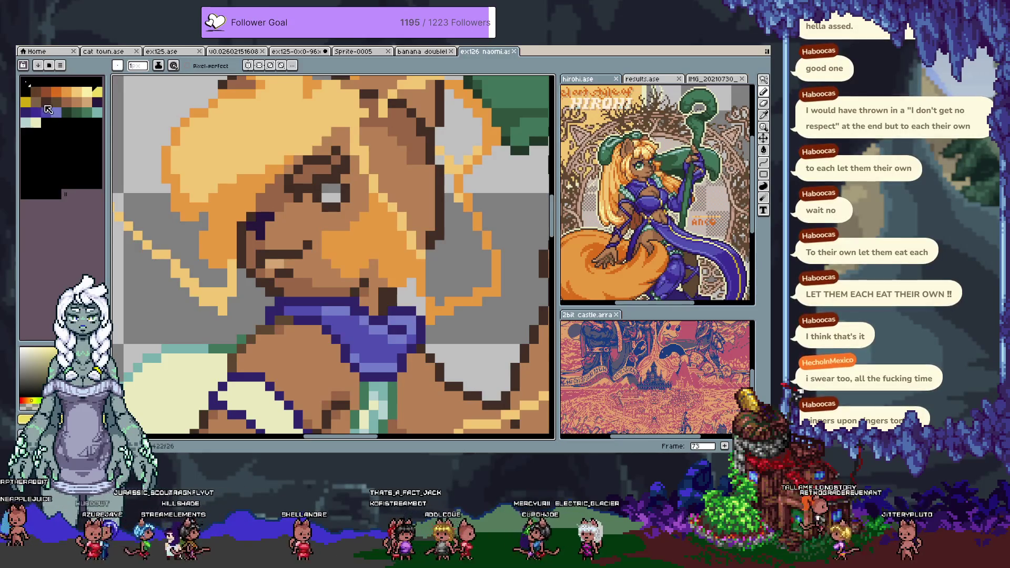
- Repaint the eye in dark green and teal-green with light highlights at its corners
{"action": "left_click", "coordinate": [66, 111]}
{"action": "left_click", "coordinate": [325, 188]}
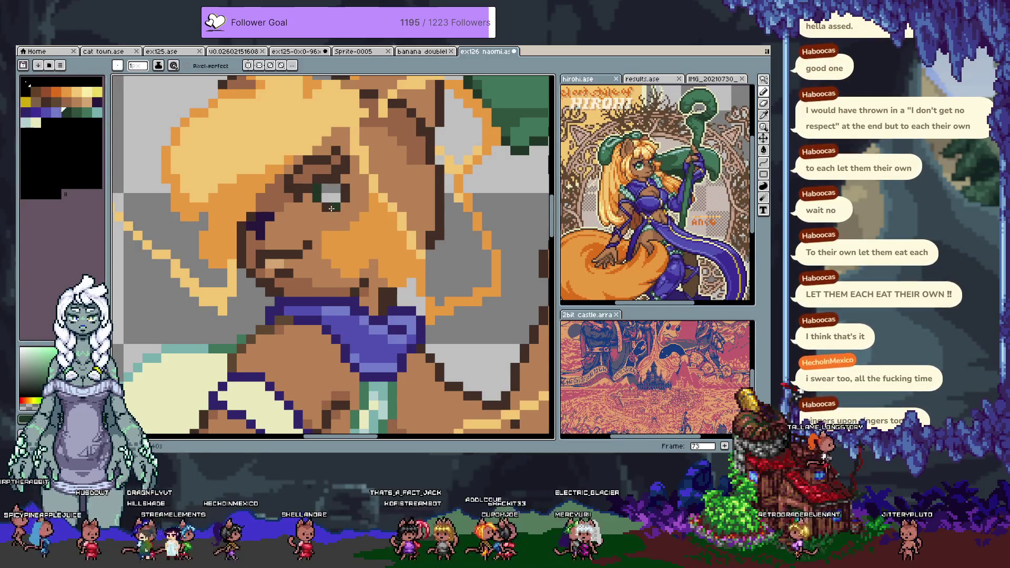
{"action": "left_click", "coordinate": [97, 112]}
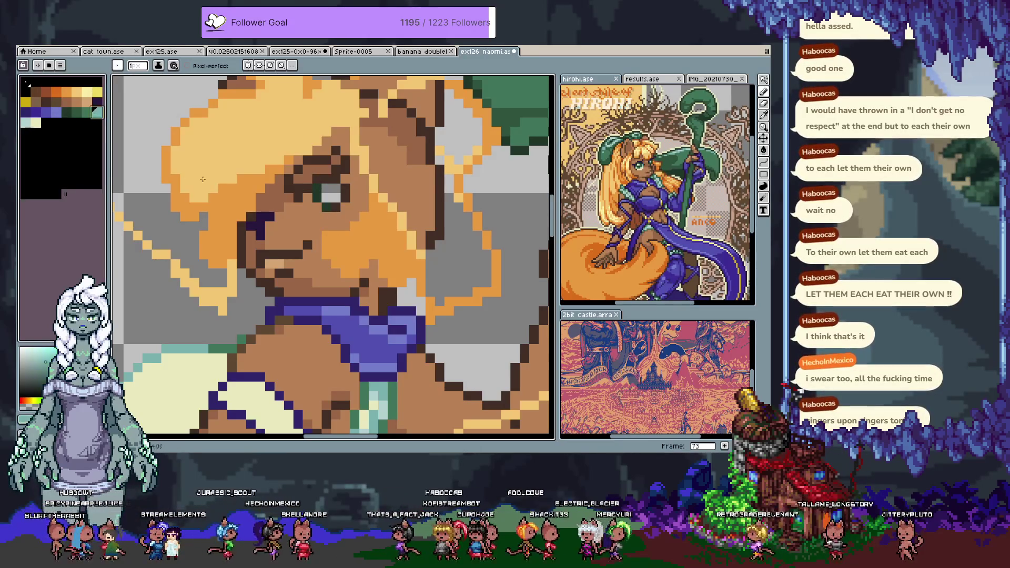
{"action": "left_click_drag", "start_coordinate": [336, 190], "coordinate": [331, 188]}
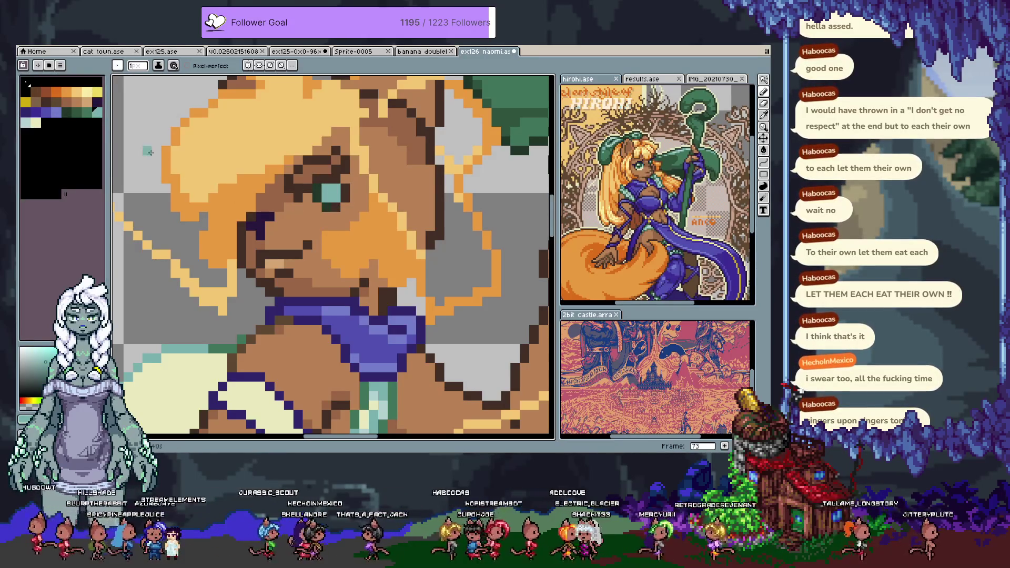
{"action": "left_click", "coordinate": [39, 123]}
{"action": "left_click", "coordinate": [317, 206]}
{"action": "left_click", "coordinate": [308, 197]}
{"action": "left_click", "coordinate": [345, 179]}
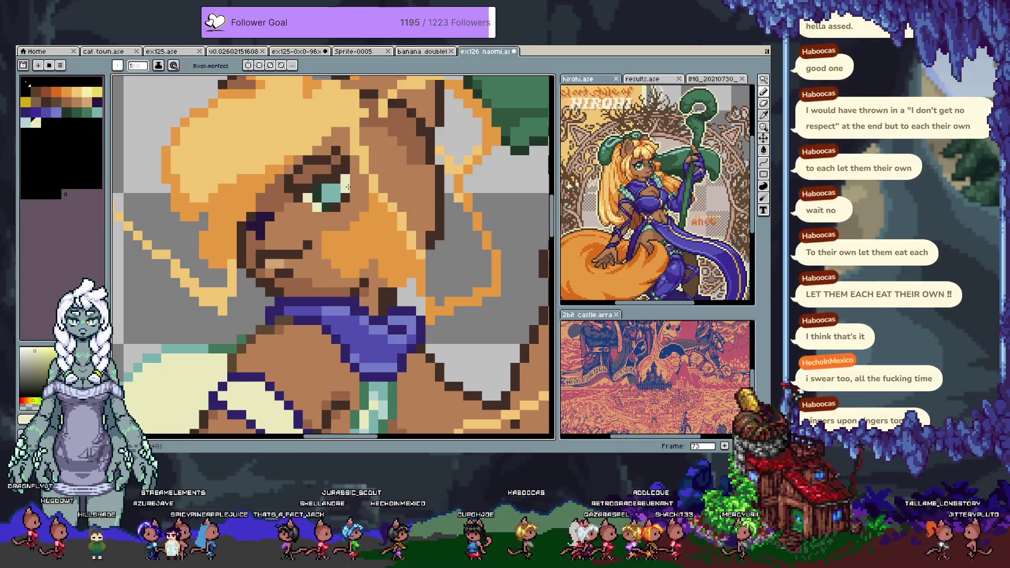
- Try darkening a pixel beside the eye, undo it, and advance to frame 74
{"action": "key", "text": "ctrl"}
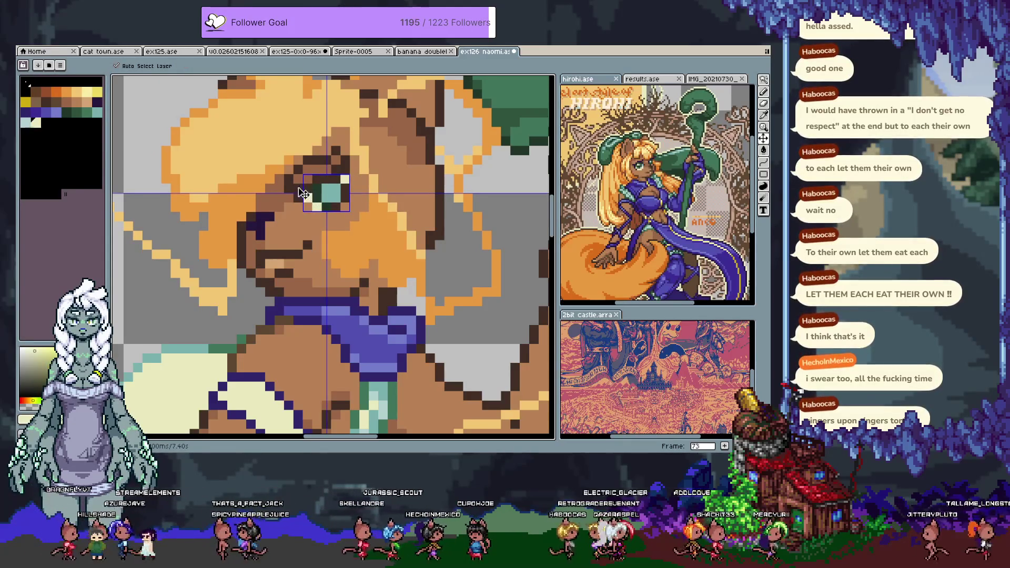
{"action": "left_click", "coordinate": [275, 189], "text": "alt"}
{"action": "left_click", "coordinate": [307, 175], "text": "alt"}
{"action": "left_click", "coordinate": [292, 177]}
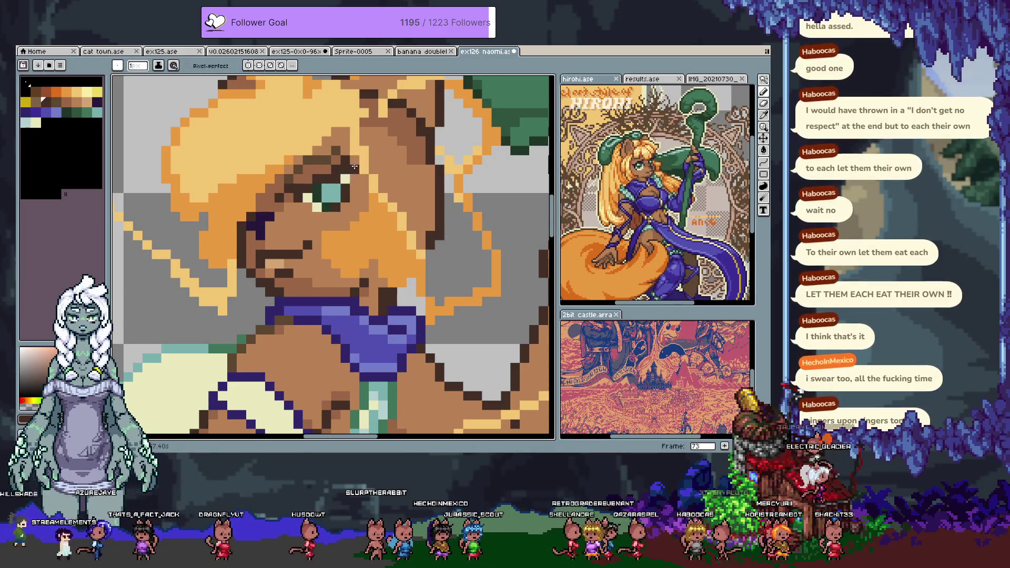
{"action": "key", "text": "ctrl+z"}
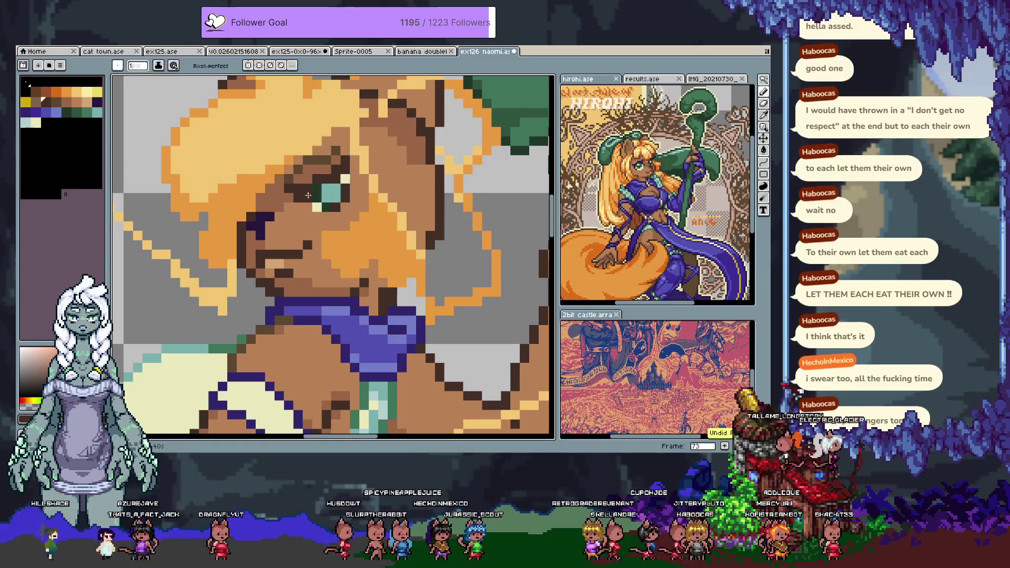
{"action": "key", "text": "Tab"}
{"action": "key", "text": "Tab"}
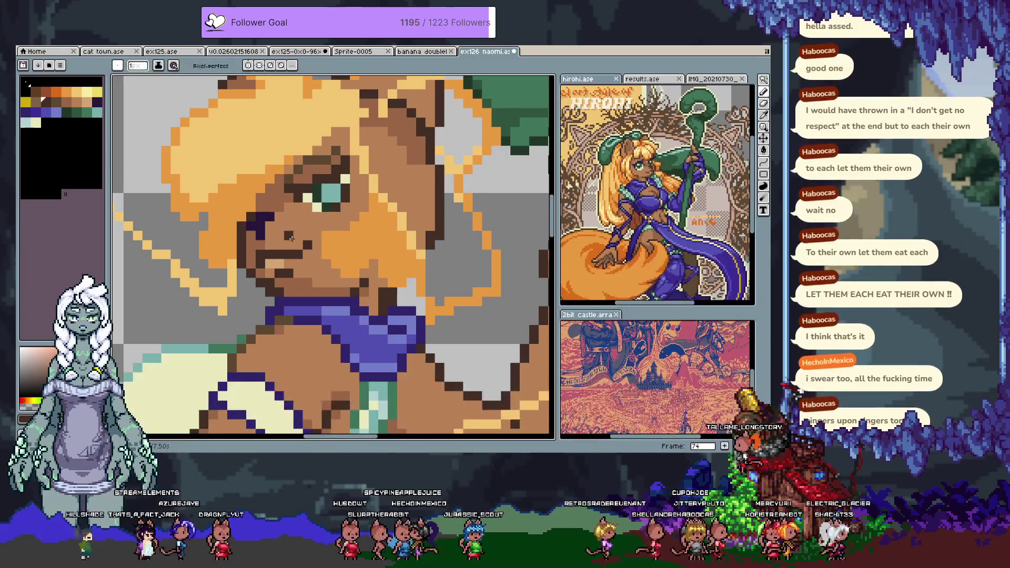
{"action": "key", "text": "Right"}
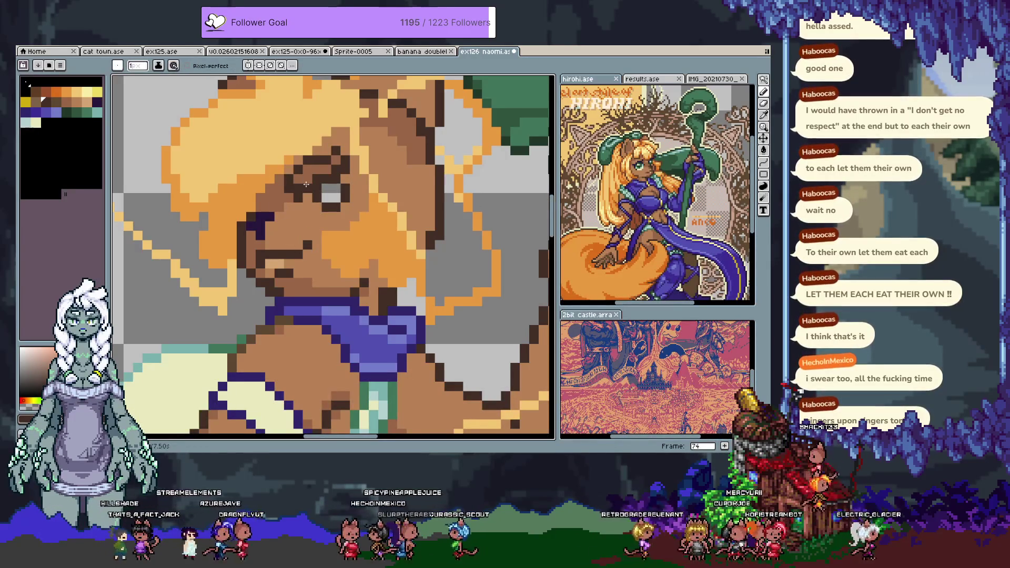
- Paint skin brown over the dark eye pixels and try a pixel-perfect dark outline arc, undoing each attempt
{"action": "mouse_move", "coordinate": [295, 187]}
{"action": "left_mouse_down"}
{"action": "mouse_move", "coordinate": [287, 182]}
{"action": "mouse_move", "coordinate": [297, 169]}
{"action": "mouse_move", "coordinate": [300, 184]}
{"action": "mouse_move", "coordinate": [315, 165]}
{"action": "left_mouse_up"}
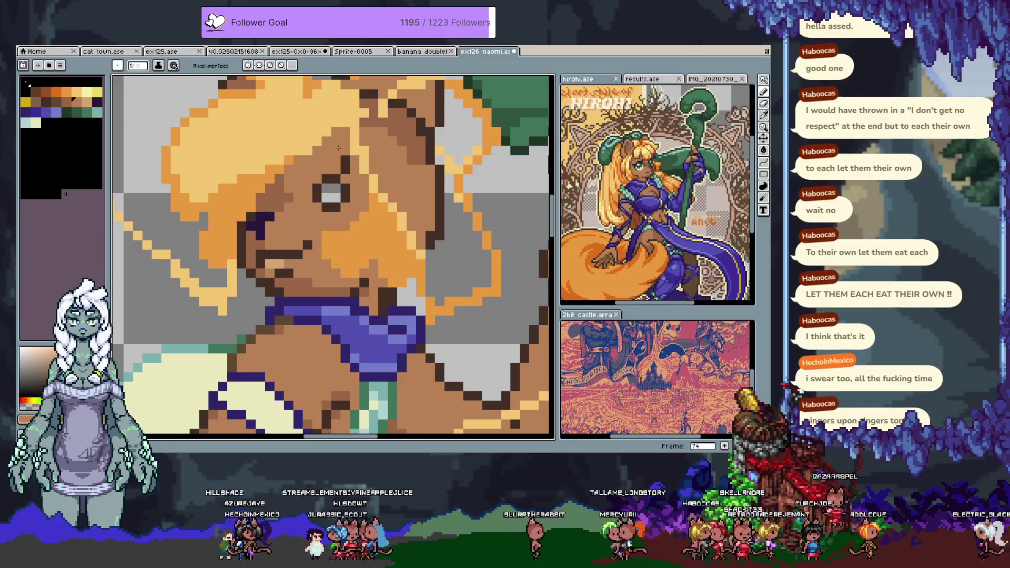
{"action": "left_click_drag", "start_coordinate": [308, 155], "coordinate": [363, 197]}
{"action": "key", "text": "ctrl+z"}
{"action": "left_click", "coordinate": [211, 66]}
{"action": "mouse_move", "coordinate": [295, 179]}
{"action": "left_mouse_down"}
{"action": "mouse_move", "coordinate": [305, 157]}
{"action": "mouse_move", "coordinate": [366, 192]}
{"action": "left_mouse_up"}
{"action": "key", "text": "ctrl+z"}
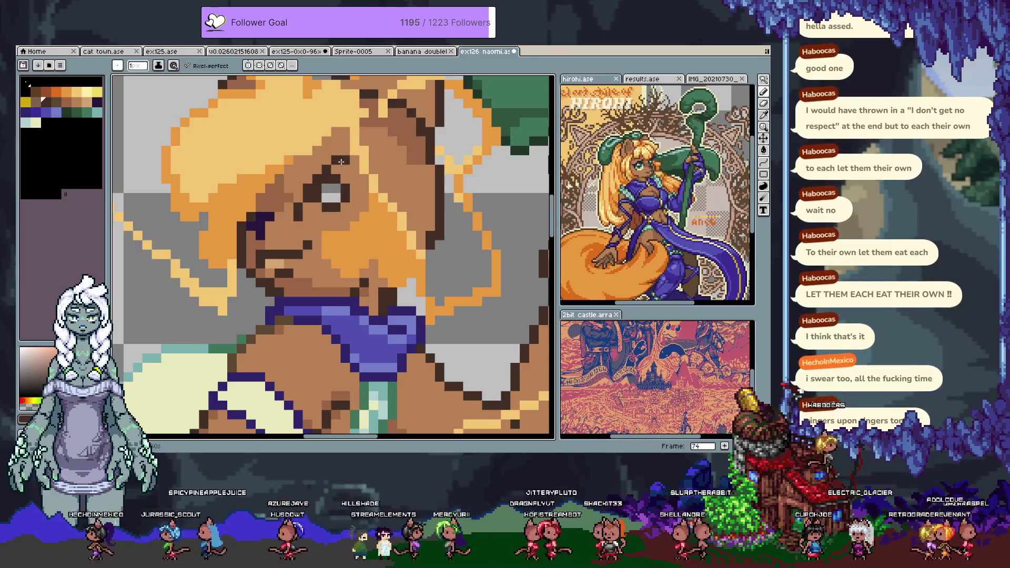
{"action": "left_click_drag", "start_coordinate": [341, 139], "coordinate": [338, 167]}
{"action": "key", "text": "ctrl+z"}
- Try a dark diagonal closed-eye line across the brow, then undo it
{"action": "key", "text": "alt"}
{"action": "key", "text": "ctrl"}
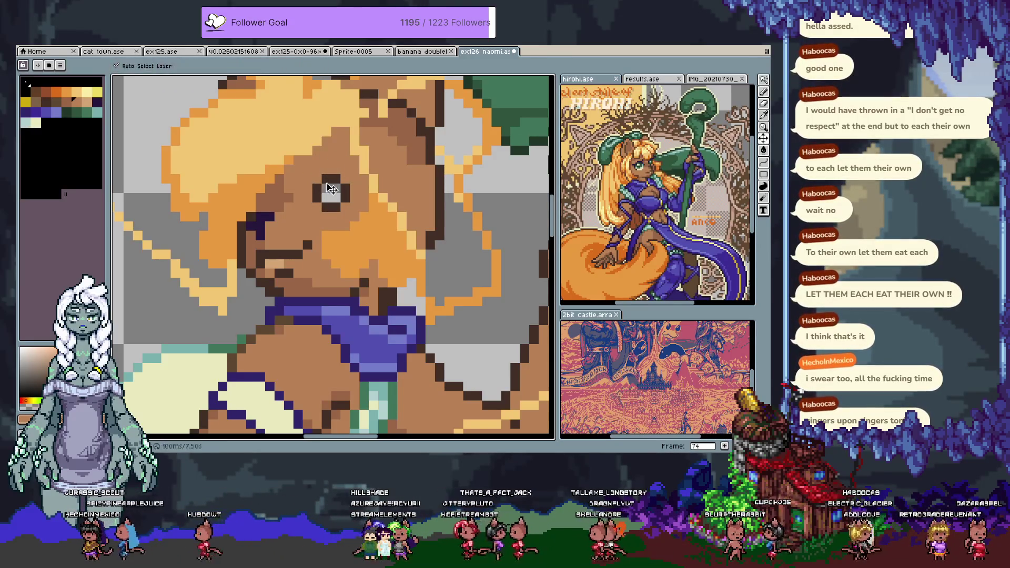
{"action": "left_click_drag", "start_coordinate": [318, 205], "coordinate": [347, 192]}
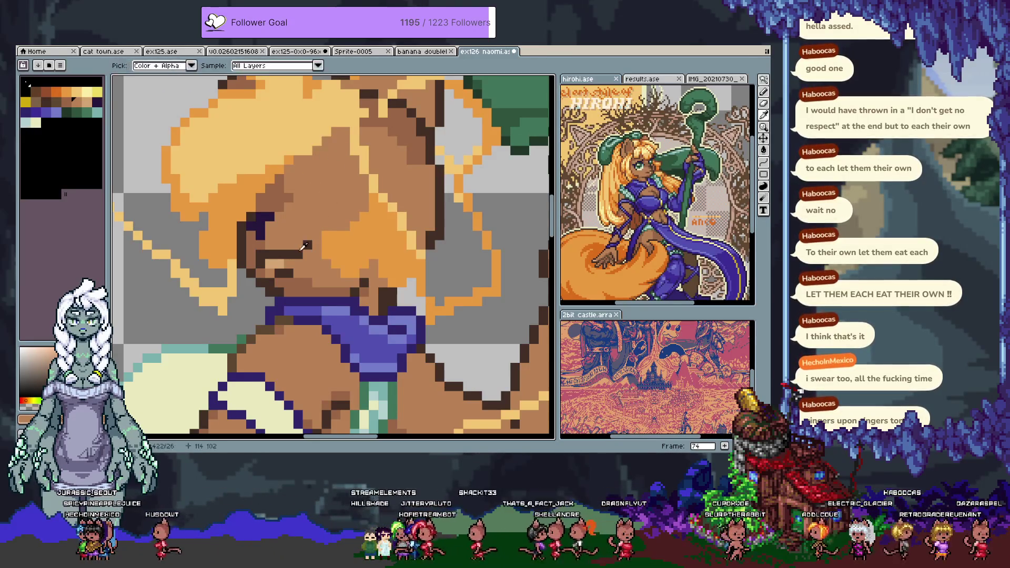
{"action": "key", "text": "ctrl+z"}
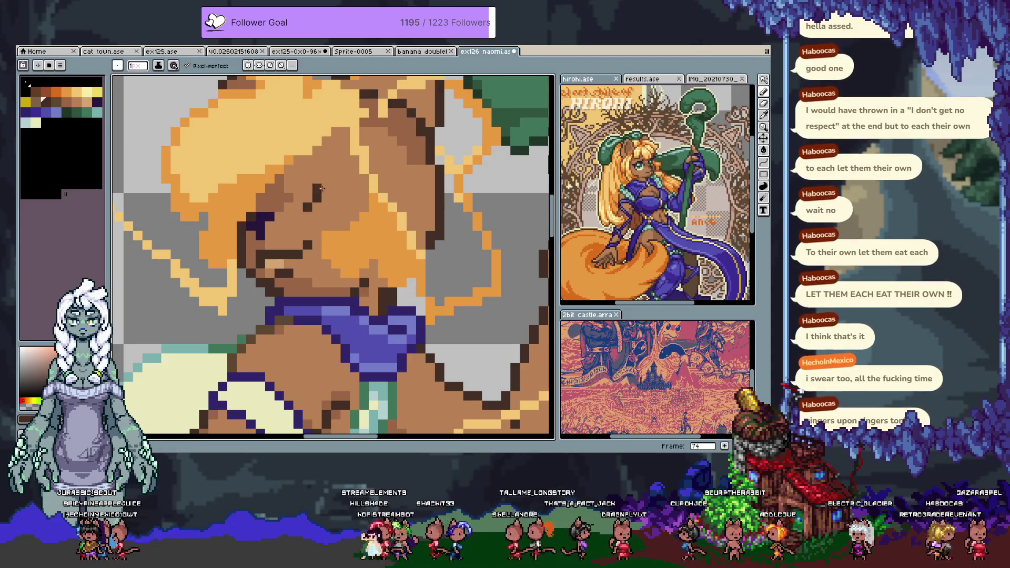
{"action": "left_click_drag", "start_coordinate": [297, 190], "coordinate": [356, 158]}
{"action": "key", "text": "ctrl+z"}
{"action": "left_click_drag", "start_coordinate": [297, 191], "coordinate": [357, 157]}
{"action": "left_click", "coordinate": [346, 179]}
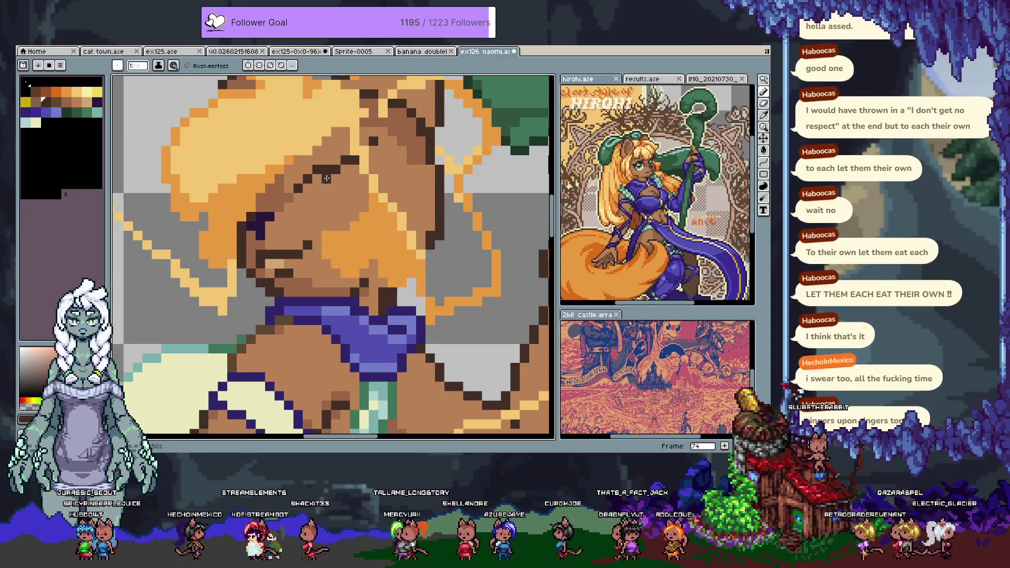
{"action": "key", "text": "ctrl+z"}
- Pencil dark pixels along the lower eyelid and inside the eye
{"action": "key", "text": "b"}
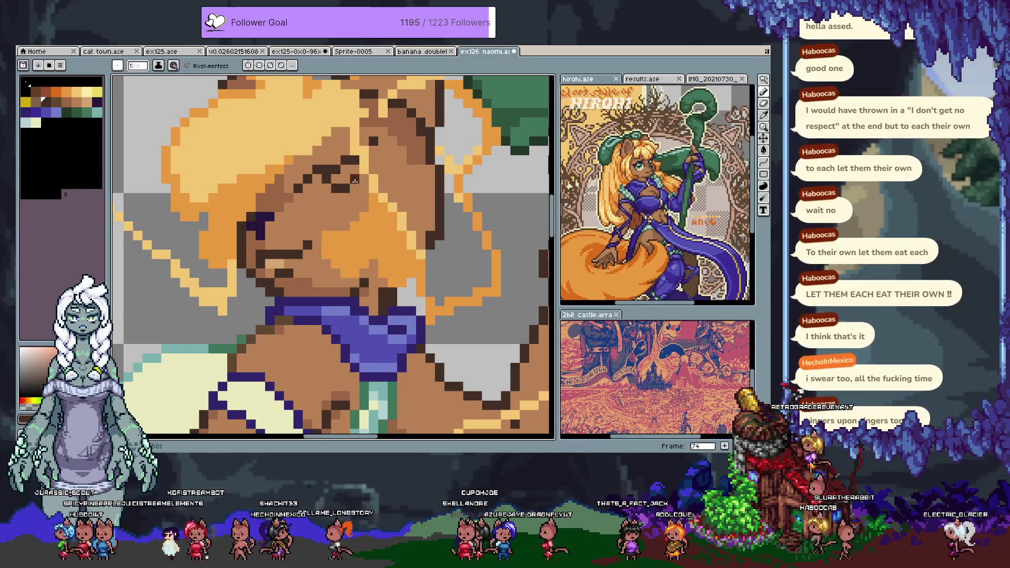
{"action": "left_click", "coordinate": [318, 206]}
{"action": "mouse_move", "coordinate": [318, 206]}
{"action": "left_mouse_down"}
{"action": "mouse_move", "coordinate": [297, 195]}
{"action": "mouse_move", "coordinate": [340, 207]}
{"action": "left_mouse_up"}
{"action": "key", "text": "v"}
{"action": "key", "text": "b"}
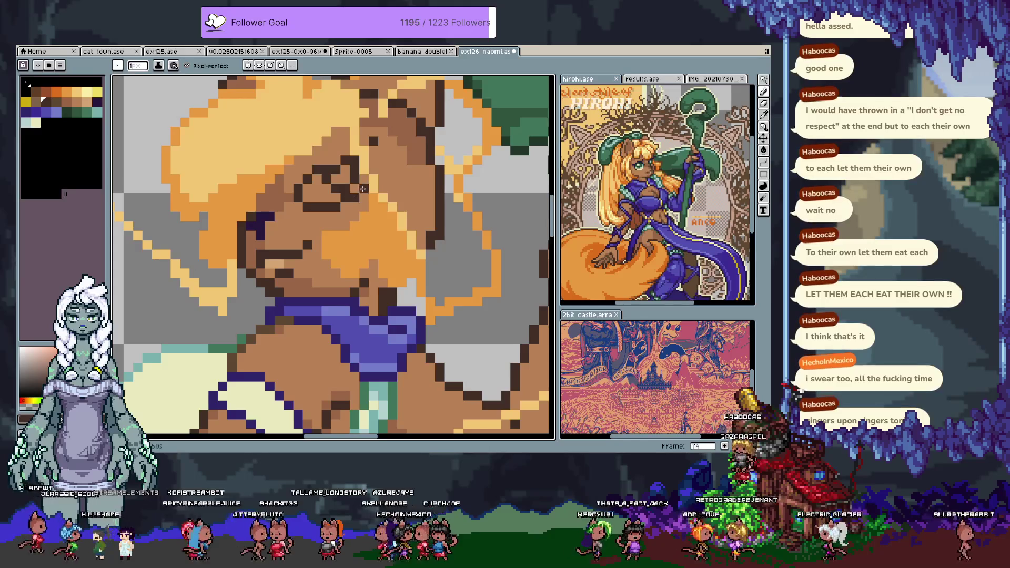
{"action": "left_click", "coordinate": [316, 181]}
{"action": "left_click", "coordinate": [350, 164], "text": "alt"}
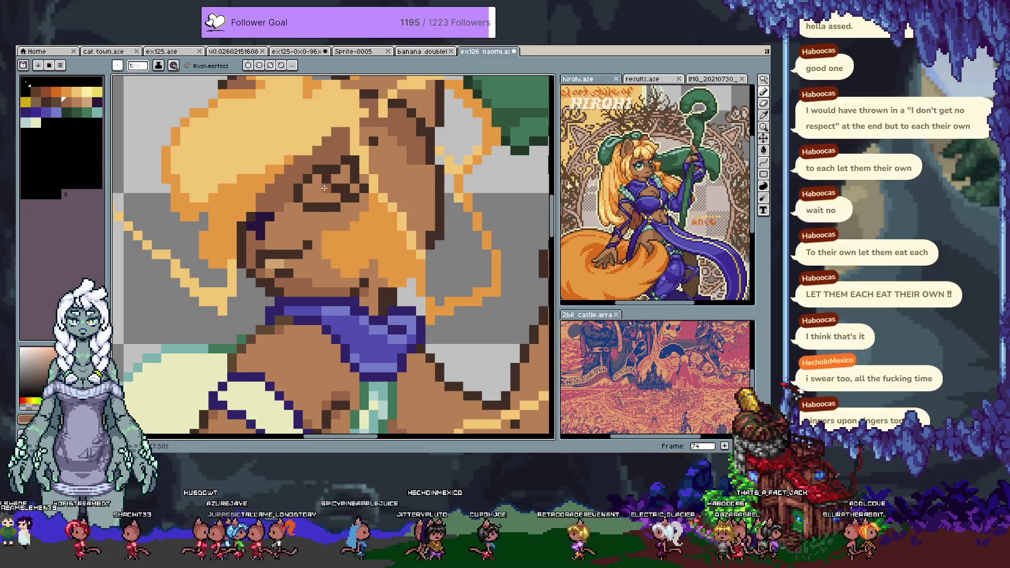
- Fill the eye with light teal, darken its left edge, and add a cream row along the bottom
{"action": "left_click", "coordinate": [25, 123]}
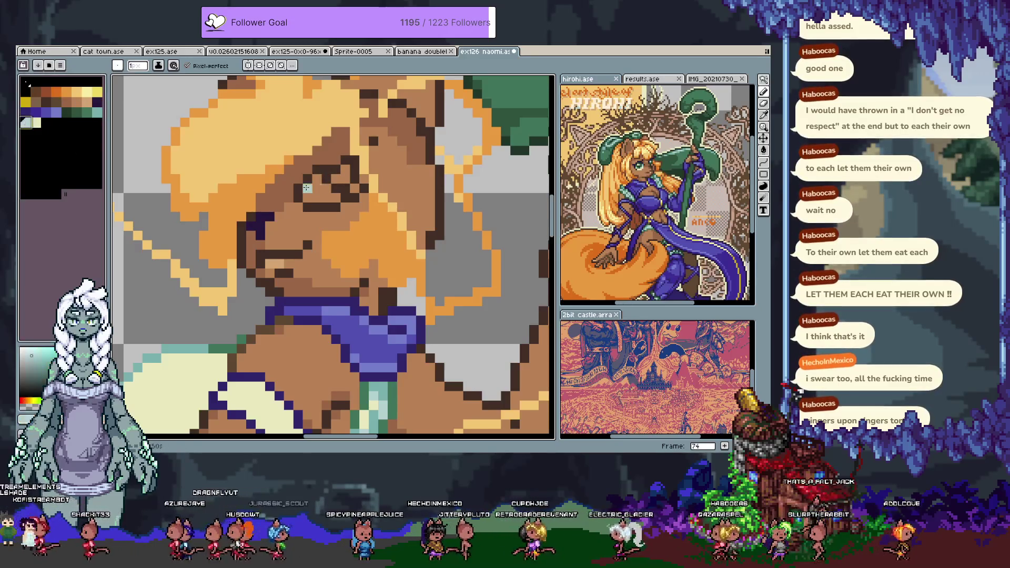
{"action": "left_click_drag", "start_coordinate": [307, 188], "coordinate": [325, 197]}
{"action": "left_click", "coordinate": [305, 169]}
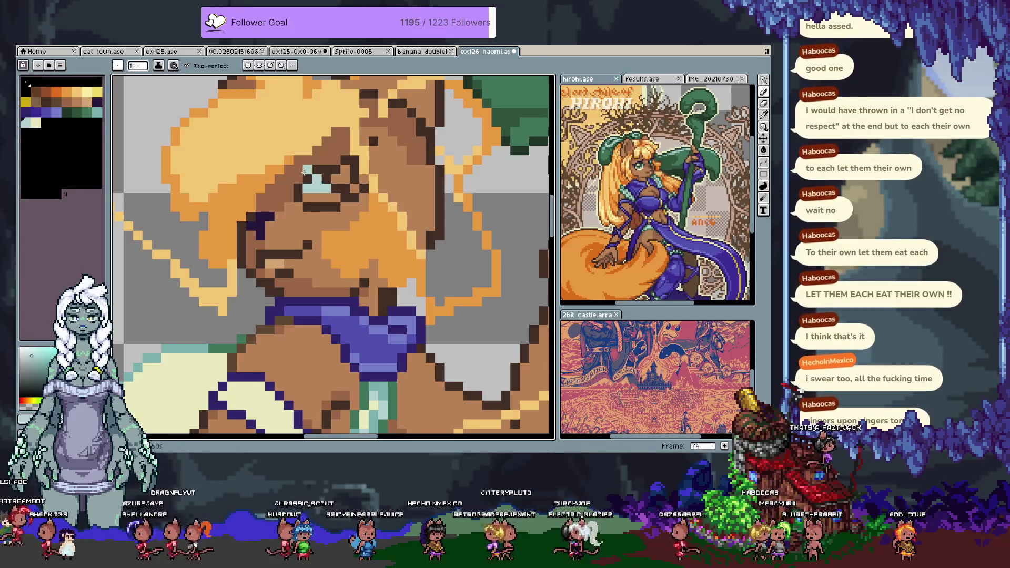
{"action": "left_click", "coordinate": [97, 102]}
{"action": "left_click", "coordinate": [303, 188]}
{"action": "left_click", "coordinate": [295, 190]}
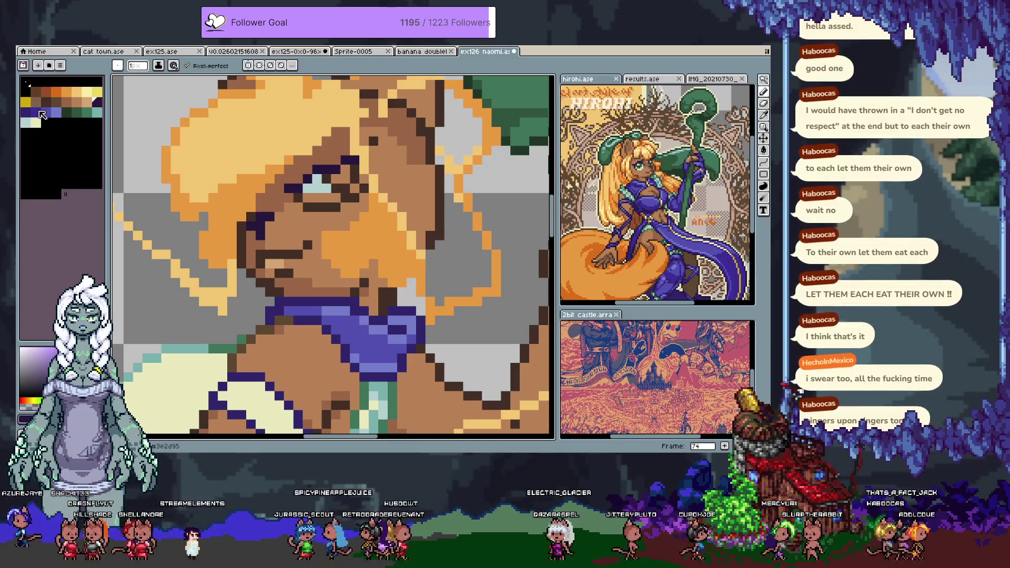
{"action": "left_click", "coordinate": [35, 123]}
{"action": "left_click_drag", "start_coordinate": [307, 197], "coordinate": [332, 196]}
{"action": "left_click", "coordinate": [354, 188]}
- Add dark green pixels to the iris and sample the eye's green and pale eye-white
{"action": "left_click", "coordinate": [66, 112]}
{"action": "left_click", "coordinate": [350, 173]}
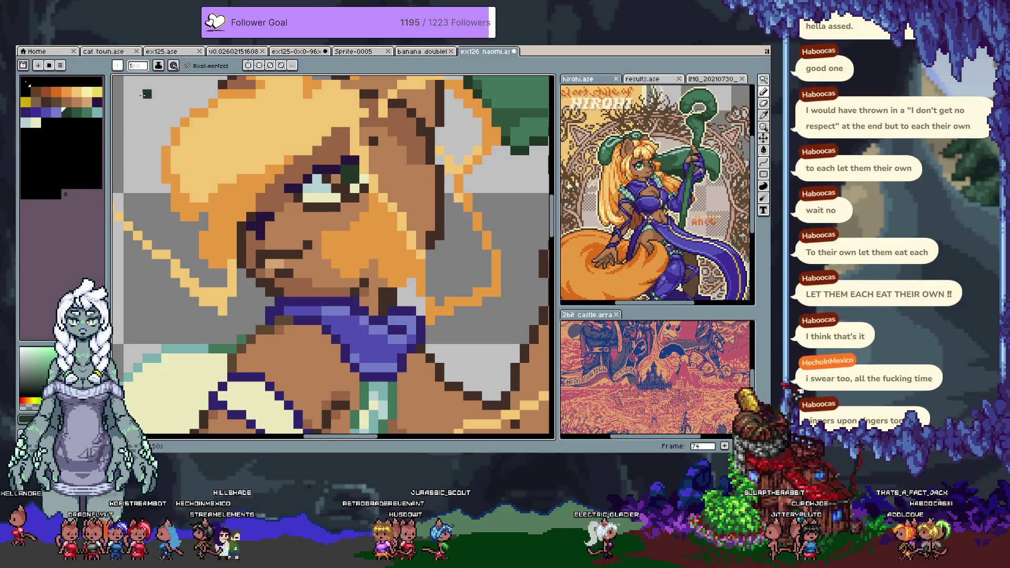
{"action": "left_click", "coordinate": [87, 111]}
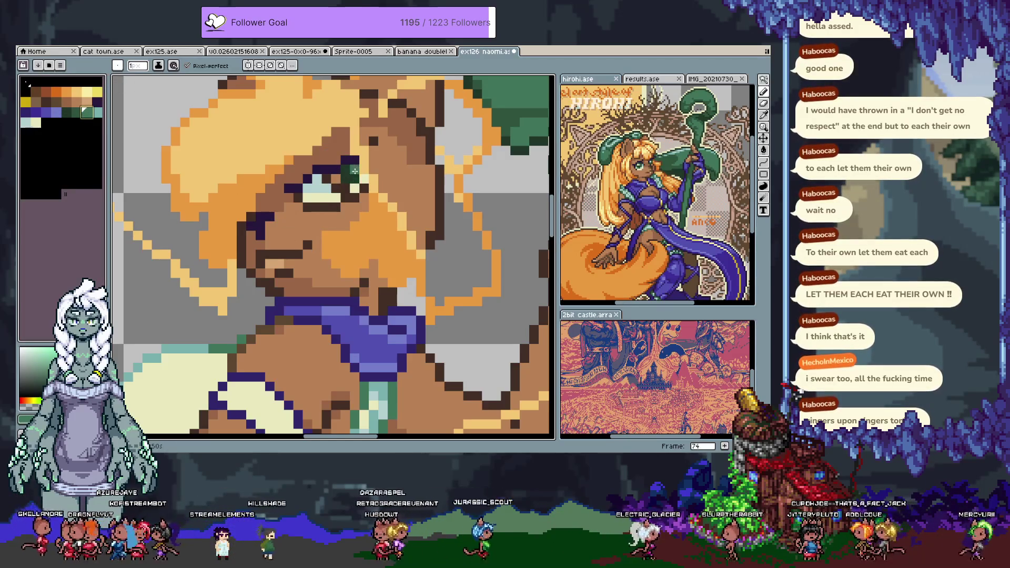
{"action": "left_click", "coordinate": [76, 112]}
{"action": "left_click", "coordinate": [339, 187]}
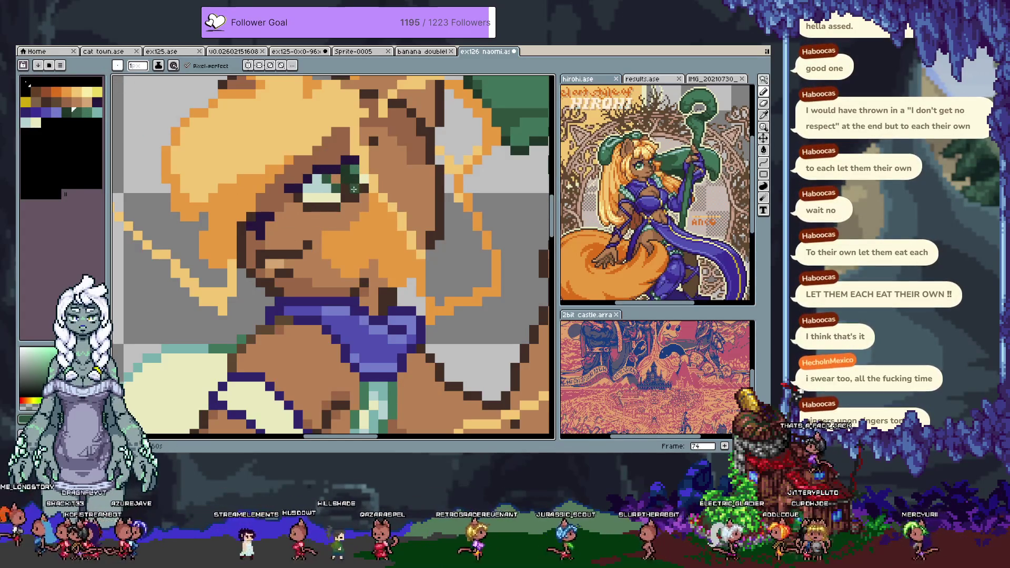
{"action": "key", "text": "alt"}
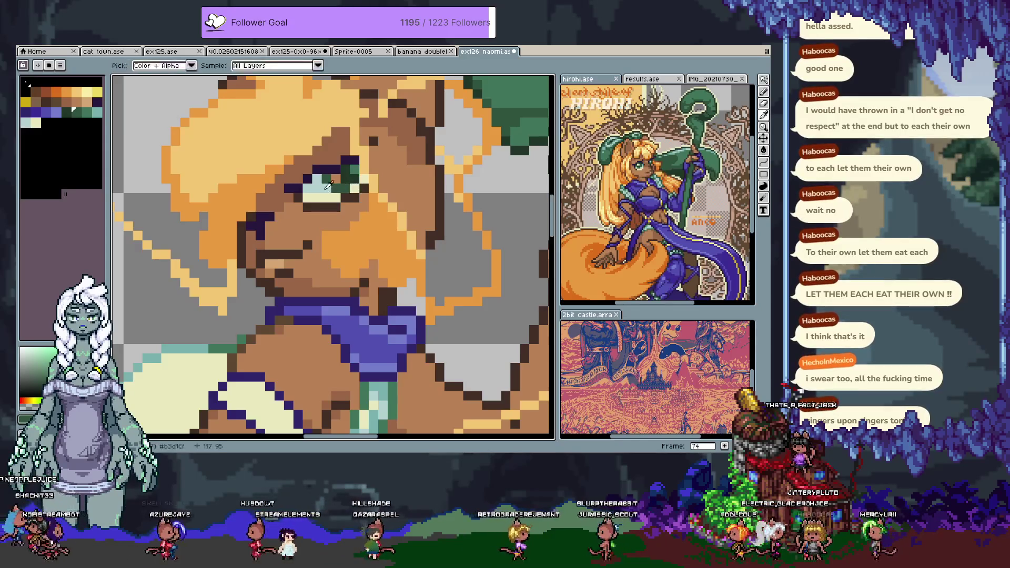
{"action": "left_click", "coordinate": [361, 168], "text": "alt"}
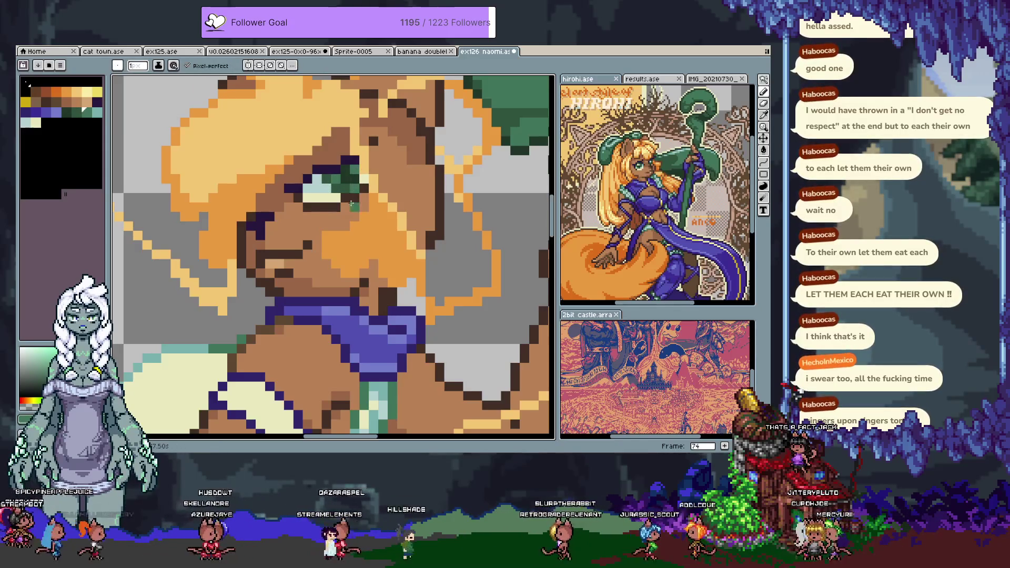
{"action": "left_click", "coordinate": [307, 196], "text": "alt"}
- Sample the eye's teal, dark green, navy and grey shades from the canvas
{"action": "key", "text": "alt"}
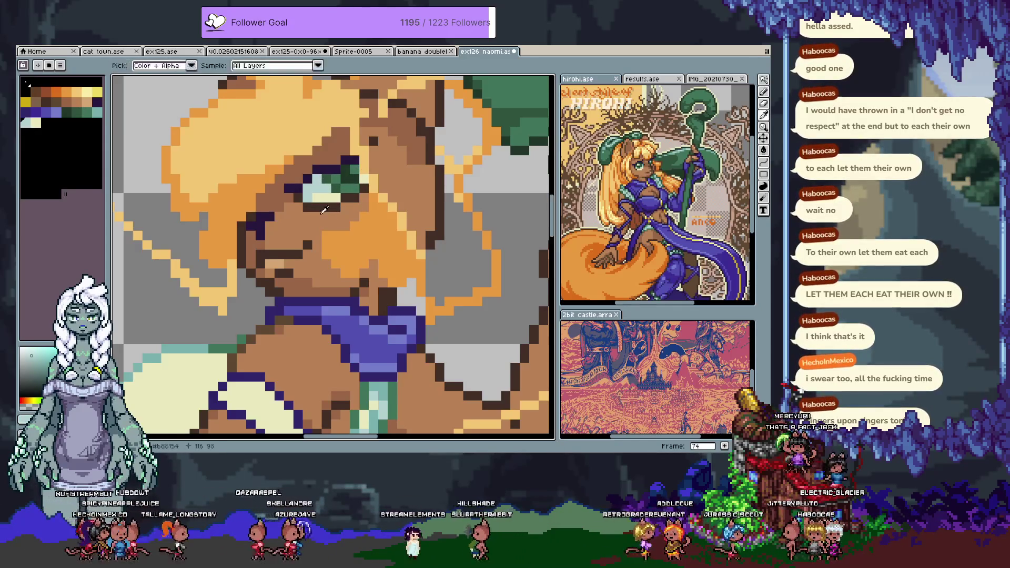
{"action": "left_click", "coordinate": [355, 183], "text": "alt"}
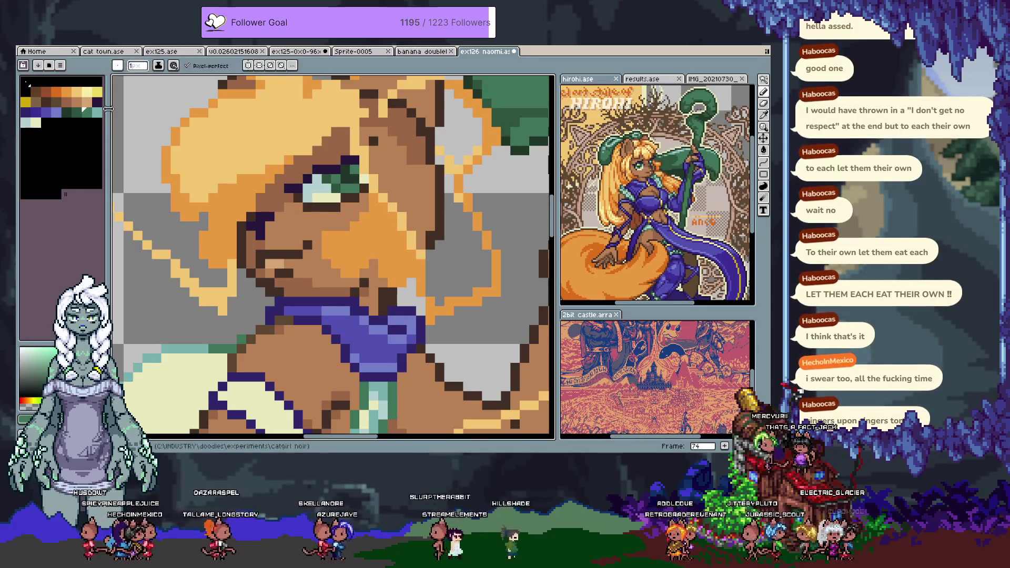
{"action": "left_click", "coordinate": [342, 165], "text": "alt"}
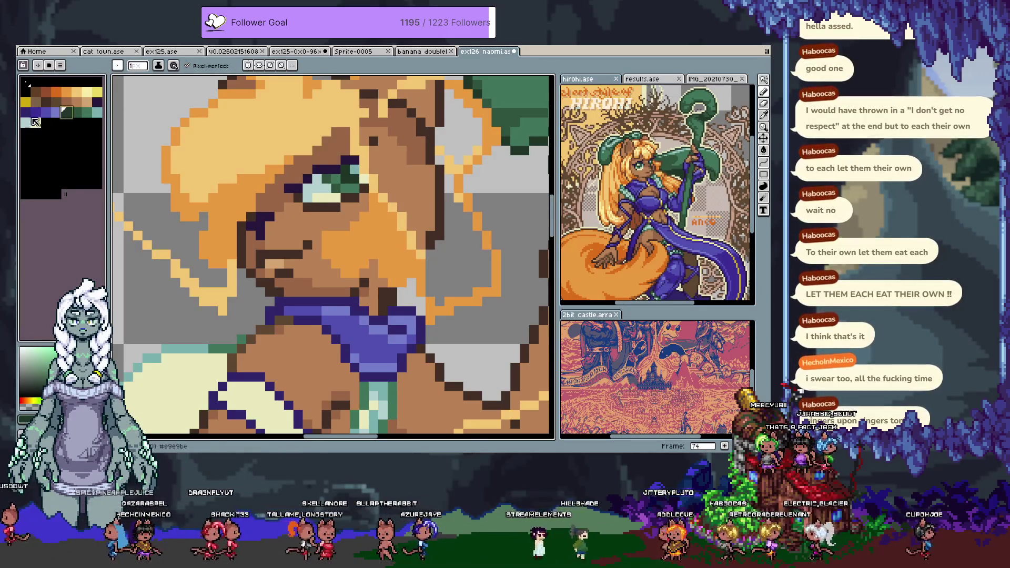
{"action": "left_click", "coordinate": [345, 184], "text": "alt"}
{"action": "left_click", "coordinate": [351, 178], "text": "alt"}
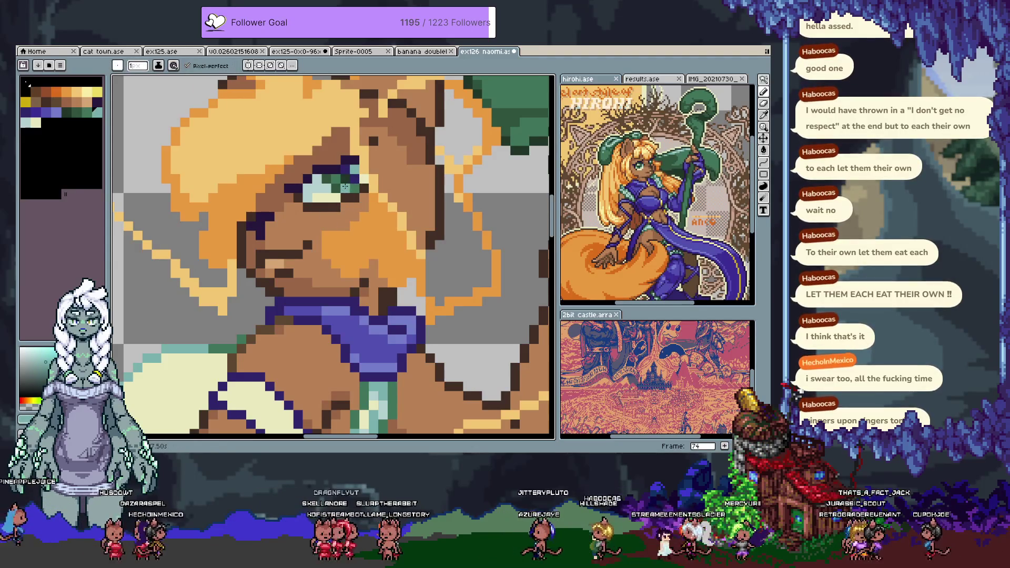
{"action": "left_click", "coordinate": [357, 171], "text": "alt"}
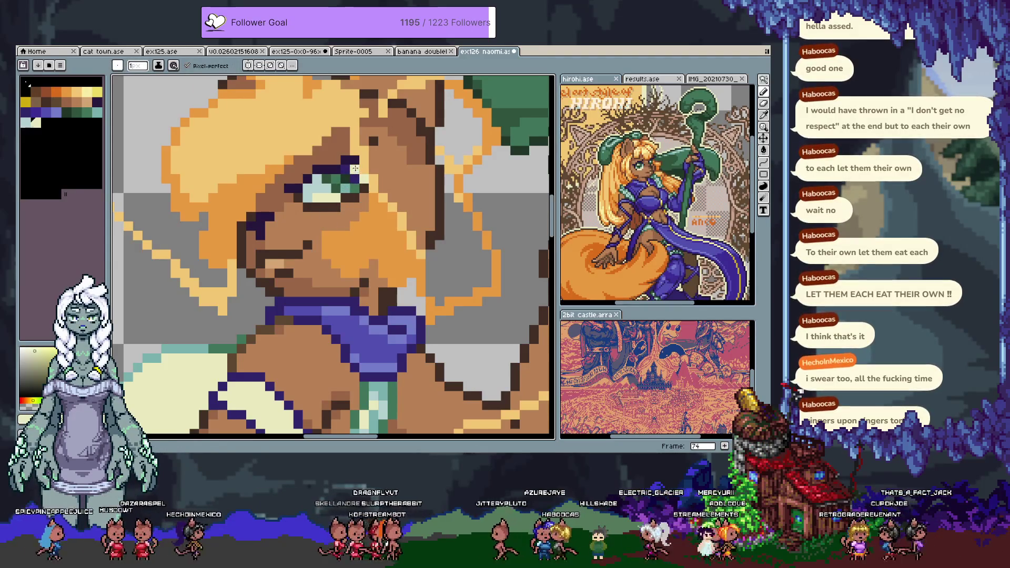
{"action": "left_click", "coordinate": [350, 184], "text": "alt"}
{"action": "left_click", "coordinate": [349, 188], "text": "alt"}
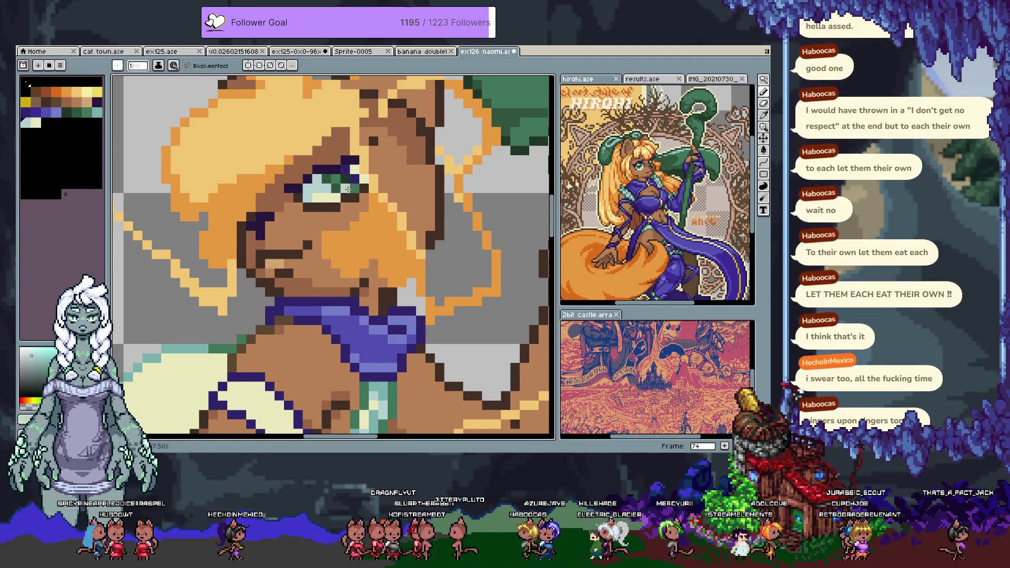
- Sample the eye's dark purple and add a dark purple pixel to the upper lid
{"action": "left_click", "coordinate": [90, 92]}
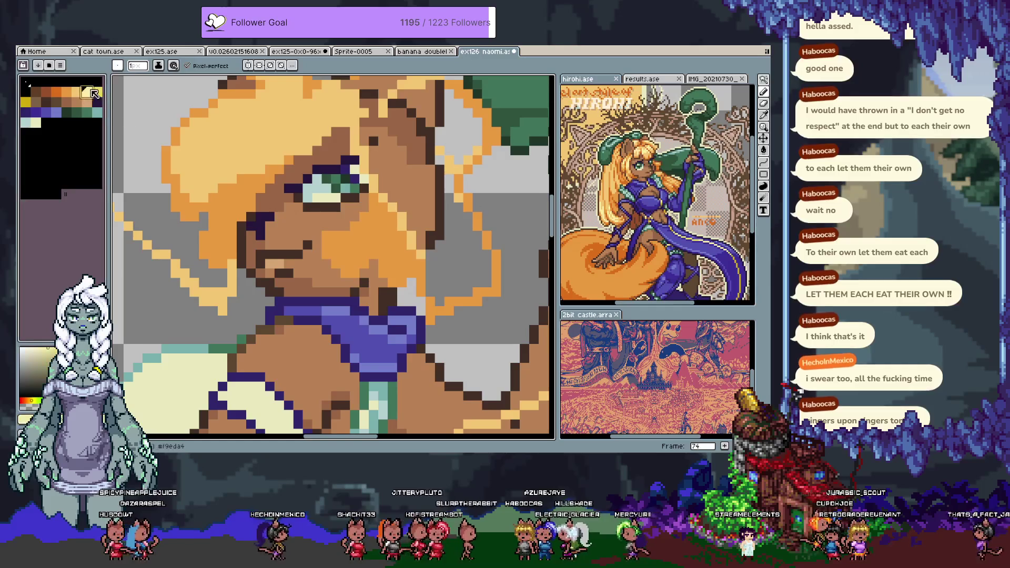
{"action": "left_click", "coordinate": [311, 208], "text": "alt"}
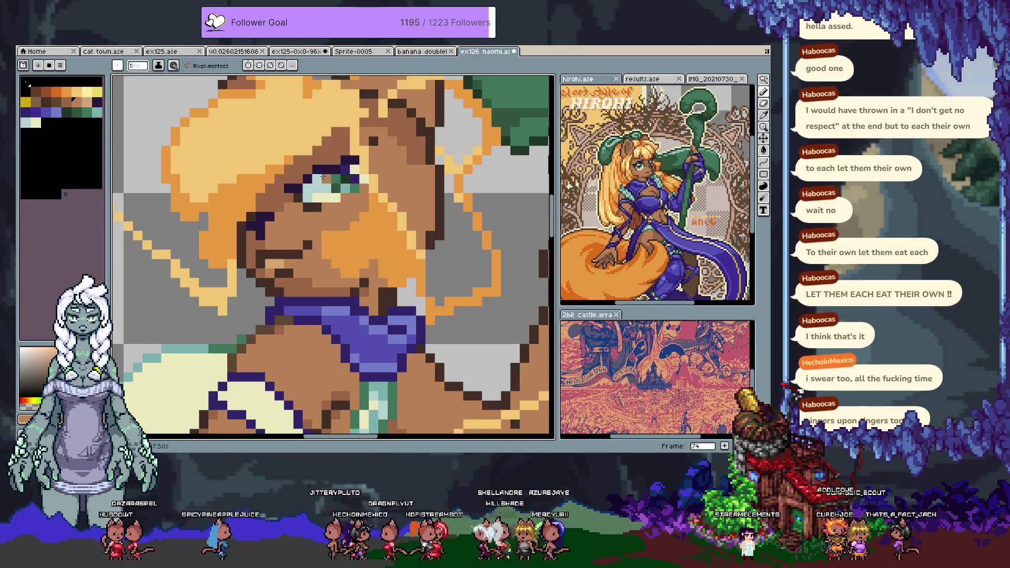
{"action": "left_click", "coordinate": [307, 168], "text": "alt"}
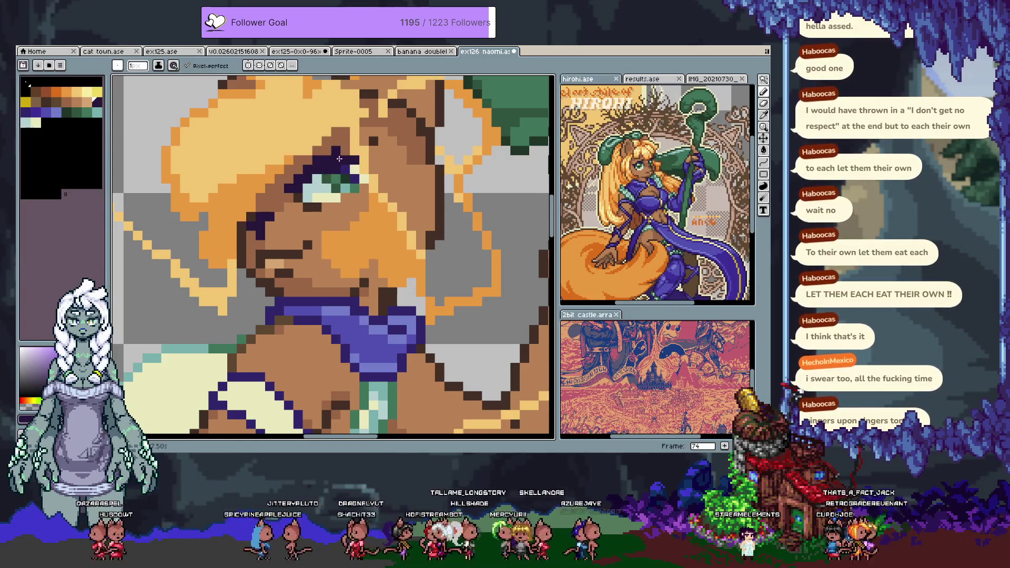
{"action": "left_click", "coordinate": [318, 179], "text": "alt"}
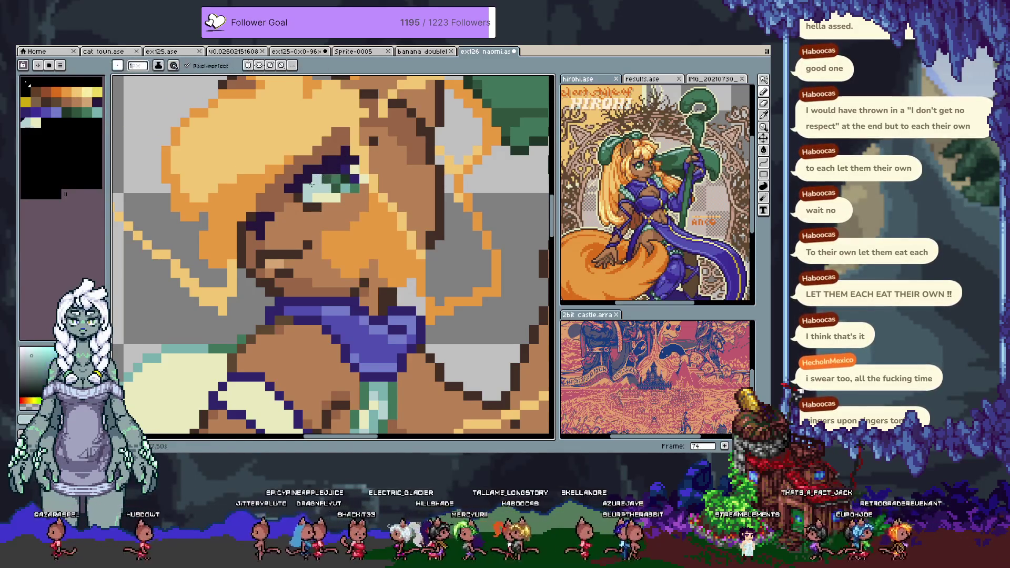
{"action": "left_click", "coordinate": [337, 175], "text": "alt"}
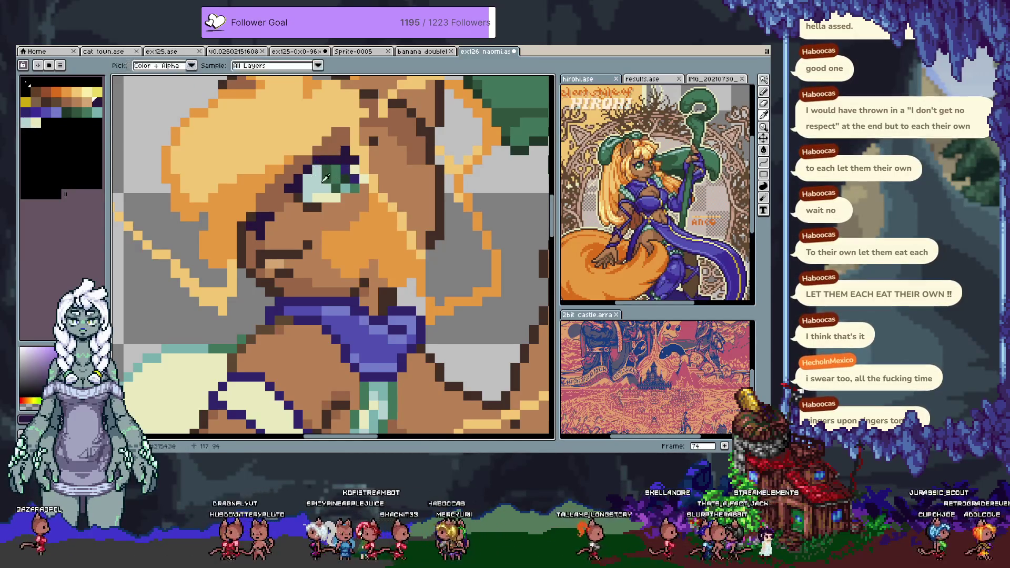
{"action": "left_click", "coordinate": [347, 154], "text": "alt"}
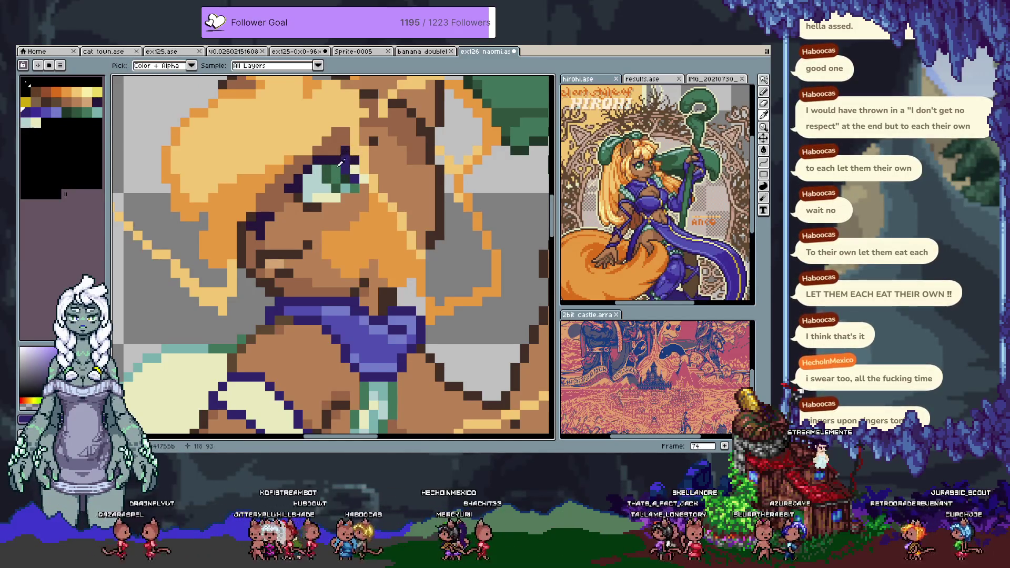
{"action": "left_click", "coordinate": [336, 153]}
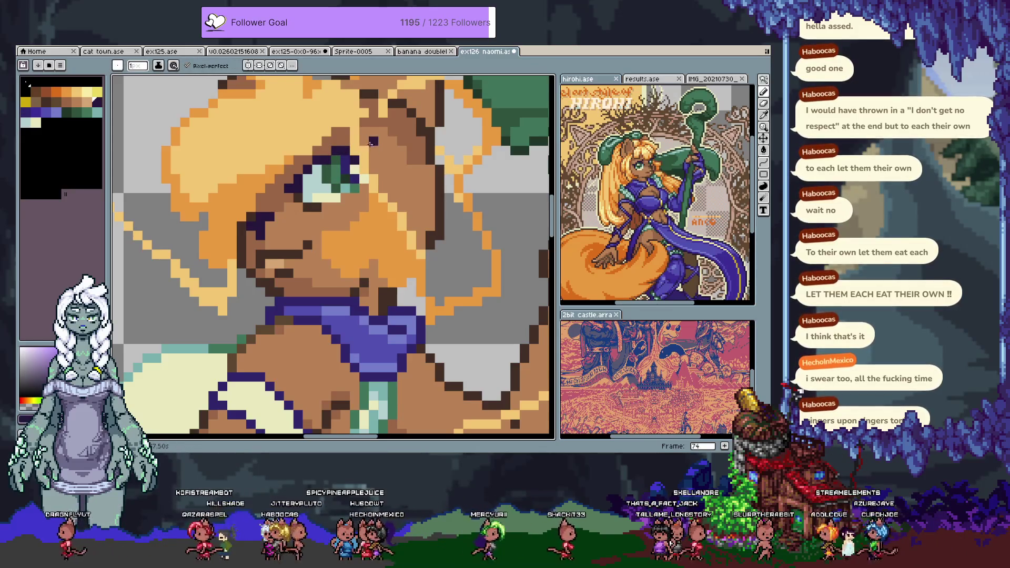
{"action": "scroll", "coordinate": [329, 203], "scroll_direction": "down", "scroll_amount": 5}
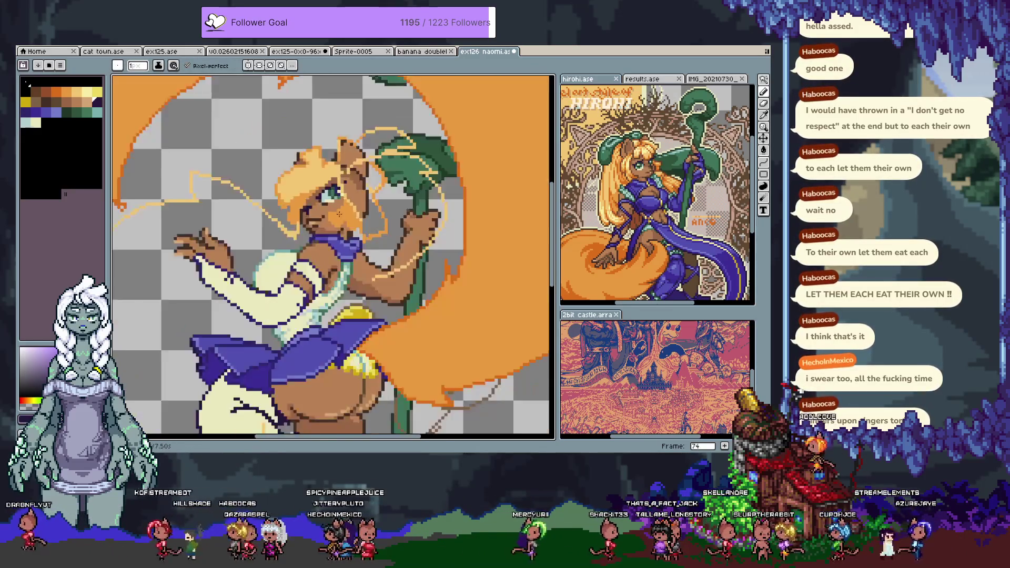
- Zoom in on the head and erase the green open eye
{"action": "scroll", "coordinate": [382, 167], "scroll_direction": "up", "scroll_amount": 2}
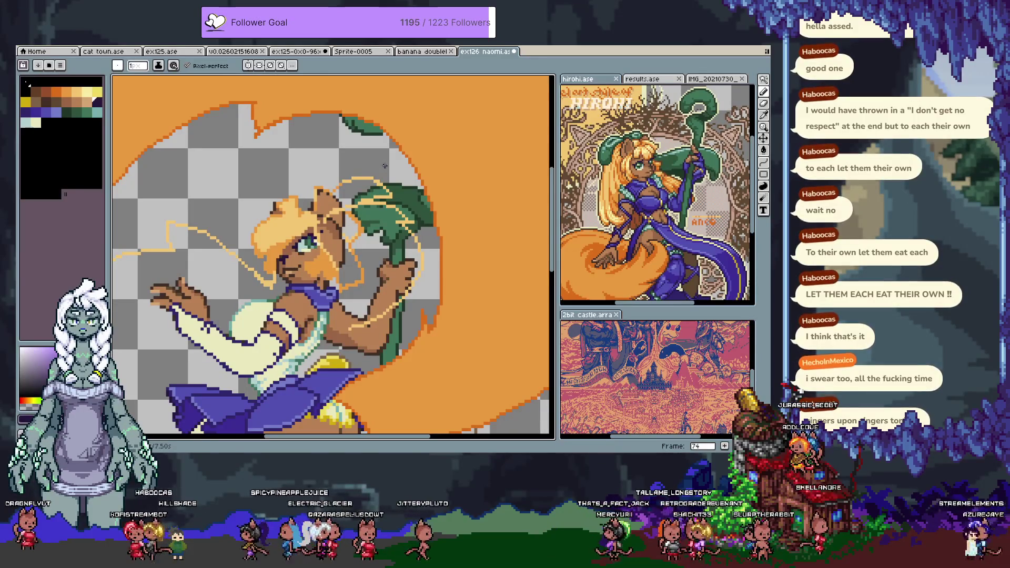
{"action": "key", "text": "Tab"}
{"action": "key", "text": "Tab"}
{"action": "scroll", "coordinate": [341, 206], "scroll_direction": "up", "scroll_amount": 1}
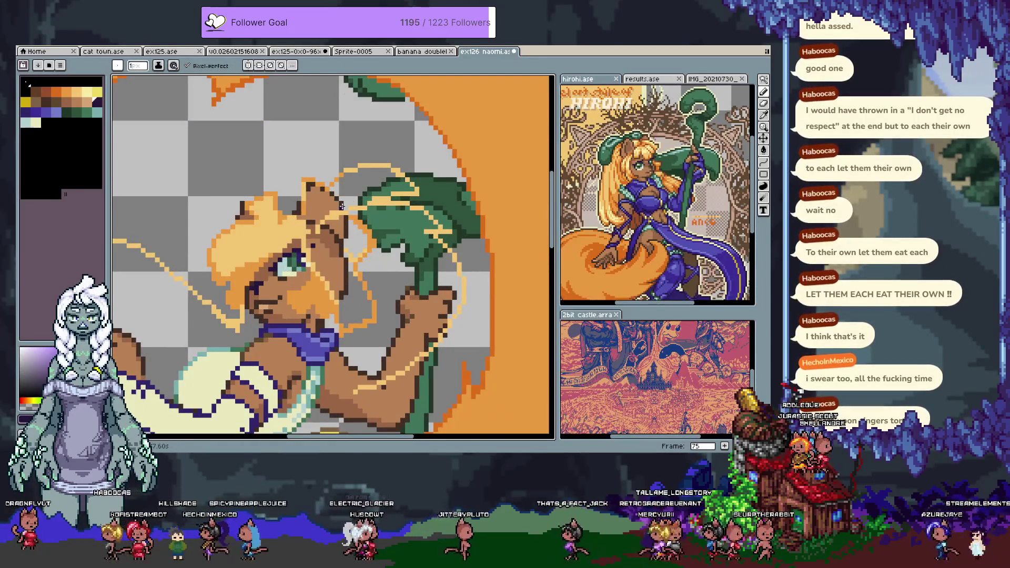
{"action": "key", "text": "e"}
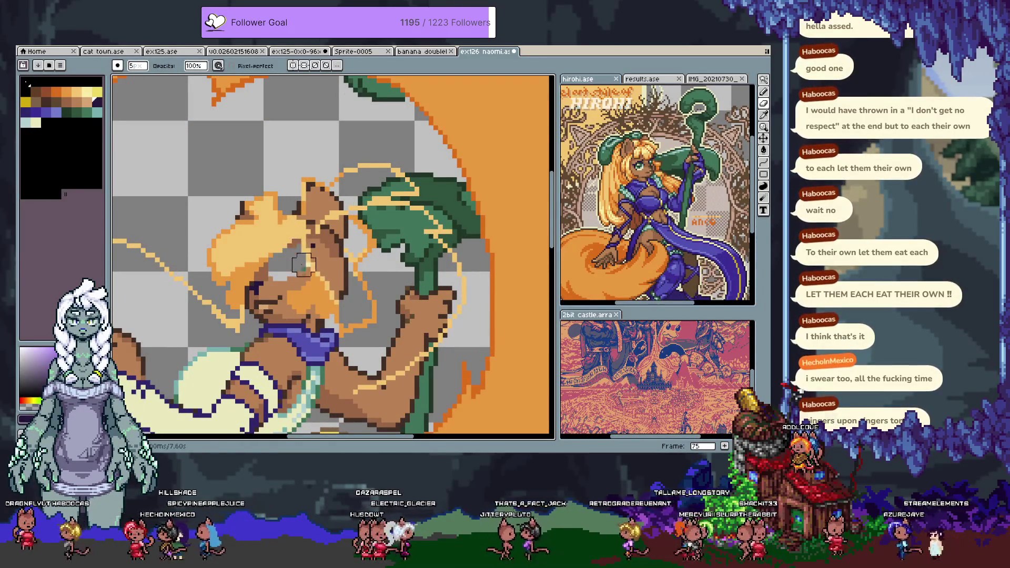
{"action": "key", "text": "ctrl+z"}
{"action": "key", "text": "b"}
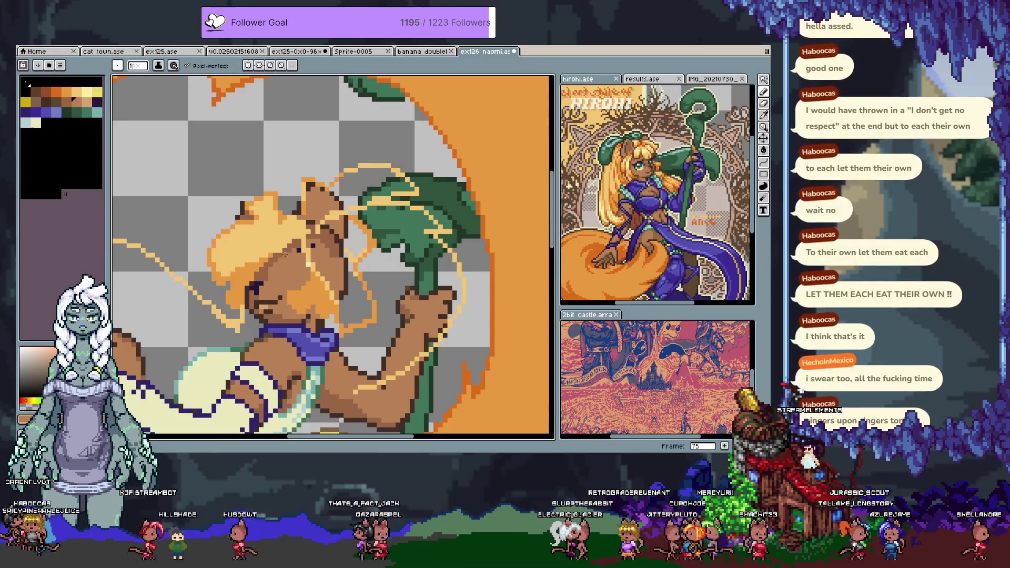
- Pencil a closed-eye line in darker brown, undoing strokes until it looks right
{"action": "left_click", "coordinate": [280, 282], "text": "alt"}
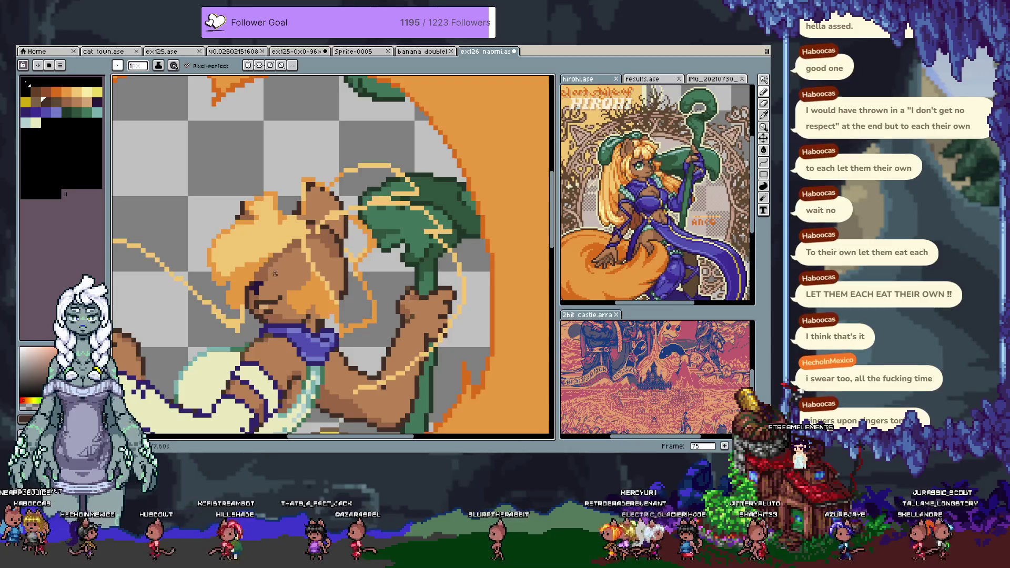
{"action": "key", "text": "ctrl+z"}
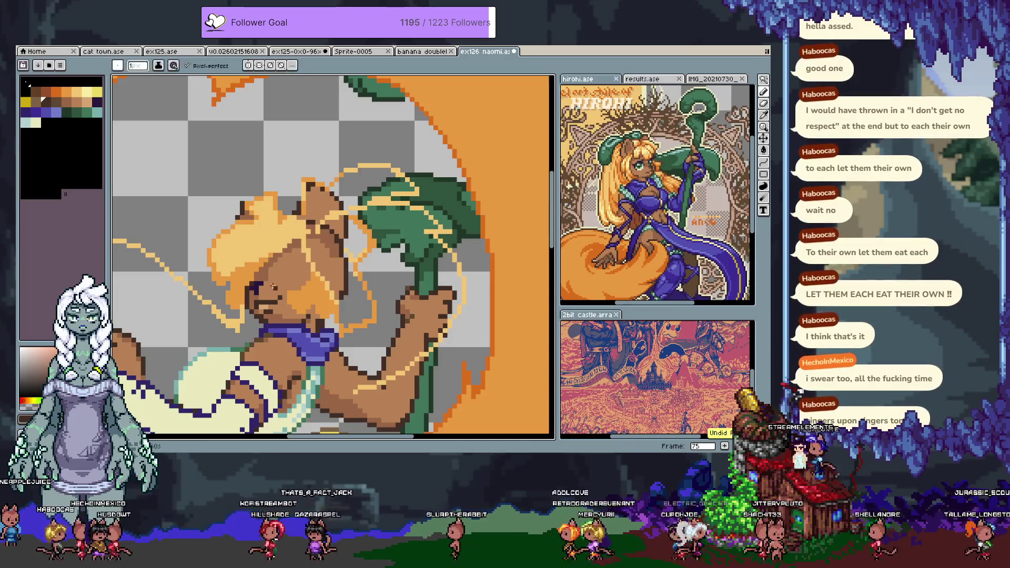
{"action": "key", "text": "ctrl+z"}
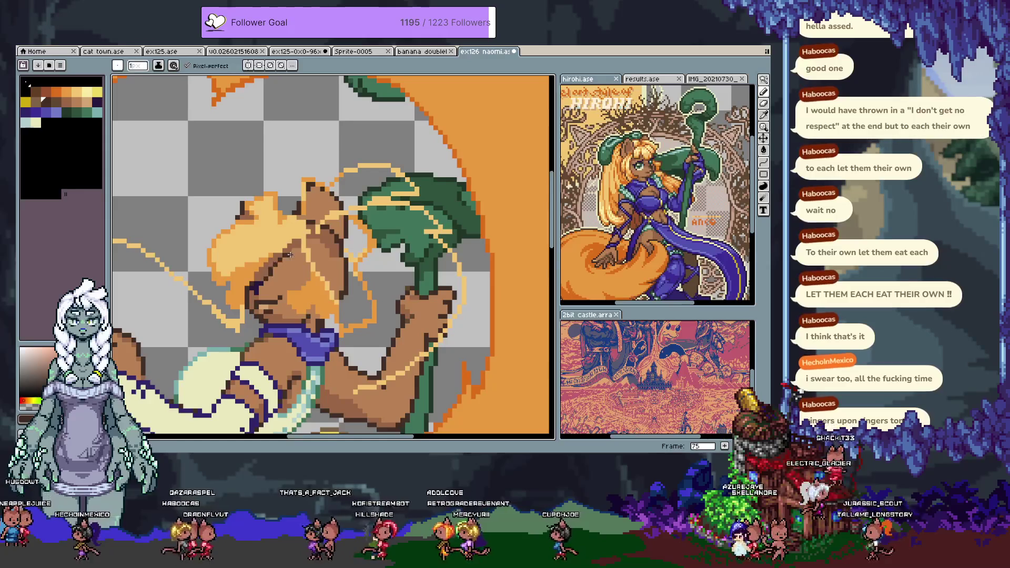
{"action": "key", "text": "ctrl+z"}
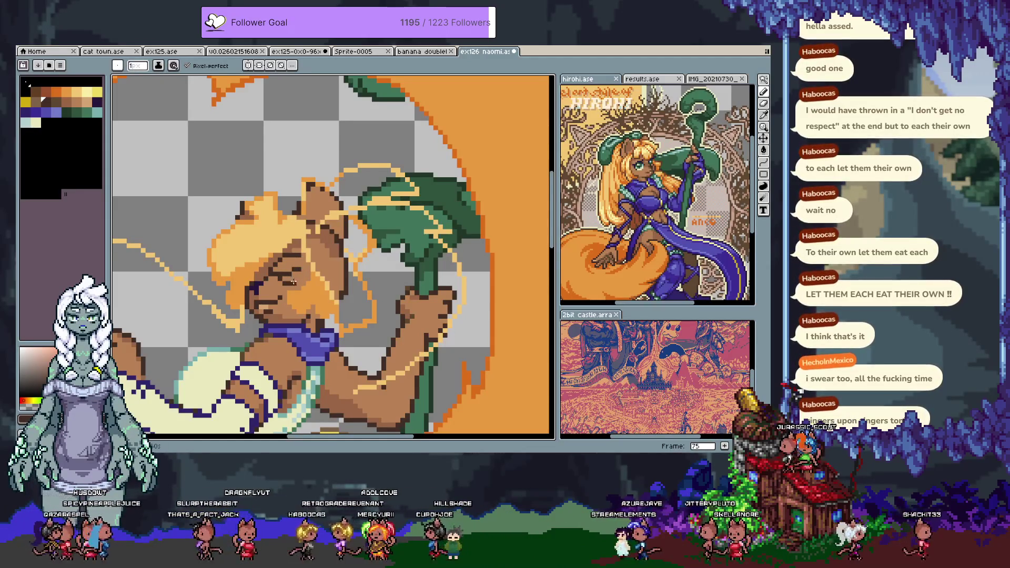
- Sample the face's brown skin tones and neighbouring palette shades around the closed eye
{"action": "key", "text": "v"}
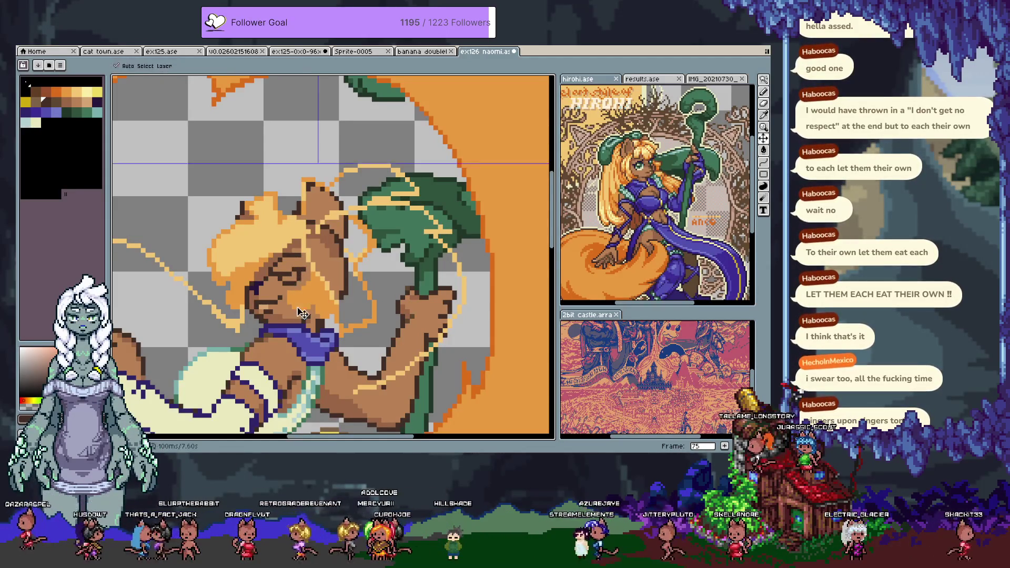
{"action": "key", "text": "b"}
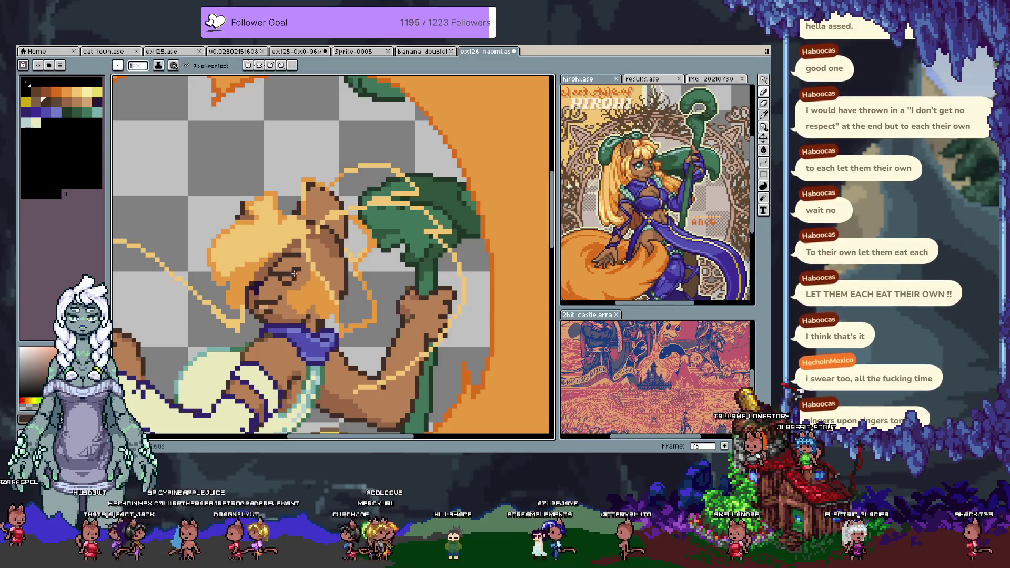
{"action": "left_click", "coordinate": [295, 304], "text": "alt"}
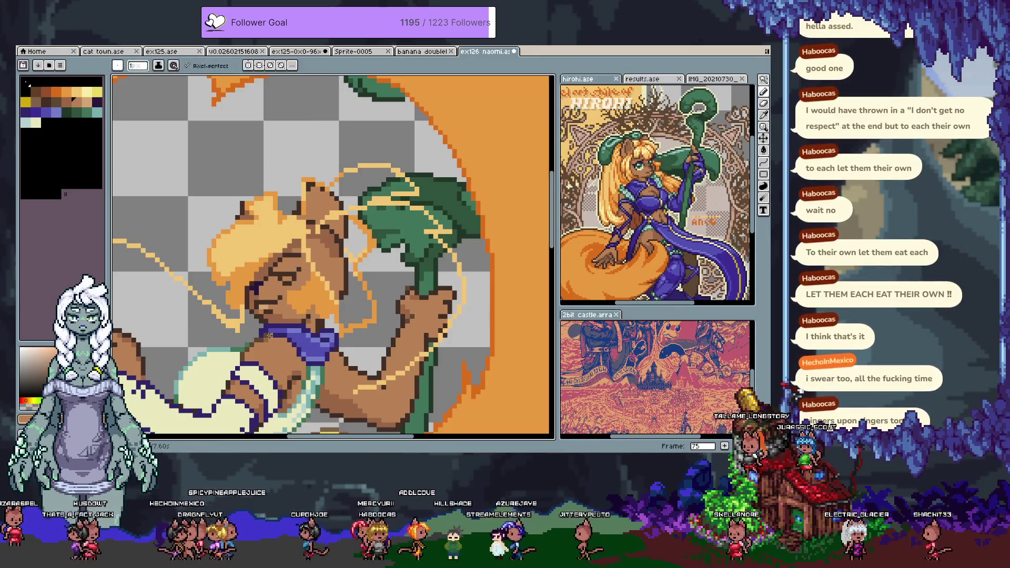
{"action": "left_click", "coordinate": [247, 237], "text": "alt"}
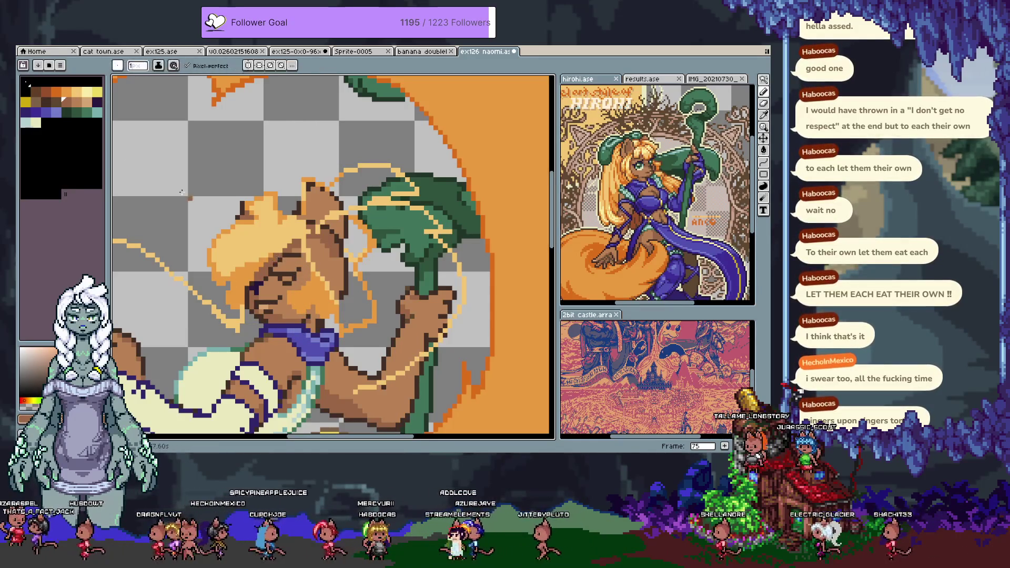
{"action": "key", "text": "bracketleft"}
{"action": "left_click", "coordinate": [285, 253], "text": "alt"}
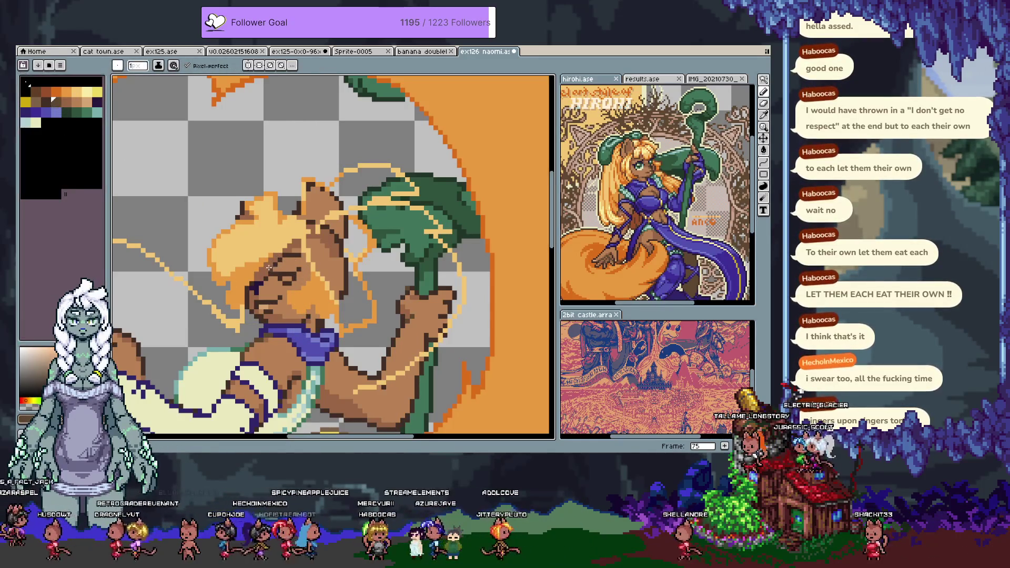
{"action": "left_click", "coordinate": [279, 265], "text": "alt"}
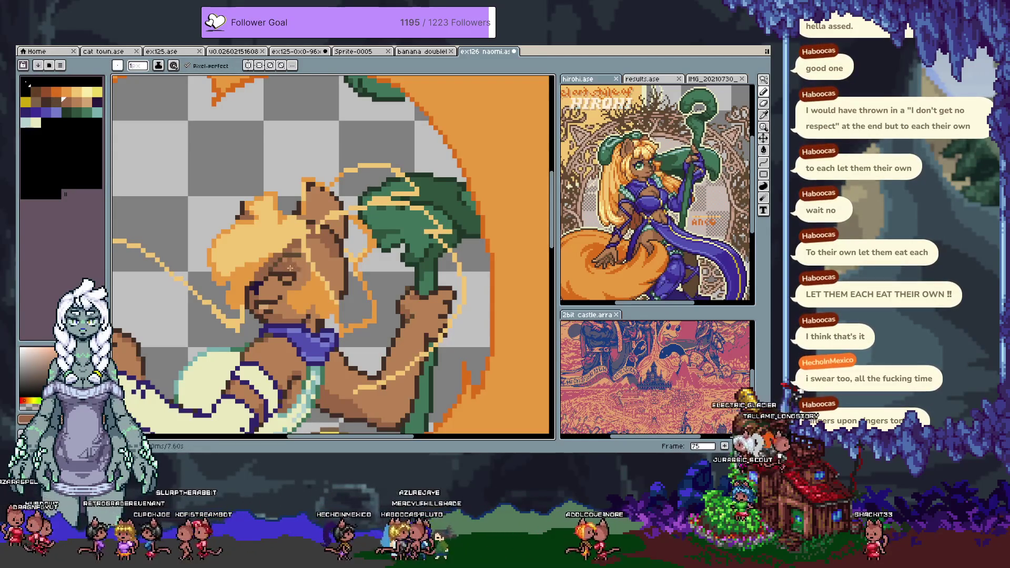
{"action": "key", "text": "ctrl"}
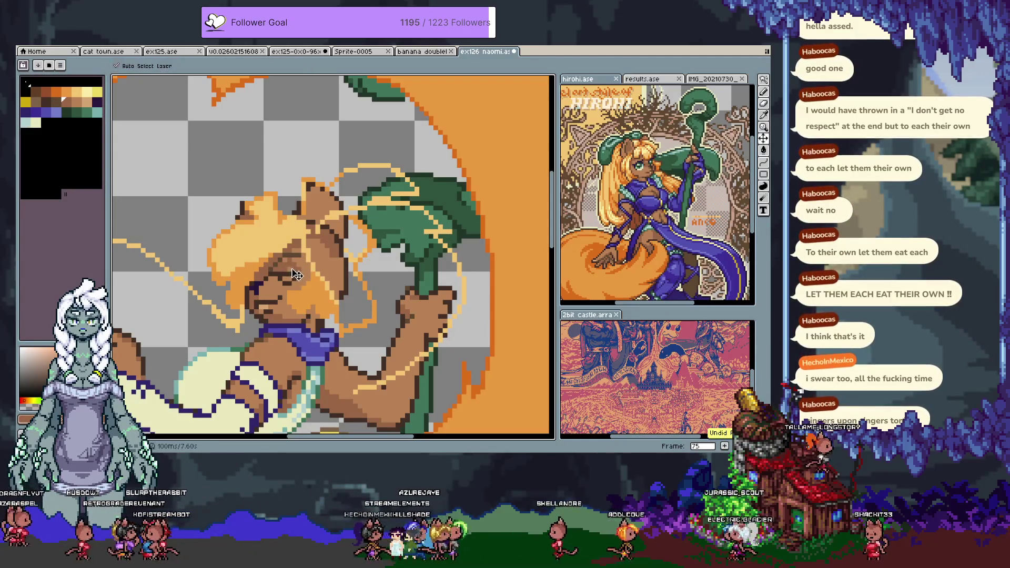
{"action": "key", "text": "ctrl+z"}
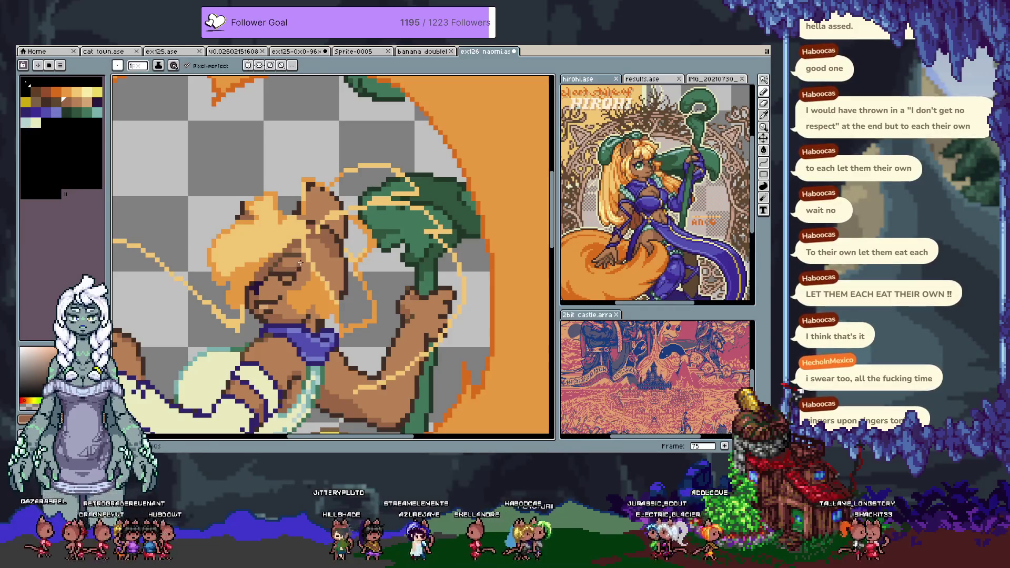
- Pick a dark colour from the artwork and pencil extra dark pixels refining the closed eye
{"action": "left_click", "coordinate": [290, 251], "text": "alt"}
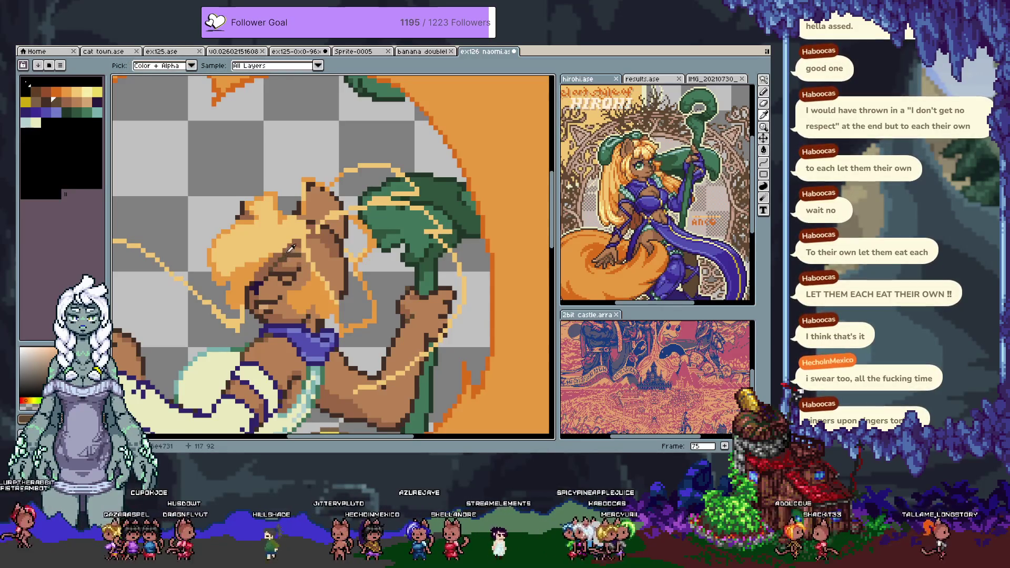
{"action": "key", "text": "b"}
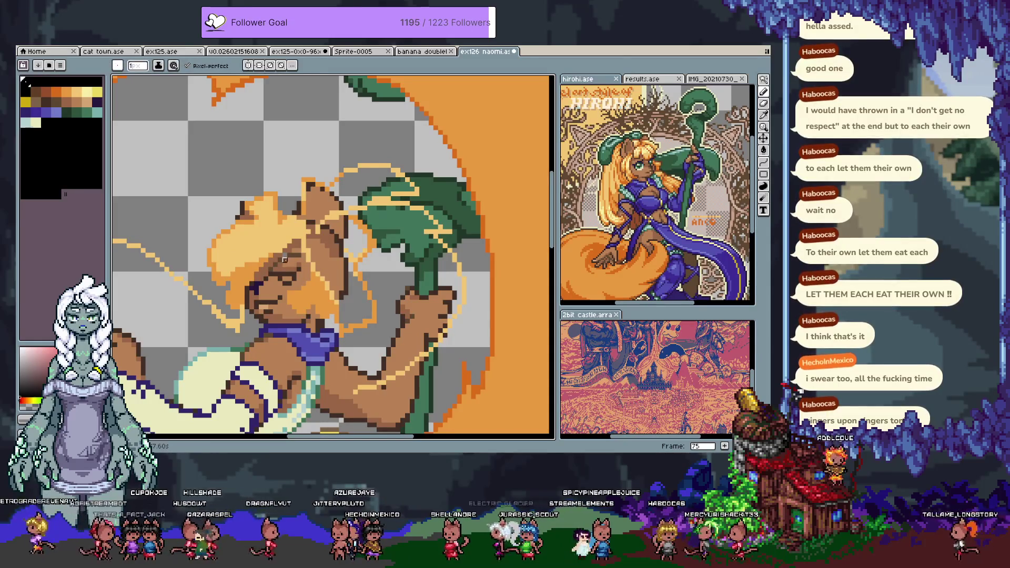
{"action": "key", "text": "i"}
{"action": "key", "text": "b"}
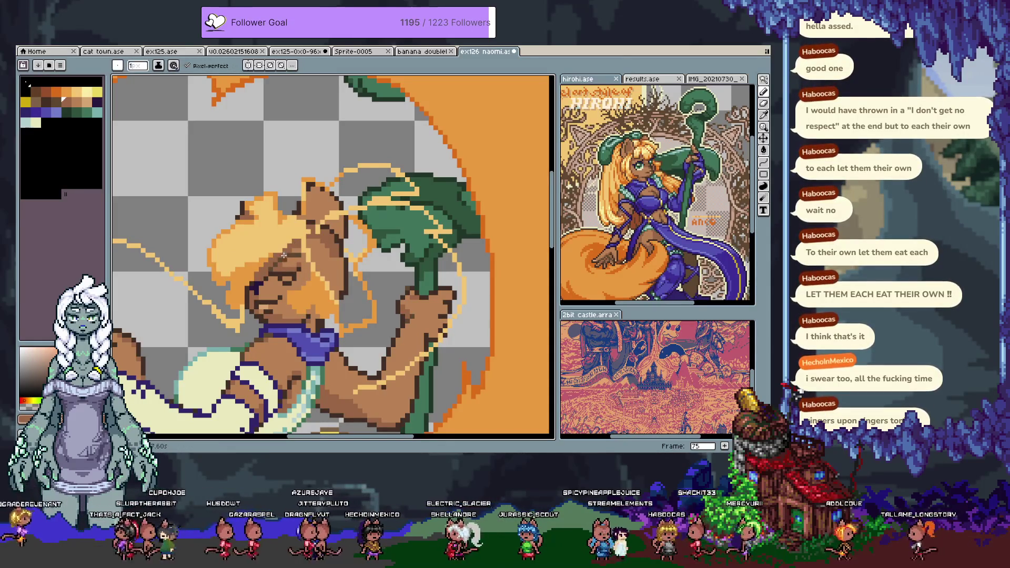
{"action": "left_click", "coordinate": [275, 282]}
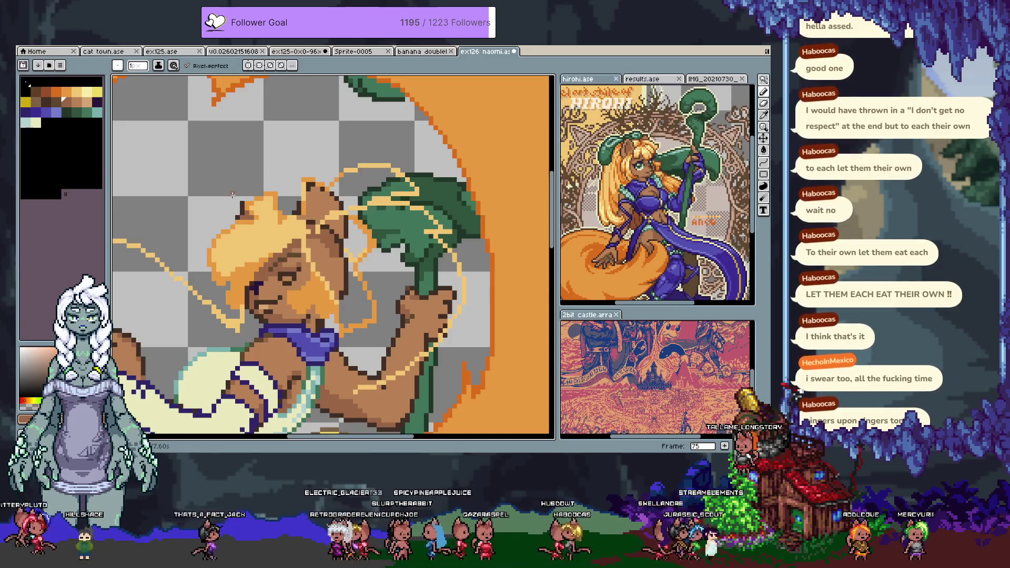
{"action": "key", "text": "v"}
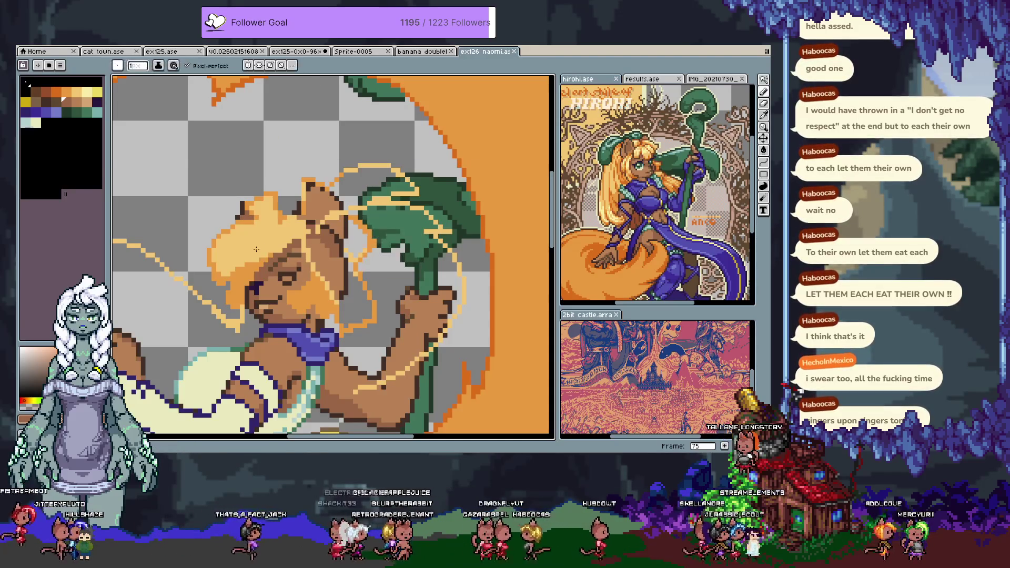
{"action": "scroll", "coordinate": [262, 253], "scroll_direction": "down", "scroll_amount": 4}
- Reframe the view on the face, raised arm, white sleeve and skirt top
{"action": "left_click_drag", "start_coordinate": [359, 214], "coordinate": [387, 182]}
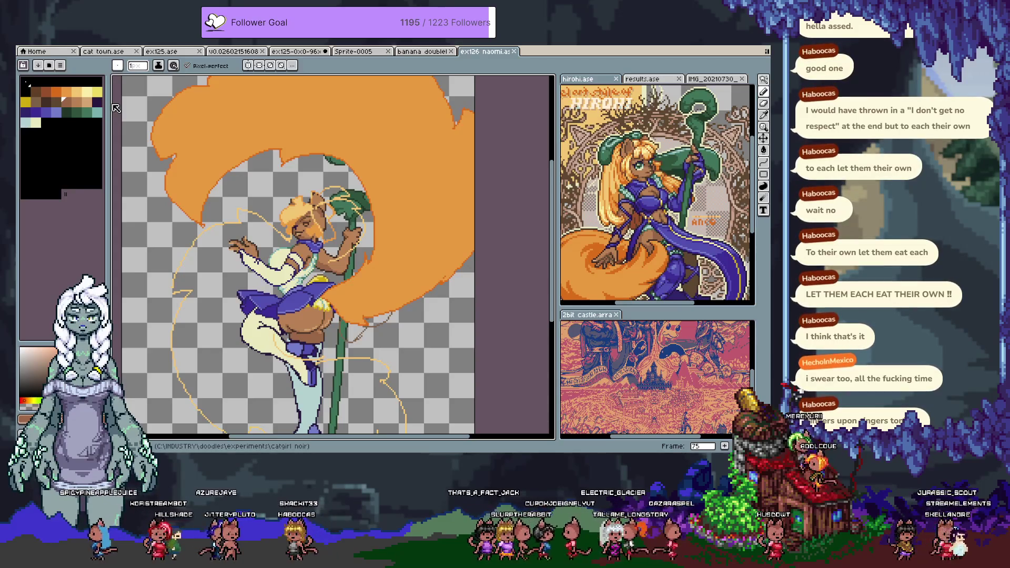
{"action": "scroll", "coordinate": [336, 305], "scroll_direction": "up", "scroll_amount": 2}
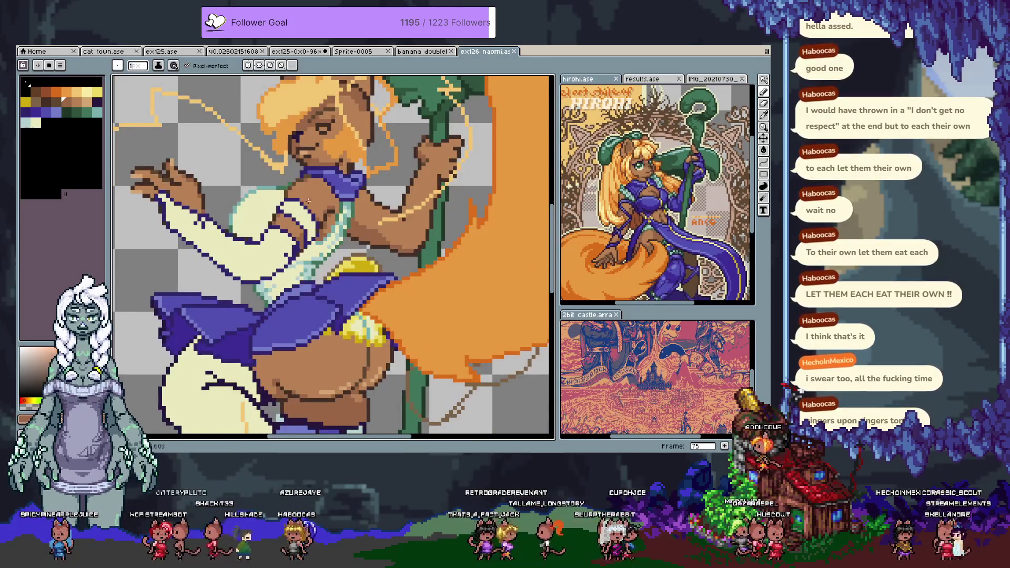
{"action": "left_click_drag", "start_coordinate": [329, 128], "coordinate": [364, 193]}
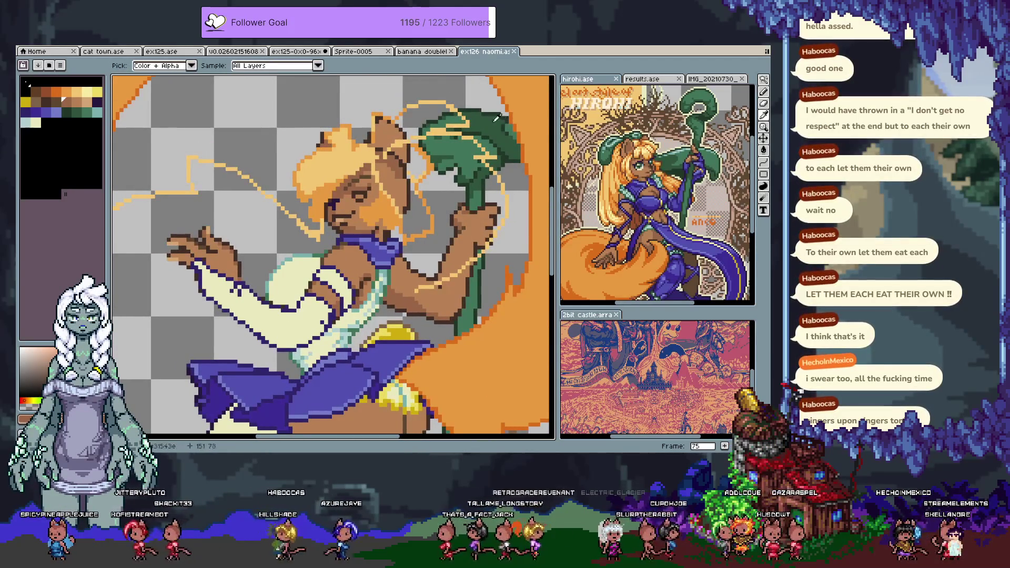